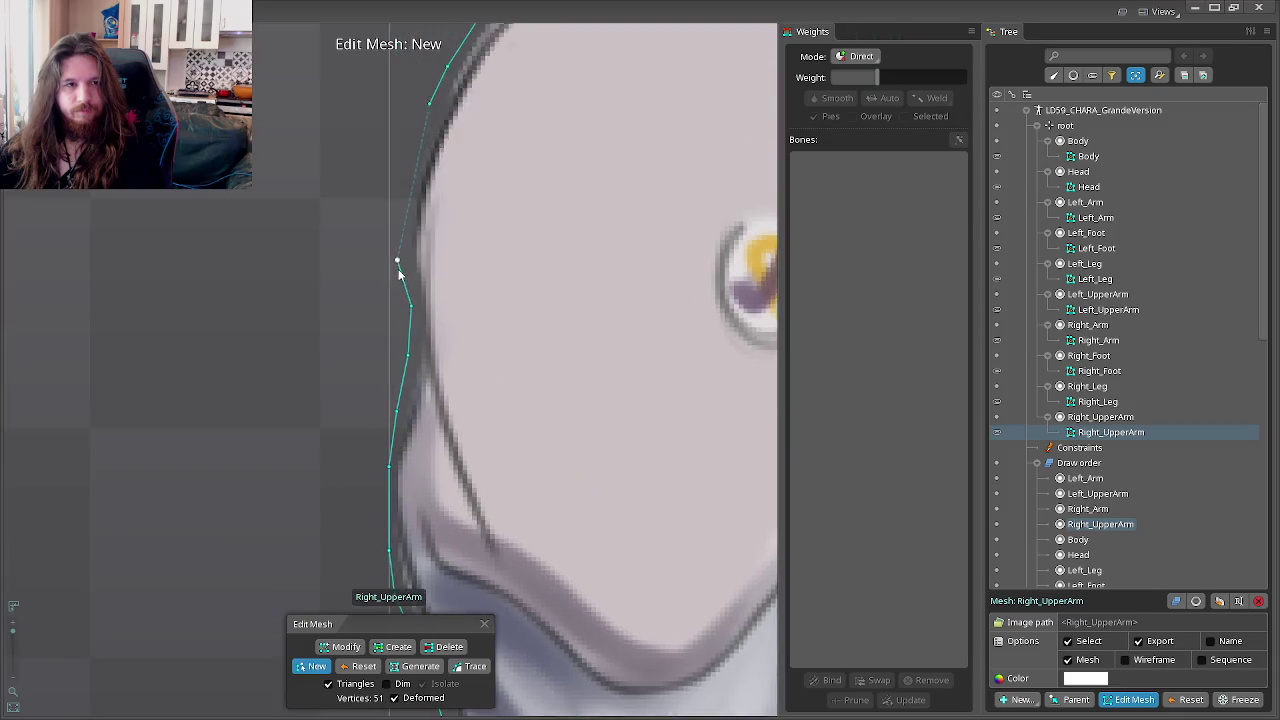
Step: Add the last vertices to close the Right_UpperArm hull, exit mesh editing and deselect it
left_click(423, 225)
left_click(435, 200)
left_click(452, 162)
scroll(445, 230, "down", 2)
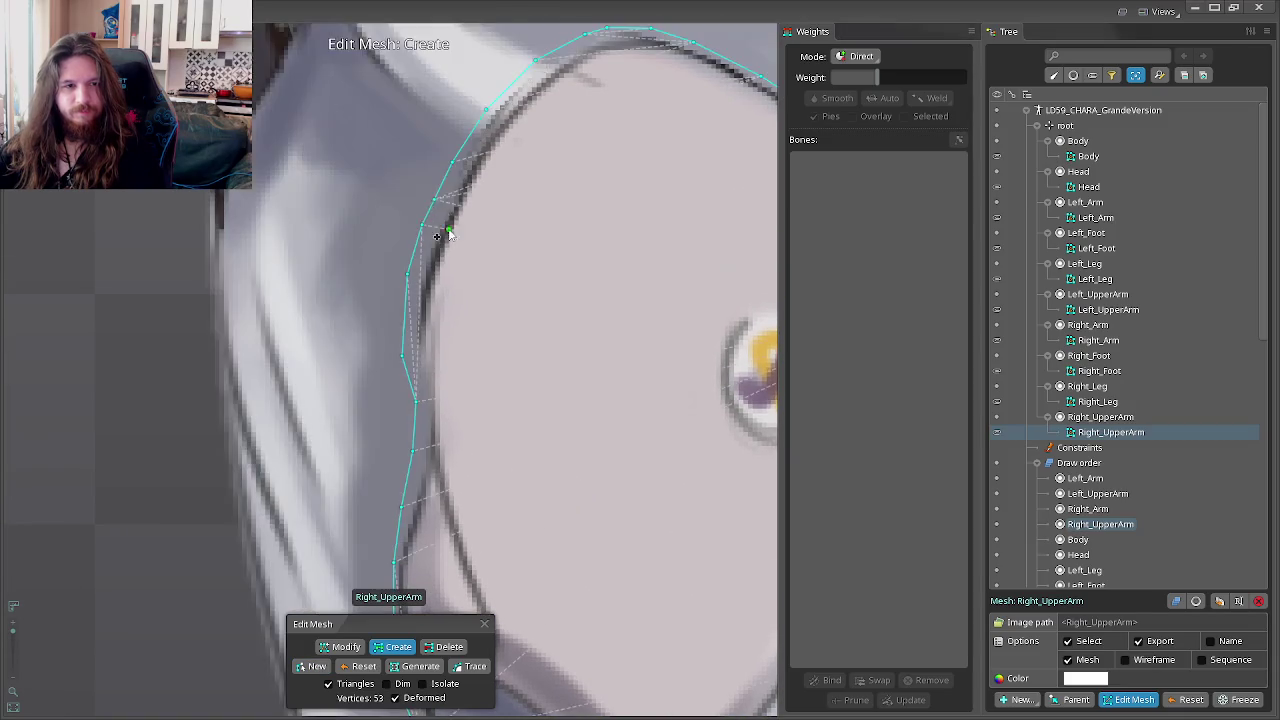
scroll(450, 256, "down", 3)
scroll(487, 284, "down", 2)
scroll(488, 311, "down", 1)
key("Escape")
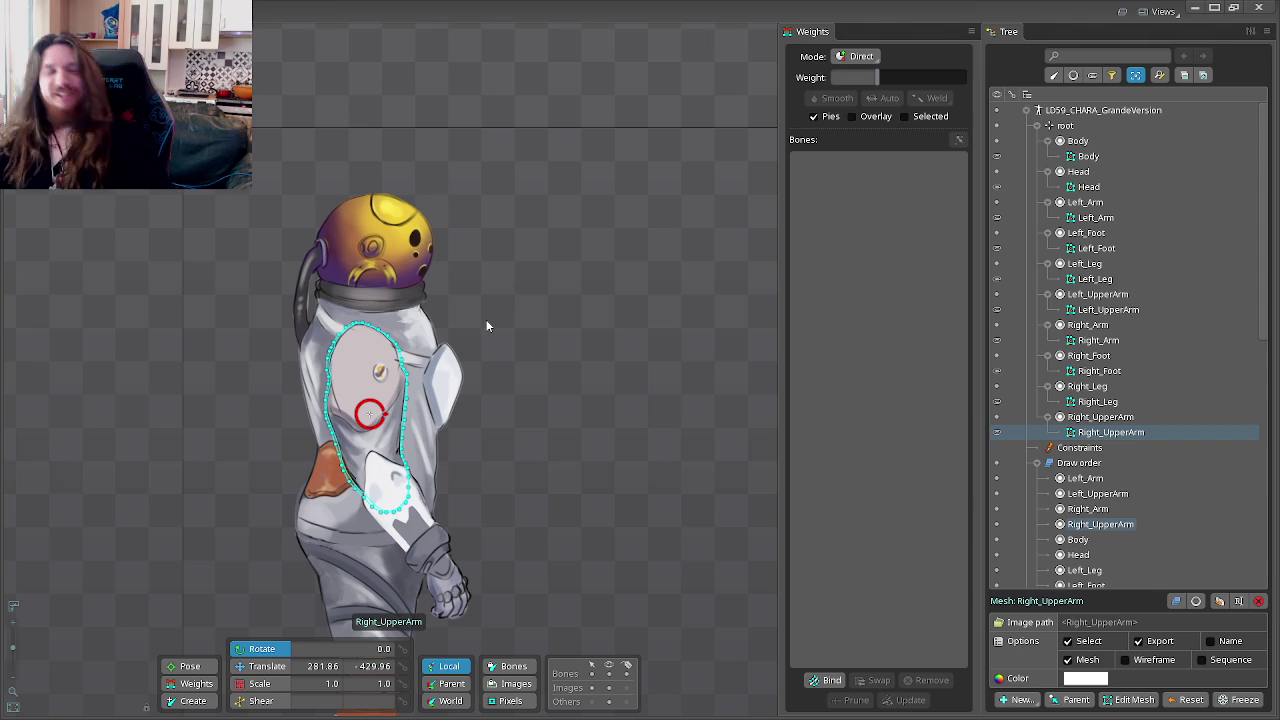
scroll(527, 393, "down", 1)
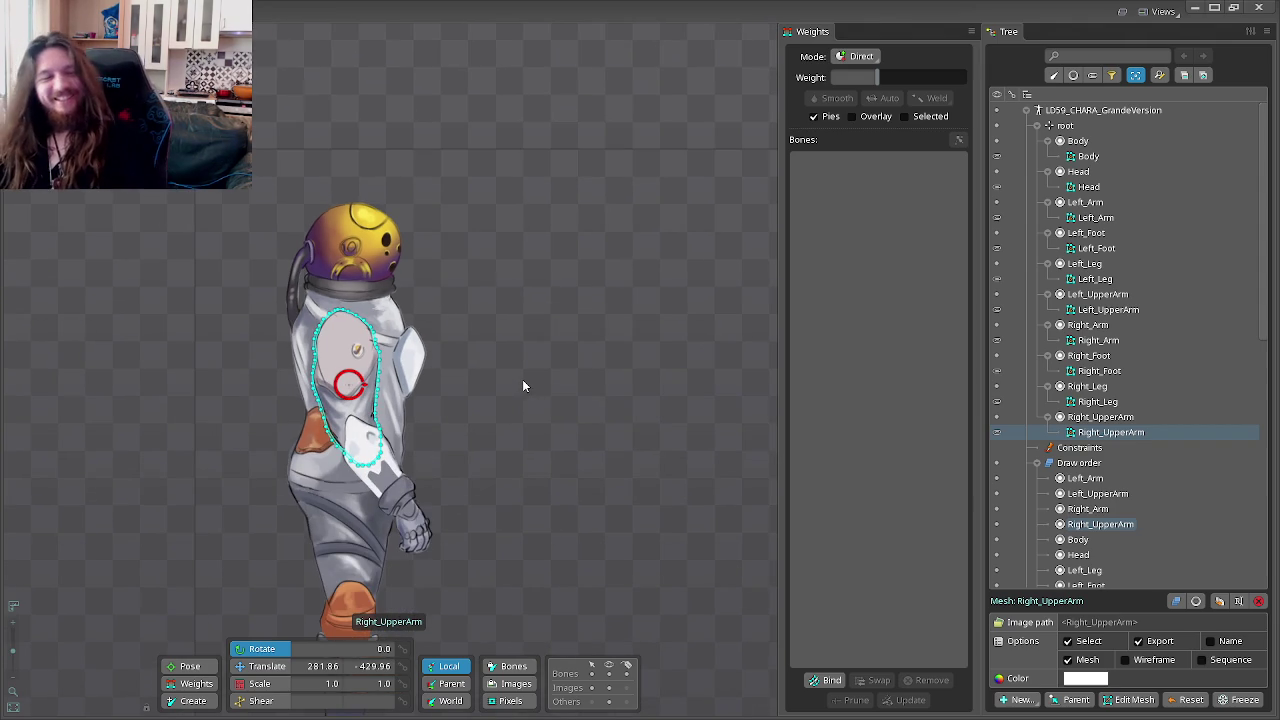
left_click(522, 386)
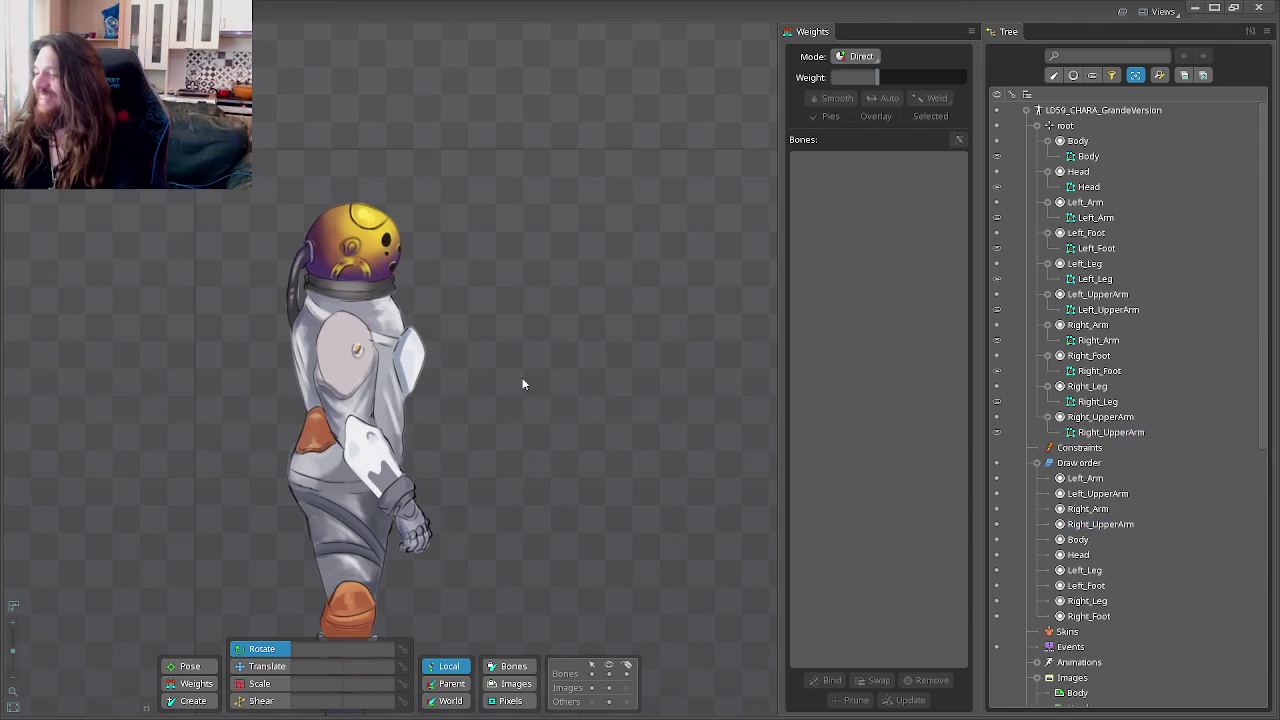
Step: Zoom and recentre the viewport on the astronaut, then switch to the Discord ld59 channel
scroll(510, 390, "down", 2)
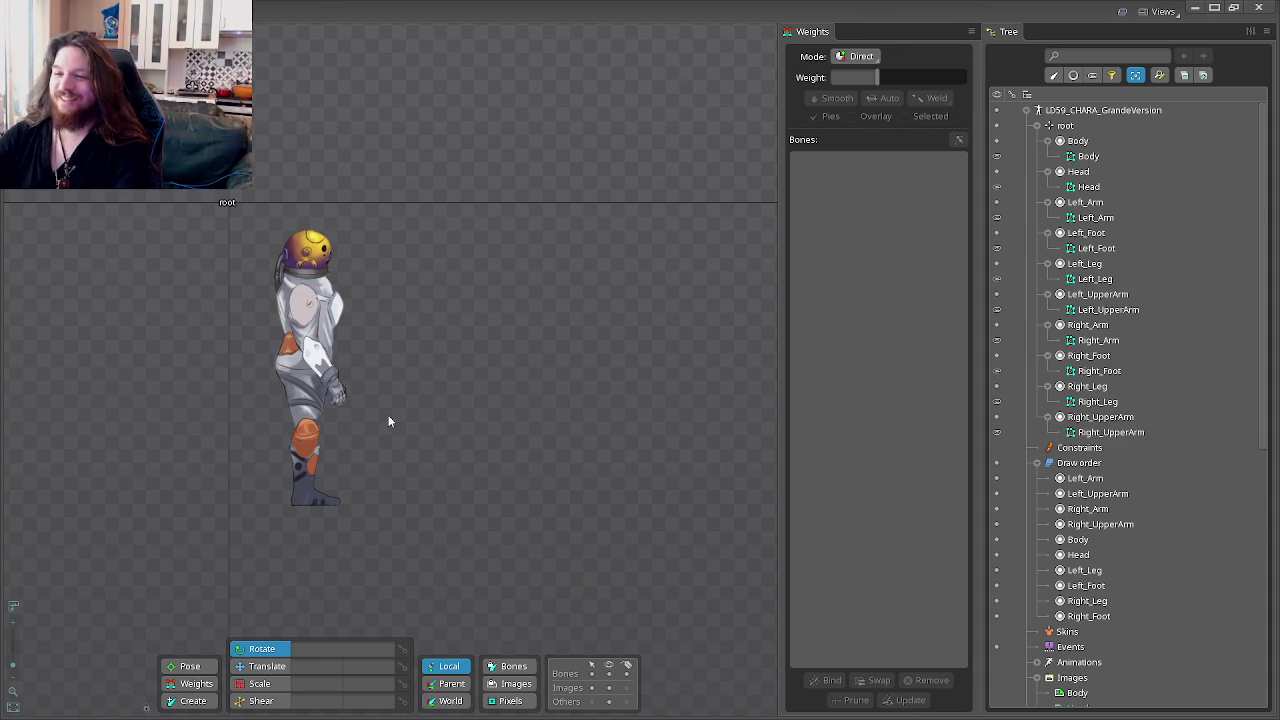
scroll(430, 428, "up", 2)
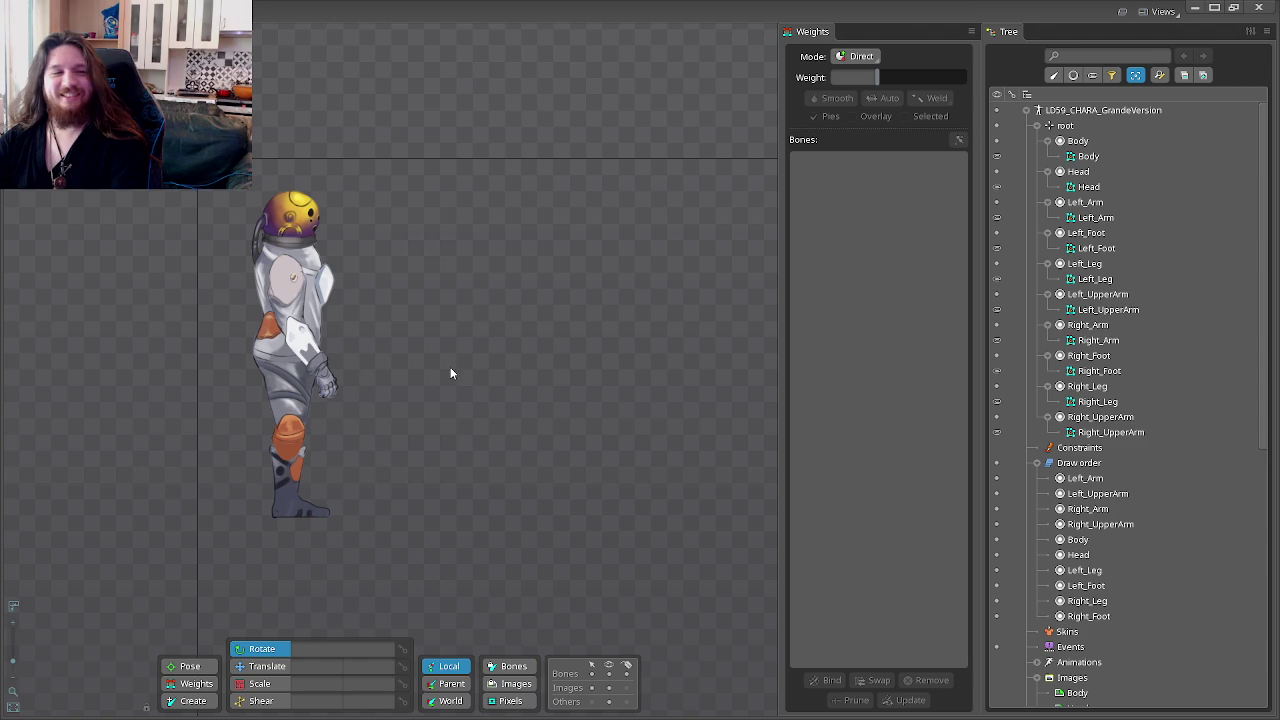
left_click_drag(450, 355, 582, 392)
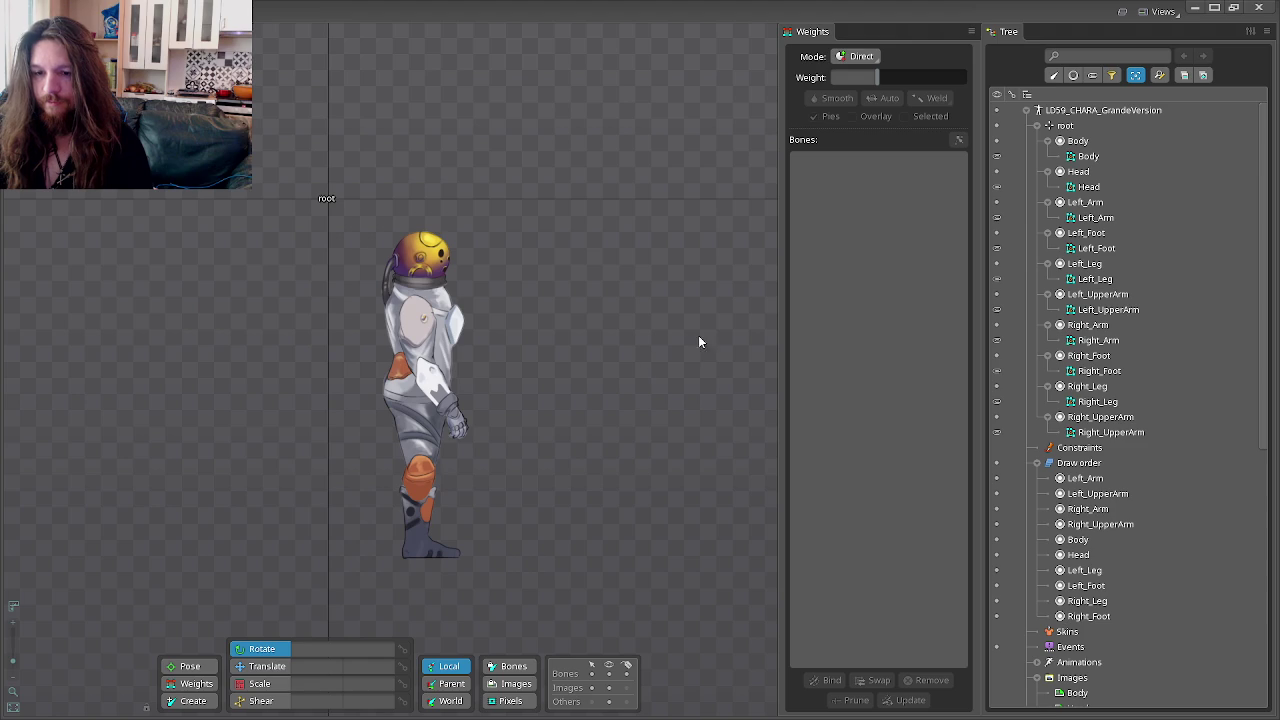
key("alt+Tab")
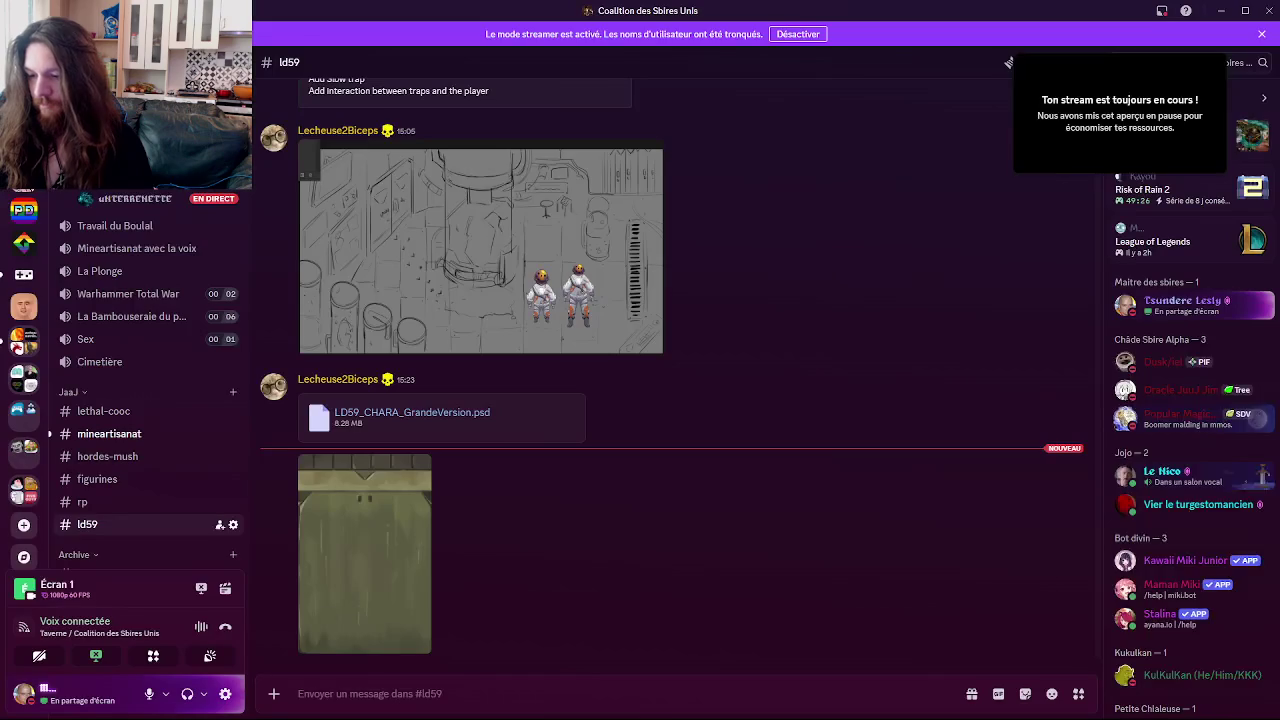
Step: Return from Discord to Spine and zoom in on the astronaut rig
key("alt+Tab")
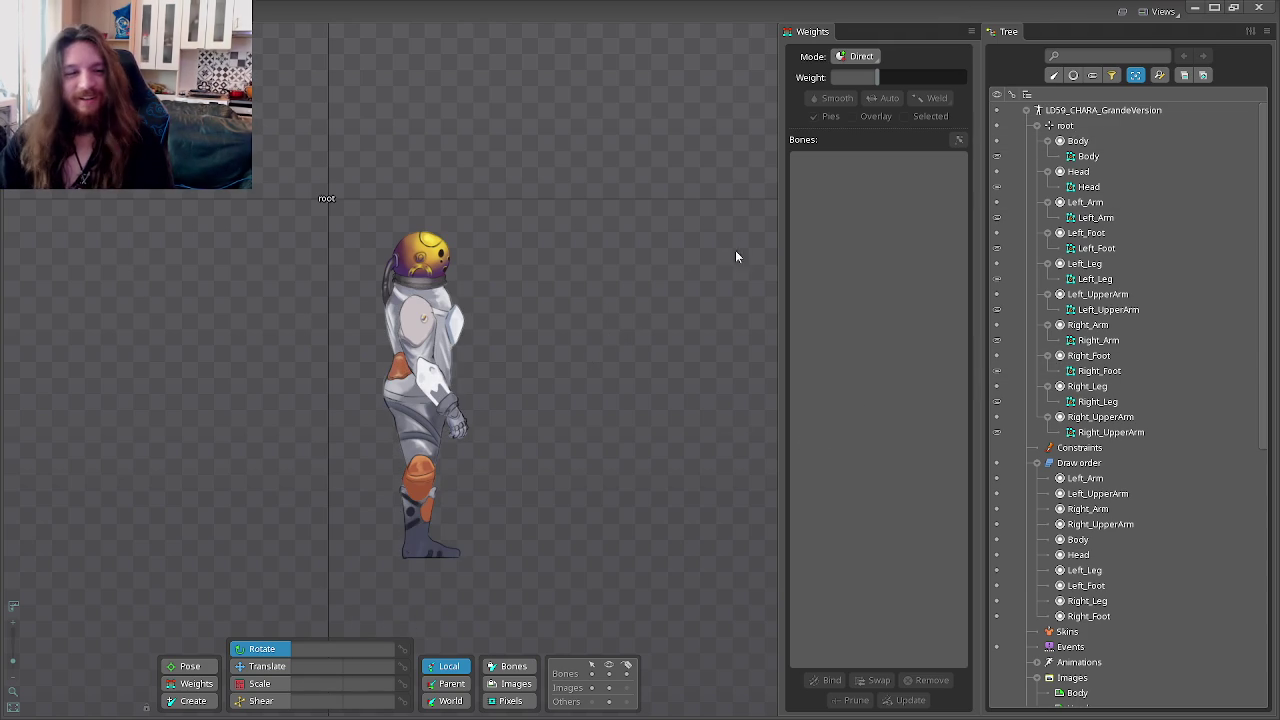
scroll(522, 259, "up", 3)
scroll(548, 261, "up", 2)
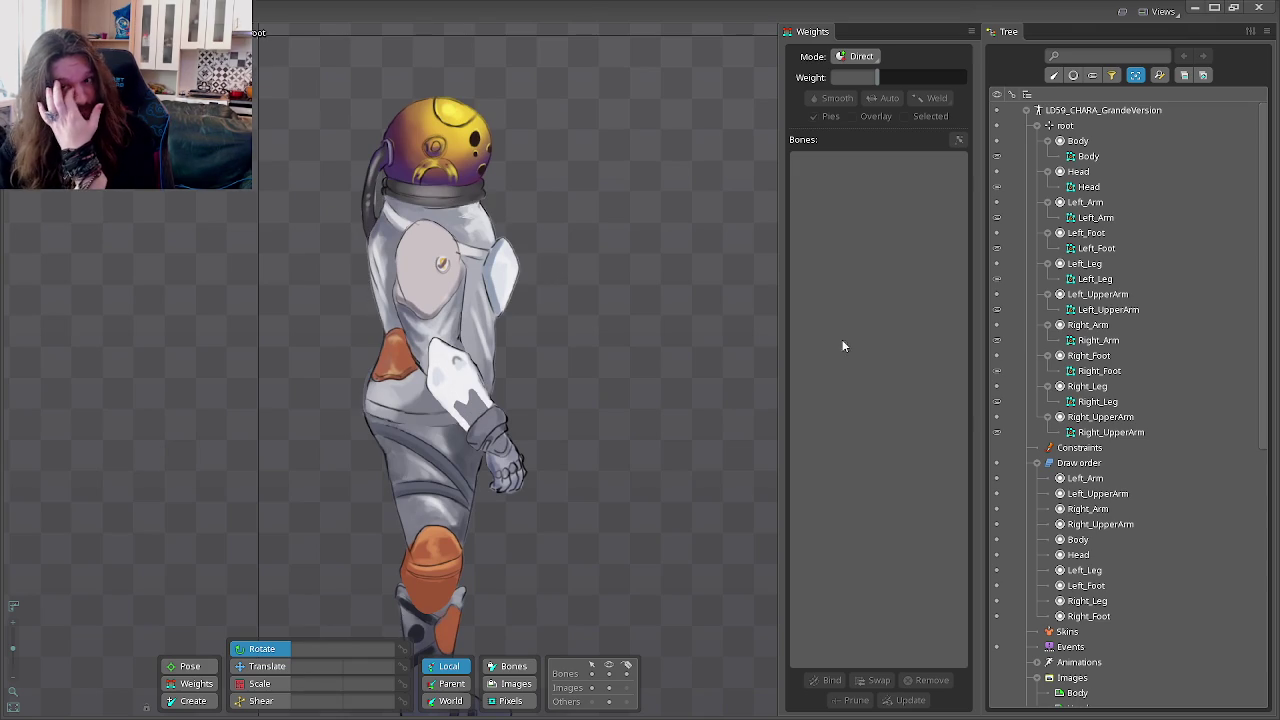
Step: Collapse the Body, Head, arm, leg and foot slot entries in the Tree
left_click(1096, 143)
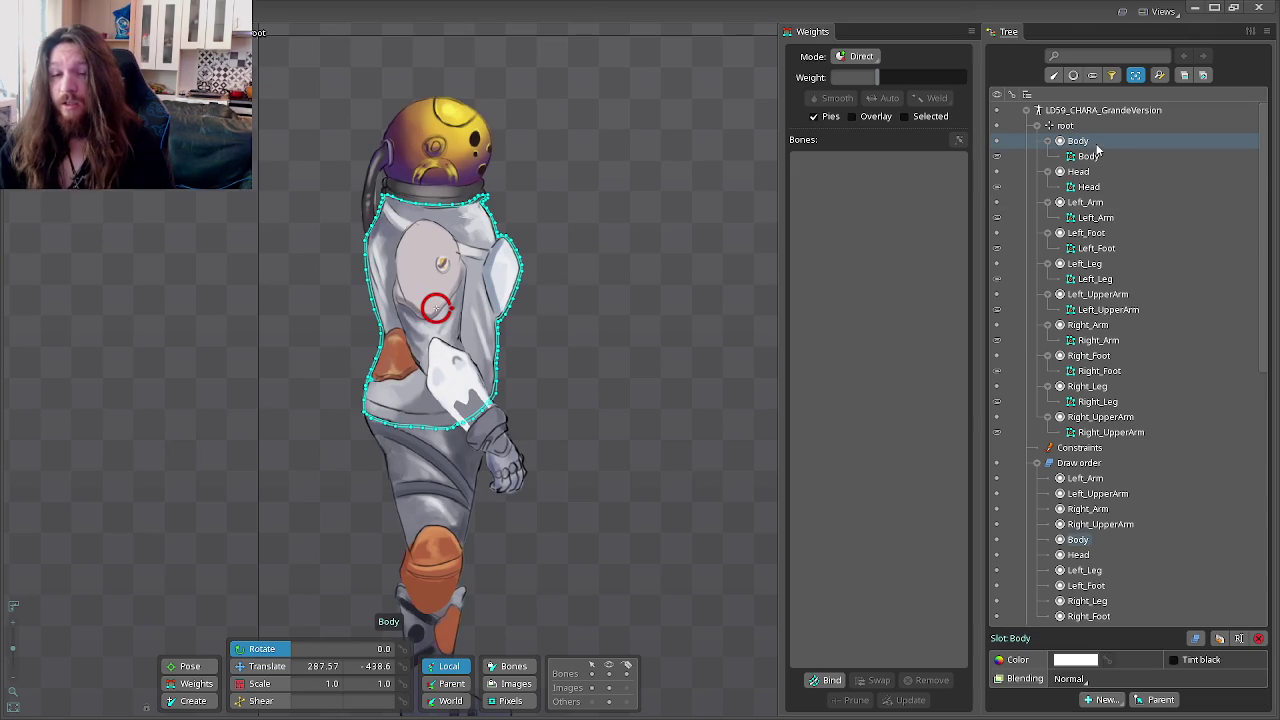
left_click(1047, 140)
mouse_move(1096, 248)
left_click(1047, 156)
left_click(1047, 186)
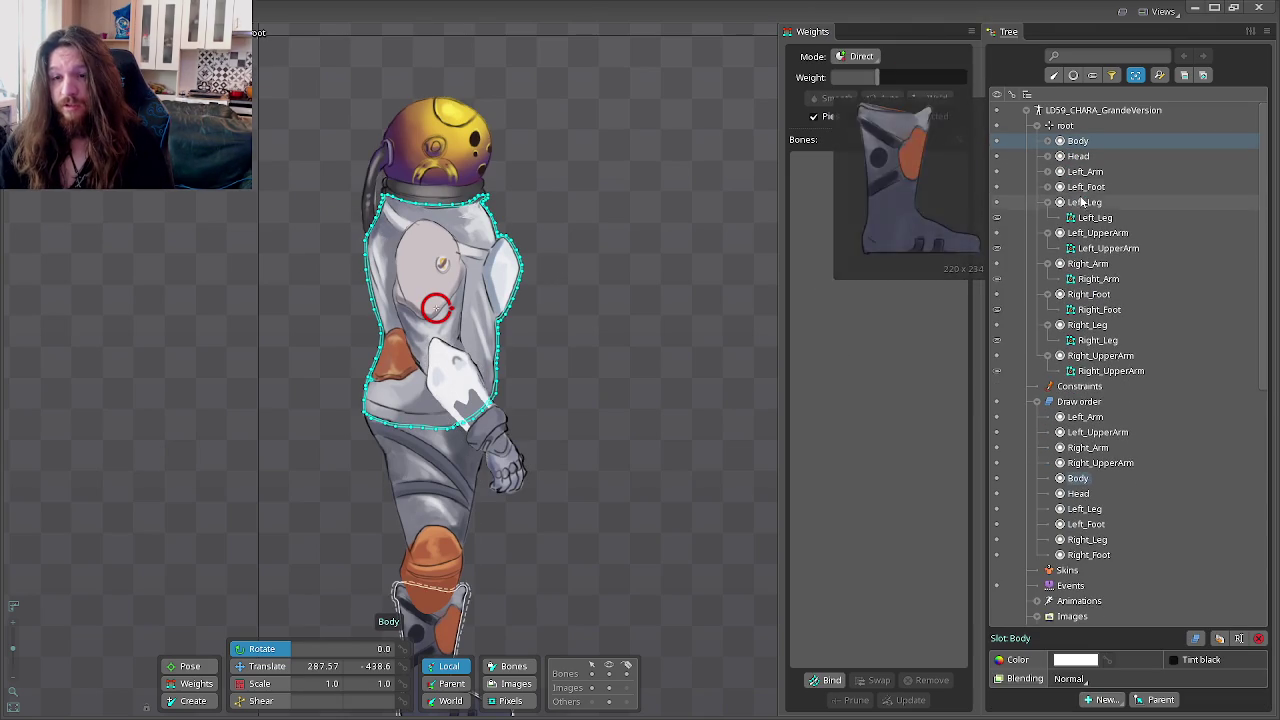
left_click(1080, 202)
left_click(1080, 232)
left_click(1076, 263)
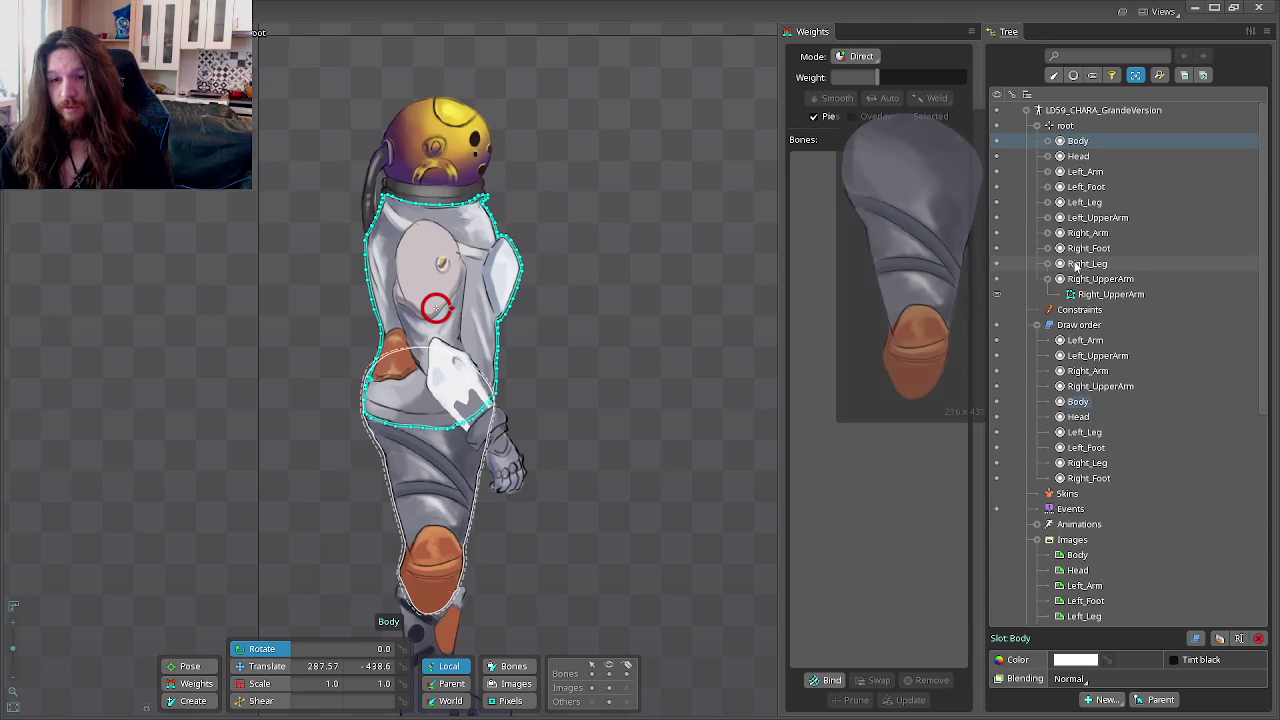
Step: Save the project by overwriting the existing CharaProfil.spine file
key("ctrl+s")
double_click(310, 271)
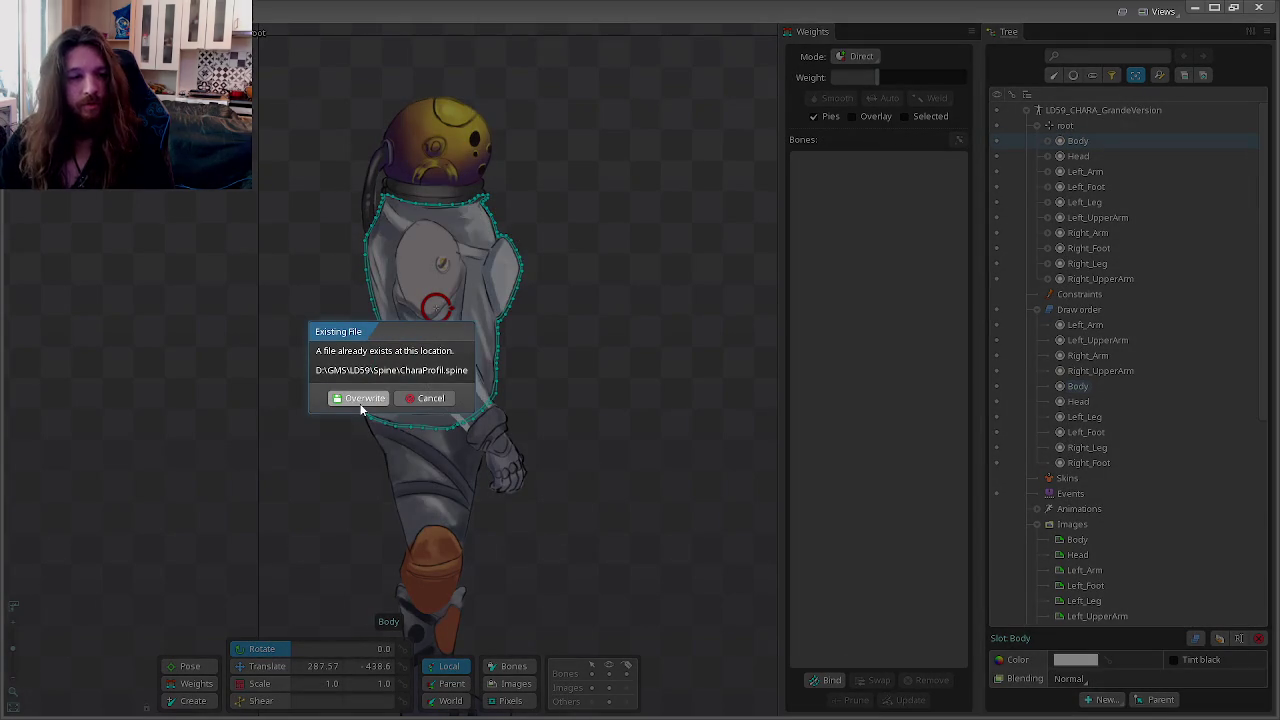
left_click(361, 402)
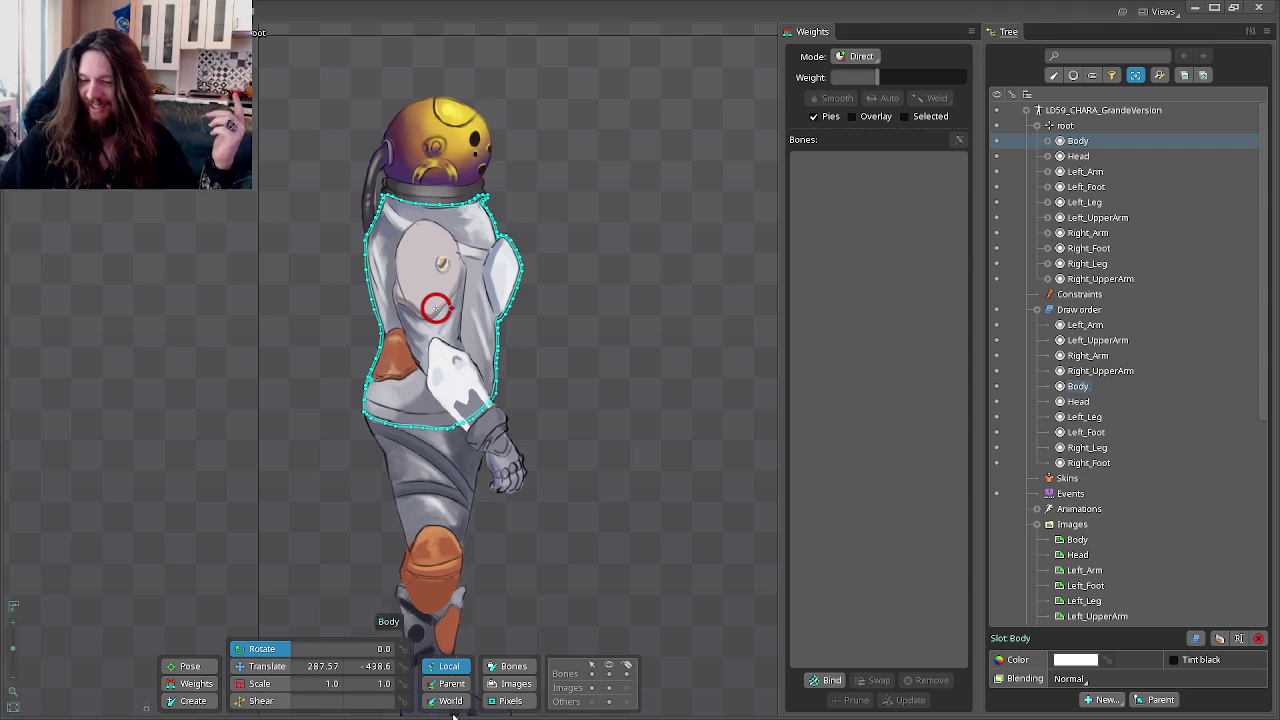
key("super")
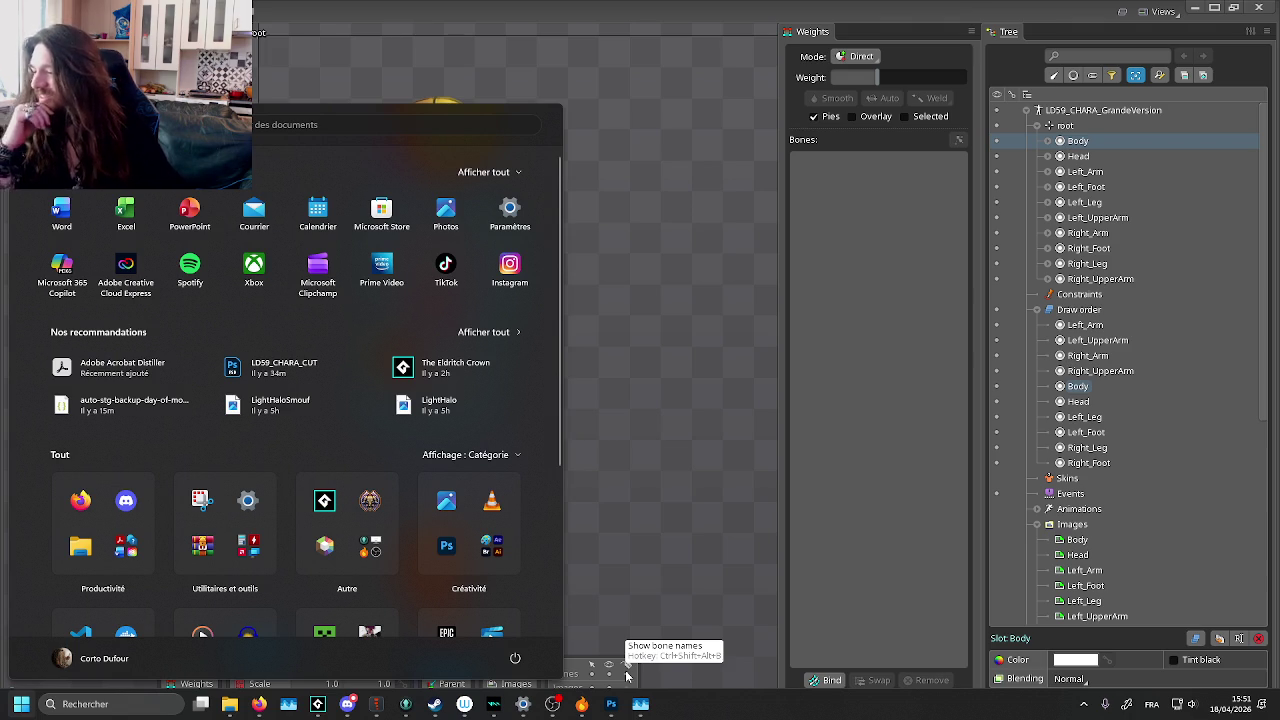
Step: Dismiss the Windows Start menu to bring the Spine astronaut rig back into view
left_click(664, 302)
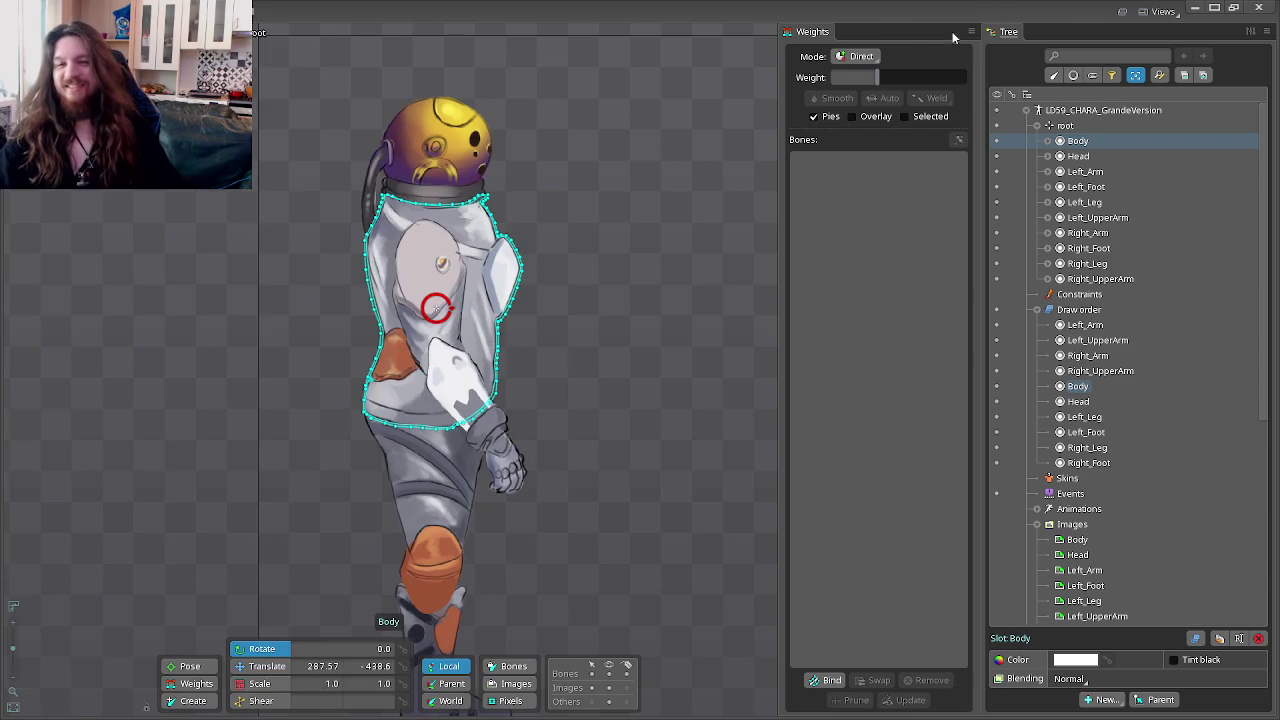
Step: Reselect the Body slot, draw and delete a trial chest bone, then add a zero-length bone under root
left_click(676, 373)
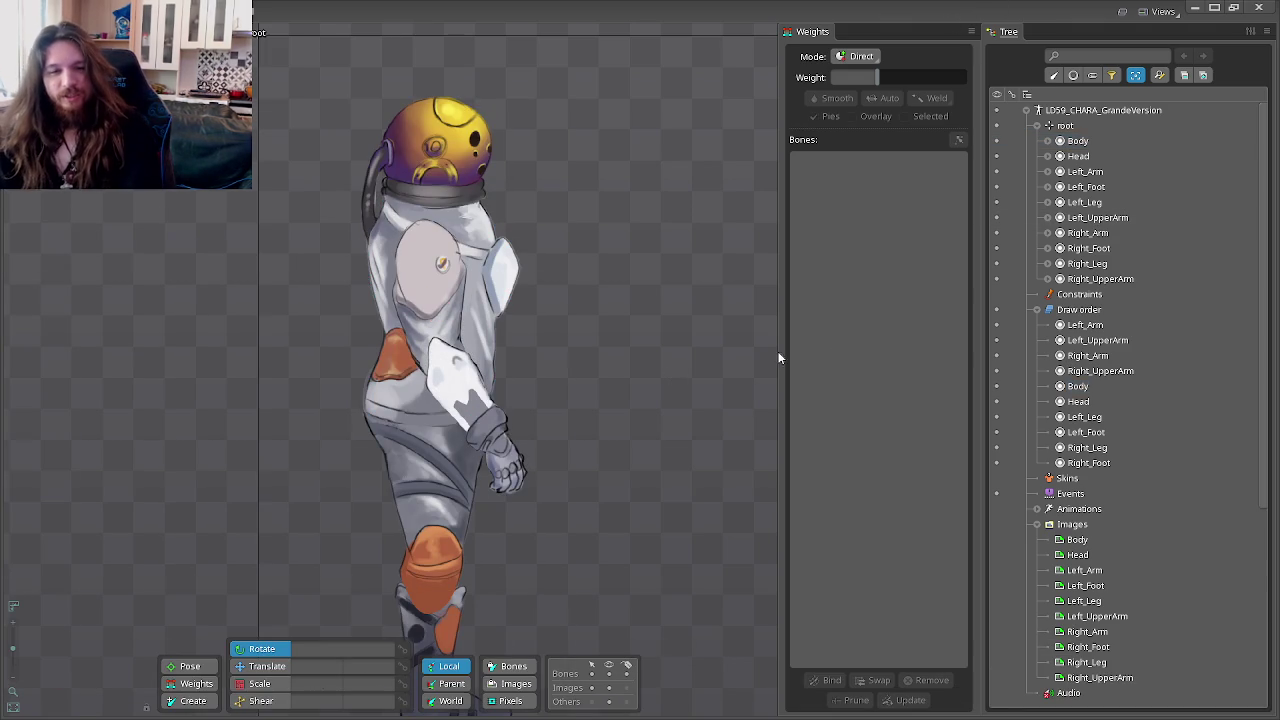
left_click(1076, 141)
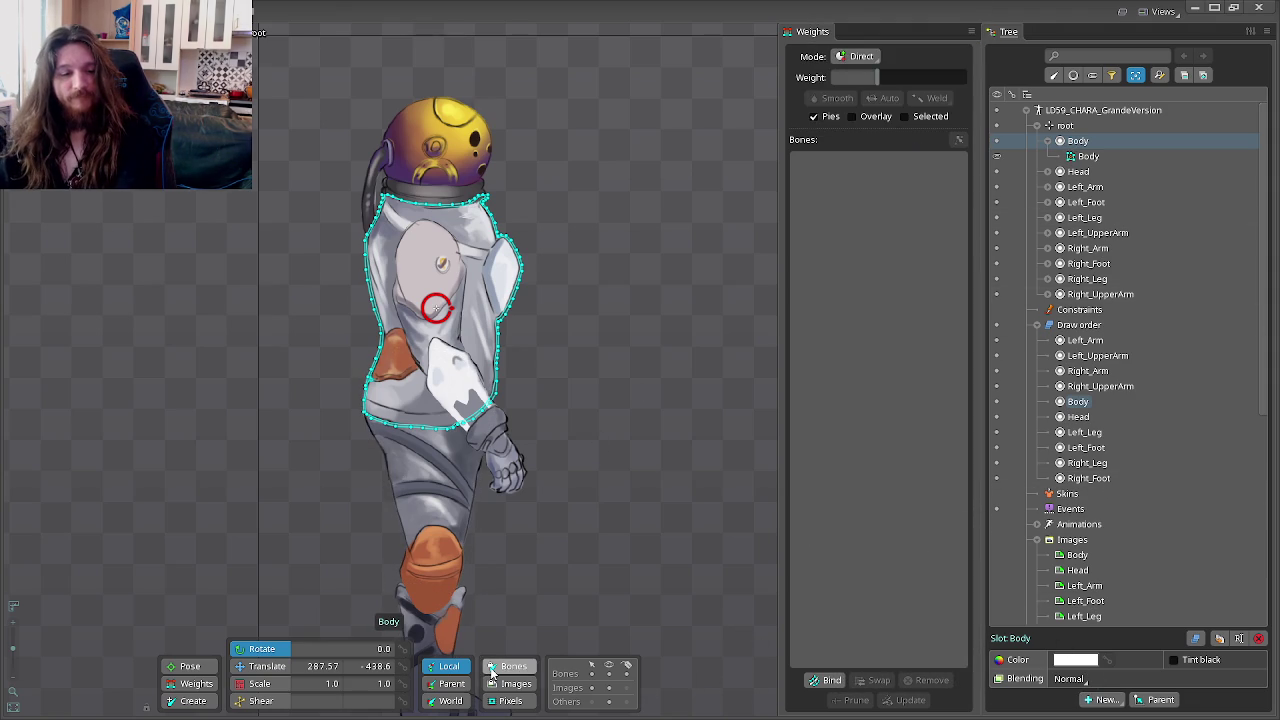
left_click(193, 700)
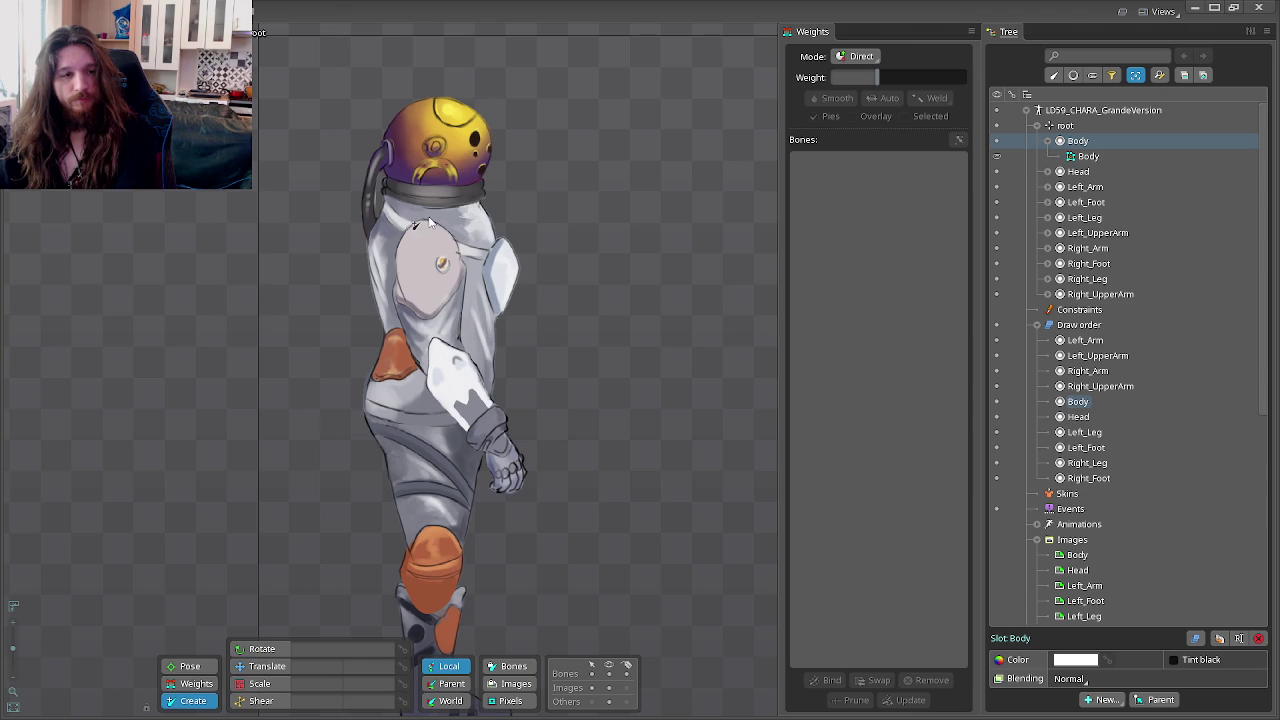
left_click_drag(426, 218, 418, 267)
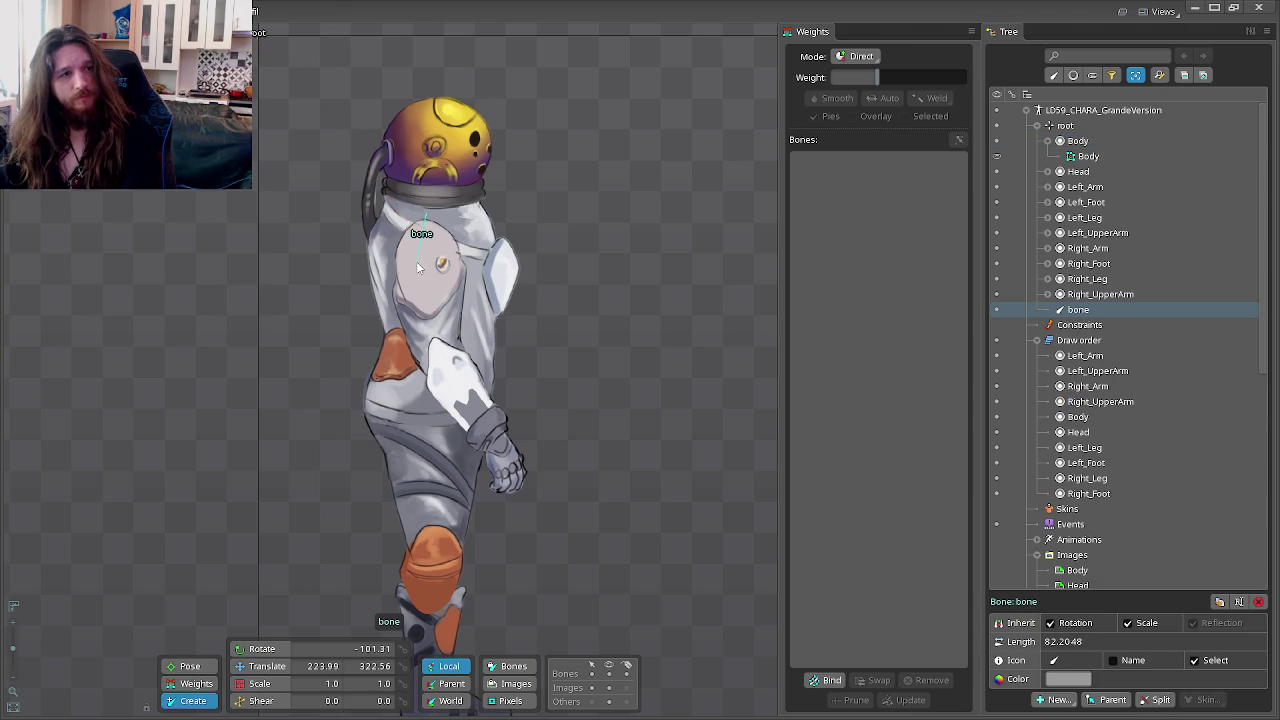
key("Delete")
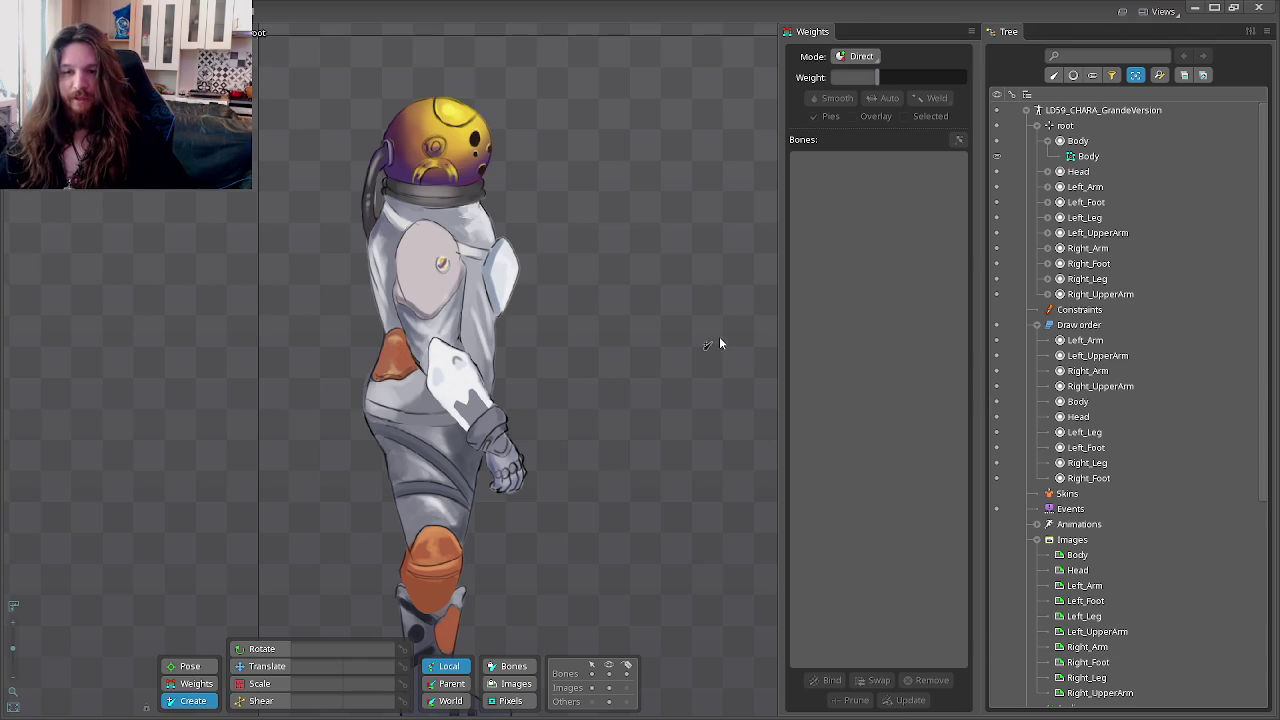
left_click(405, 340)
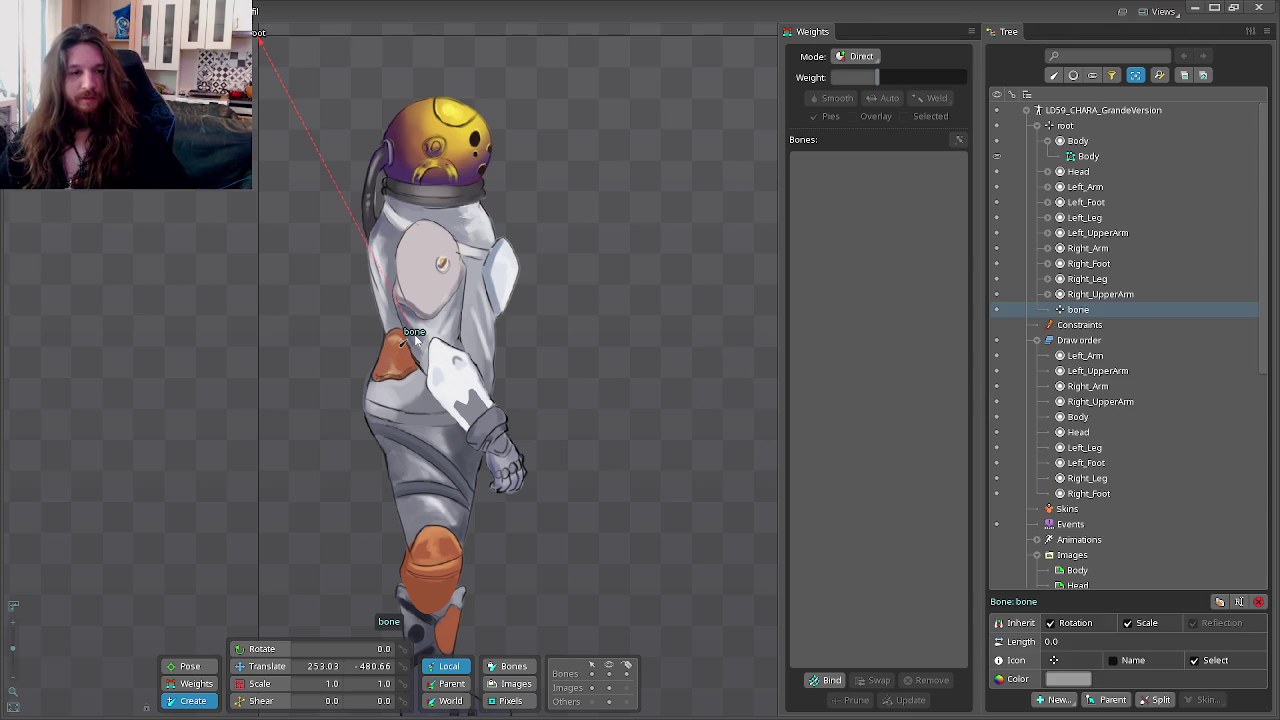
Step: Delete the stray new bone, leaving its name unchanged
double_click(1087, 311)
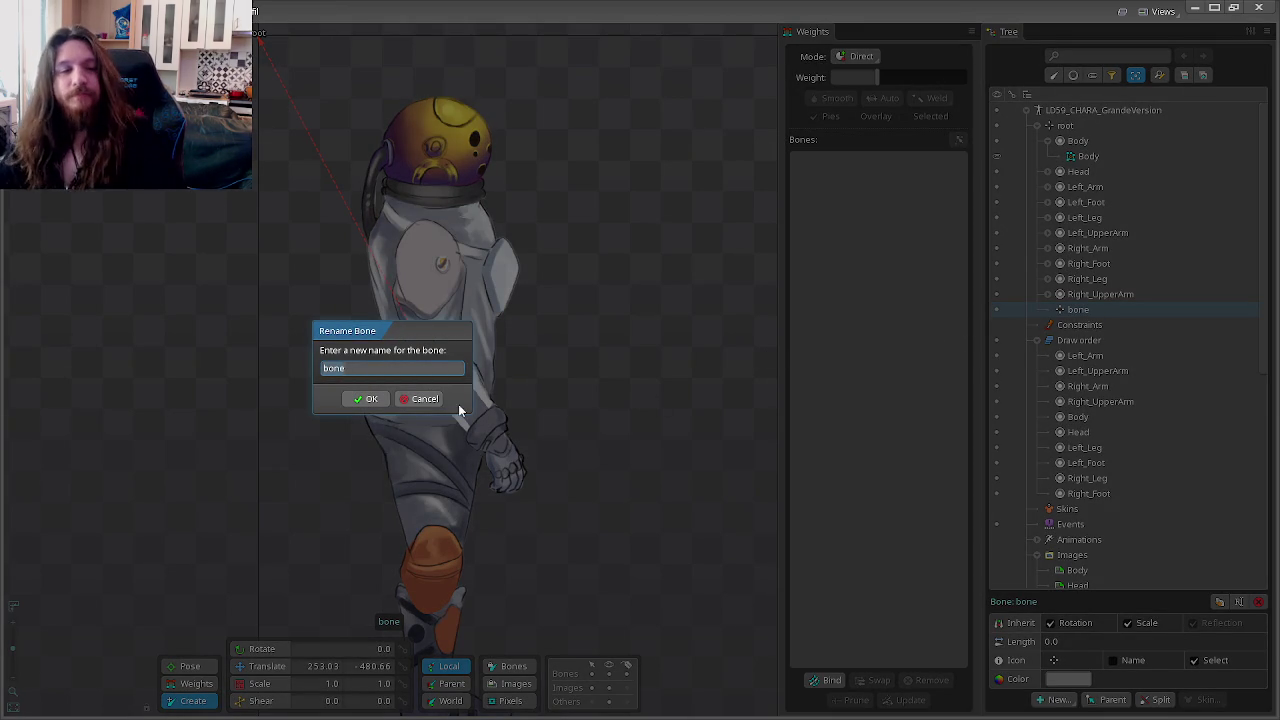
left_click(424, 398)
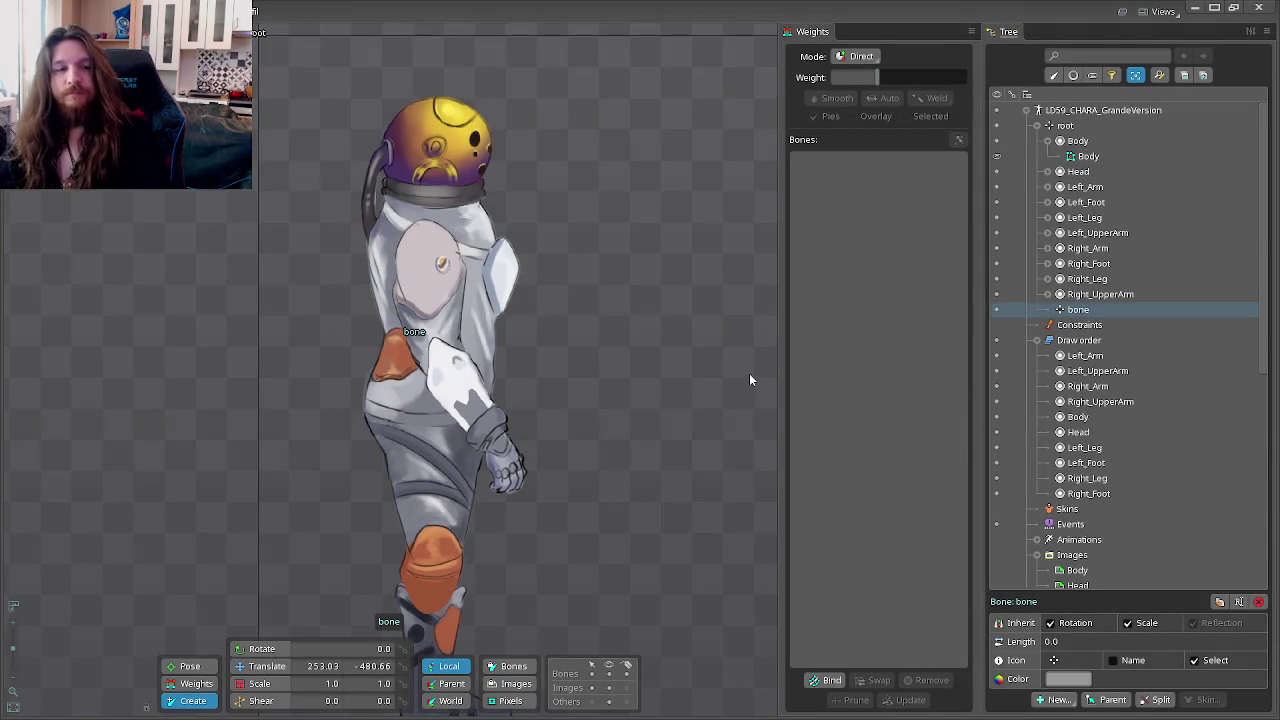
key("Delete")
Step: Select the Body slot and wrap it in a new bone named Body
left_click(1078, 143)
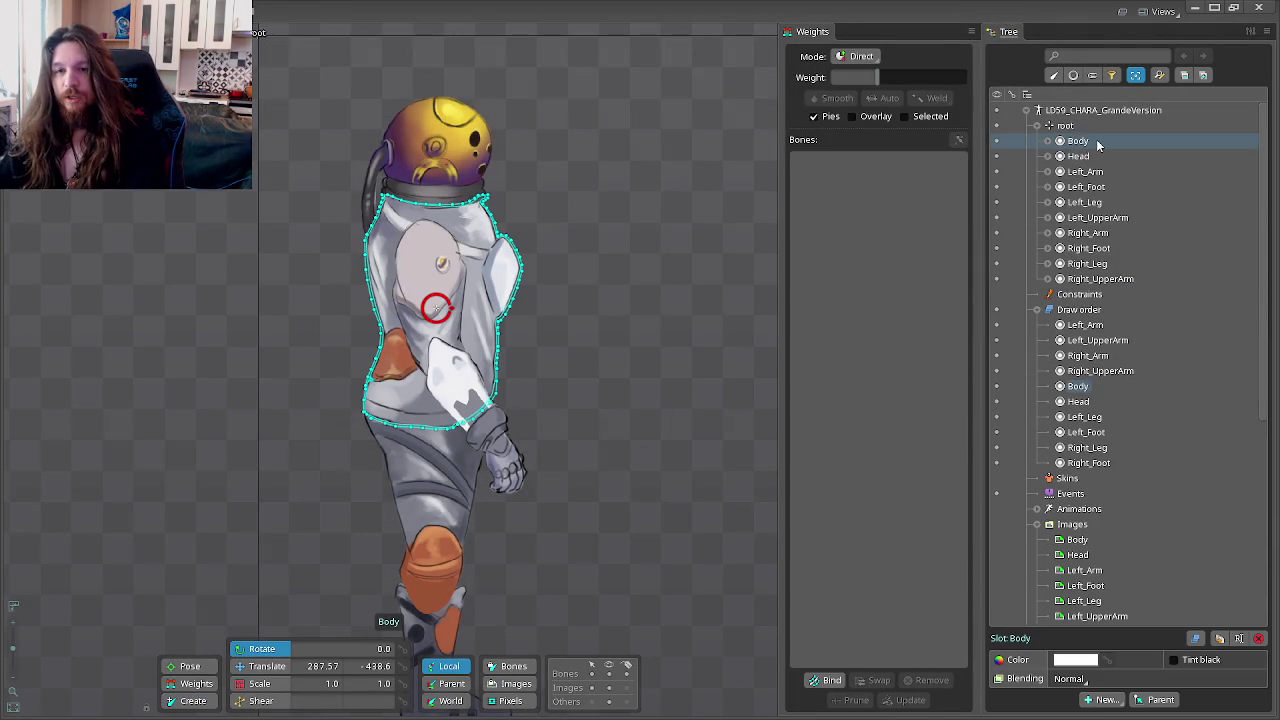
double_click(1080, 143)
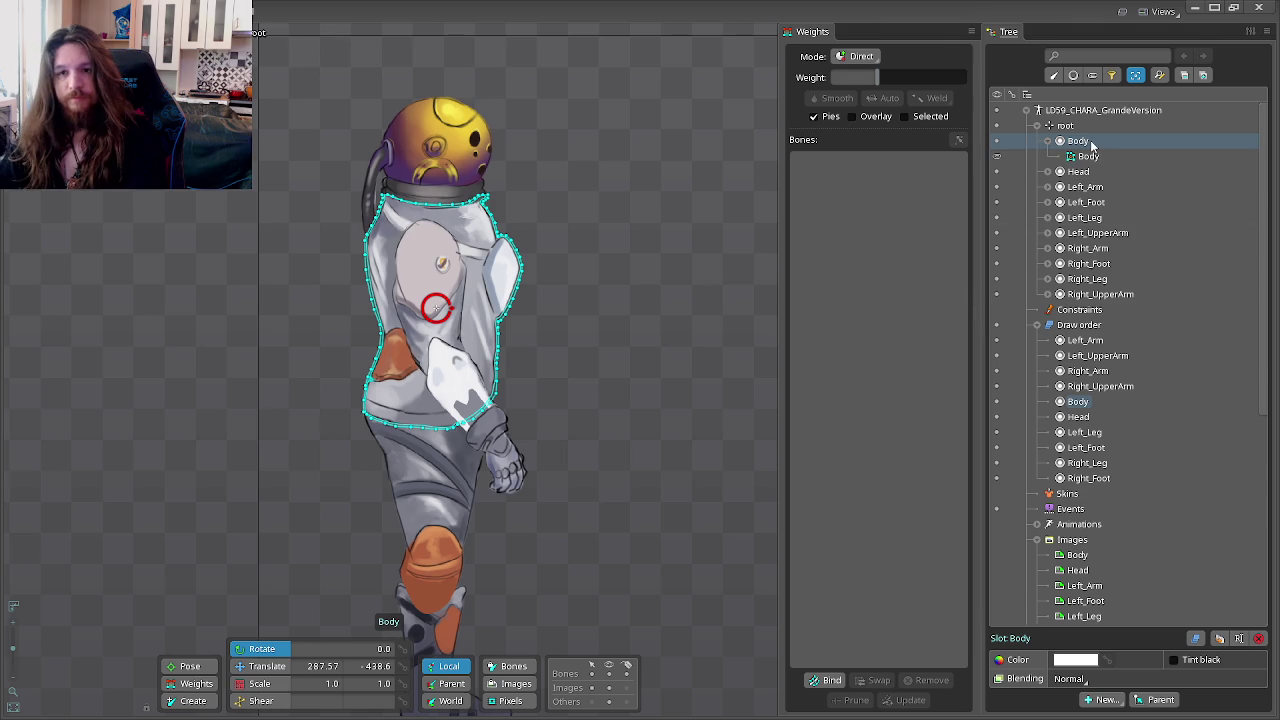
double_click(1080, 138)
left_click(432, 405)
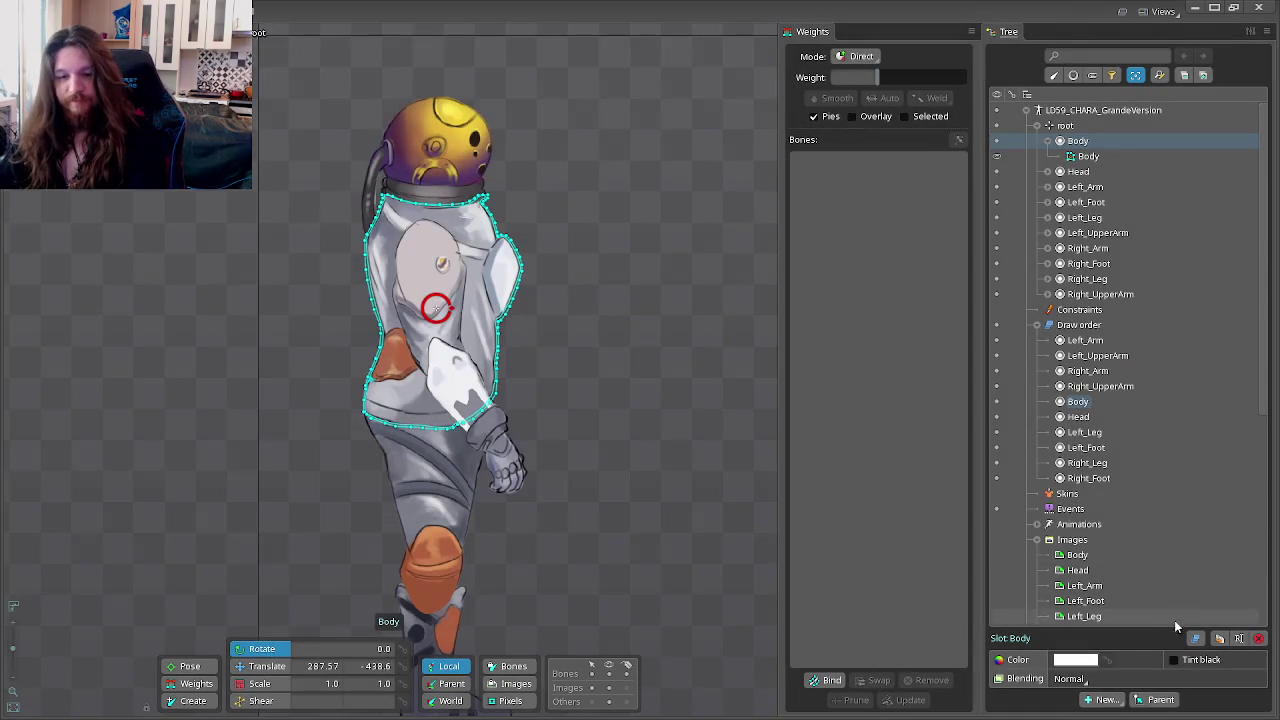
left_click(1103, 699)
left_click(1112, 598)
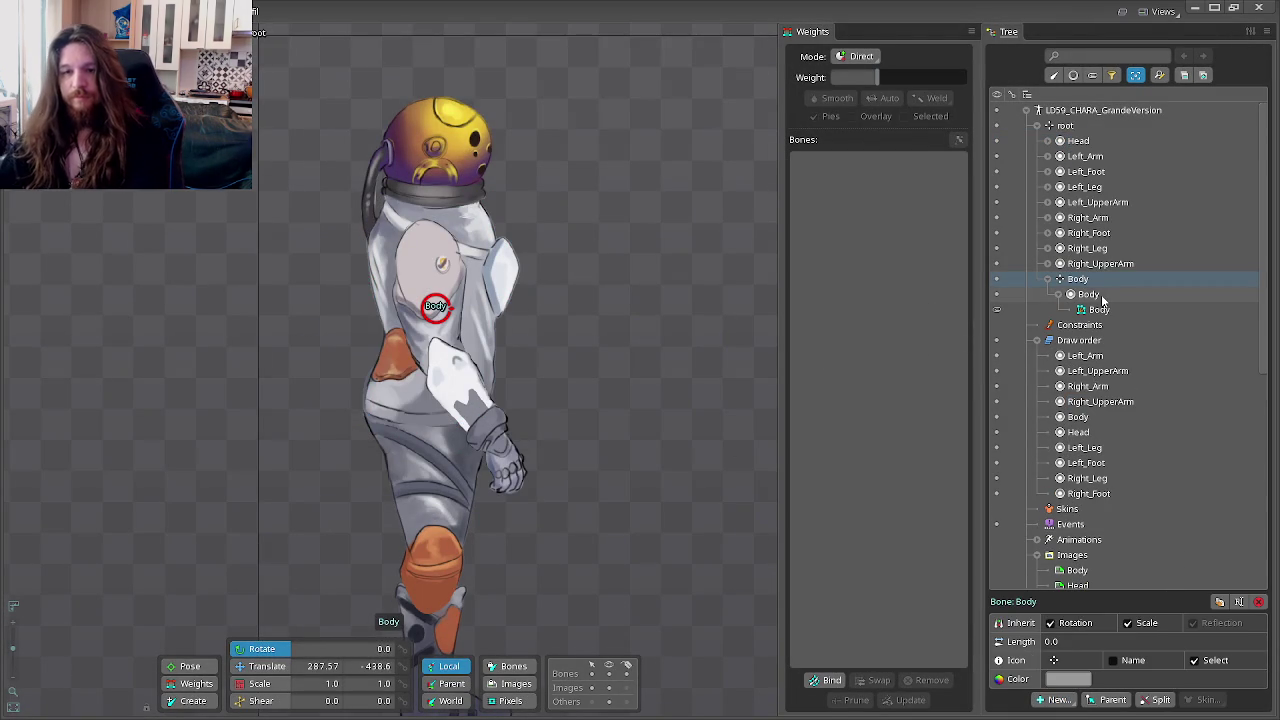
Step: Draw a four-bone chain, bone through bone4, down the torso after discarding a trial bone
left_click(193, 701)
left_click_drag(445, 213, 428, 258)
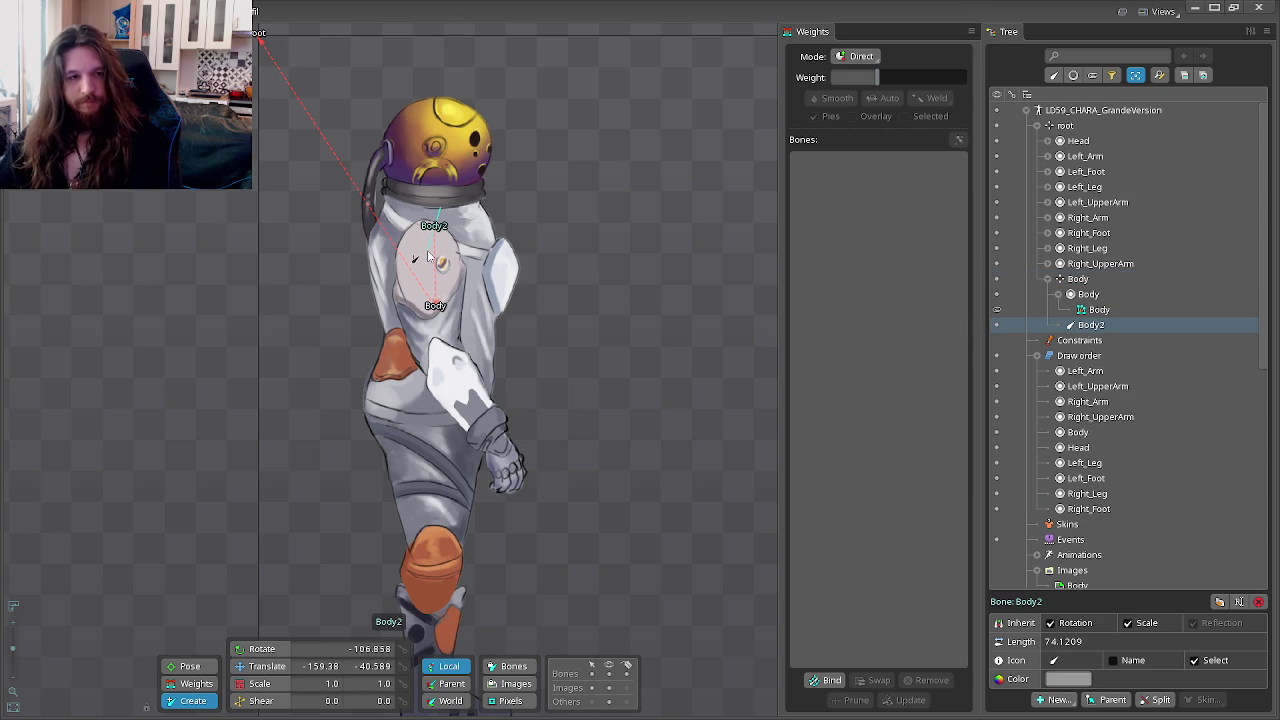
key("ctrl+z")
mouse_move(427, 215)
left_mouse_down()
mouse_move(408, 398)
mouse_move(416, 376)
left_mouse_up()
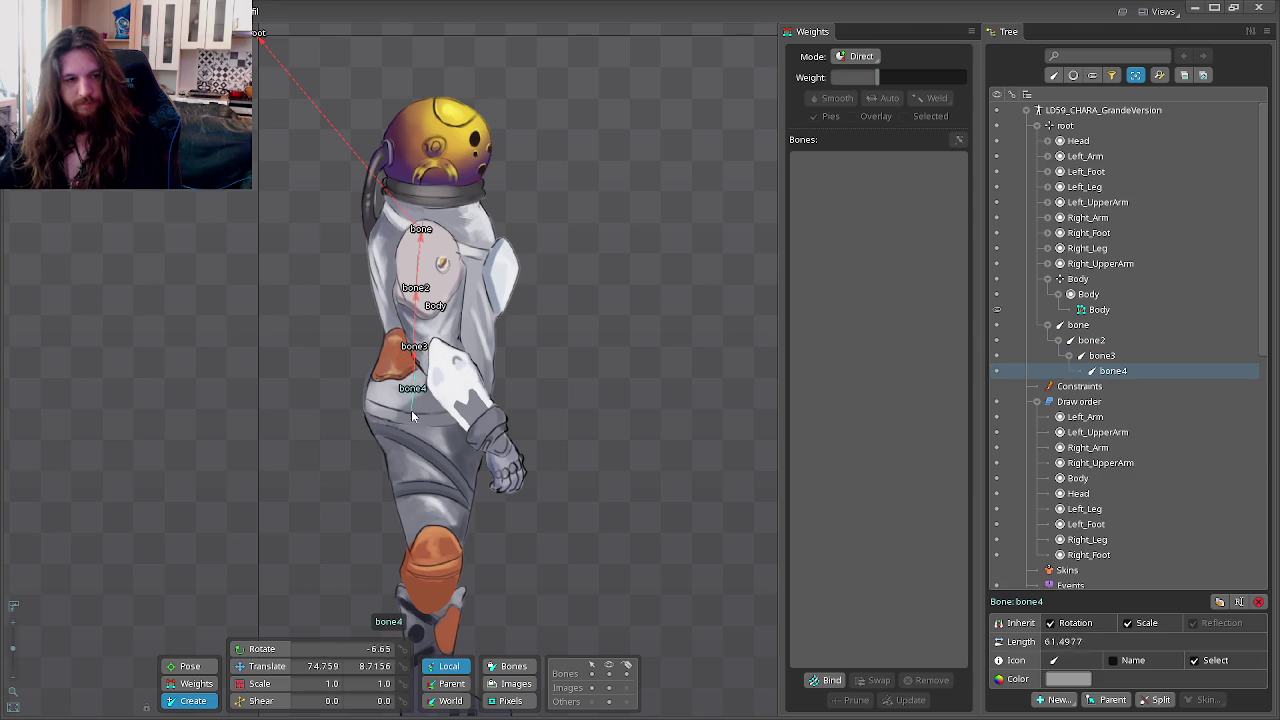
left_click_drag(416, 376, 414, 428)
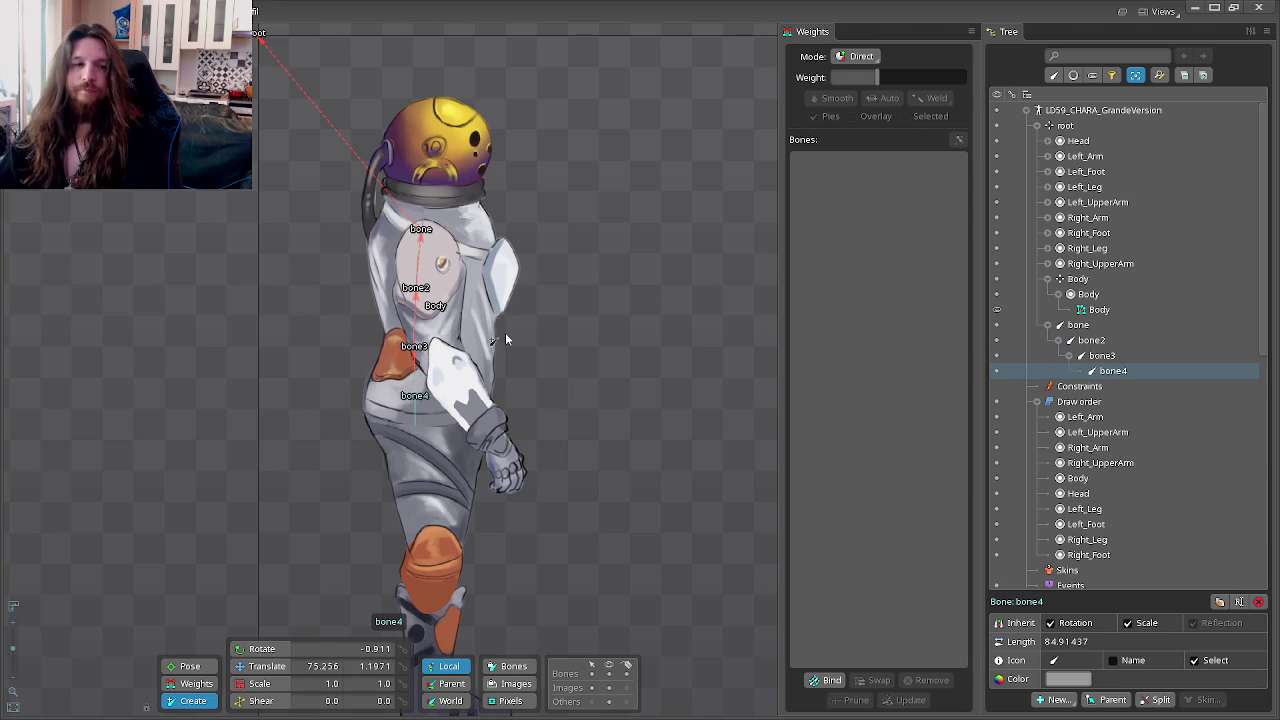
scroll(443, 324, "up", 3)
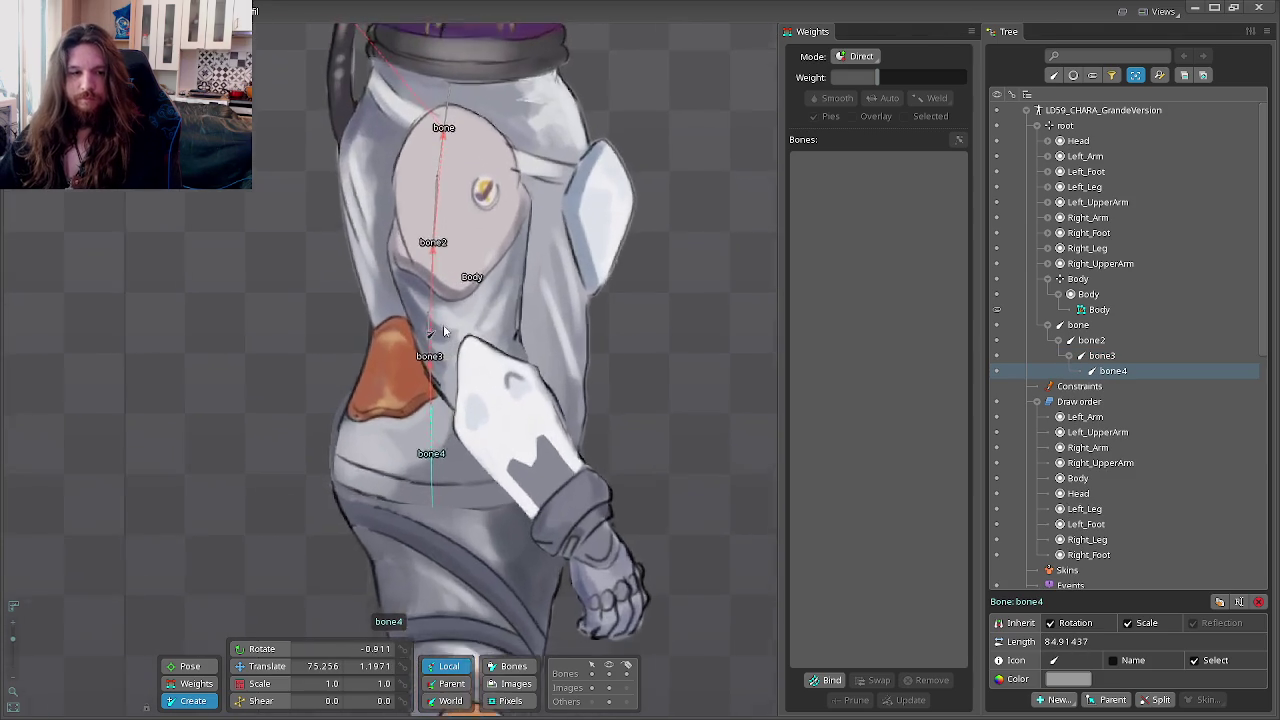
scroll(449, 328, "up", 2)
scroll(477, 308, "down", 2)
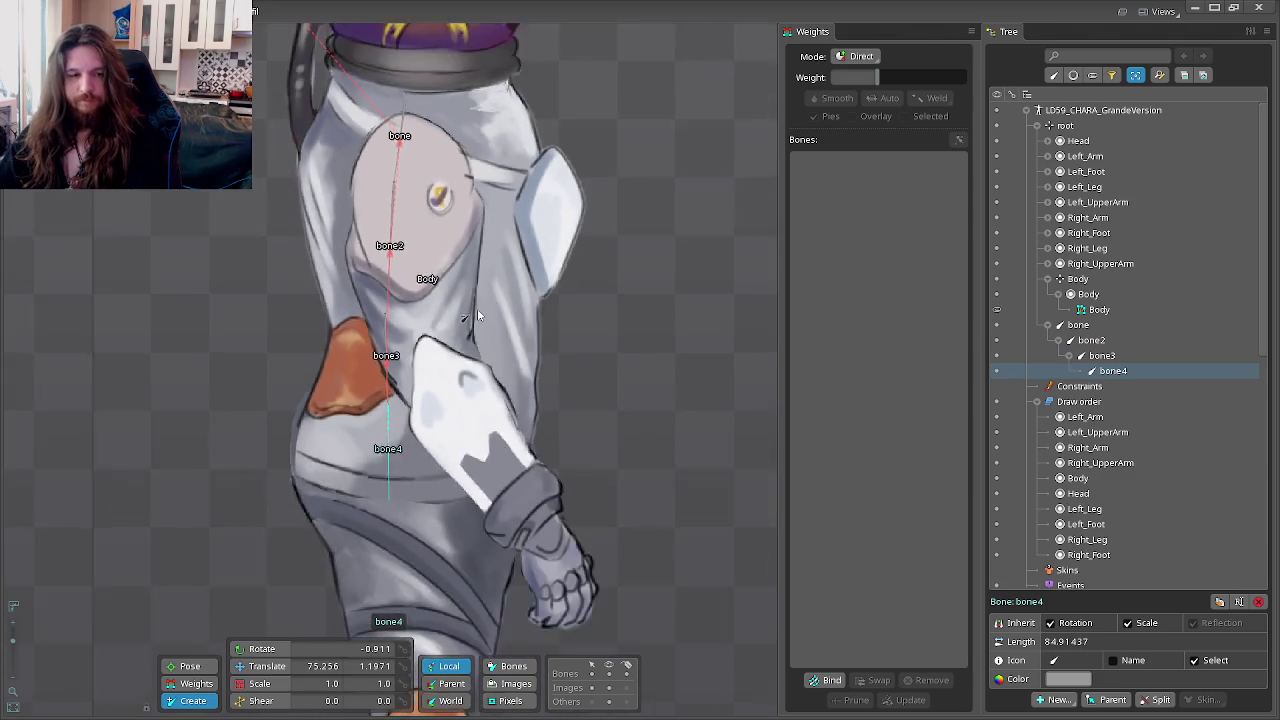
scroll(480, 302, "down", 2)
scroll(486, 301, "down", 1)
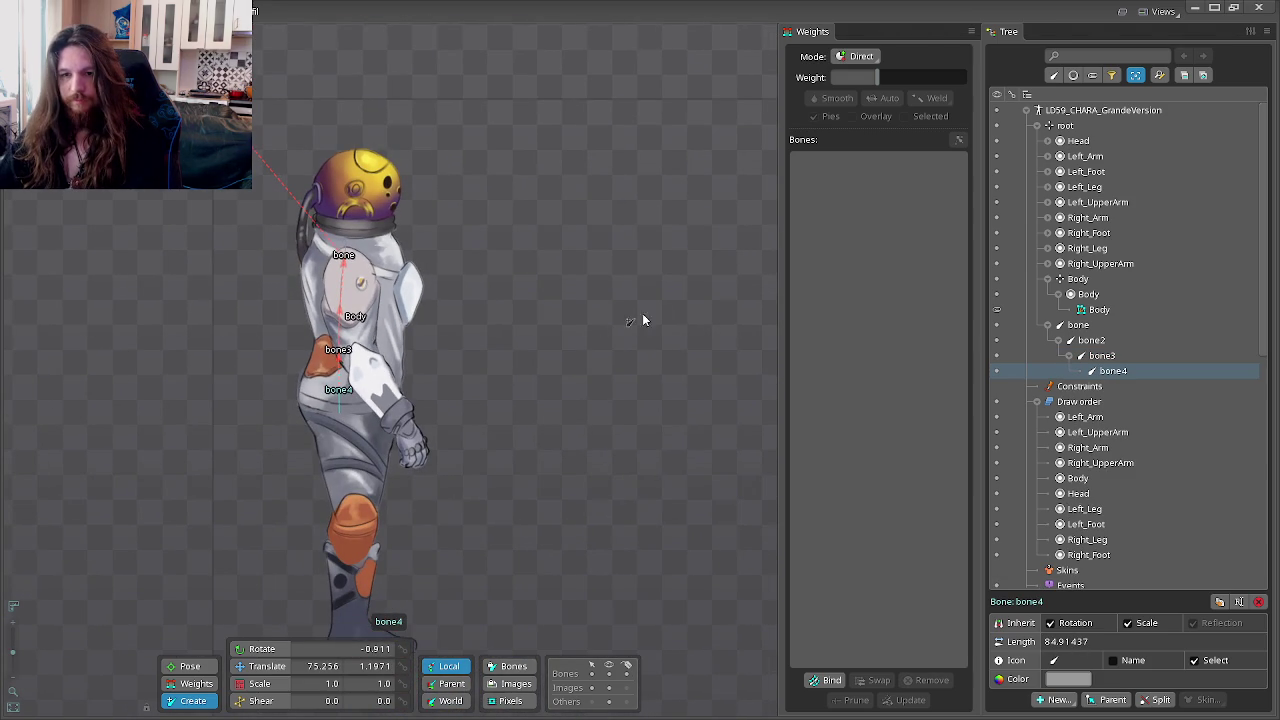
left_click(1080, 326)
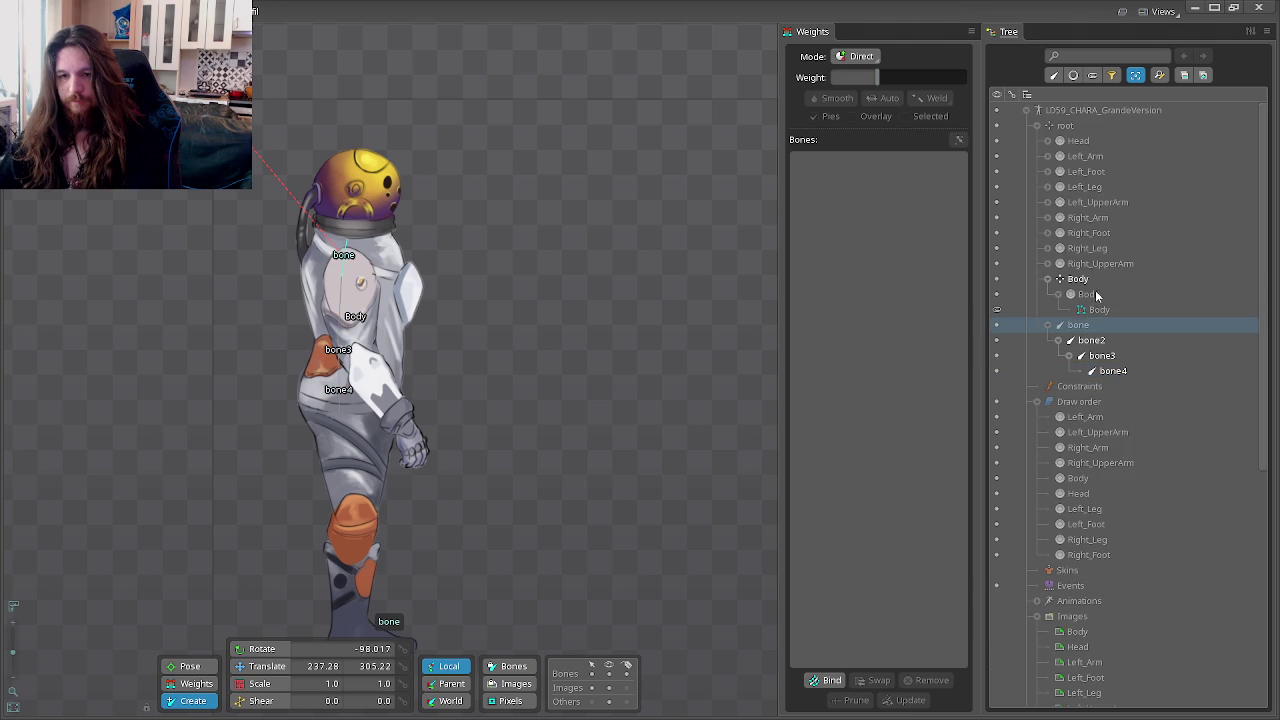
Step: Parent the bone chain under the Body bone, then select the Body mesh and start Bind
mouse_move(1082, 328)
left_mouse_down()
mouse_move(1080, 282)
mouse_move(1110, 370)
left_mouse_up()
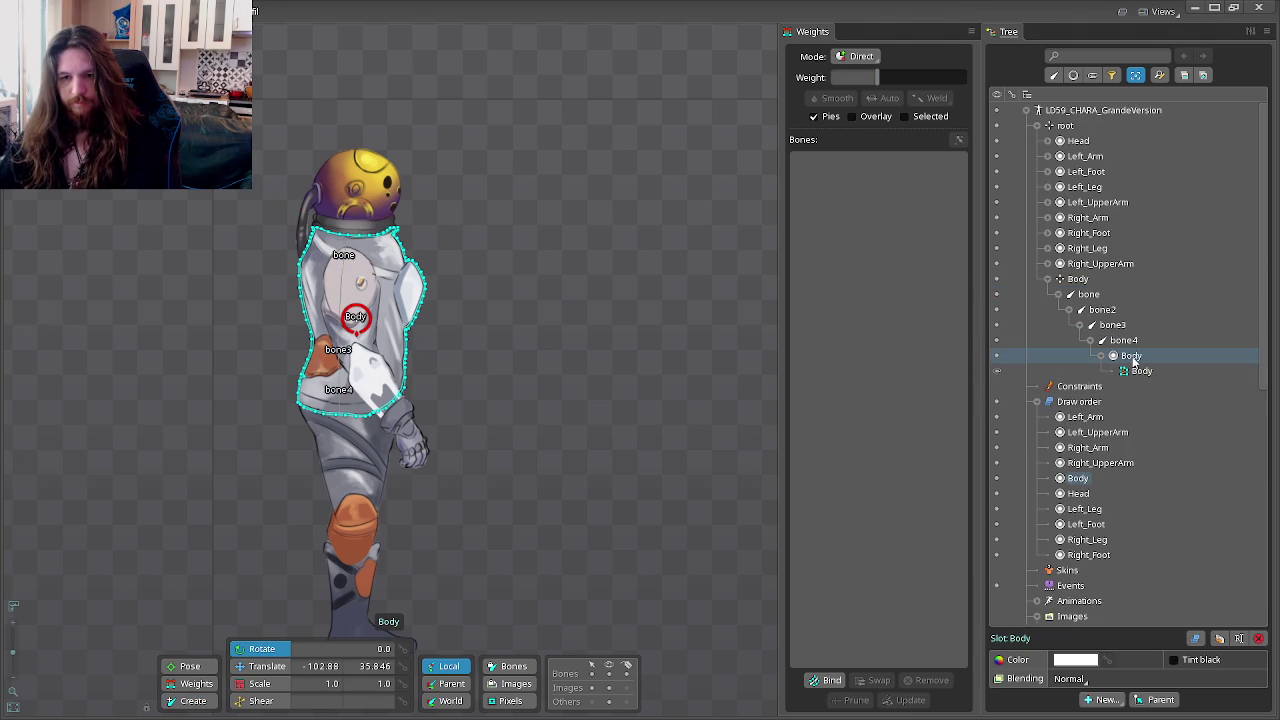
left_click(1138, 341)
left_click(1105, 310)
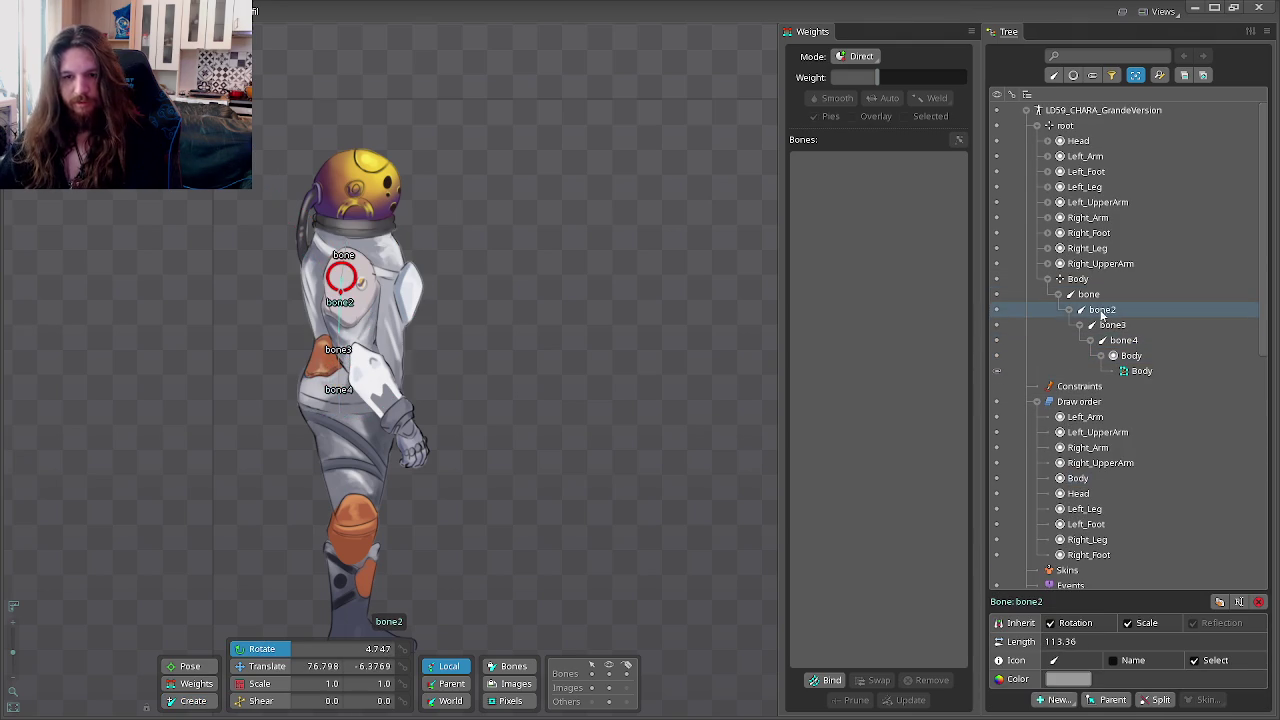
scroll(606, 296, "up", 3)
left_click(1141, 371)
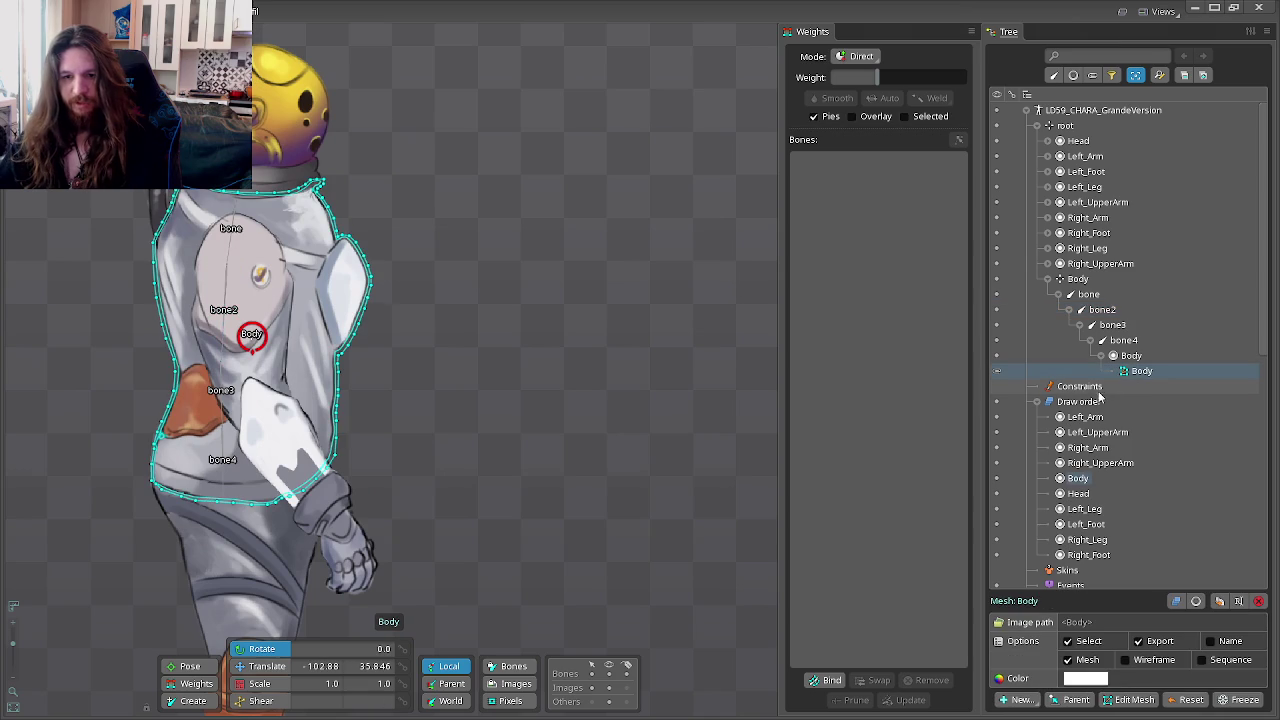
left_click(832, 680)
left_click_drag(462, 343, 660, 319)
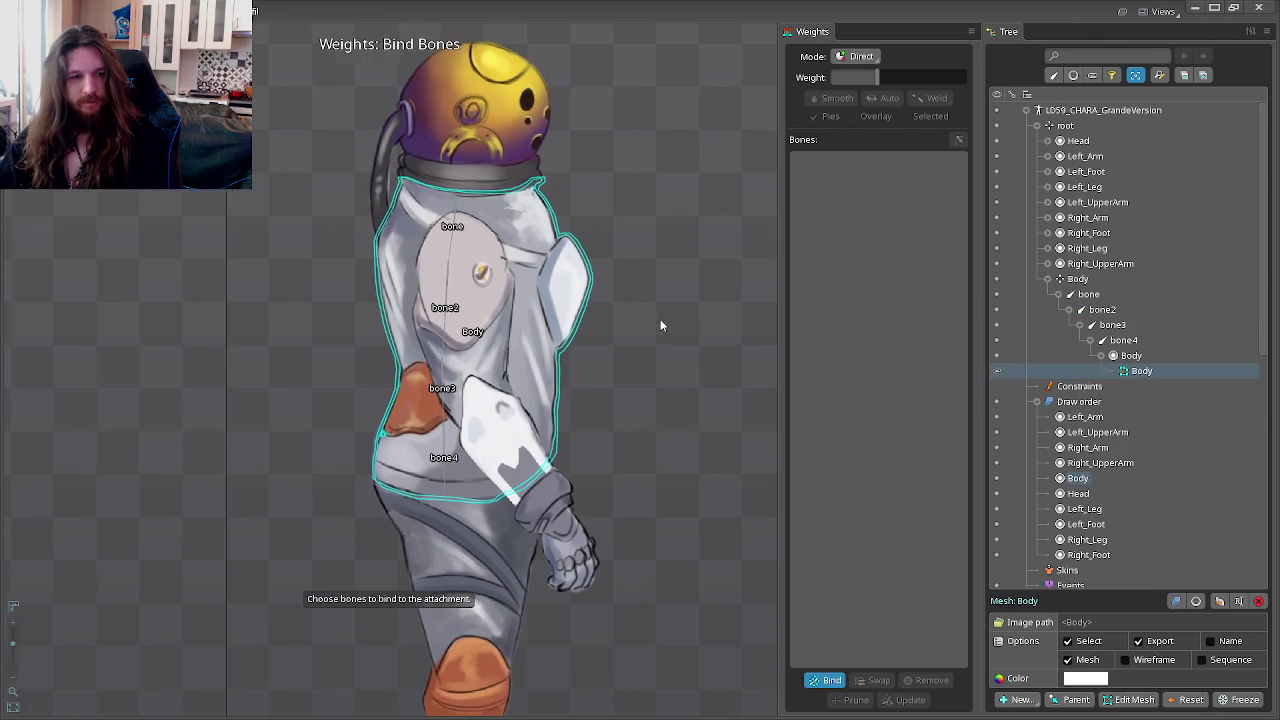
Step: Bind bone, bone2, bone3 and bone4 to the Body mesh with automatic weights
left_click(470, 250)
left_click(466, 330)
left_click(460, 400)
left_click(463, 470)
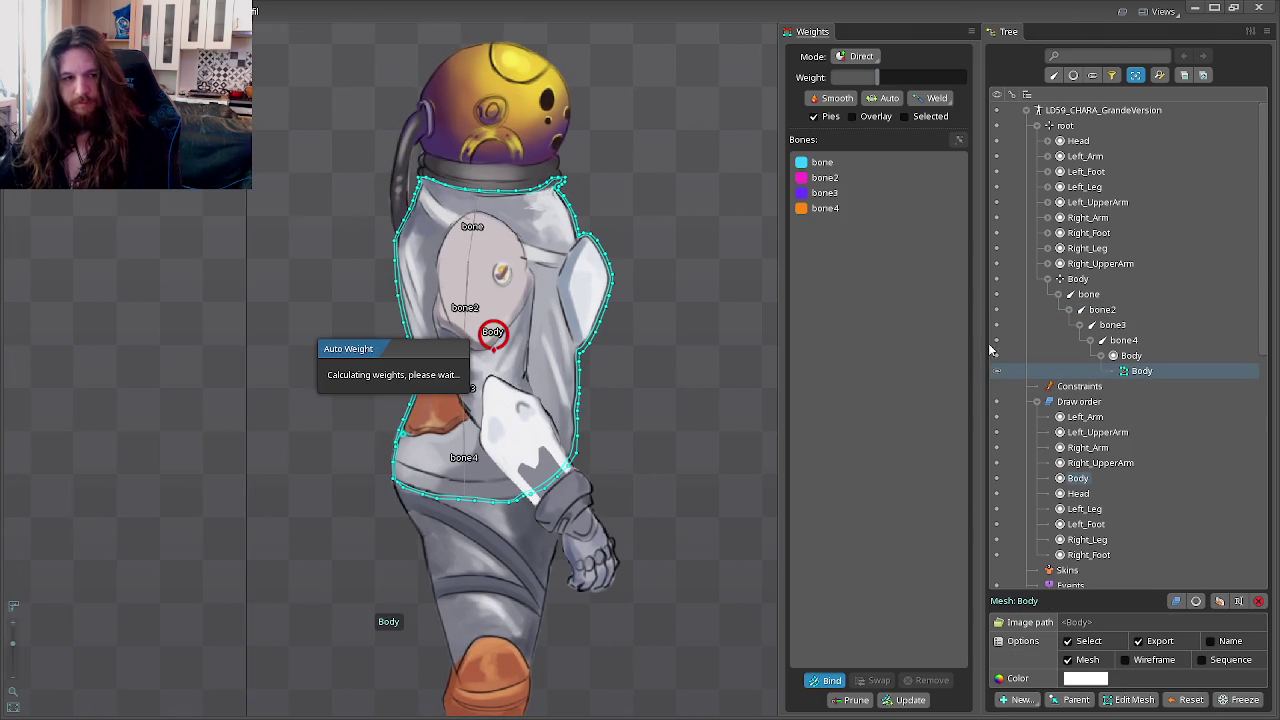
Step: In Animate mode, rotate bone3 and bone2 to test the torso bending
key("ctrl+Tab")
left_click(1115, 325)
mouse_move(794, 330)
left_mouse_down()
mouse_move(772, 117)
mouse_move(582, 414)
mouse_move(805, 182)
mouse_move(865, 364)
left_mouse_up()
left_click(1105, 310)
mouse_move(808, 198)
left_mouse_down()
mouse_move(748, 389)
mouse_move(818, 106)
mouse_move(838, 102)
left_mouse_up()
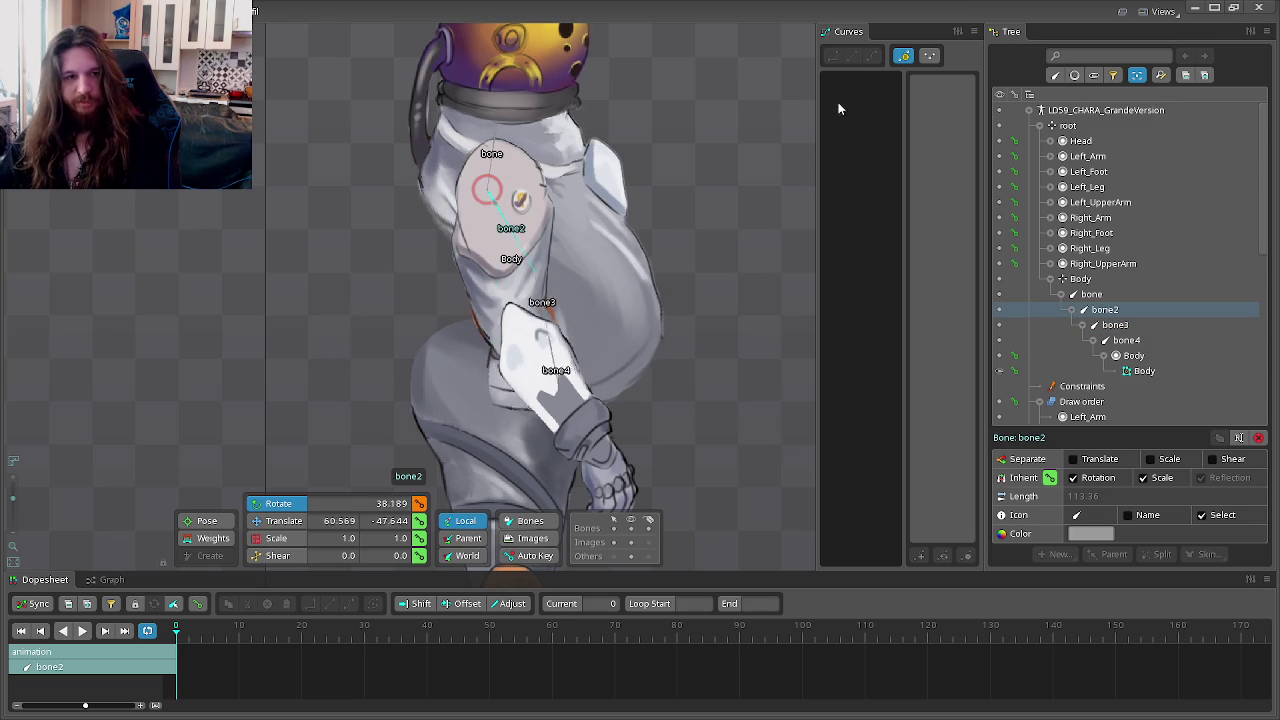
Step: Rotate the top bone, then swing bone4 back and forth to test the Body mesh bend
left_click(1092, 294)
mouse_move(800, 320)
left_mouse_down()
mouse_move(690, 332)
mouse_move(651, 354)
mouse_move(938, 240)
left_mouse_up()
left_click(1126, 340)
mouse_move(666, 396)
left_mouse_down()
mouse_move(908, 143)
mouse_move(694, 494)
left_mouse_up()
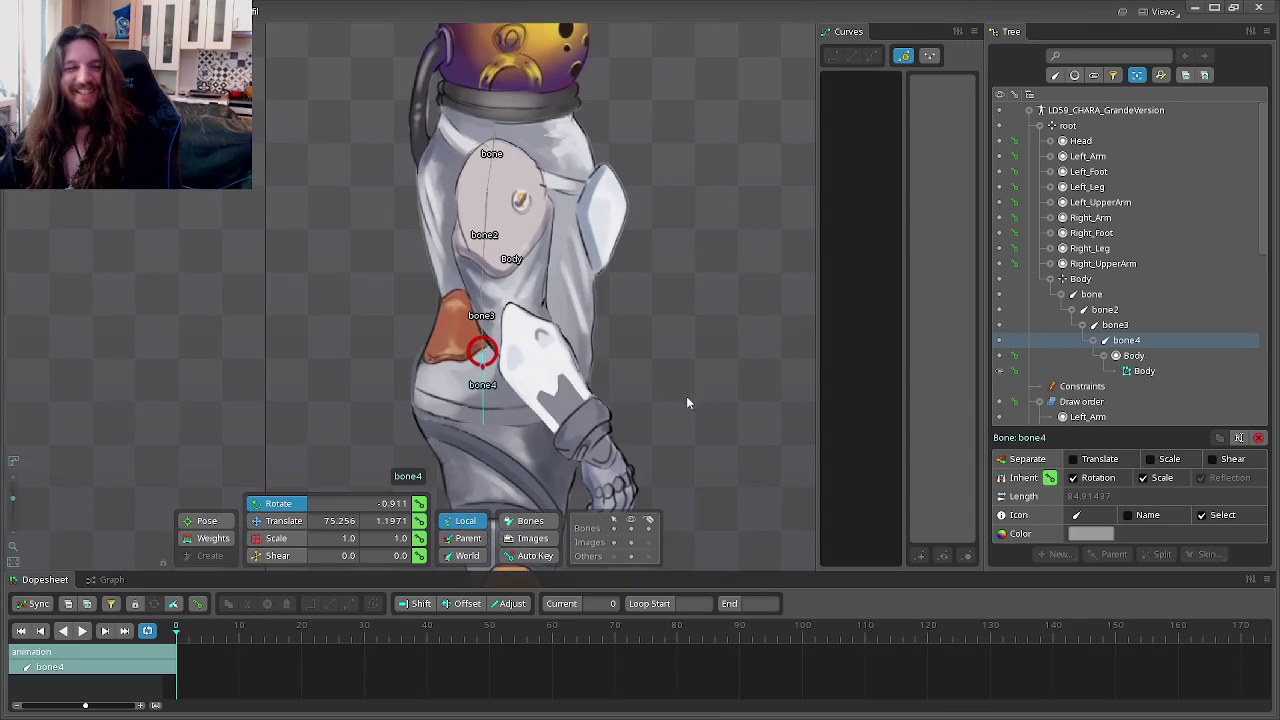
mouse_move(686, 403)
left_mouse_down()
mouse_move(743, 243)
mouse_move(891, 360)
left_mouse_up()
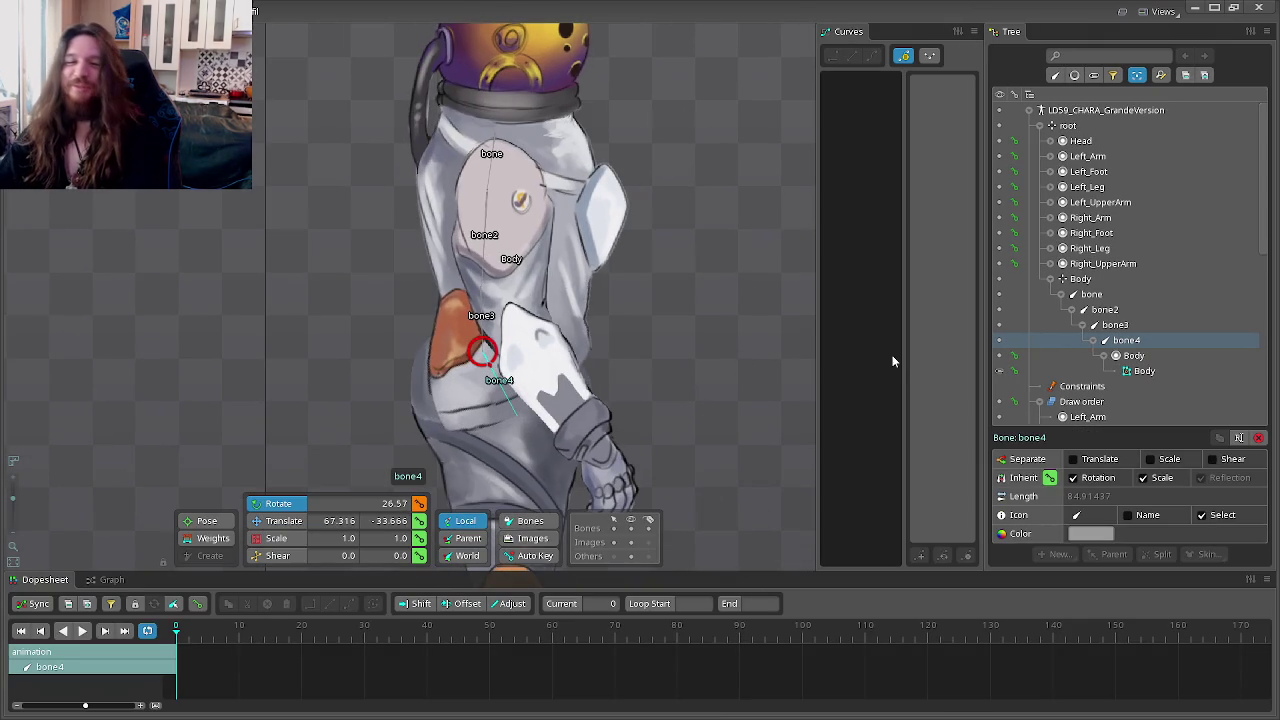
Step: Rotate bone3 and bone2, then key bone4 at about -68° to swing the lower body
left_click(1116, 325)
left_click_drag(832, 394, 879, 244)
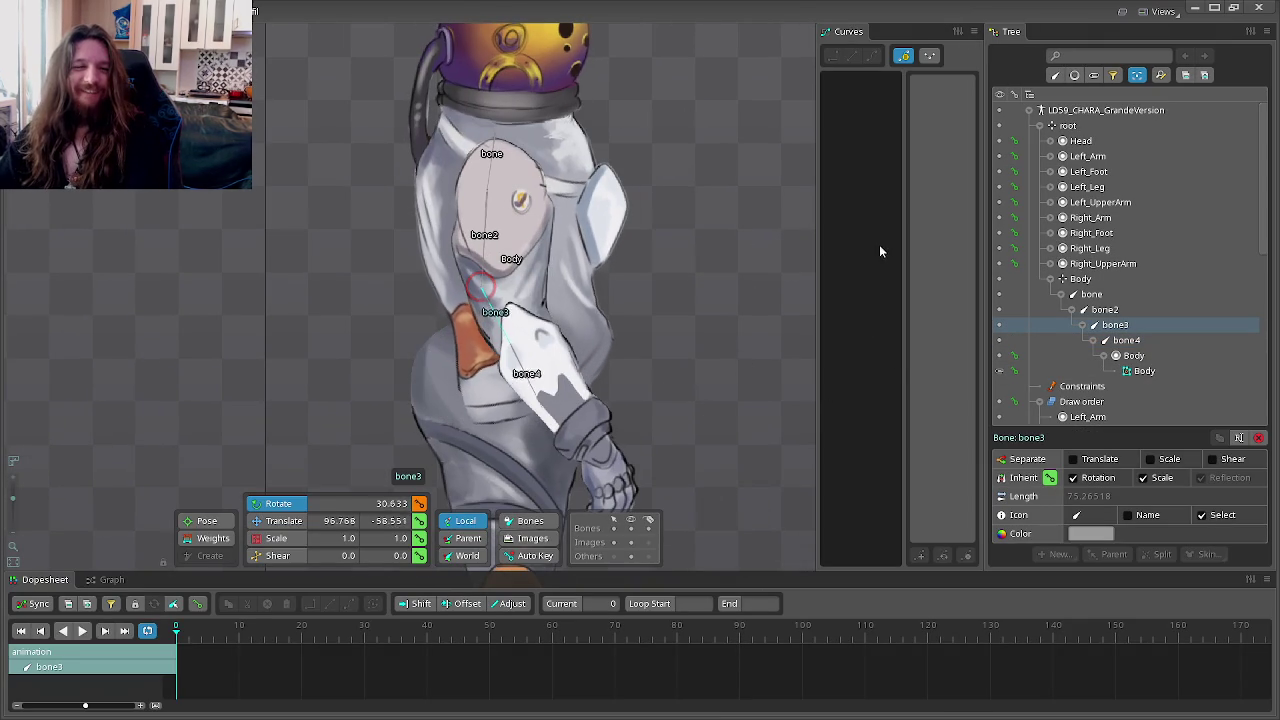
left_click(1104, 310)
mouse_move(883, 330)
left_mouse_down()
mouse_move(797, 272)
mouse_move(628, 498)
left_mouse_up()
left_click(1126, 340)
left_click(1115, 325)
left_click_drag(764, 221, 722, 334)
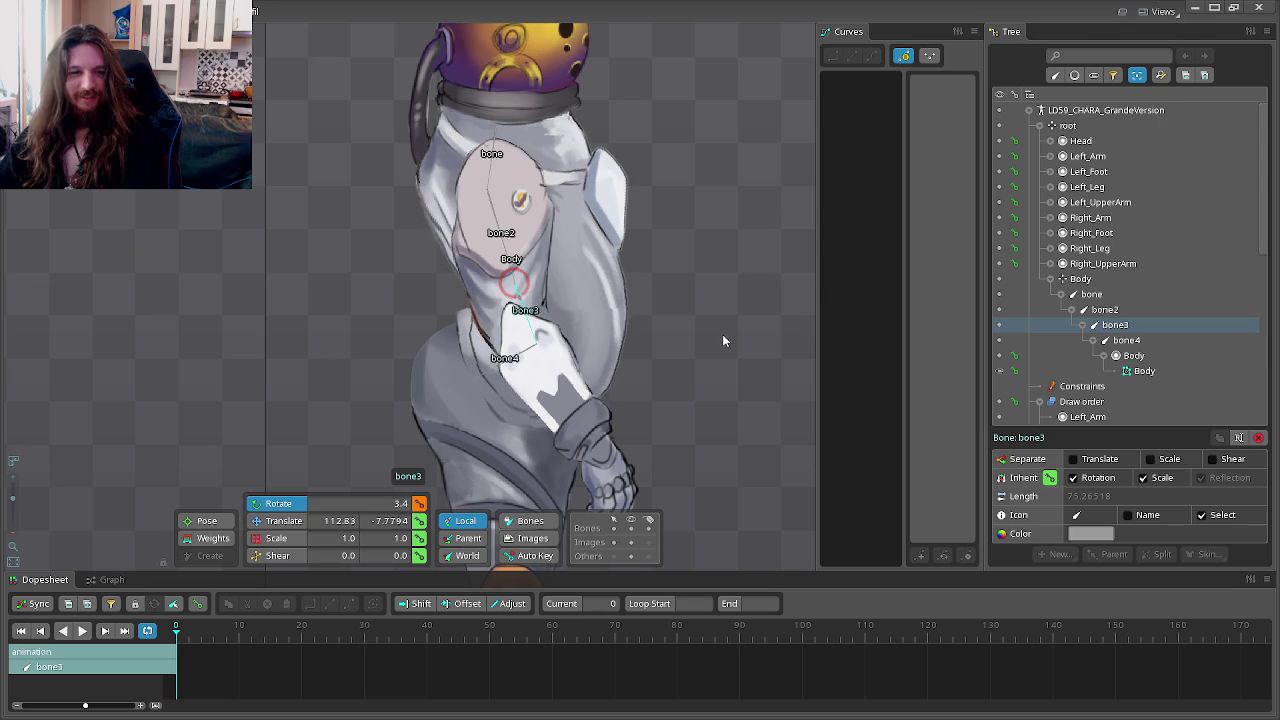
left_click(1126, 340)
left_click_drag(703, 446, 760, 417)
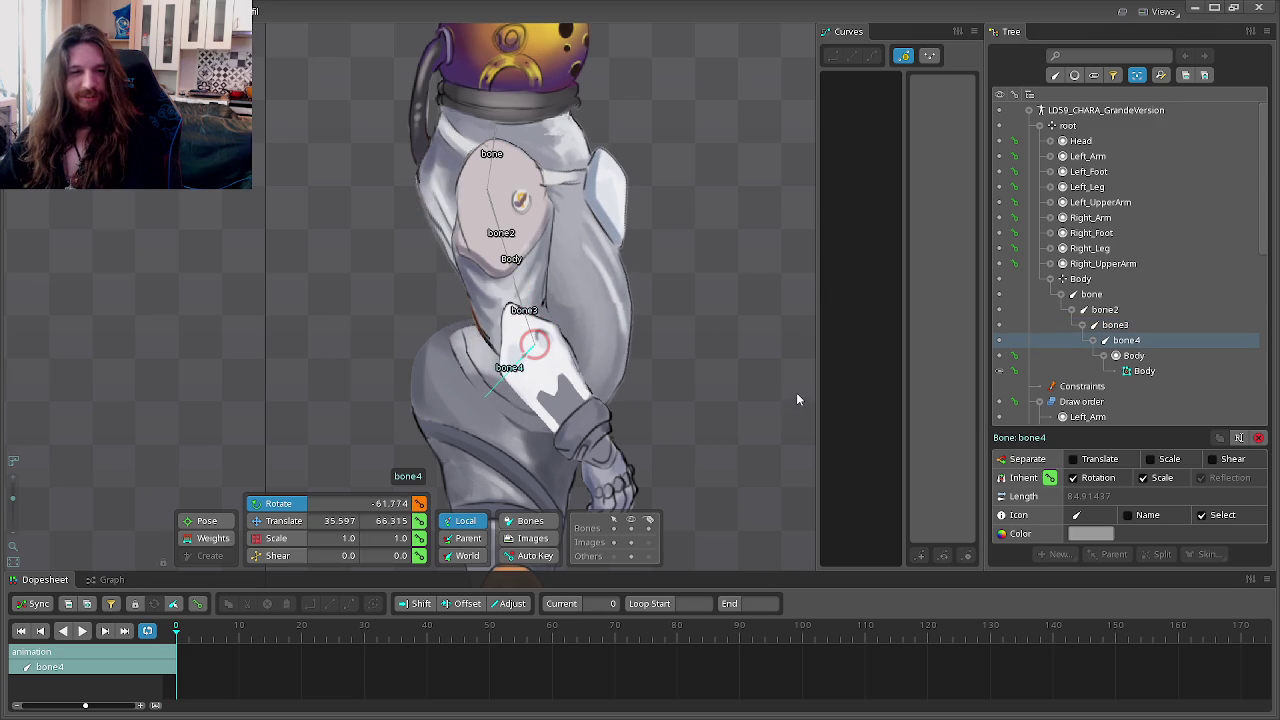
scroll(671, 355, "down", 1)
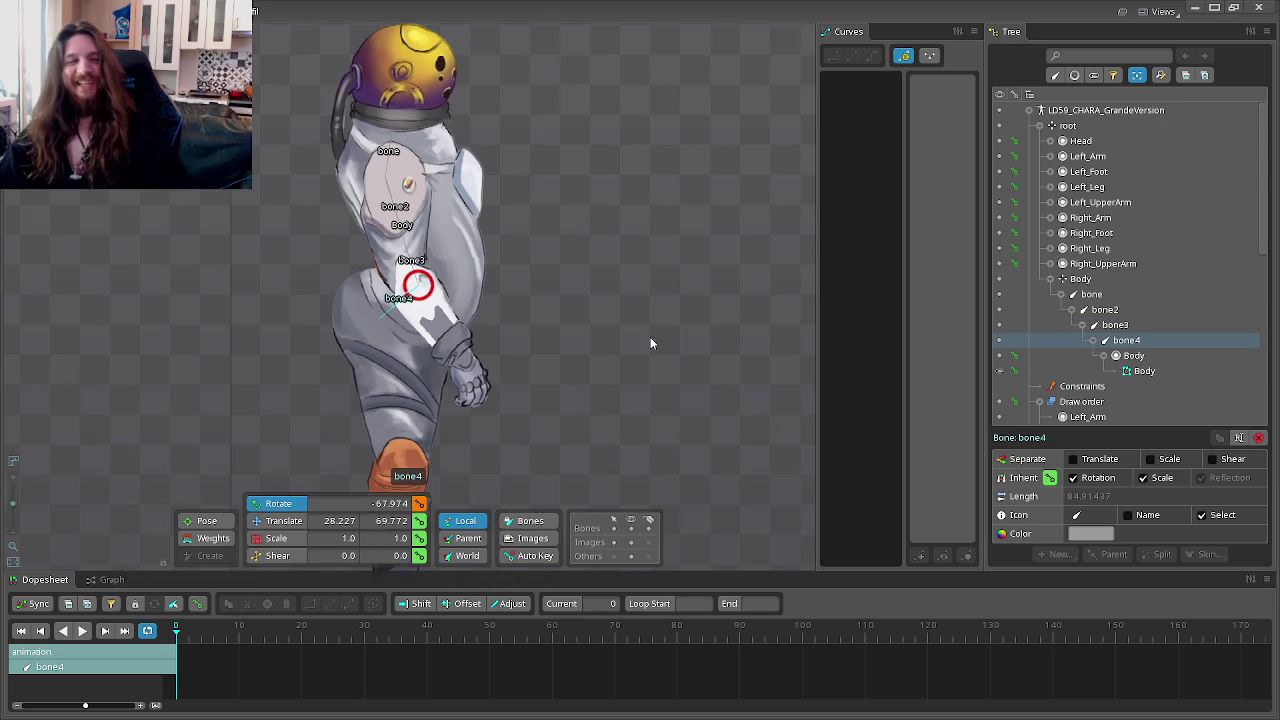
scroll(654, 306, "down", 1)
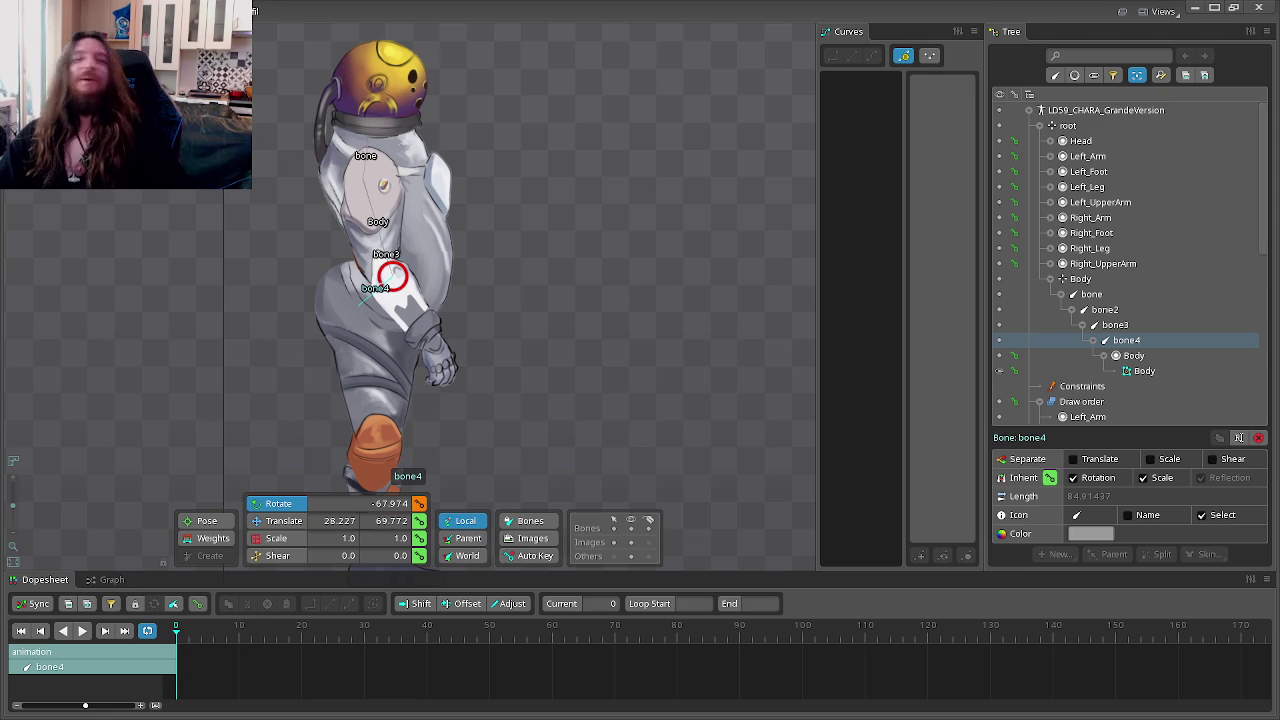
key("Tab")
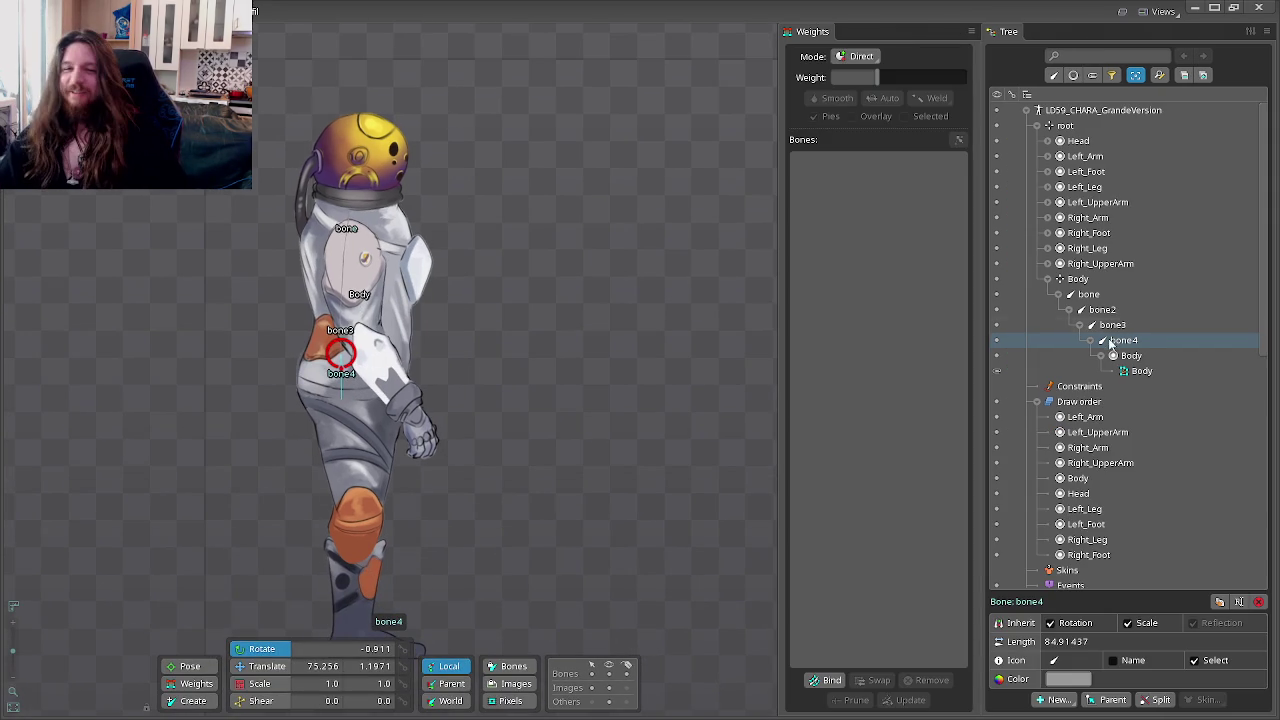
left_click(1048, 280)
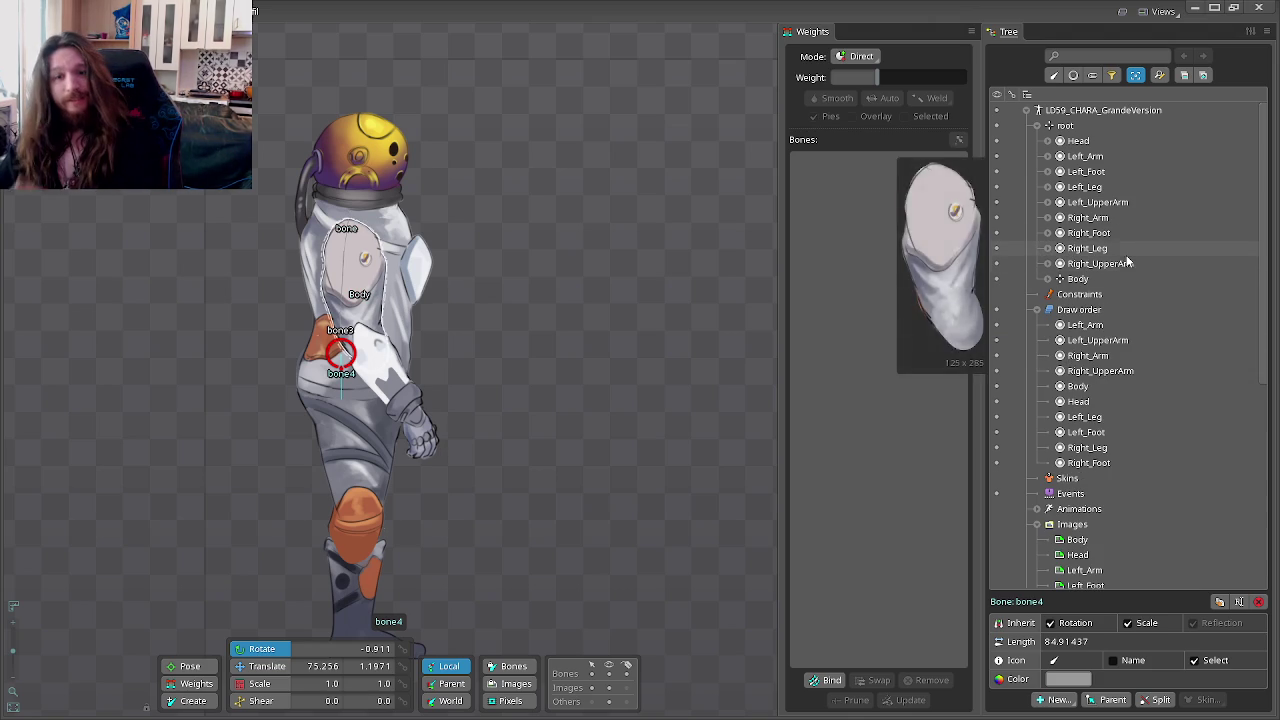
left_click(1097, 280)
left_click(1048, 280)
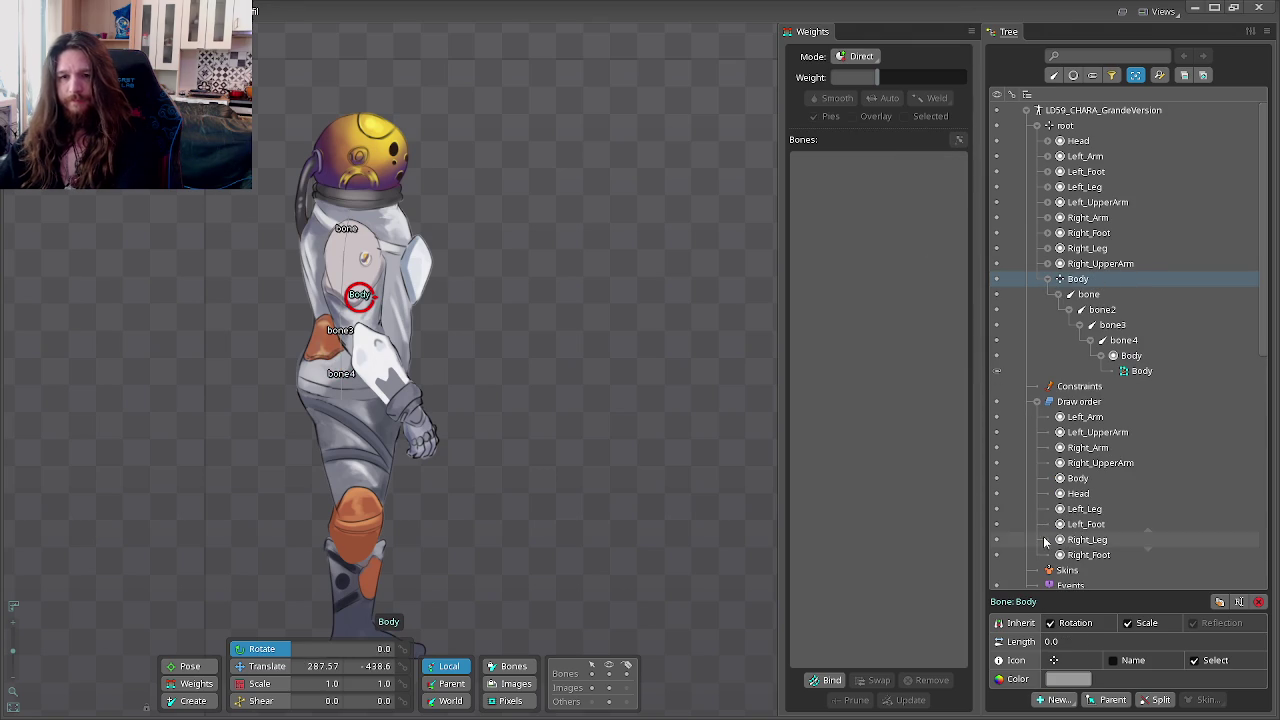
left_click(447, 688)
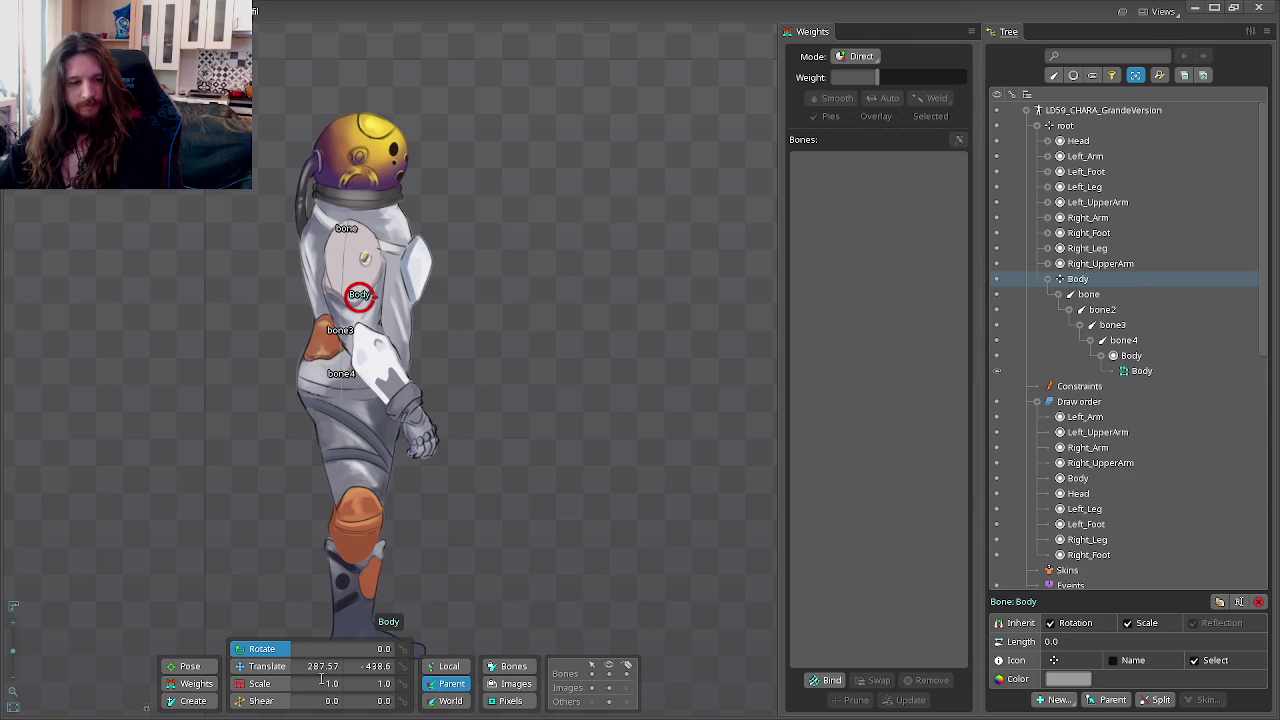
left_click(190, 700)
scroll(564, 452, "up", 2)
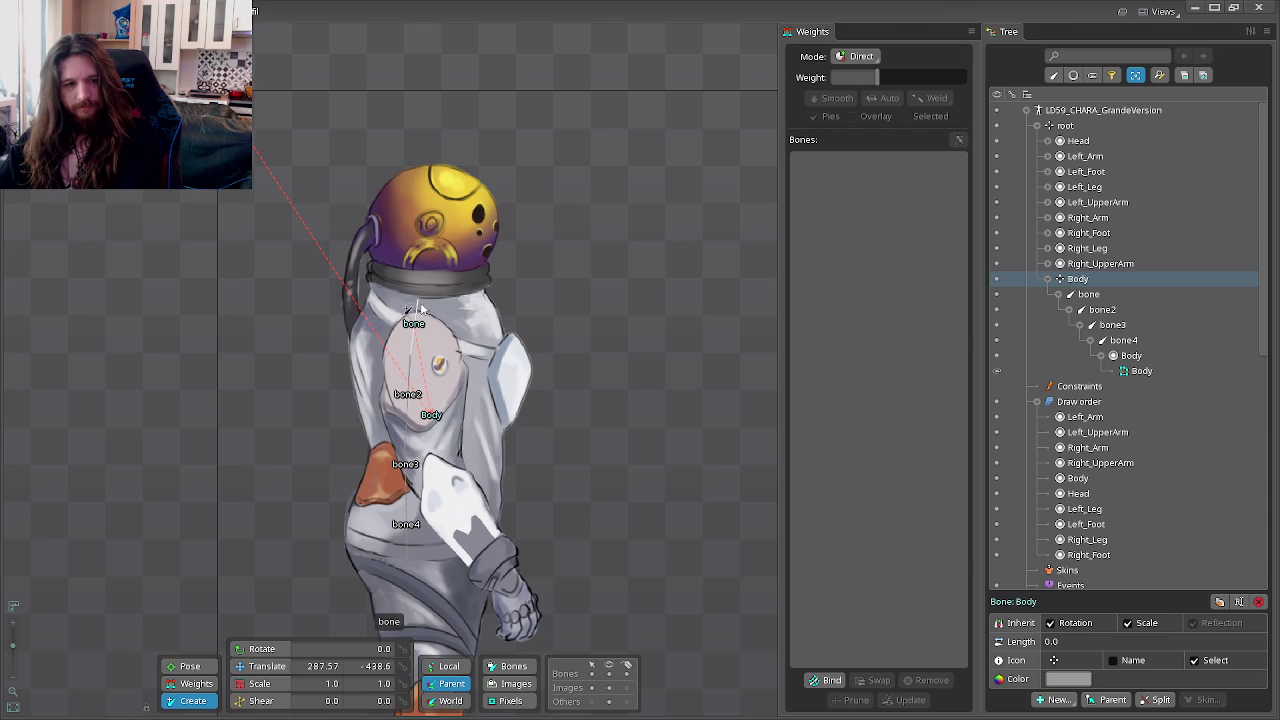
left_click_drag(428, 318, 424, 441)
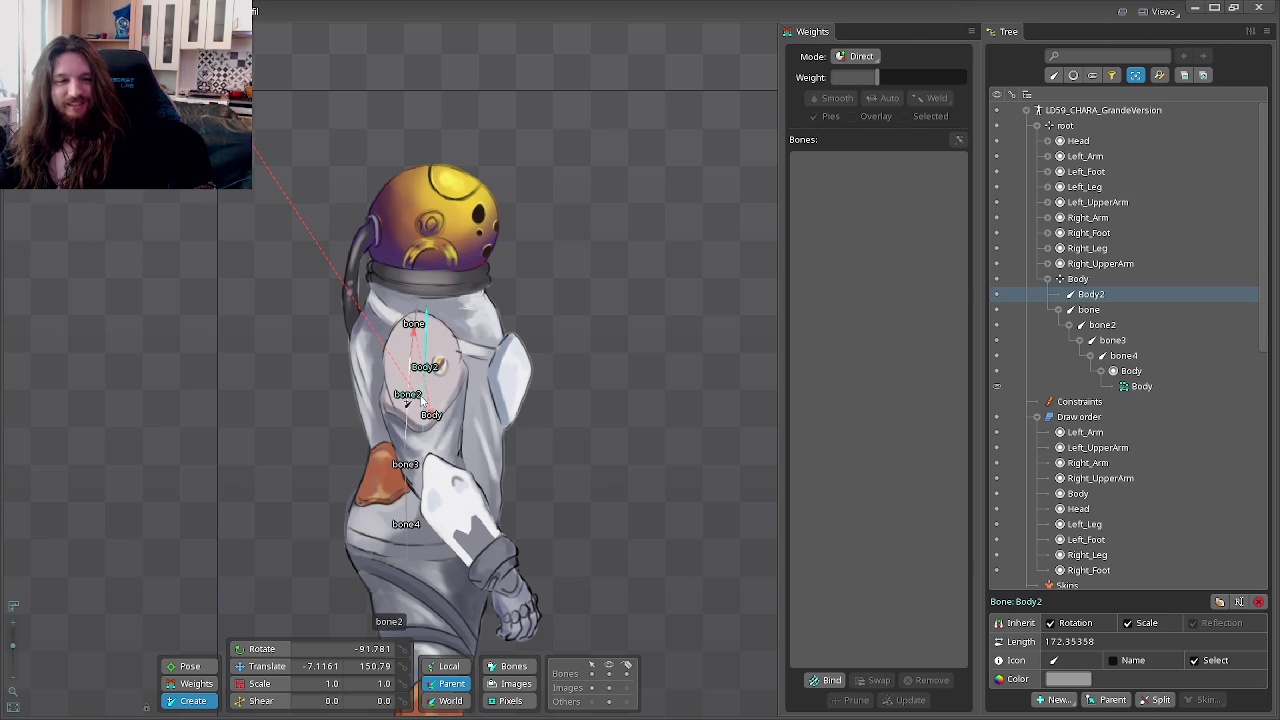
key("Delete")
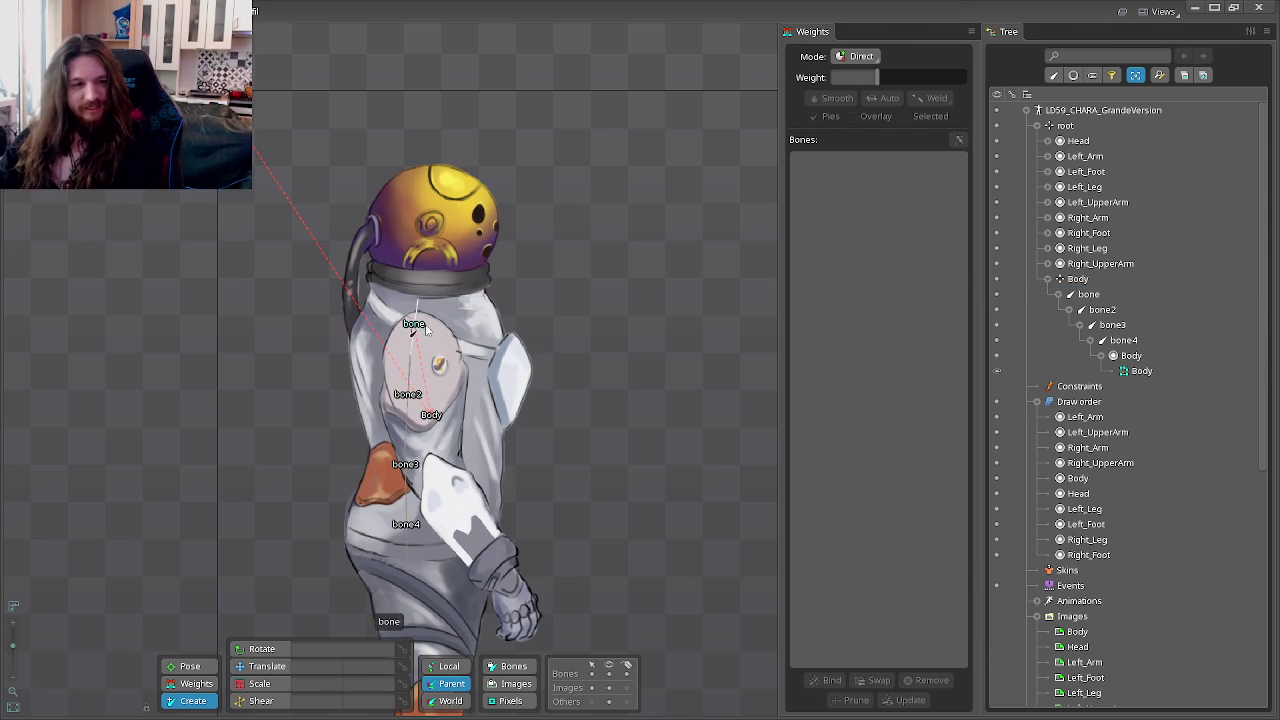
left_click(1078, 279)
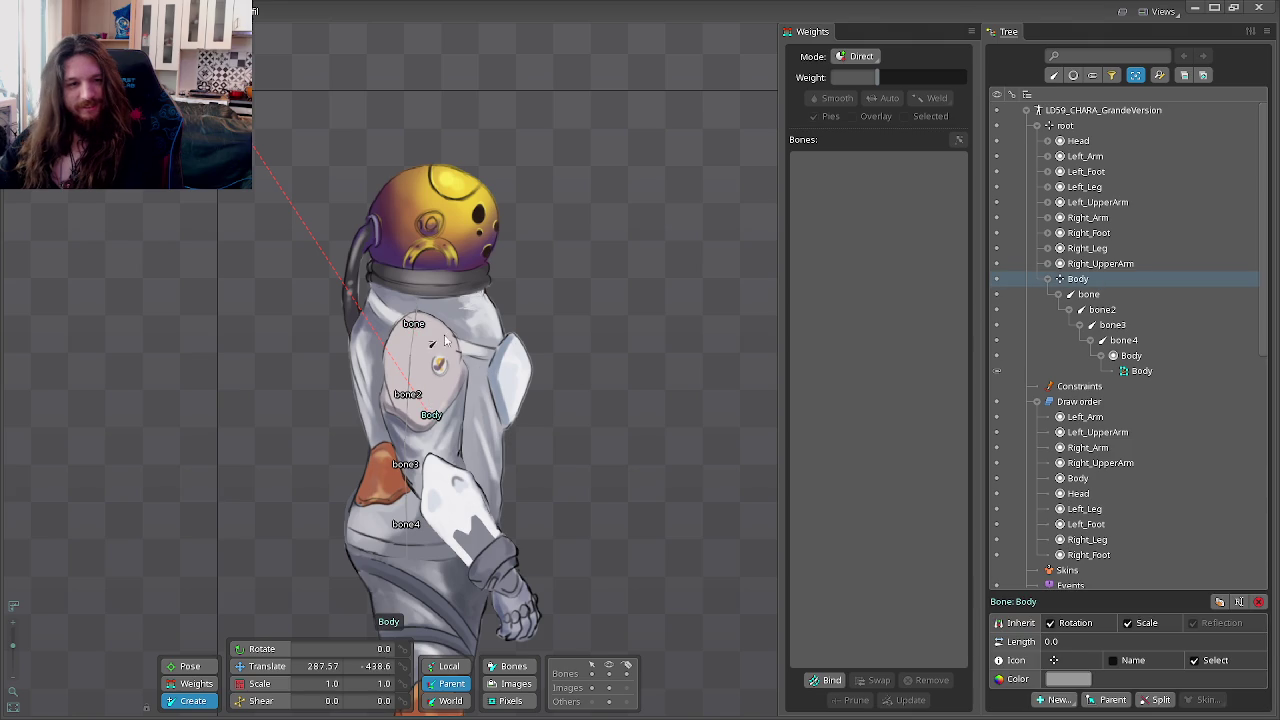
Step: Draw Body2–Body5 down the right arm, parent Right_Arm and Right_UpperArm to Body5, and enter animate mode
mouse_move(424, 330)
left_mouse_down()
mouse_move(425, 445)
mouse_move(527, 632)
left_mouse_up()
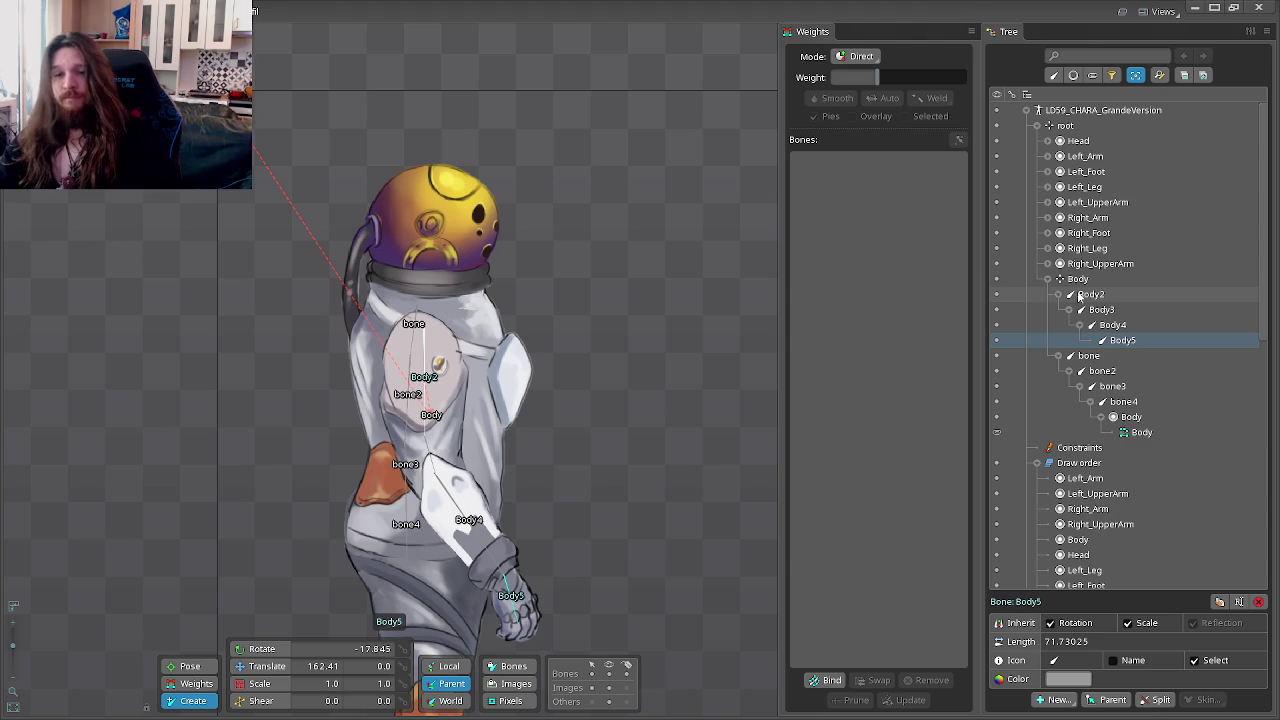
left_click(1112, 220)
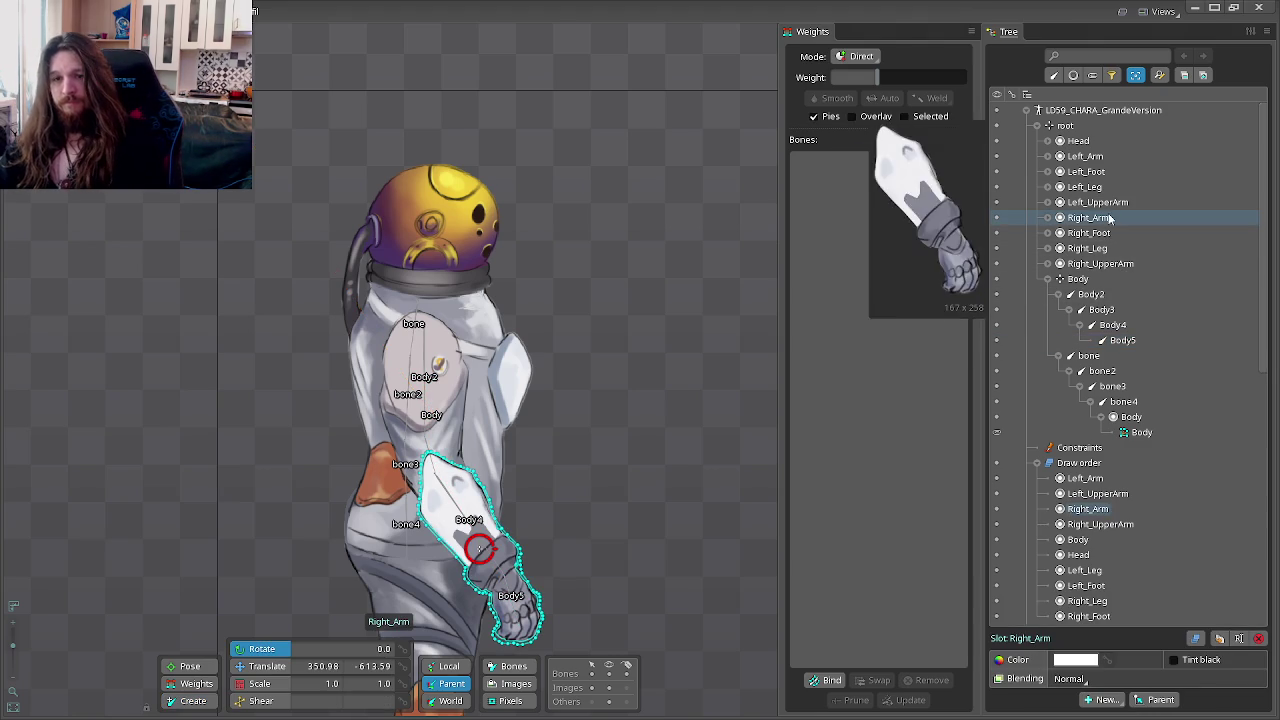
left_click(1098, 203, "ctrl")
left_click(1097, 203, "ctrl")
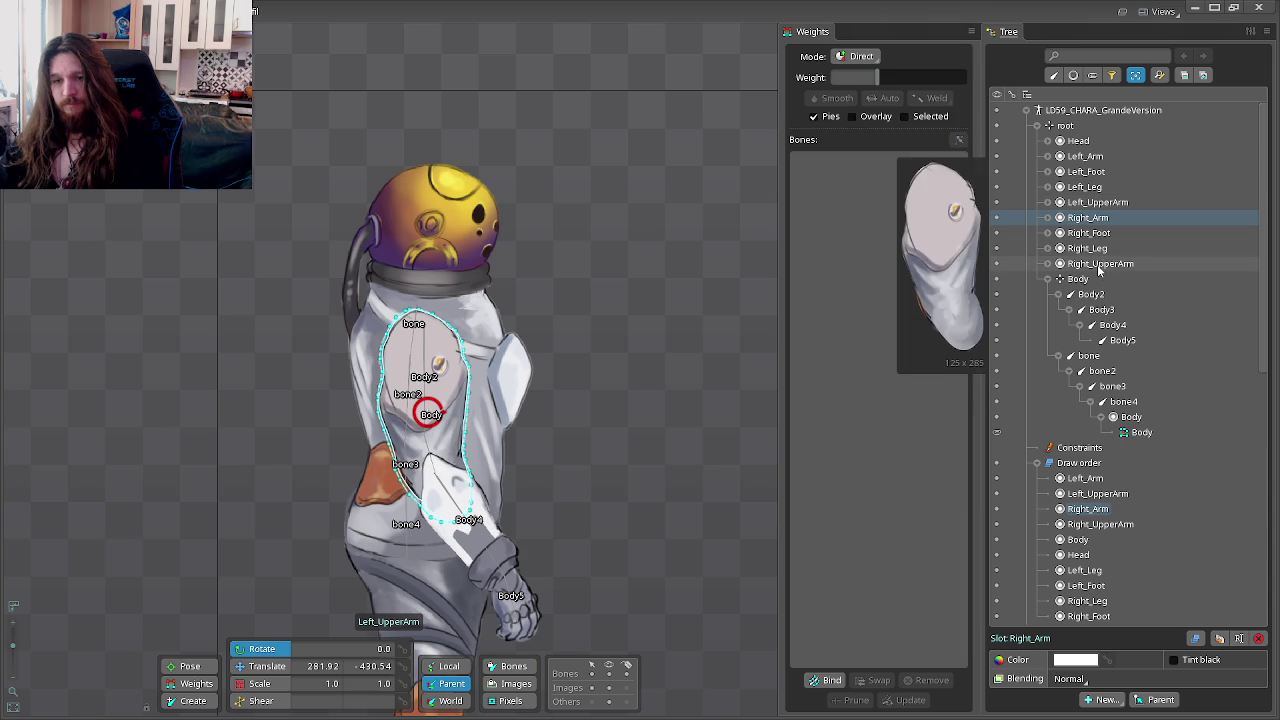
left_click(1100, 263, "ctrl")
left_click_drag(1124, 338, 1126, 332)
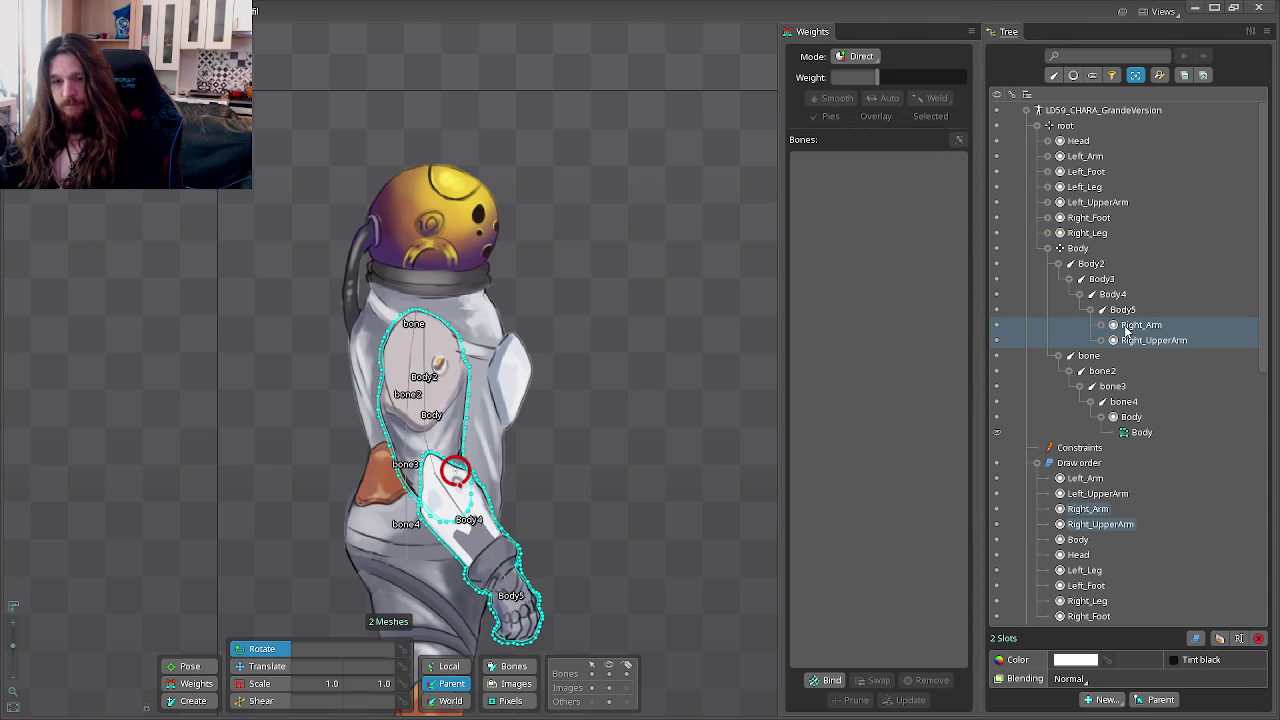
left_click(1114, 298)
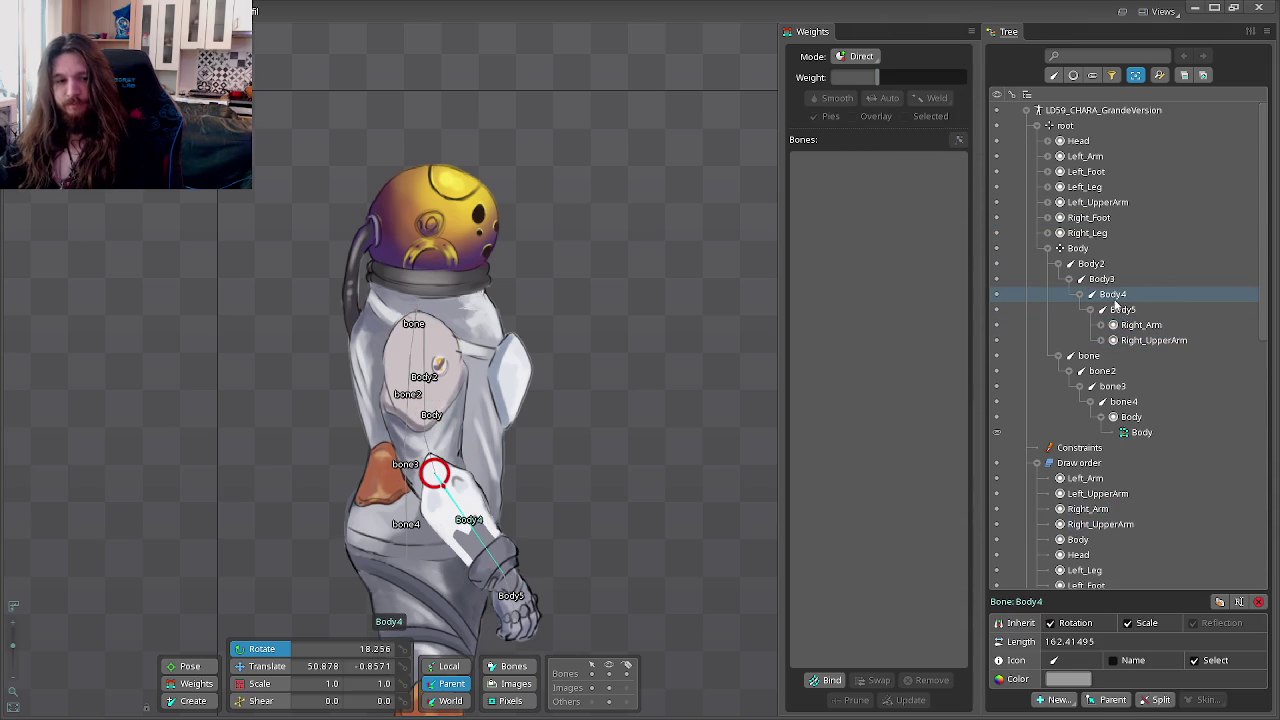
key("Tab")
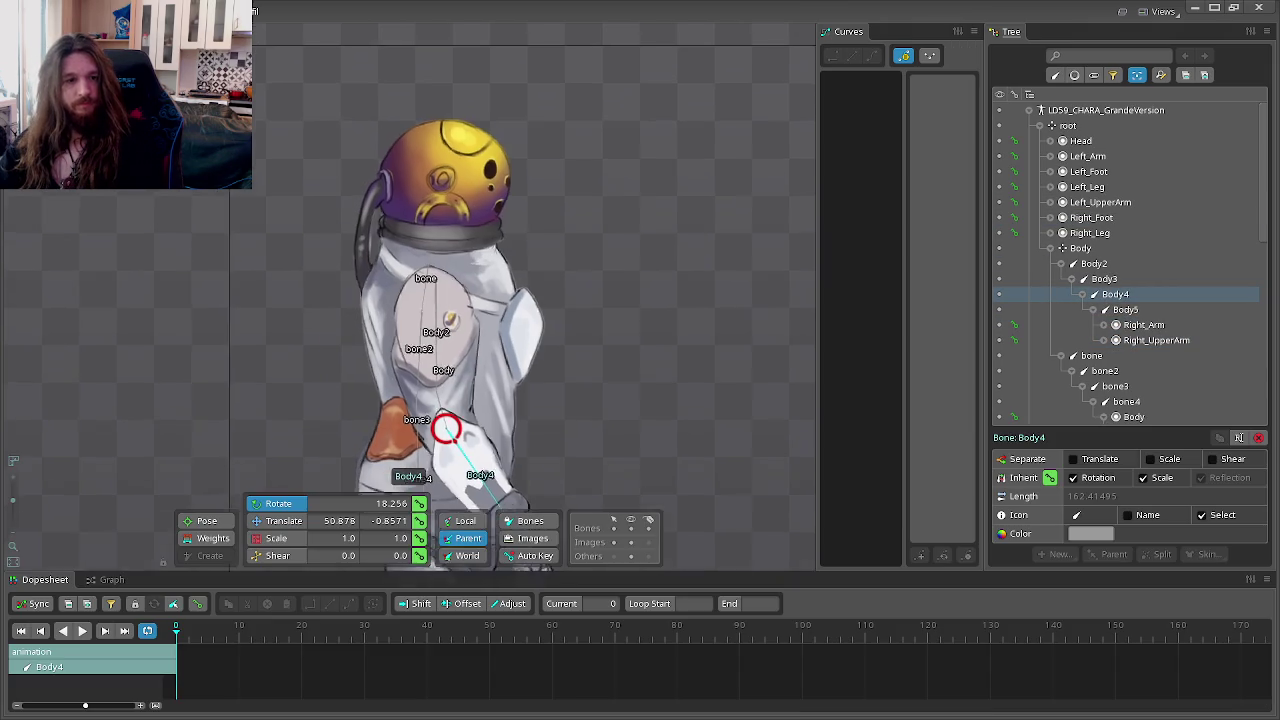
Step: Test-rotate Body2, undo the over-spin, and leave the right arm hanging at -89.661°
left_click(1094, 263)
mouse_move(654, 341)
left_mouse_down()
mouse_move(745, 237)
mouse_move(452, 418)
mouse_move(567, 222)
mouse_move(580, 319)
mouse_move(527, 363)
mouse_move(572, 324)
left_mouse_up()
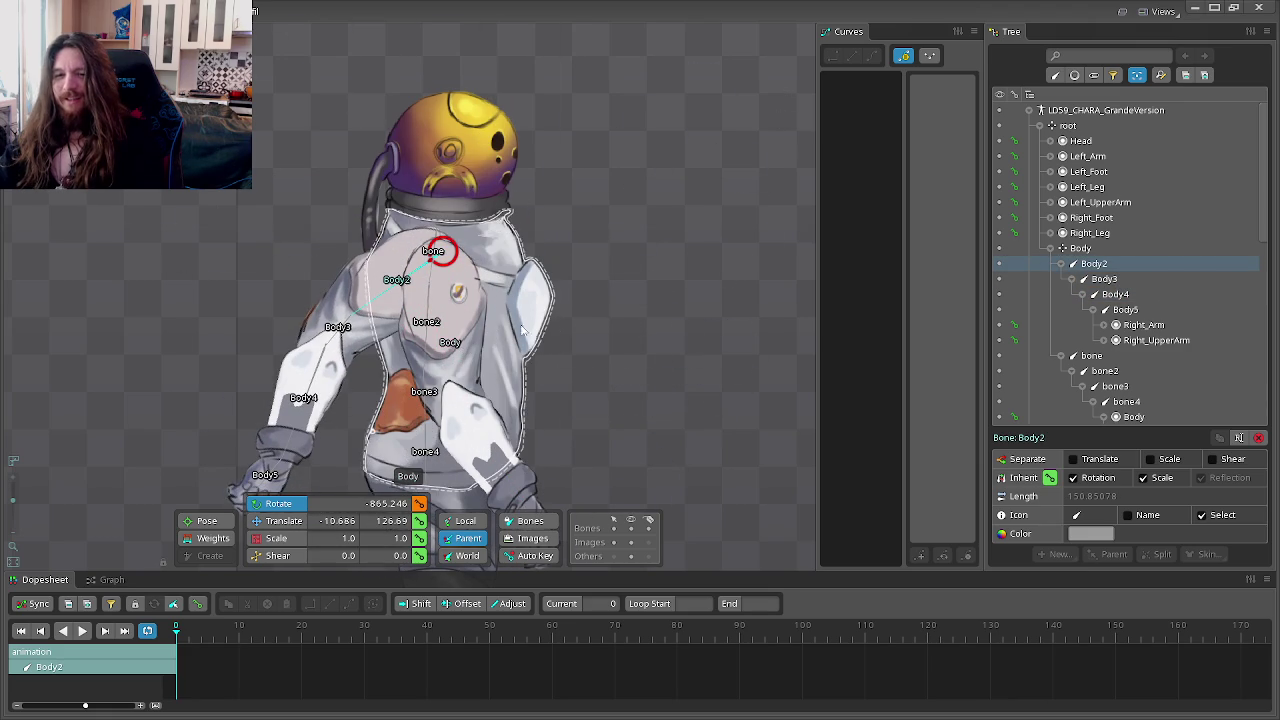
scroll(573, 328, "down", 1)
left_click_drag(575, 325, 660, 282)
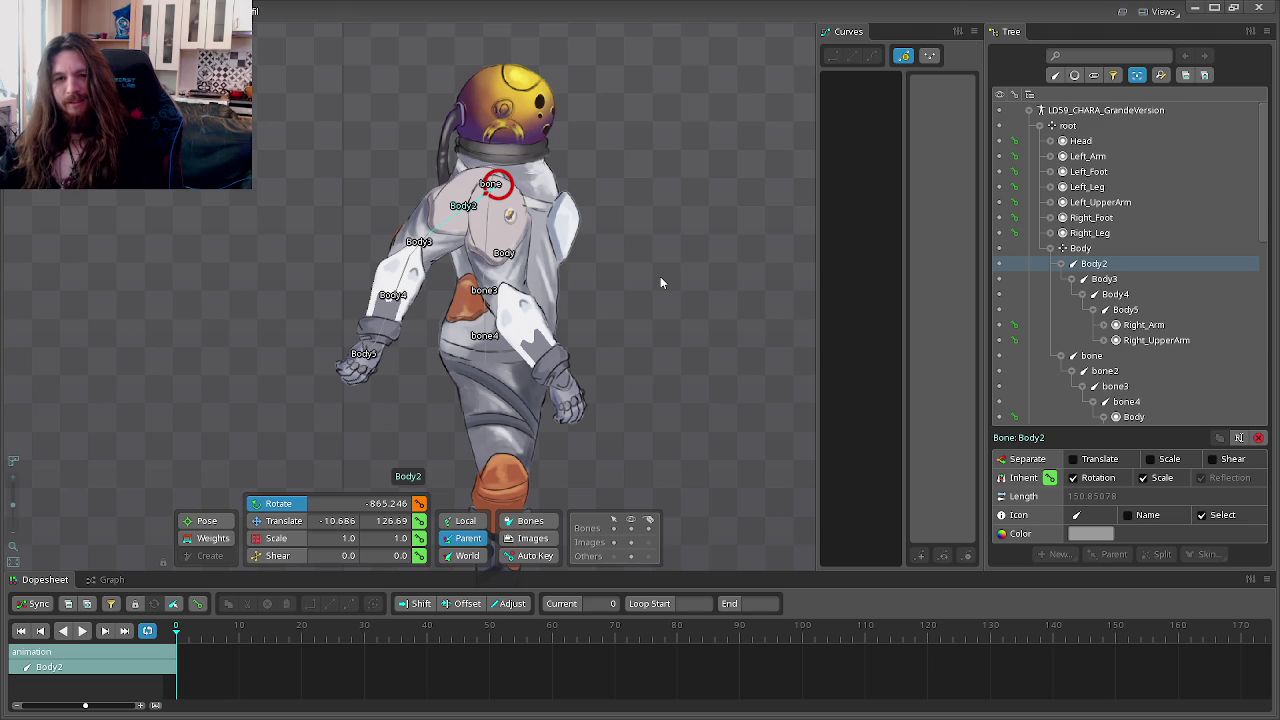
key("ctrl+z")
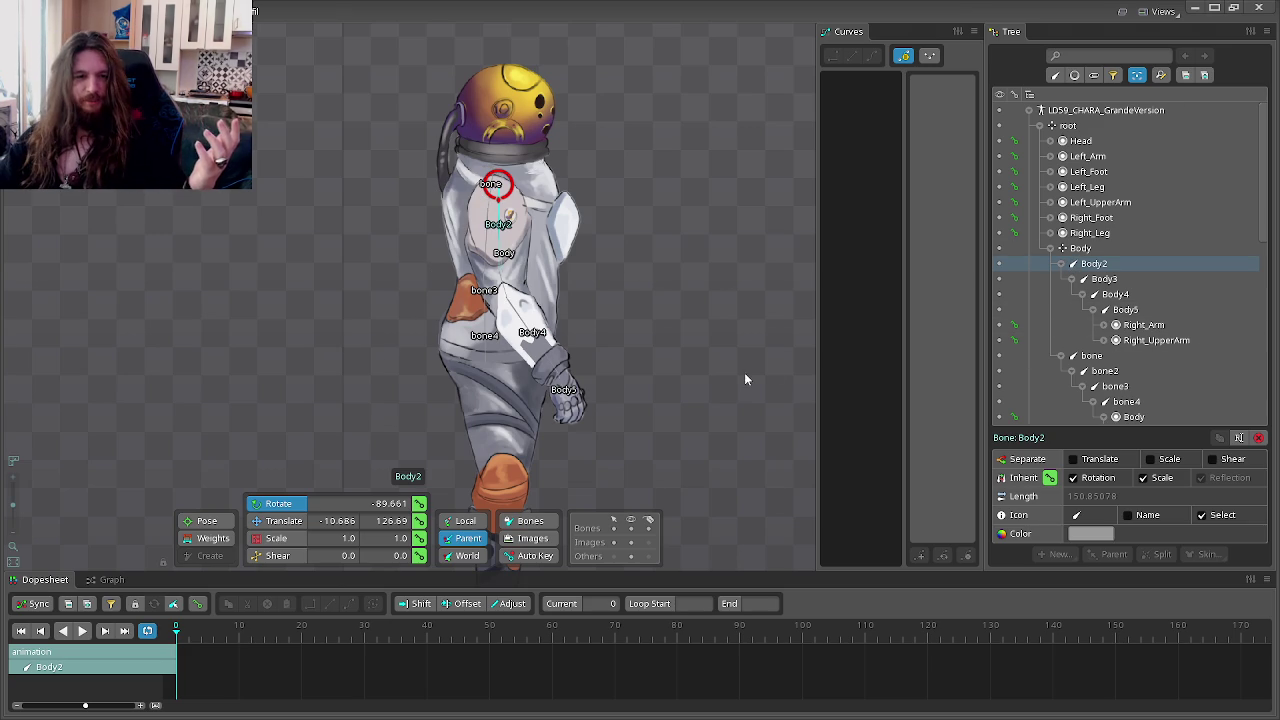
left_click_drag(744, 372, 840, 312)
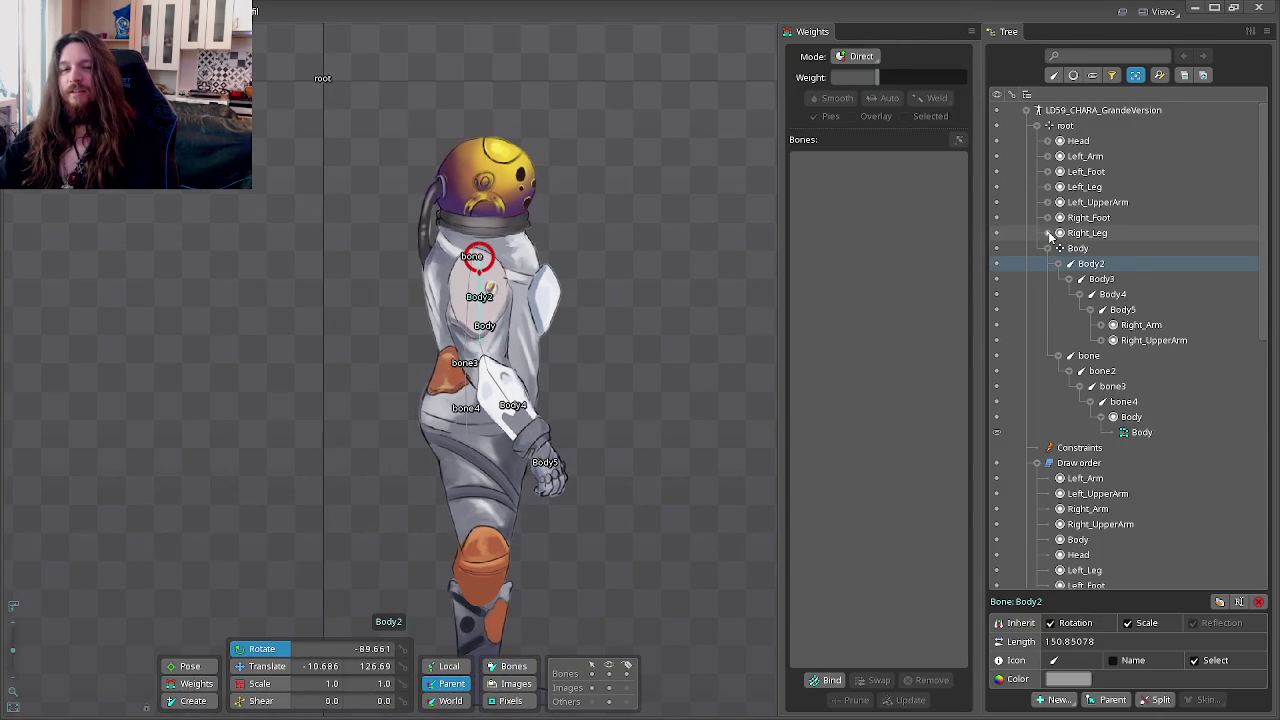
Step: Move the left arm slots down the draw order and bring Head to the top
mouse_move(1089, 233)
left_click(1047, 248)
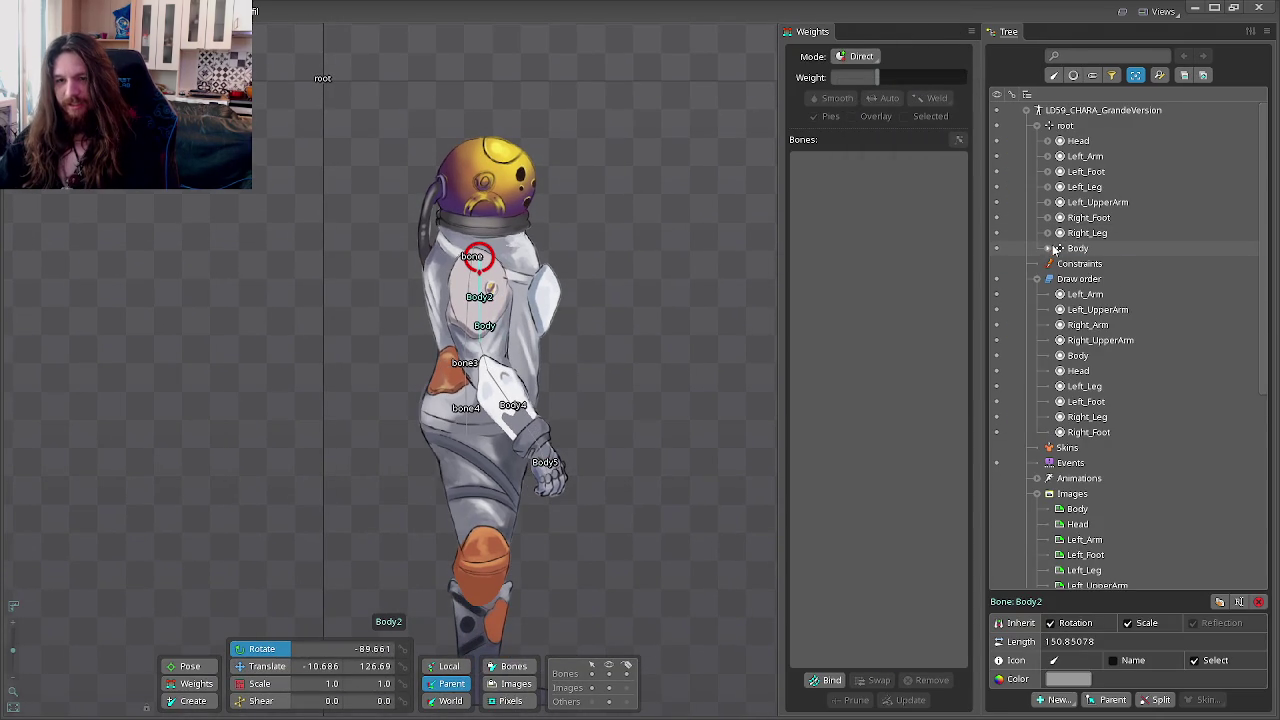
left_click(1083, 295)
left_click(1085, 310, "ctrl")
mouse_move(1085, 310)
left_mouse_down()
mouse_move(1088, 416)
mouse_move(1085, 368)
left_mouse_up()
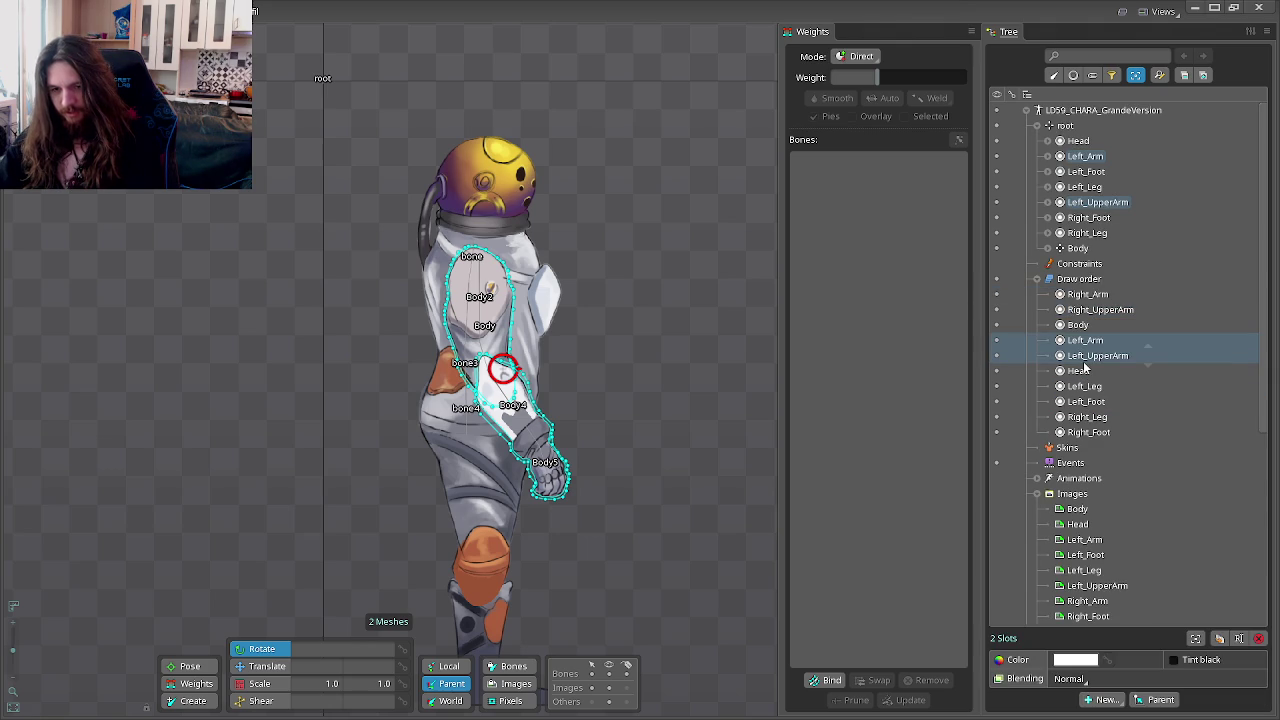
left_click_drag(1085, 370, 1088, 294)
left_click_drag(1086, 387, 1088, 440)
Step: Move Right_Leg and Right_Foot up below Body in the draw order, then enter animate mode
left_click(1087, 402, "ctrl")
left_click(1088, 401)
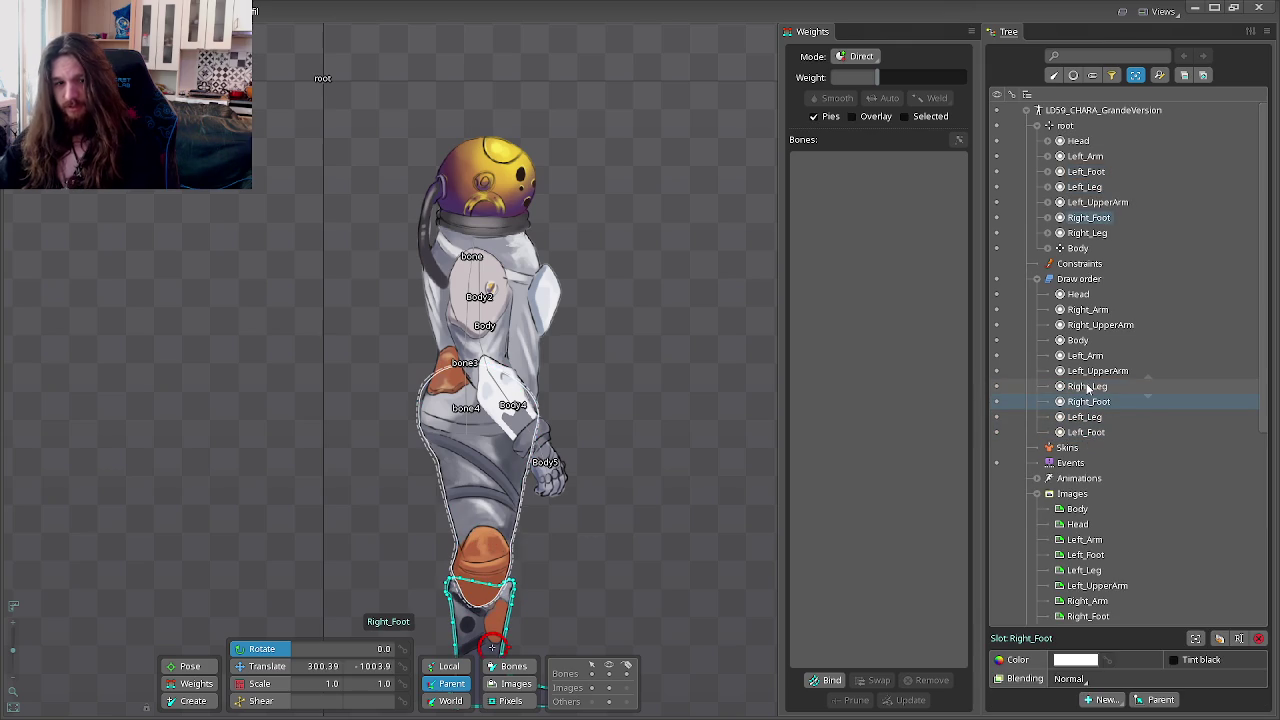
mouse_move(1088, 388)
left_mouse_down()
mouse_move(1093, 338)
mouse_move(1090, 376)
left_mouse_up()
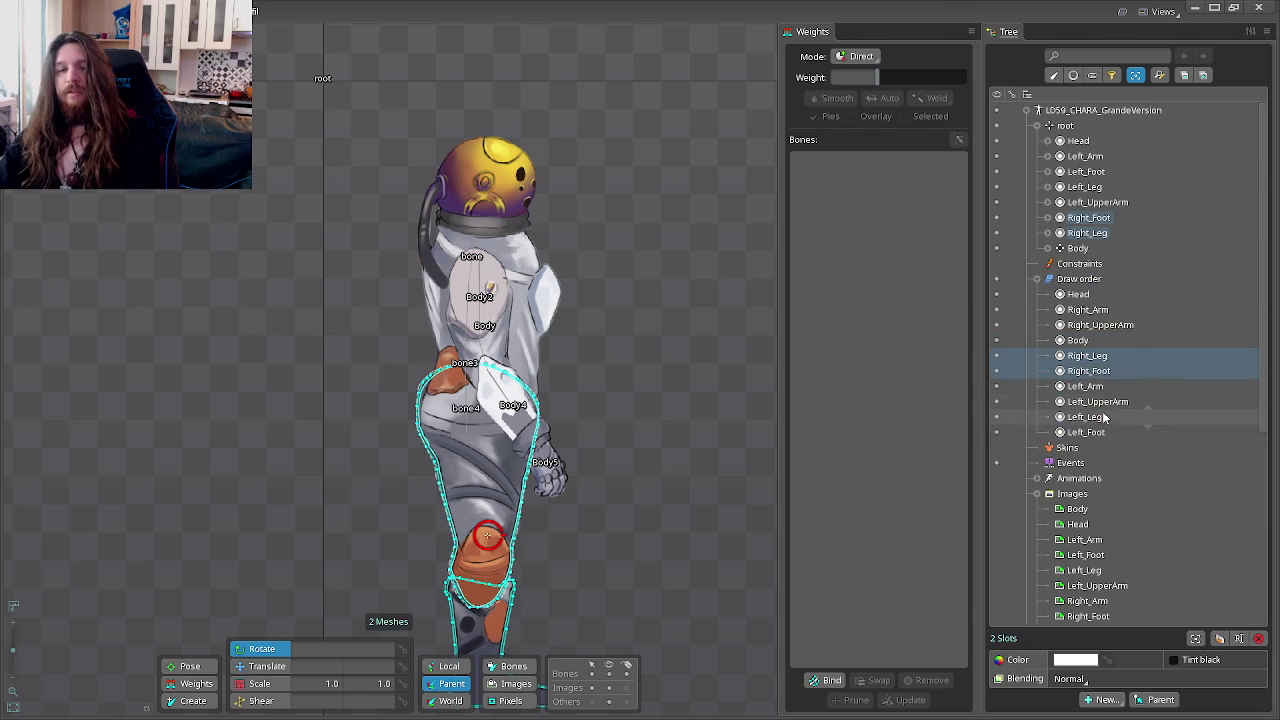
left_click(1097, 401)
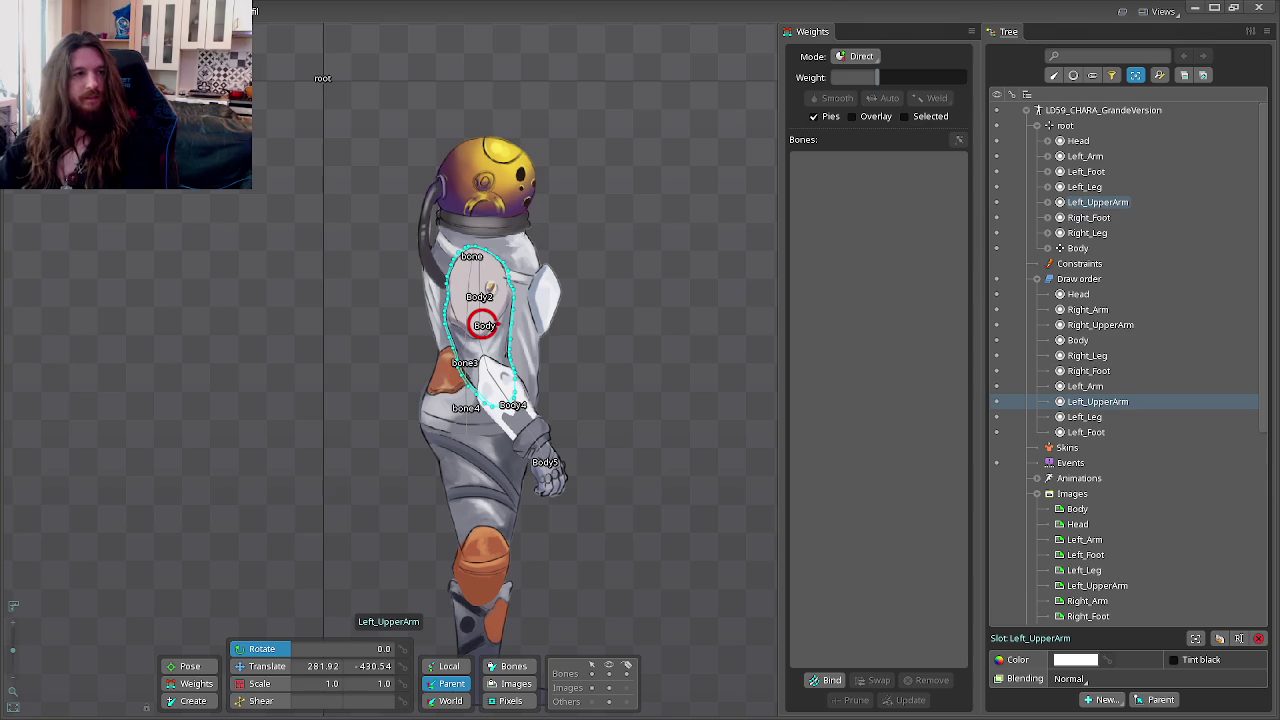
left_click(60, 15)
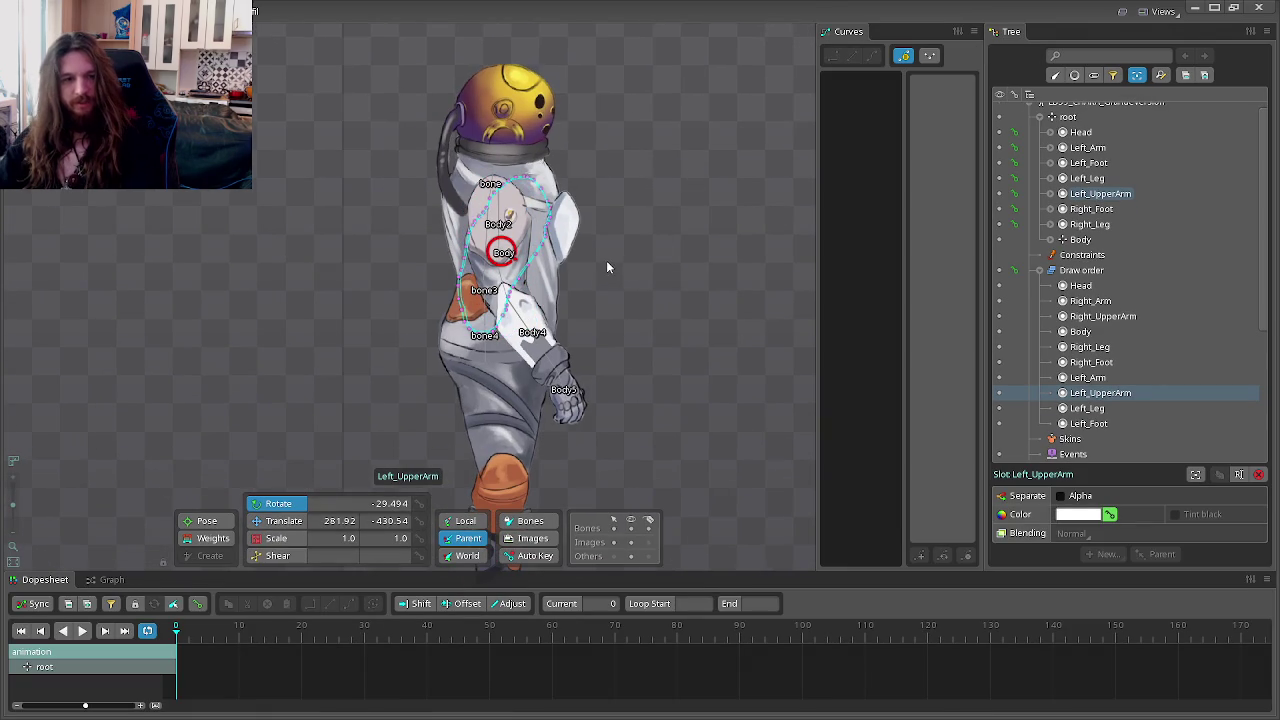
Step: Swing Body3 and Body2 to test the right arm chain, ending with the arm hanging down
left_click(1130, 195)
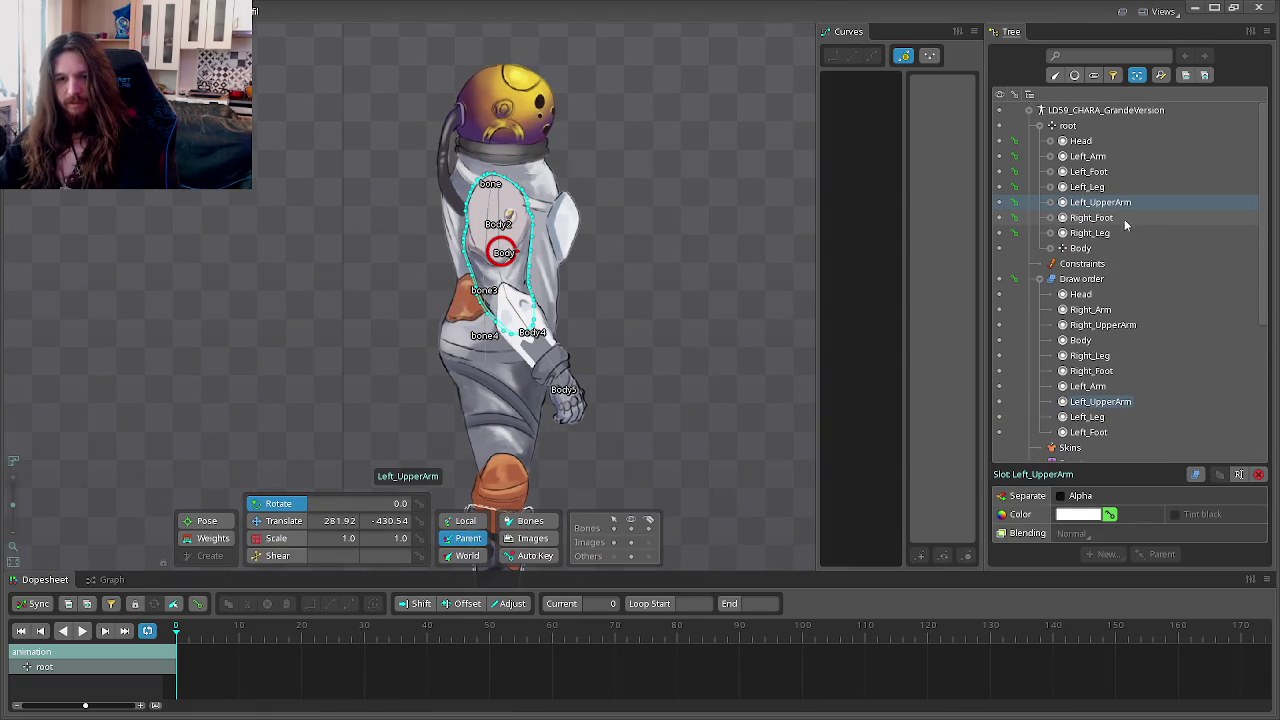
left_click(1052, 248)
left_click(1104, 279)
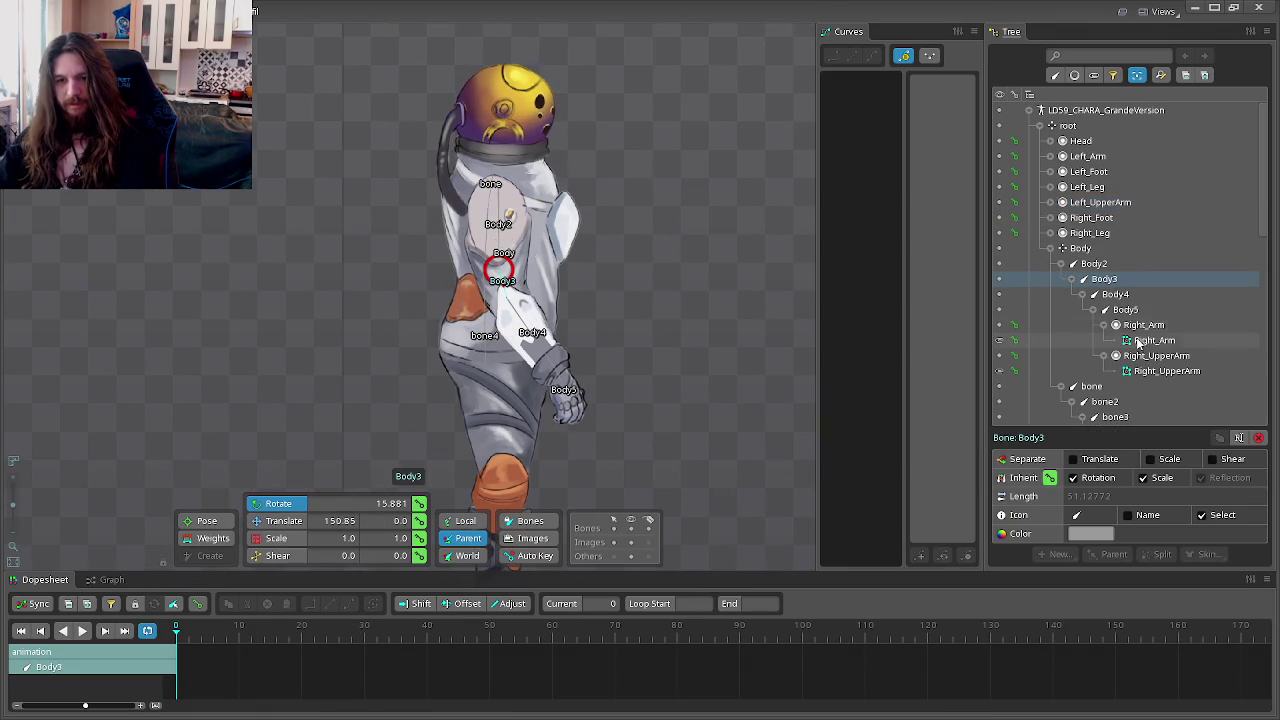
mouse_move(792, 308)
left_mouse_down()
mouse_move(353, 231)
mouse_move(645, 221)
left_mouse_up()
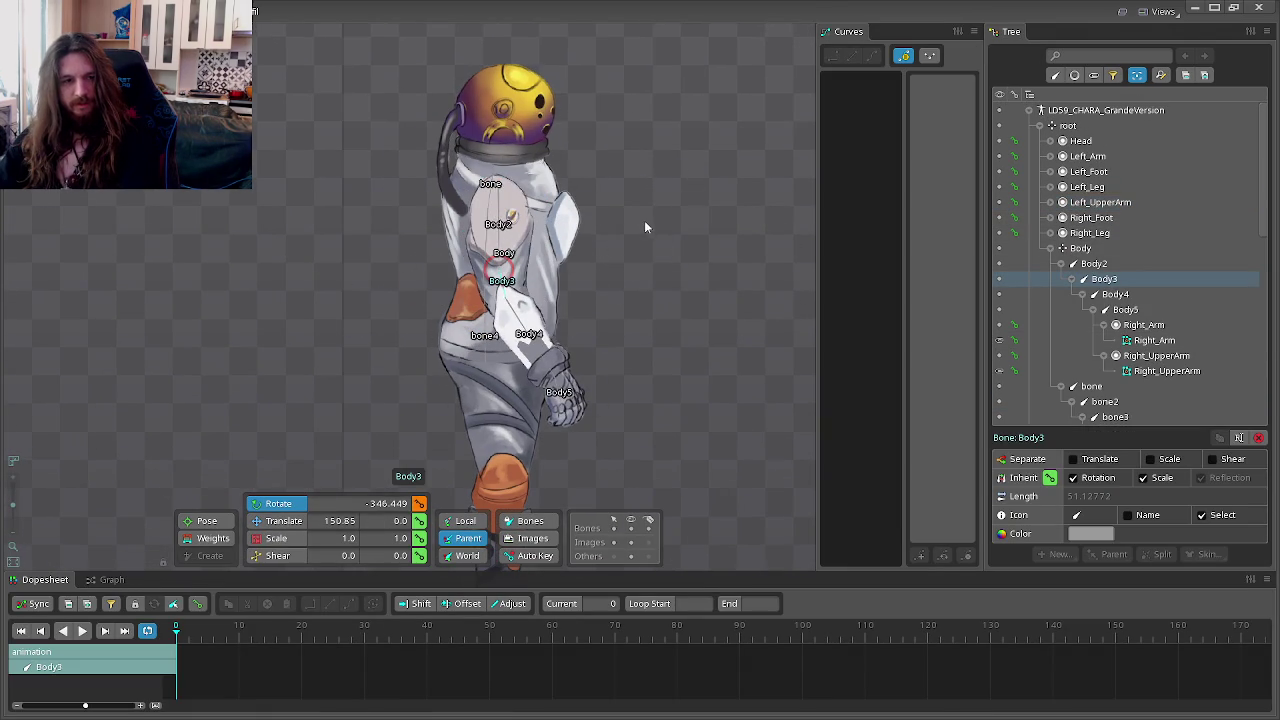
left_click(1094, 263)
mouse_move(619, 148)
left_mouse_down()
mouse_move(483, 215)
mouse_move(545, 140)
mouse_move(426, 286)
mouse_move(484, 268)
mouse_move(464, 252)
mouse_move(566, 78)
mouse_move(414, 165)
mouse_move(676, 277)
mouse_move(695, 51)
left_mouse_up()
left_click(1104, 279)
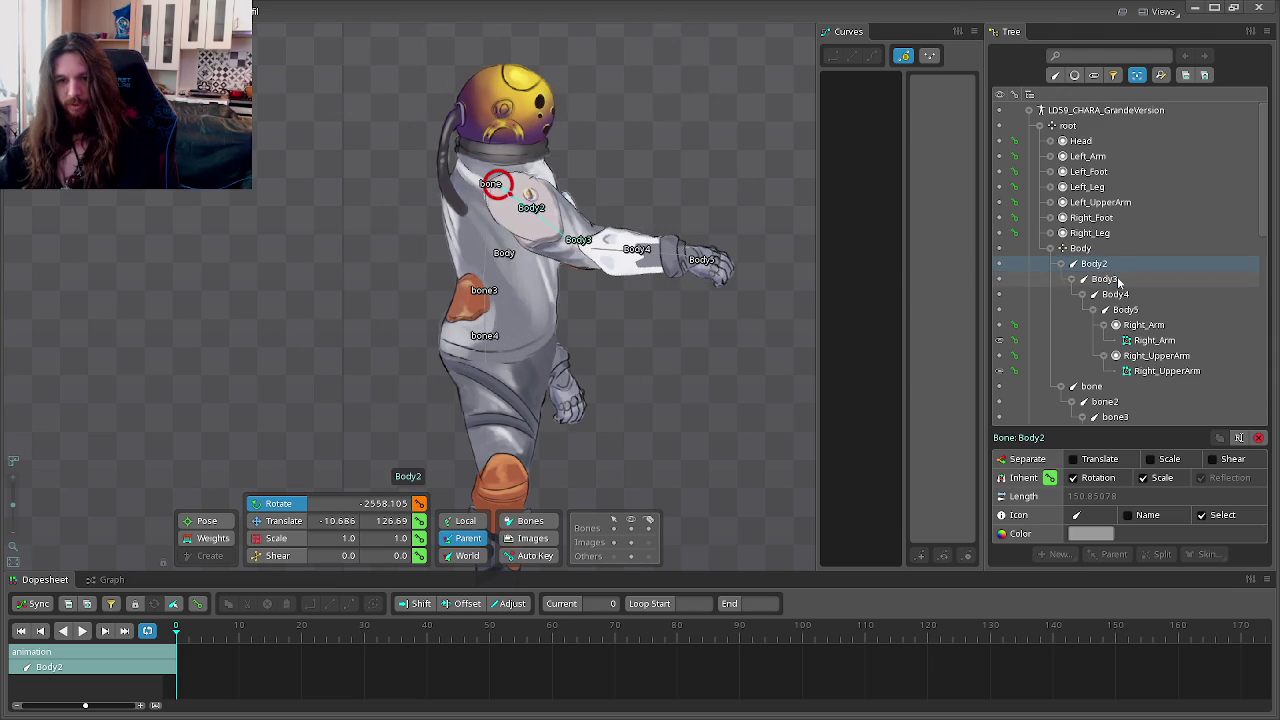
mouse_move(756, 164)
left_mouse_down()
mouse_move(795, 227)
mouse_move(590, 420)
left_mouse_up()
Step: Return to setup mode and select the Right_Arm mesh for weighting
key("Tab")
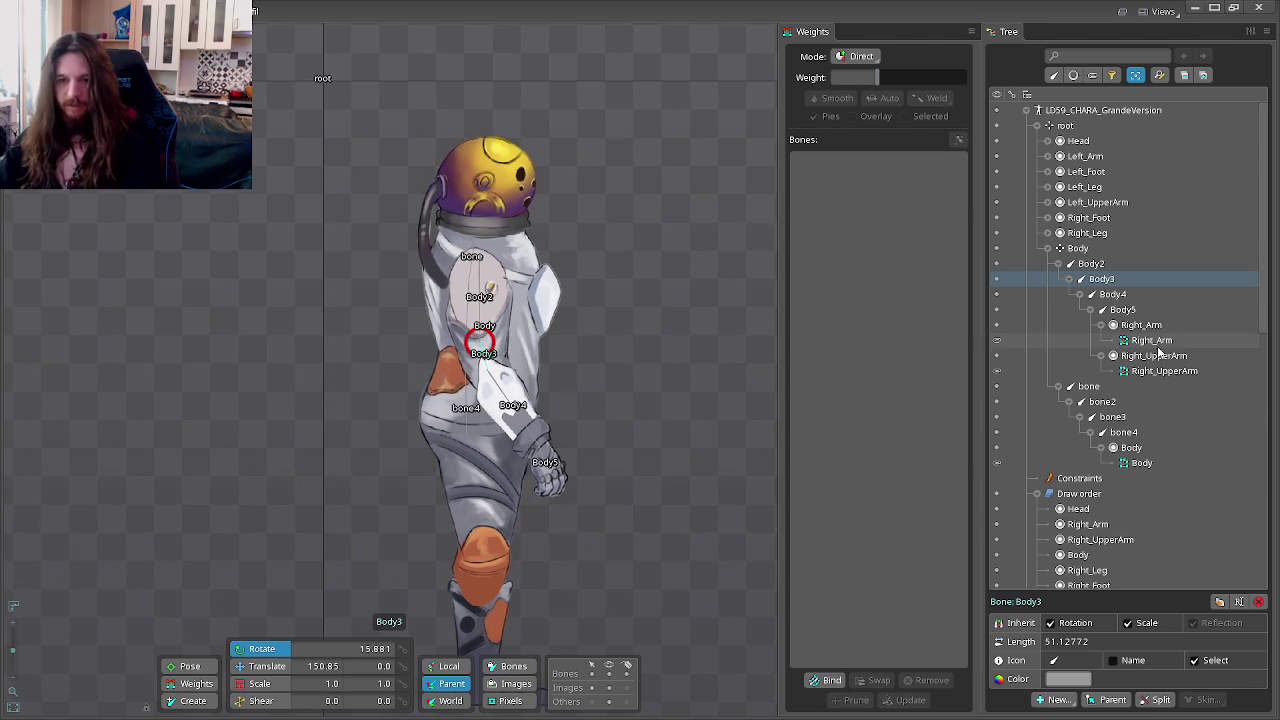
left_click(1152, 328)
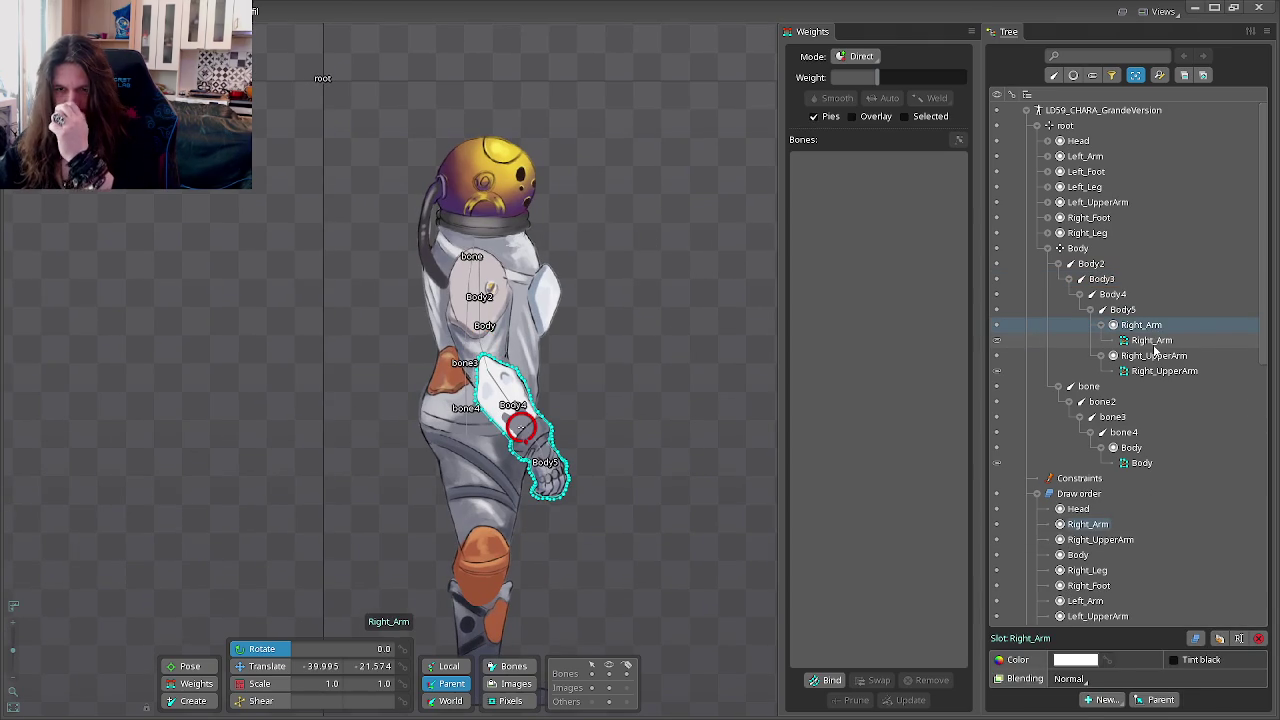
left_click(1152, 341)
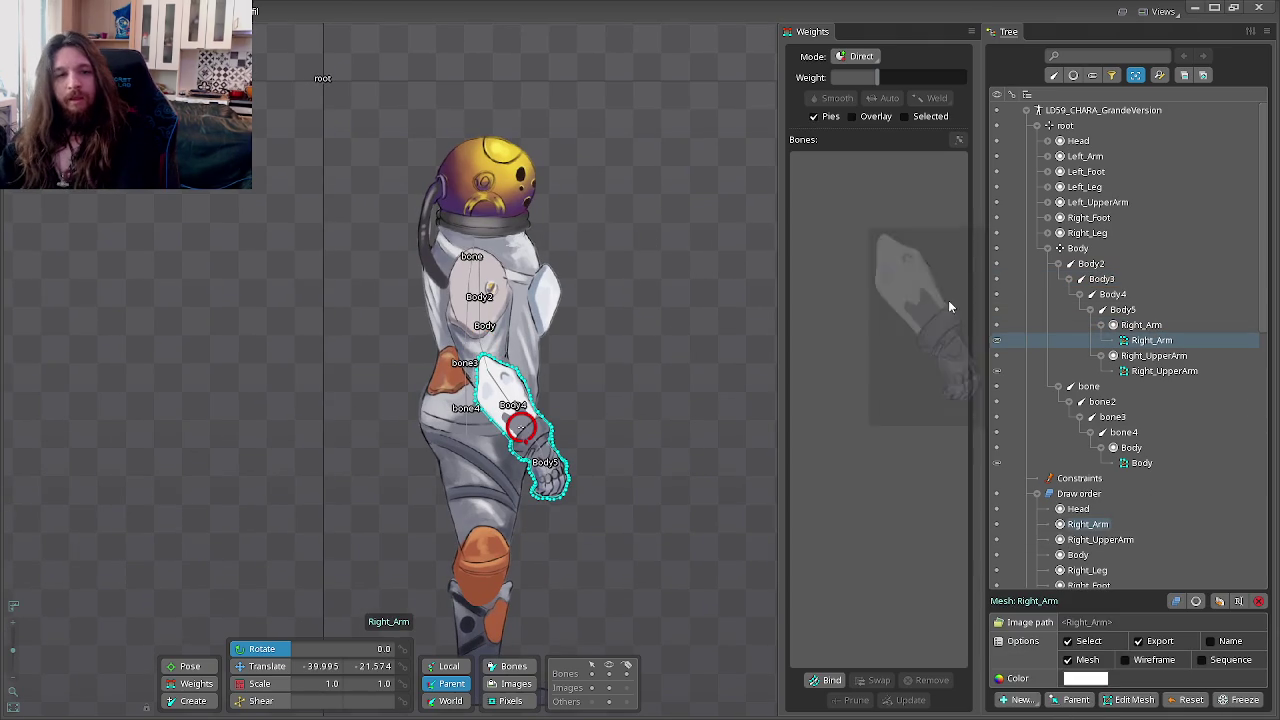
Step: Bind the Right_Arm lower arm mesh to Body5, Body4 and Body3
scroll(555, 397, "up", 1)
scroll(667, 372, "up", 1)
scroll(650, 408, "up", 1)
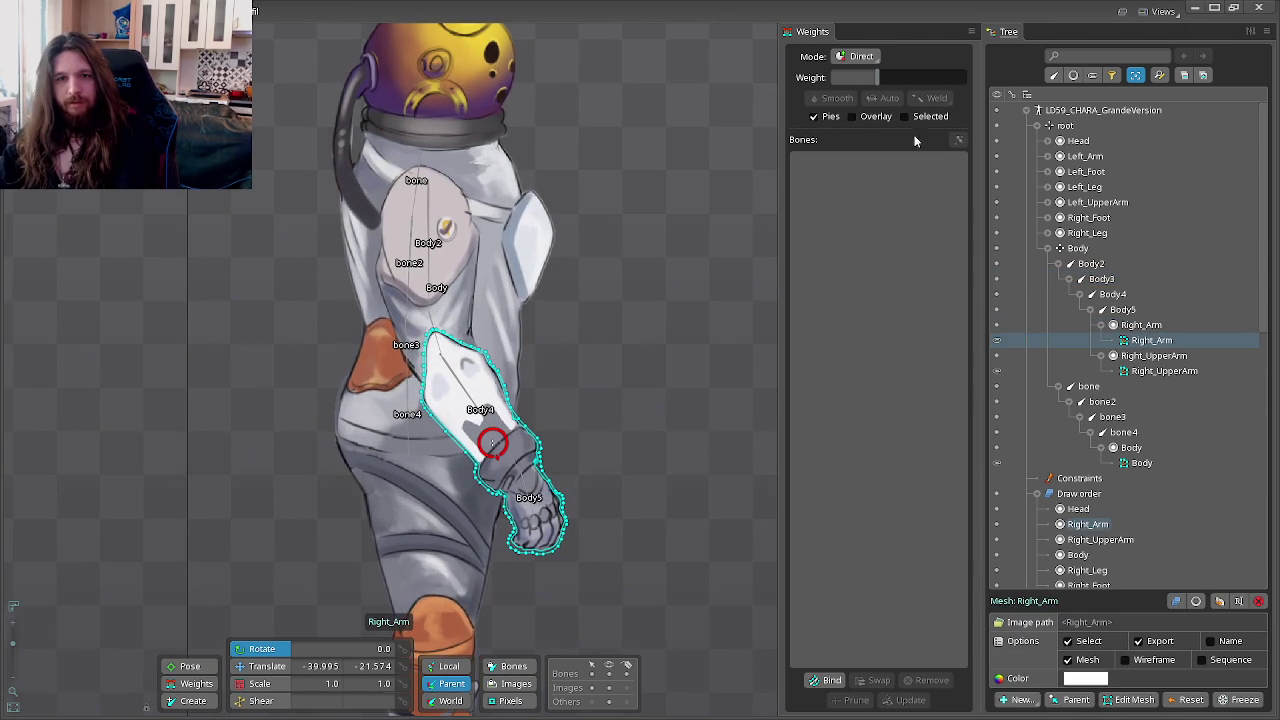
left_click(835, 682)
scroll(459, 451, "up", 1)
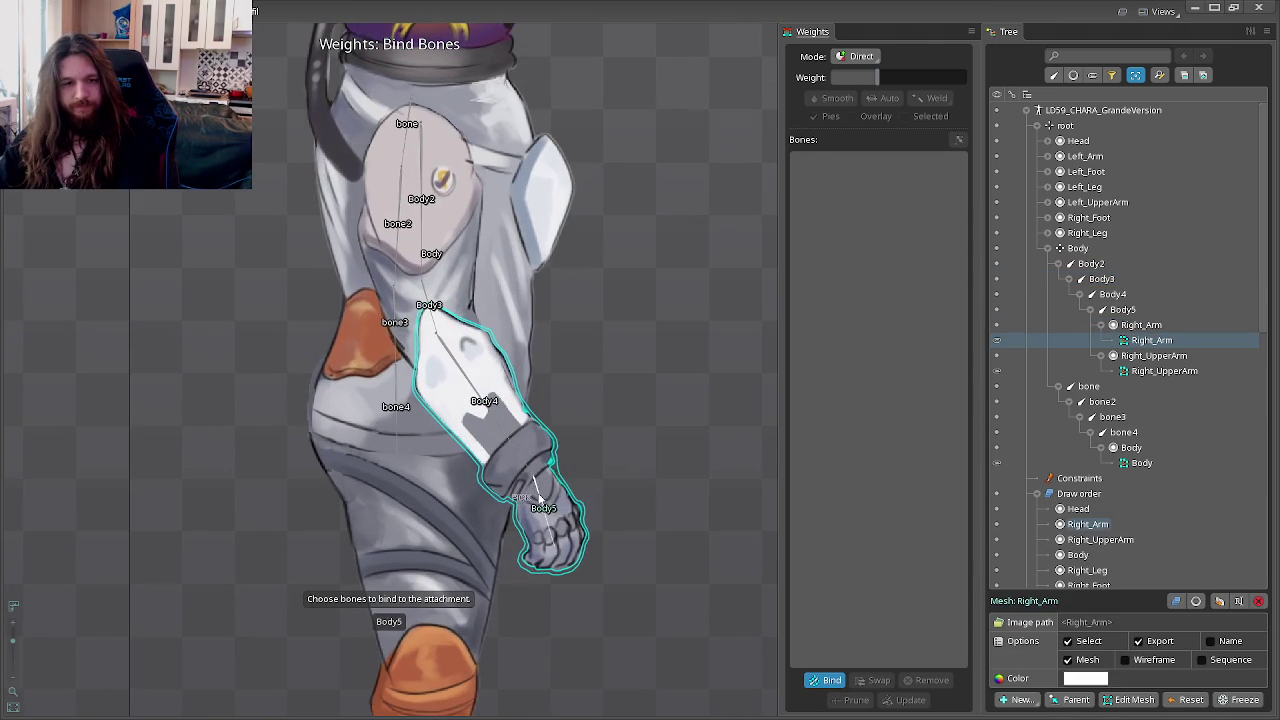
left_click(520, 457)
left_click(476, 382)
left_click(429, 315)
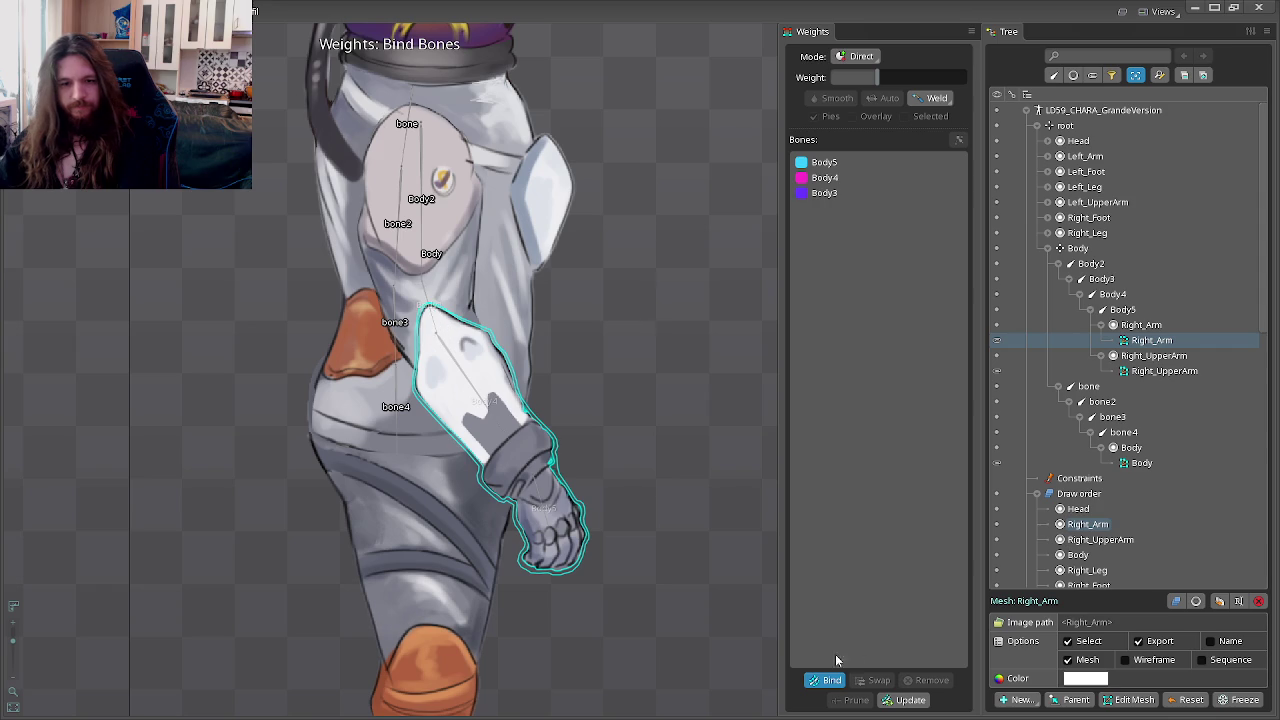
left_click(826, 680)
Step: Bind the Right_UpperArm mesh to Body2, Body3 and Body4, then switch to animating
left_click(1150, 371)
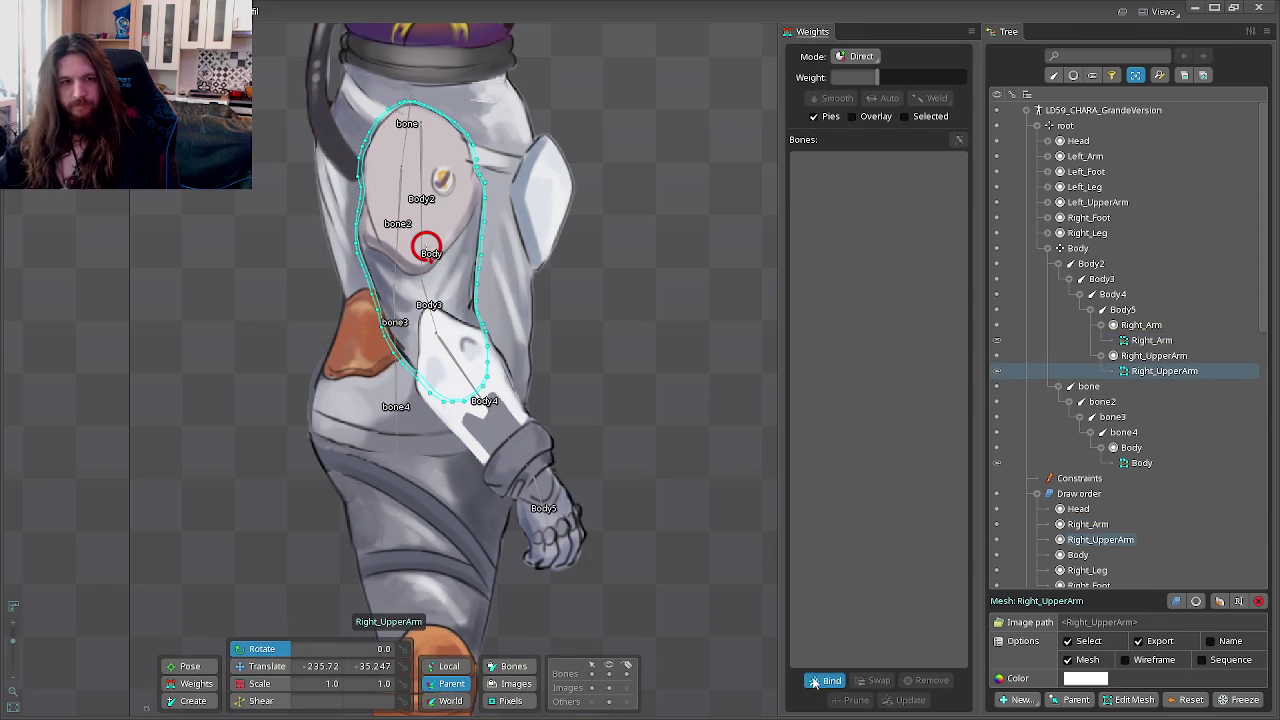
left_click(826, 680)
left_click(438, 176)
left_click(430, 306)
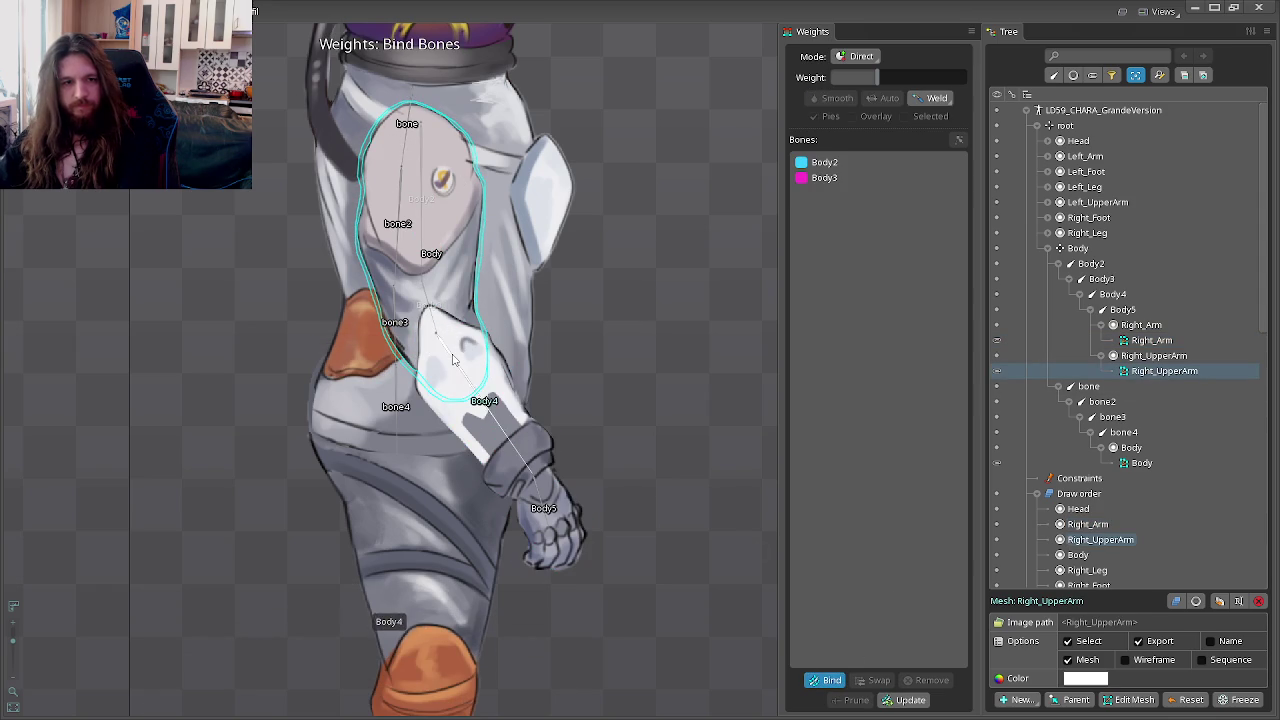
left_click(480, 396)
left_click(826, 680)
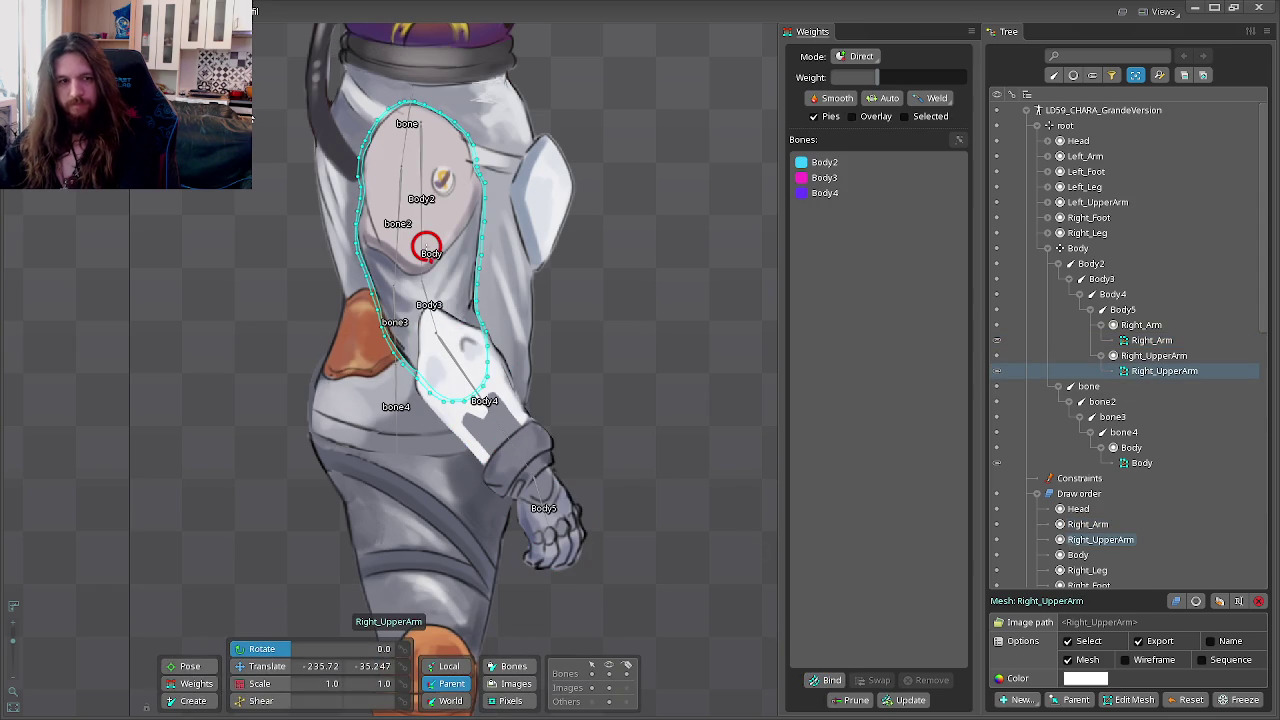
key("ctrl+Tab")
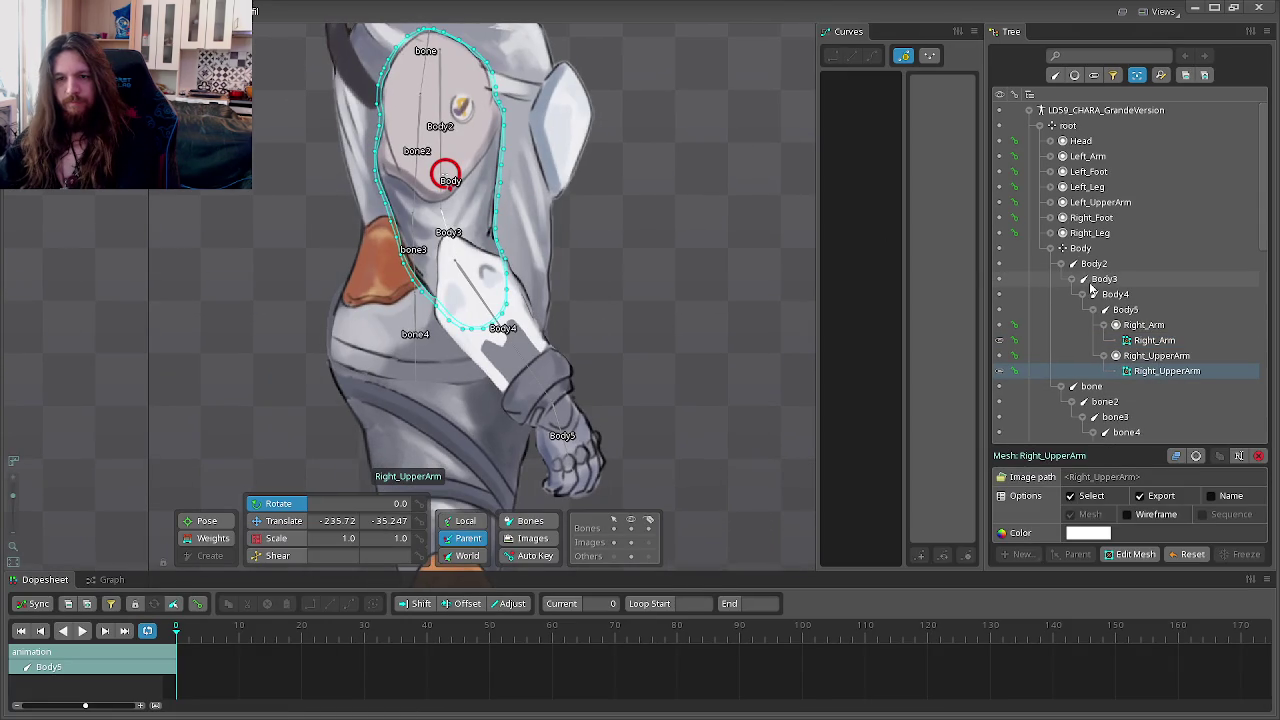
Step: Raise the arm with Body2, straighten Body3, and bend the Body4 forearm toward the body
left_click(1093, 263)
left_click_drag(628, 128, 470, 255)
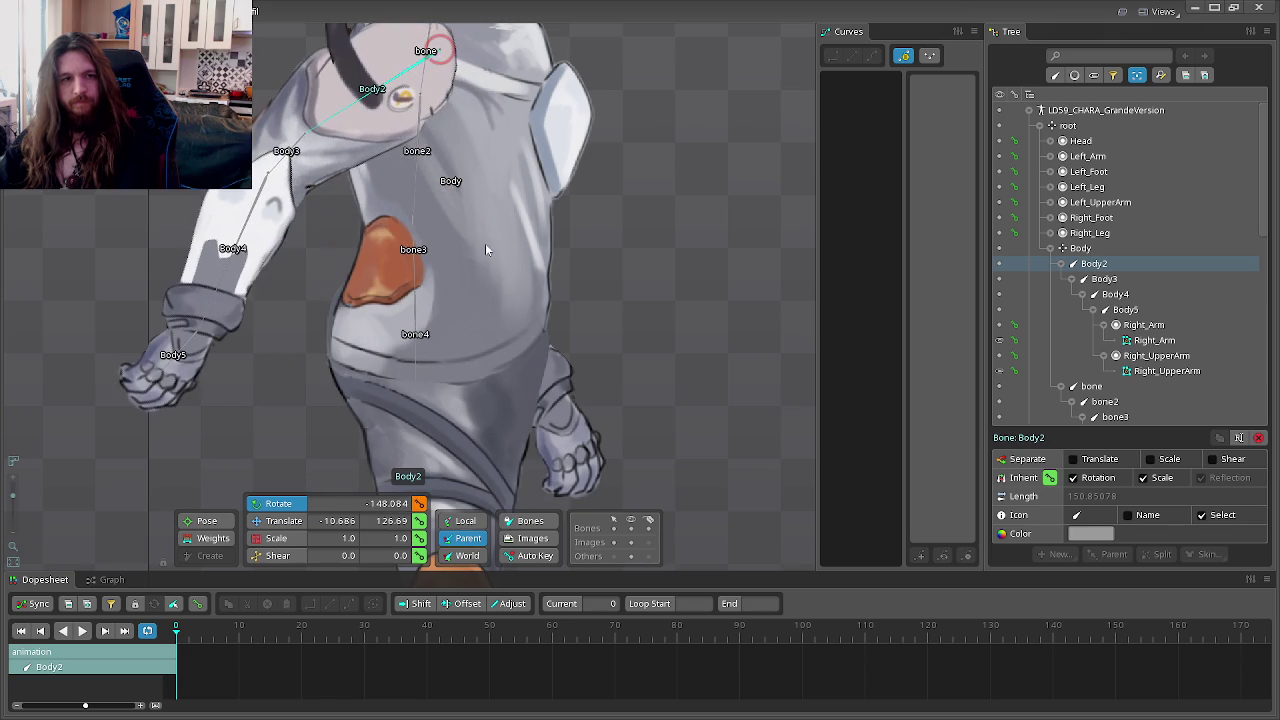
left_click(1134, 281)
left_click_drag(659, 296, 885, 169)
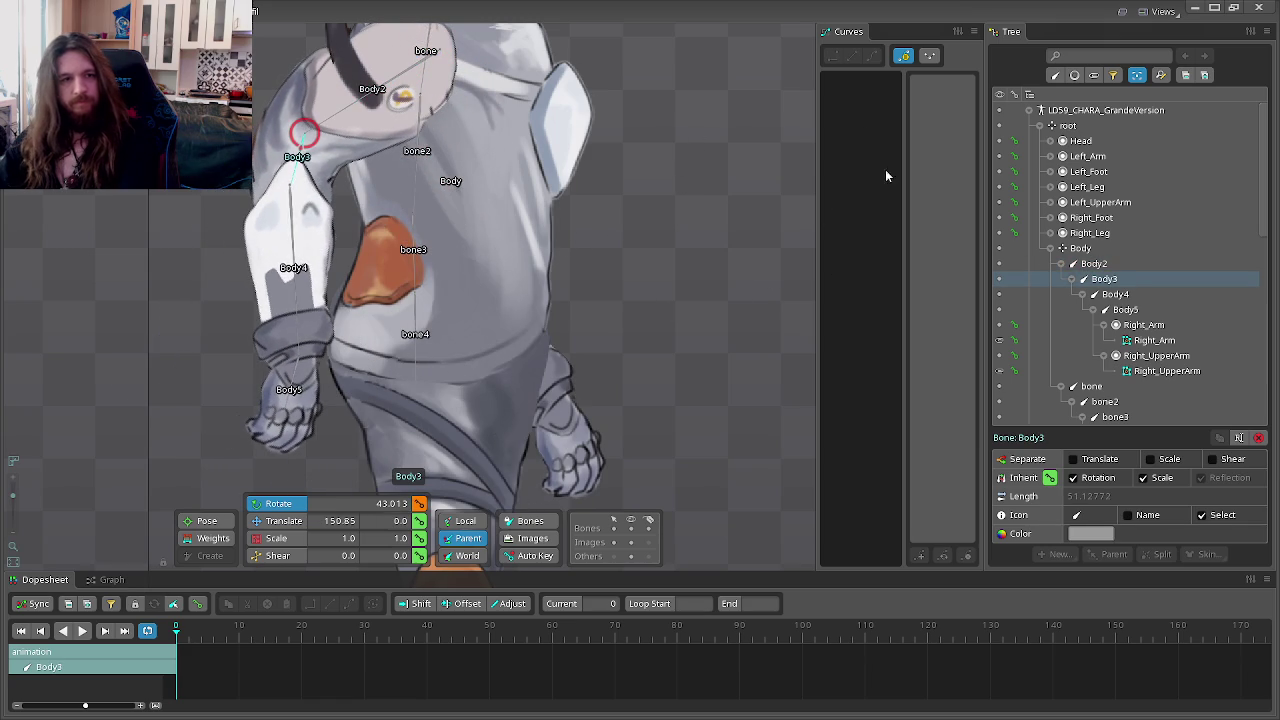
left_click(1113, 294)
left_click_drag(749, 391, 735, 250)
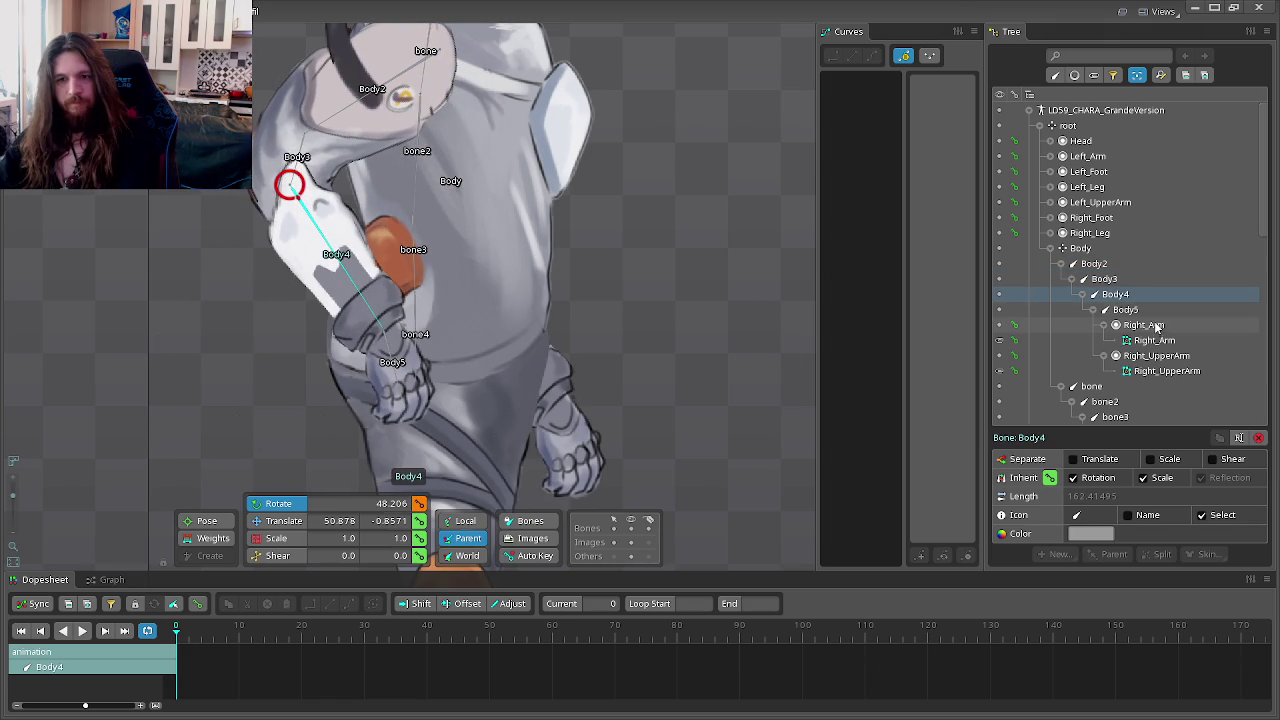
Step: Turn the Body5 hand clockwise and re-rotate Body3 to finish the arm pose
left_click(1125, 309)
left_click_drag(736, 383, 531, 478)
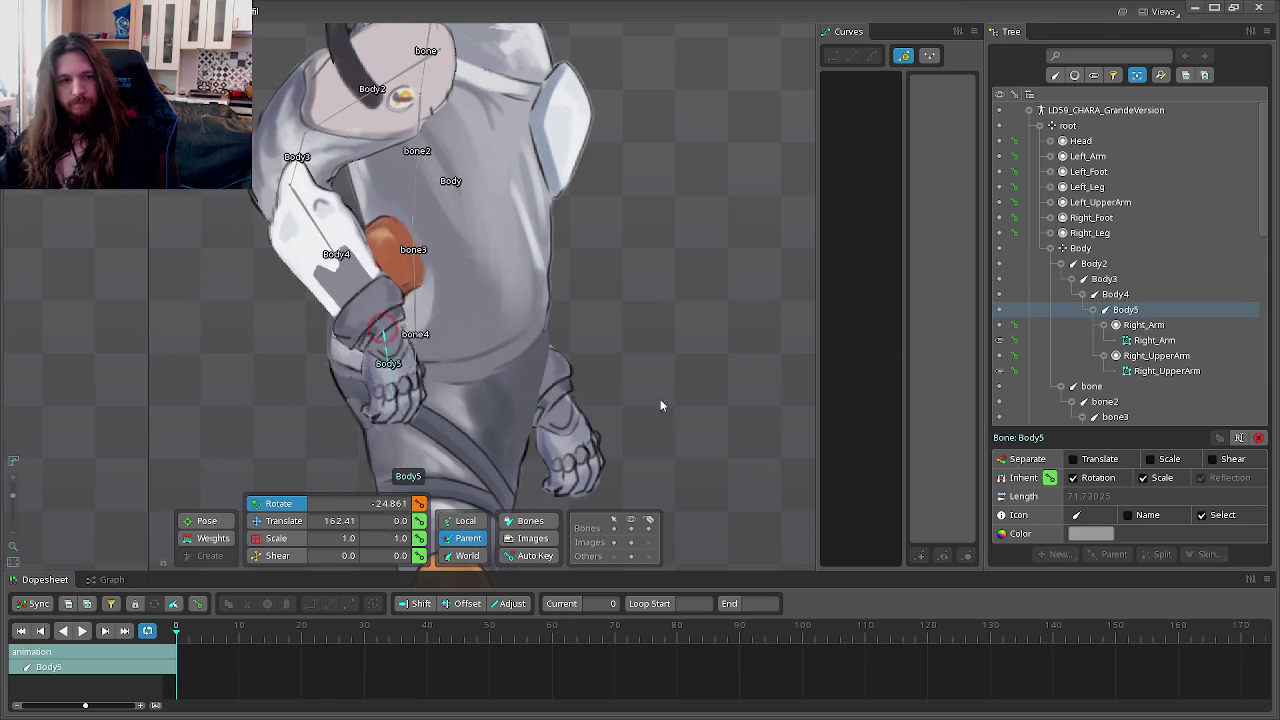
left_click(1104, 279)
mouse_move(720, 345)
left_mouse_down()
mouse_move(944, 105)
mouse_move(955, 20)
mouse_move(785, 358)
mouse_move(758, 284)
left_mouse_up()
left_click(1094, 263)
scroll(700, 270, "down", 3)
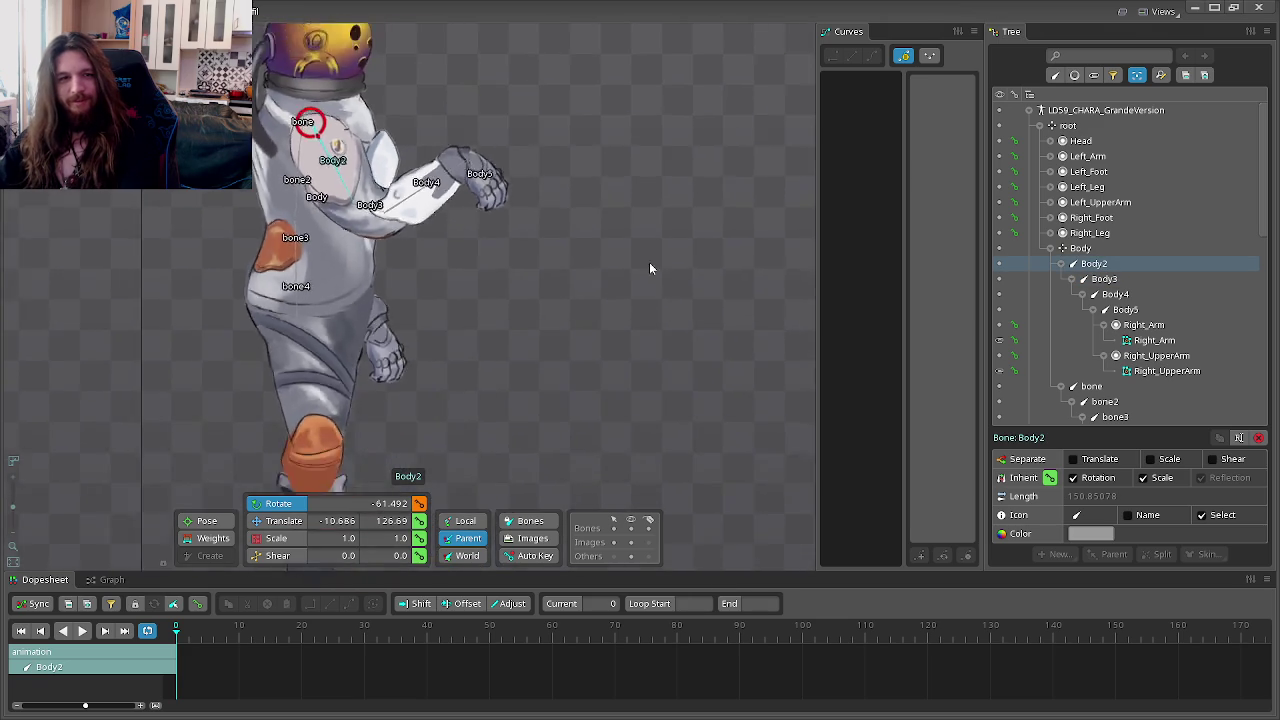
scroll(510, 215, "up", 3)
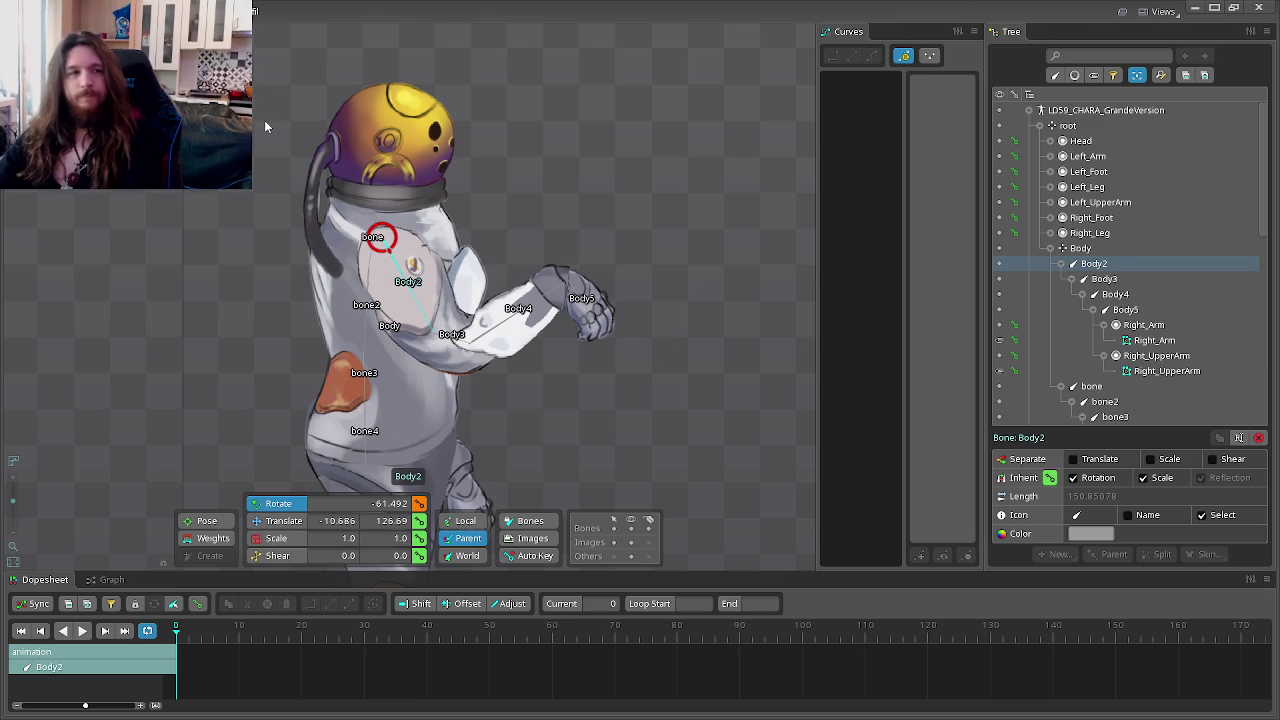
Step: Return to setup mode and rename Body2 to 'Right Arm 1'
left_click(215, 90)
left_click_drag(466, 263, 575, 217)
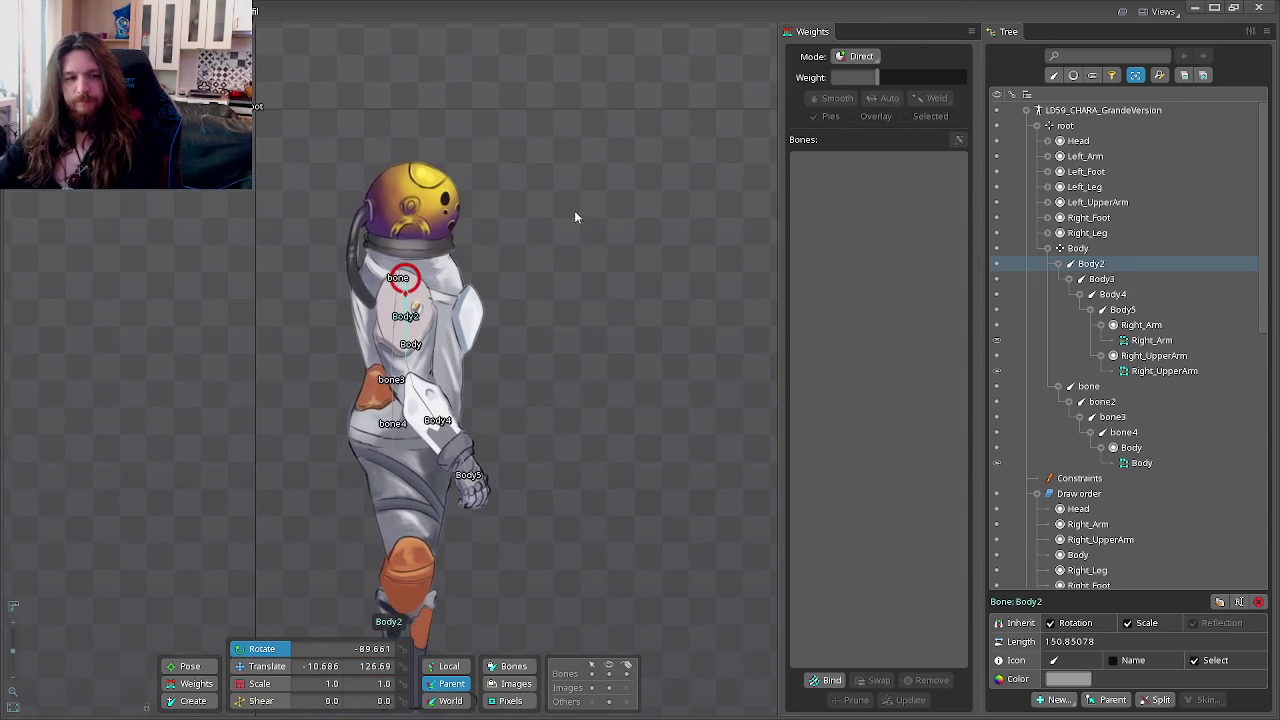
scroll(546, 279, "up", 2)
scroll(626, 277, "up", 1)
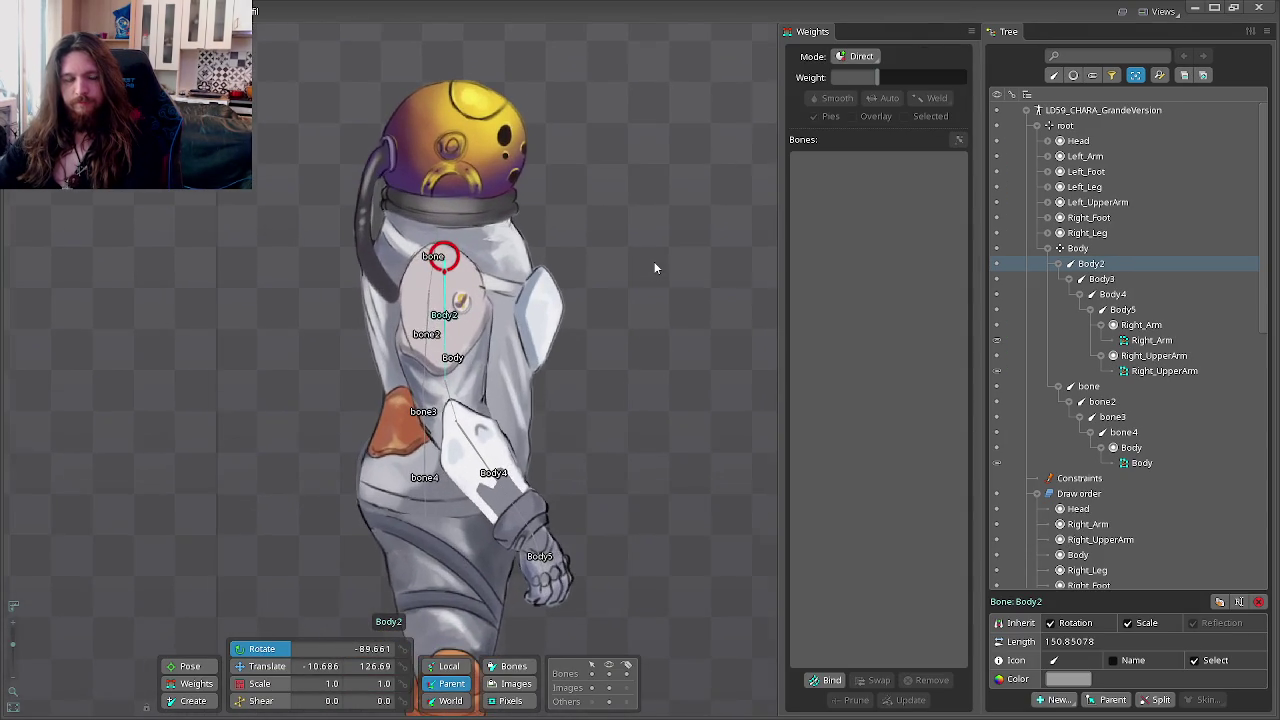
scroll(655, 268, "up", 2)
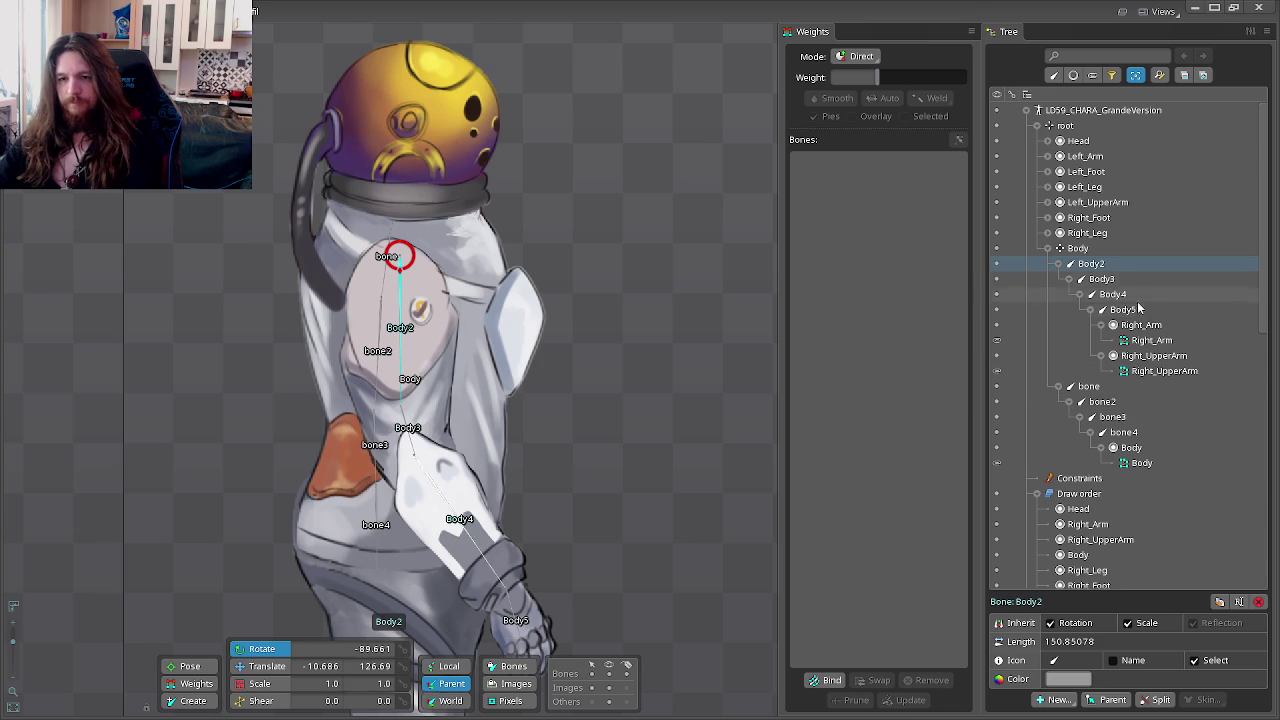
double_click(1090, 265)
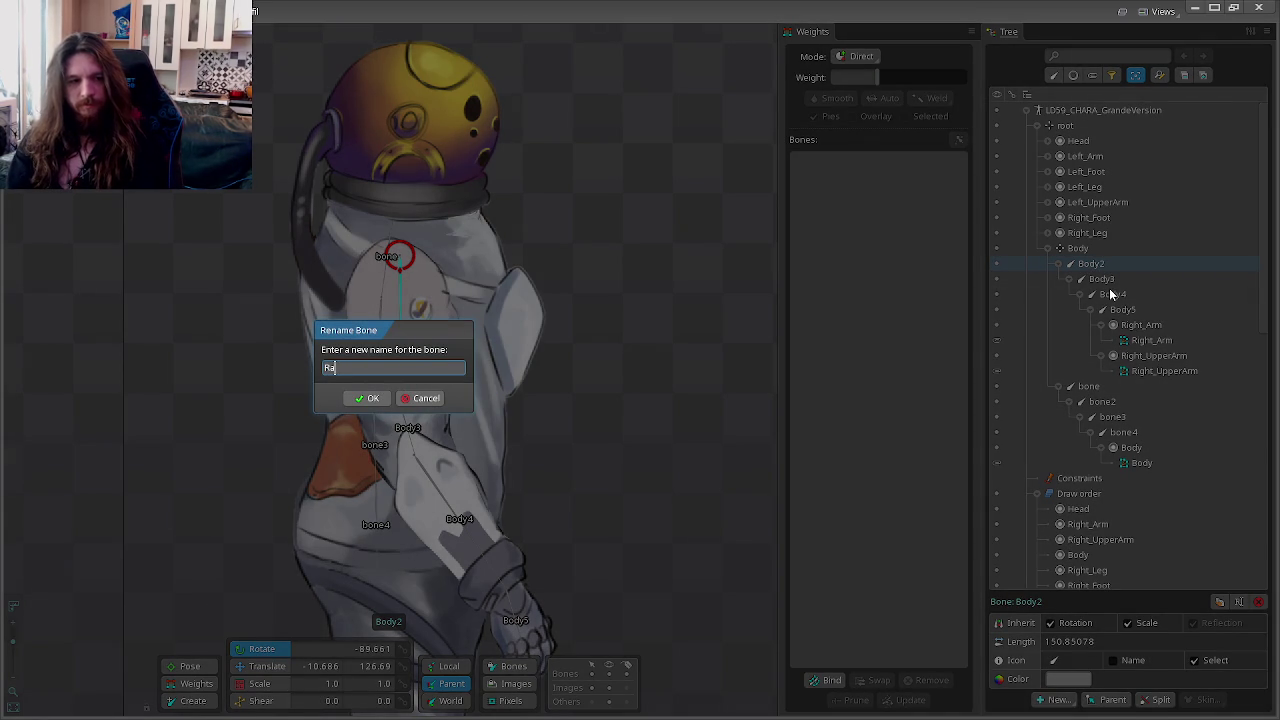
type("ght Arm")
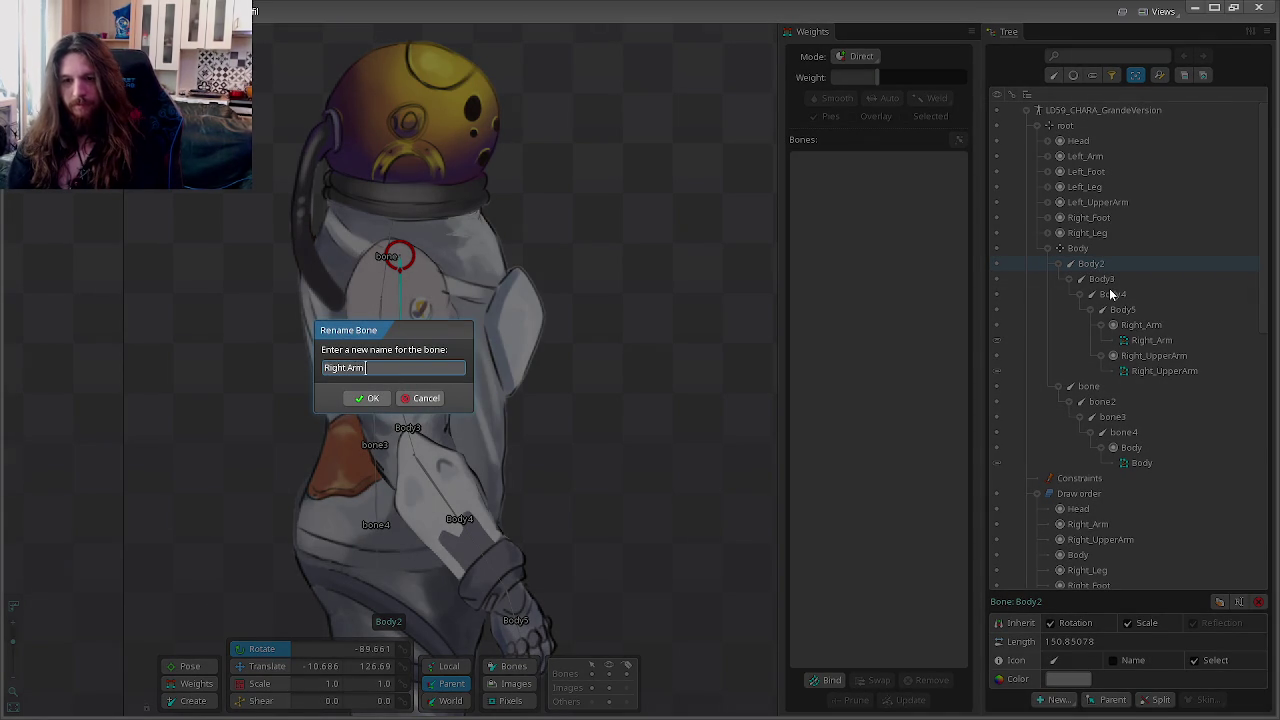
type(" 1")
key("Return")
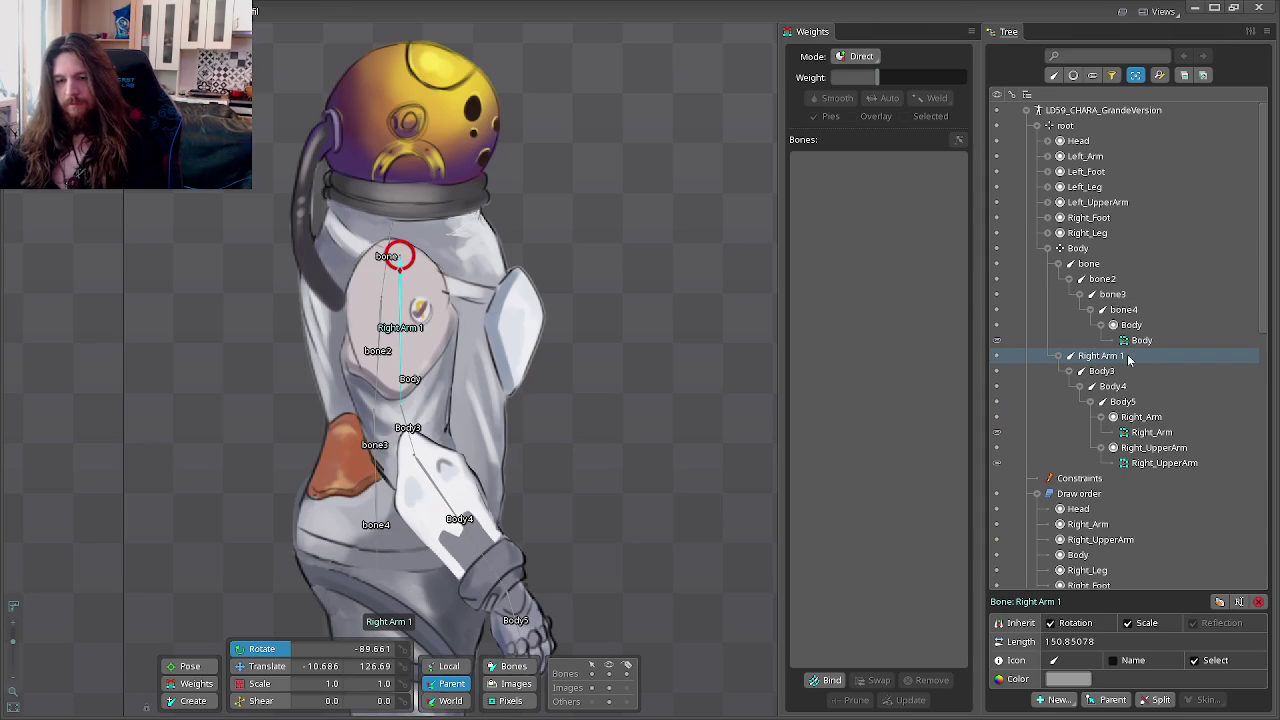
Step: Rename Body3 to 'Right Arm 2'
double_click(1122, 362)
left_click(367, 367)
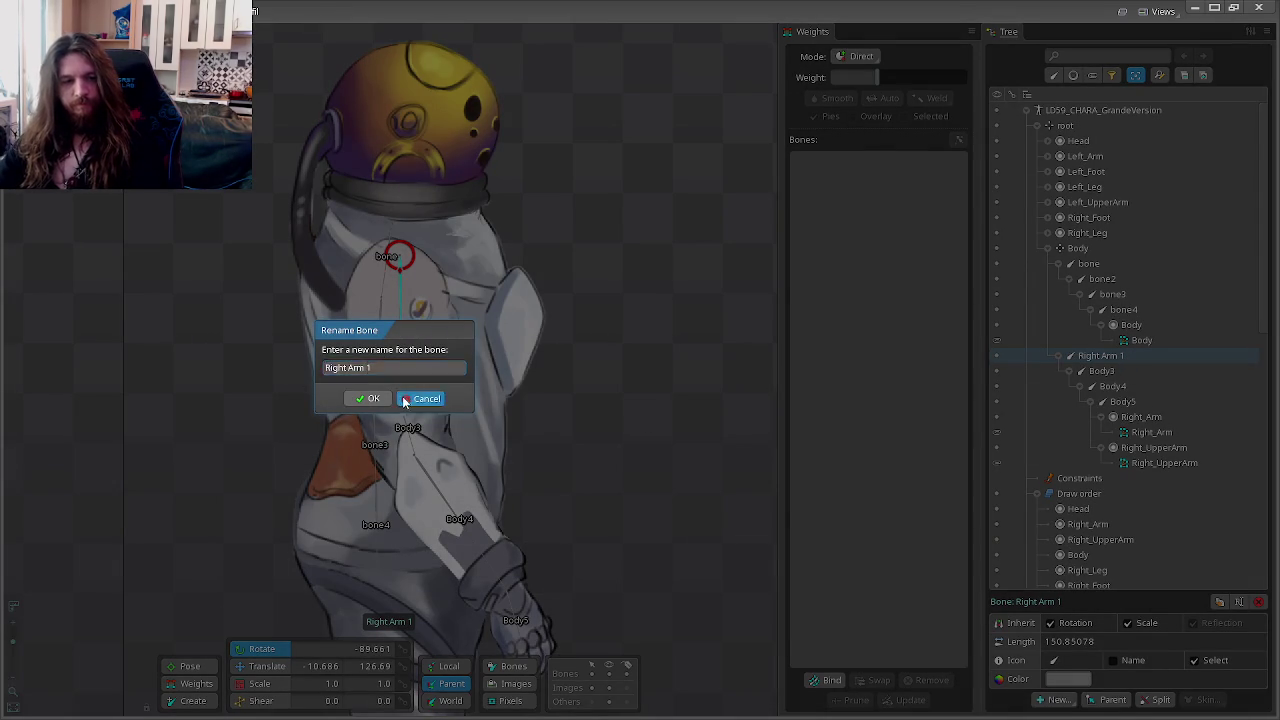
left_click(405, 400)
left_click(1101, 371)
double_click(1101, 371)
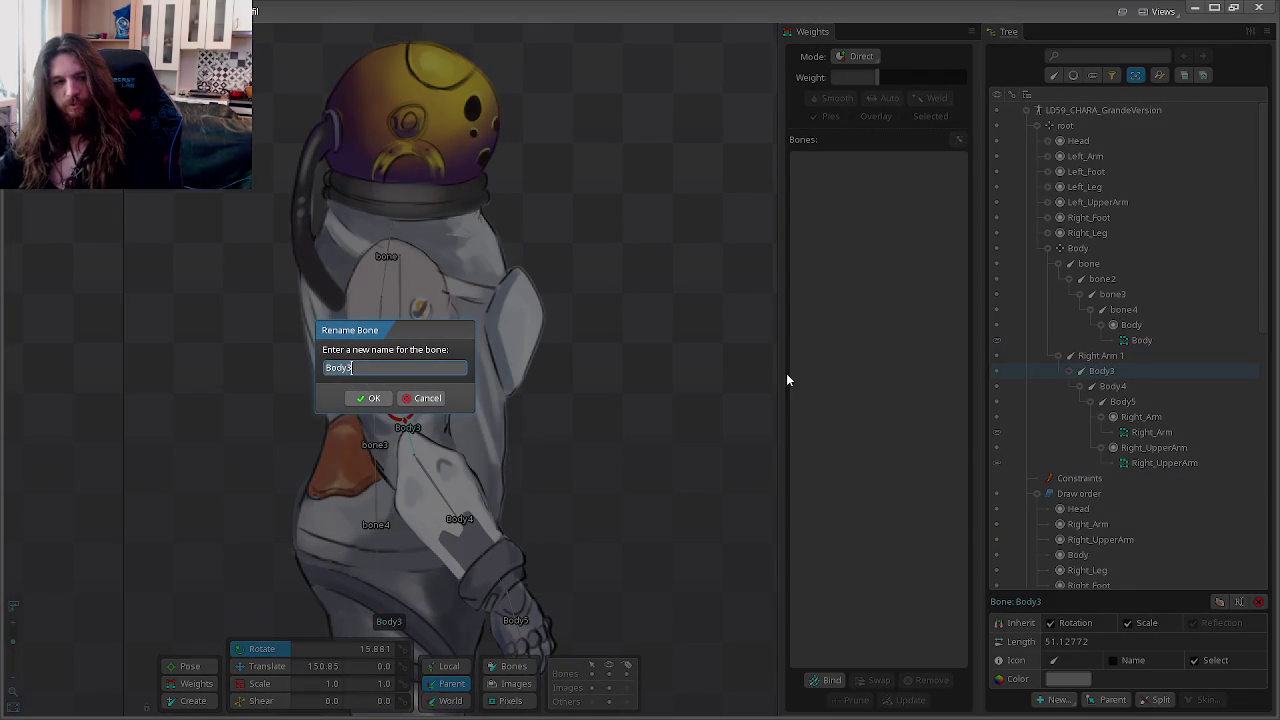
type("Right Arm 2")
key("Return")
Step: Rename Body4 to 'Right Arm 3' and Body5 to 'Right Arm 4'
left_click(1112, 386)
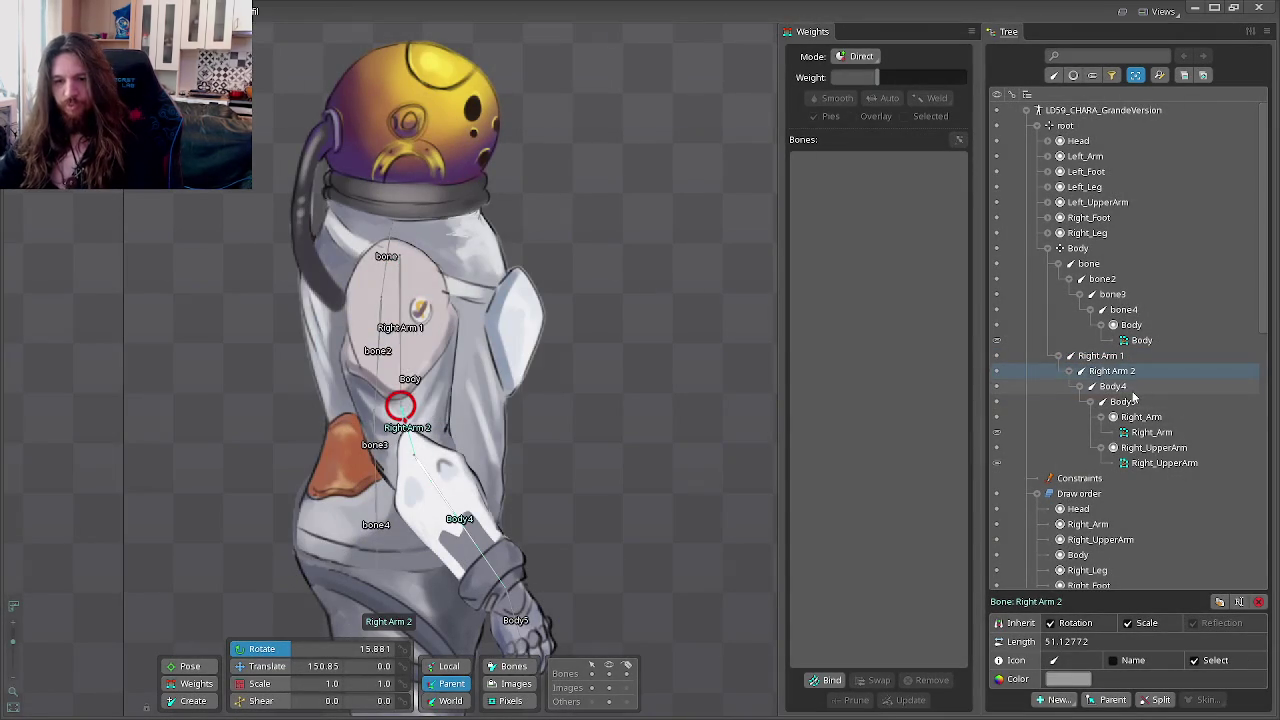
double_click(1112, 386)
type("Right Arm 3")
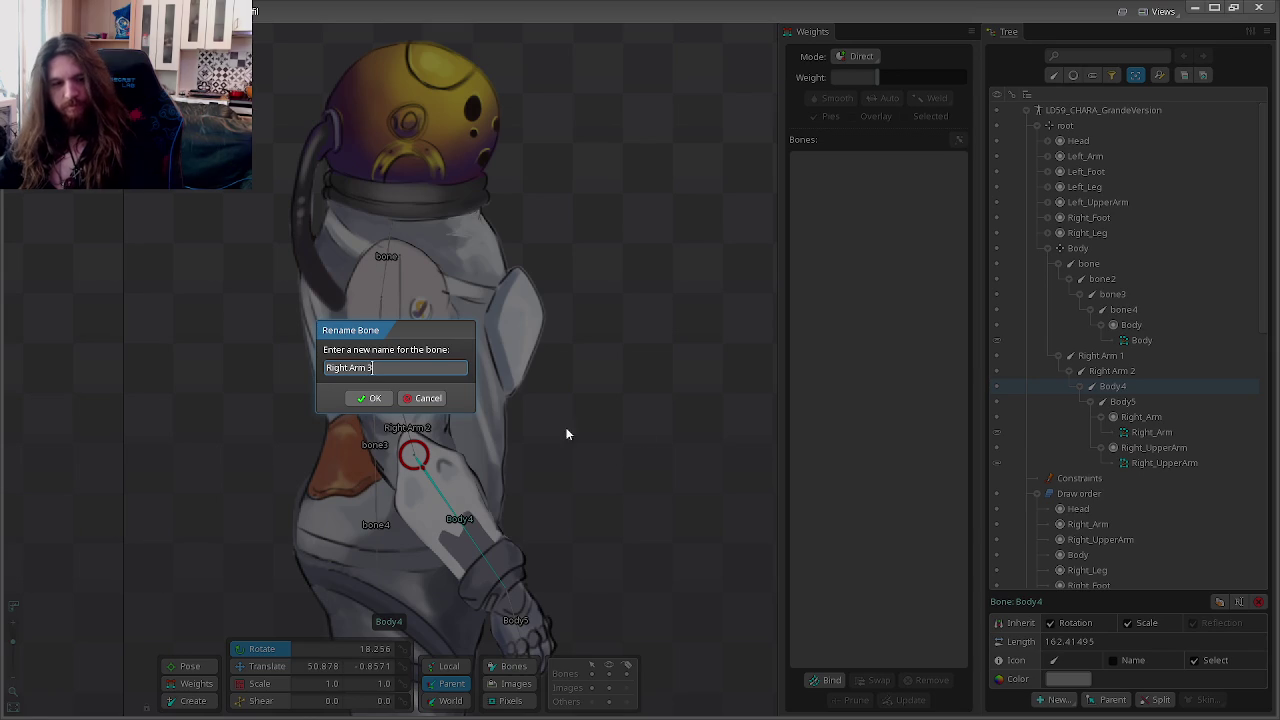
left_click(370, 398)
left_click(1122, 401)
double_click(1122, 401)
type("Right Arm")
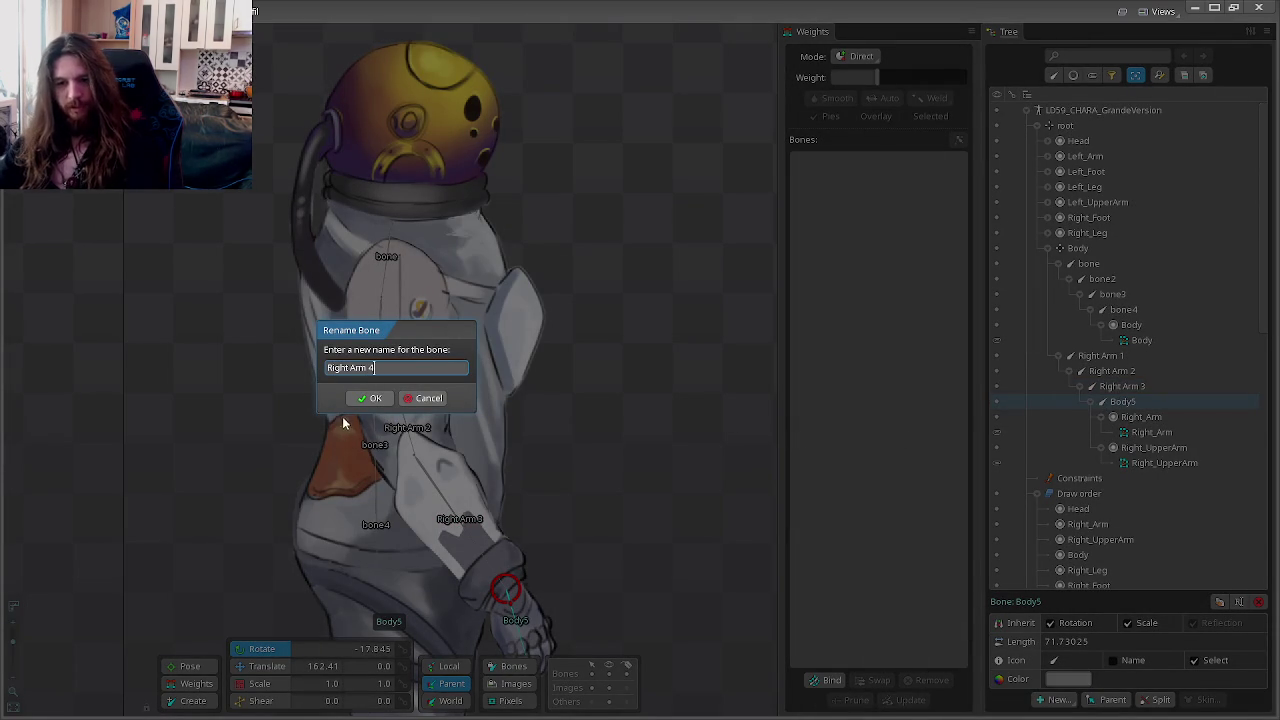
left_click(375, 398)
left_click(1145, 416)
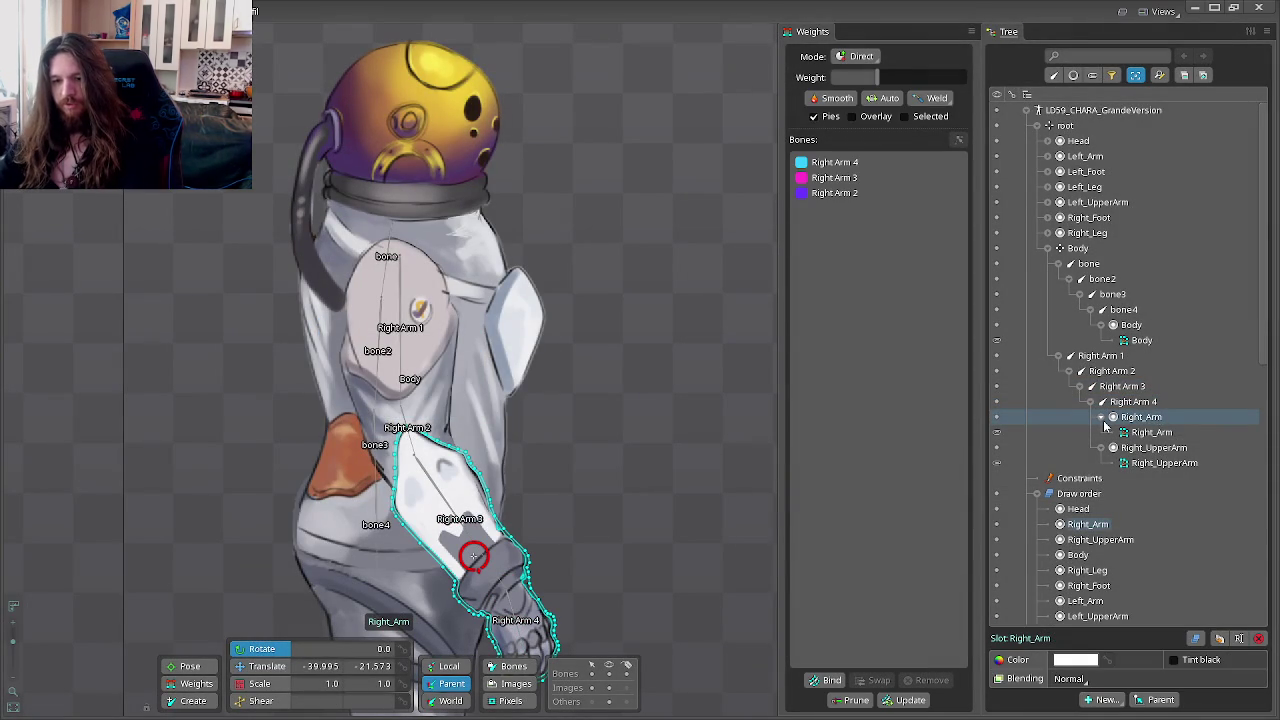
Step: Collapse the Right Arm 1 branch and check the bone–bone4 torso chain in the Tree
left_click(1060, 356)
left_click(1082, 265)
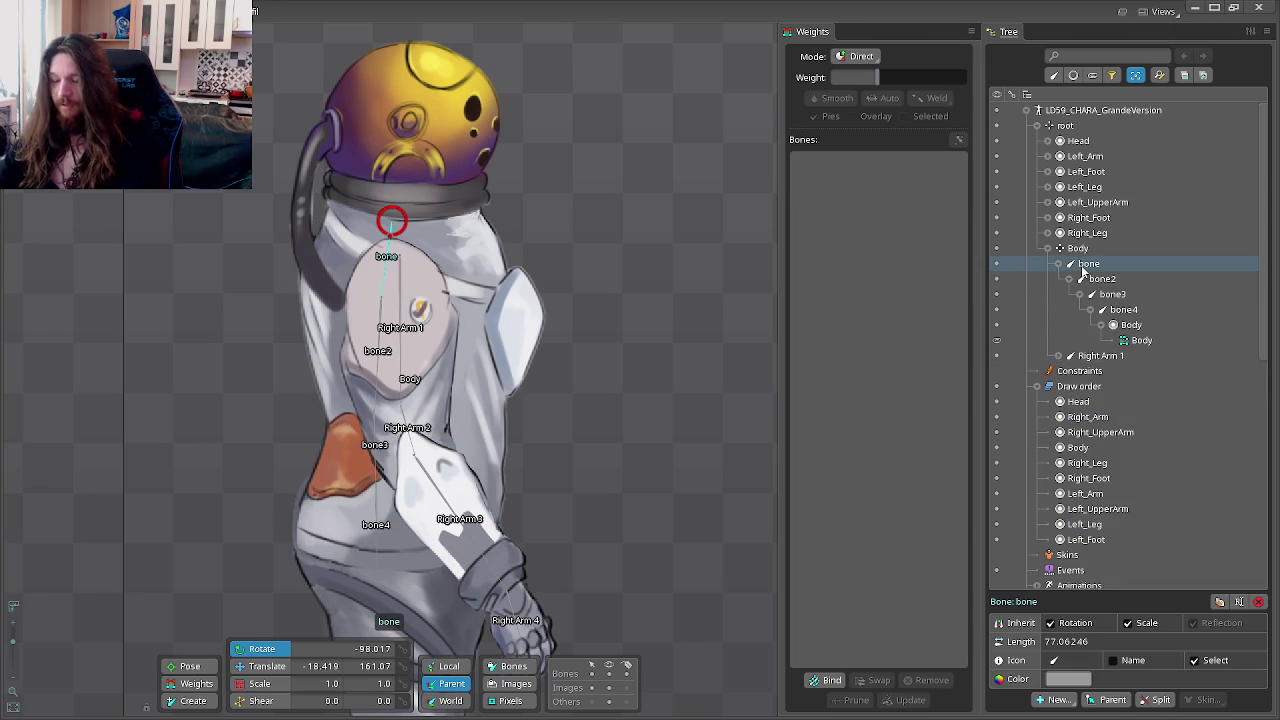
left_click(1100, 279)
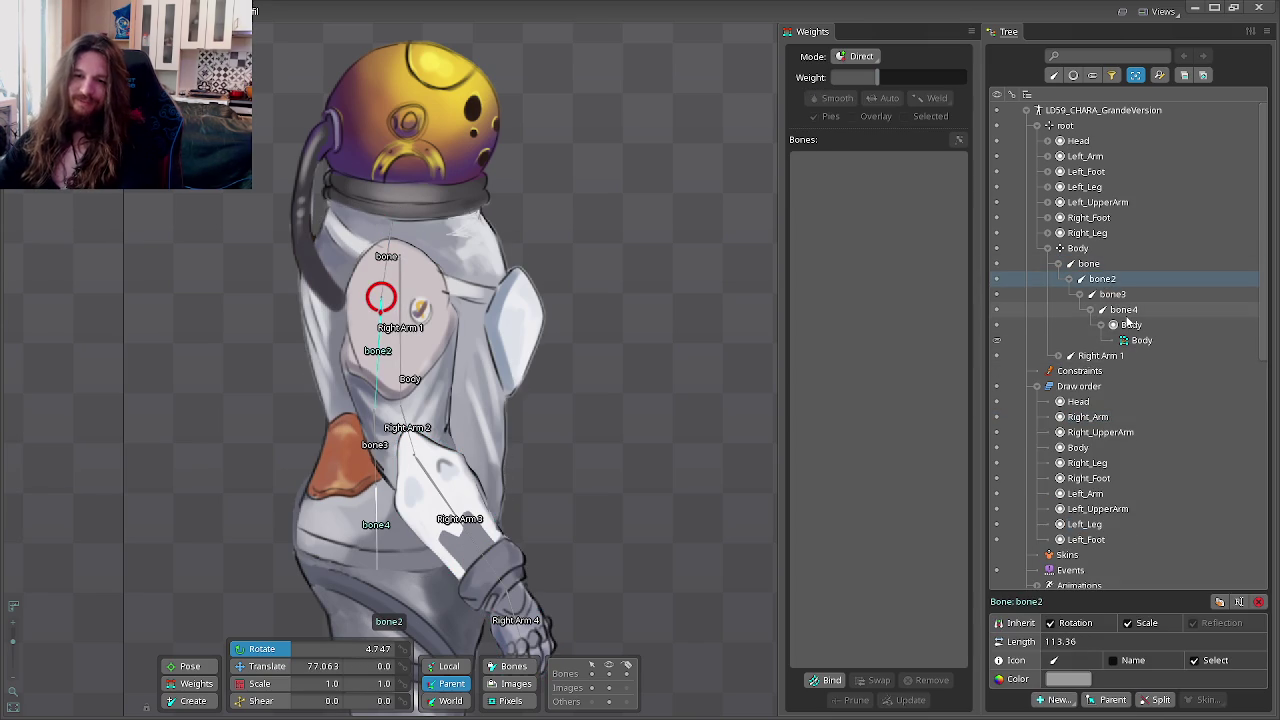
left_click(1120, 309)
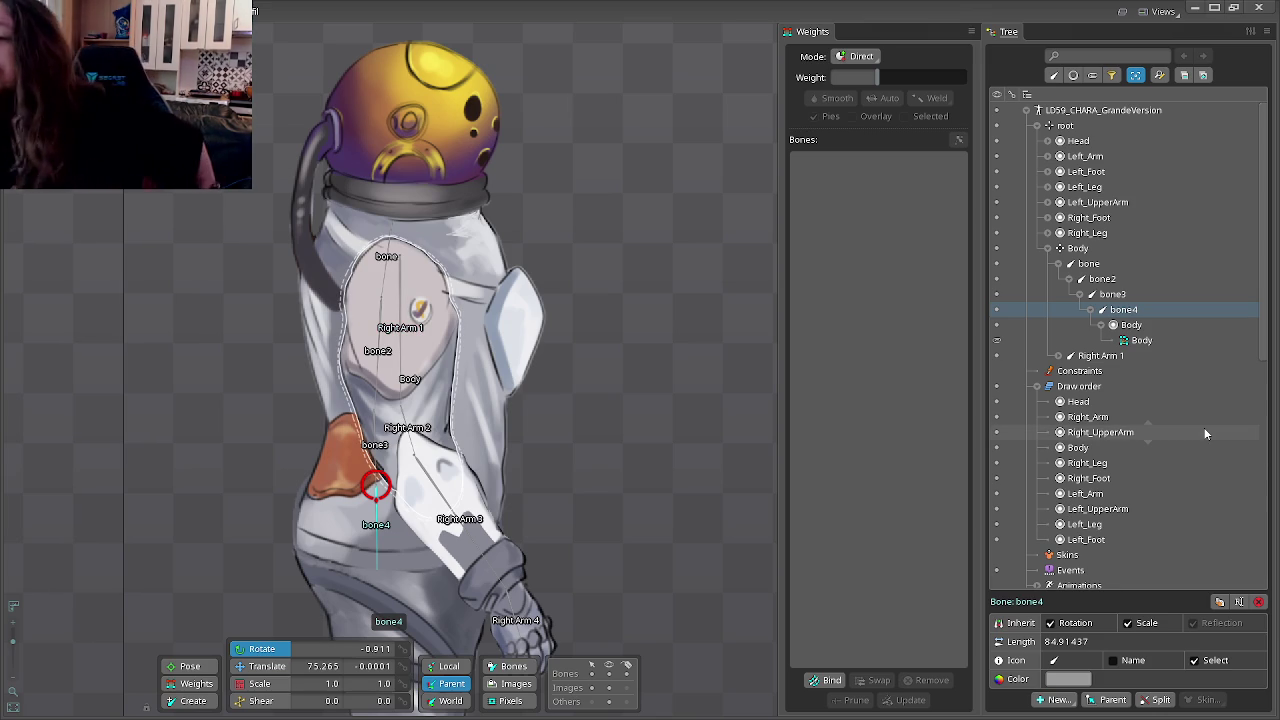
mouse_move(1100, 432)
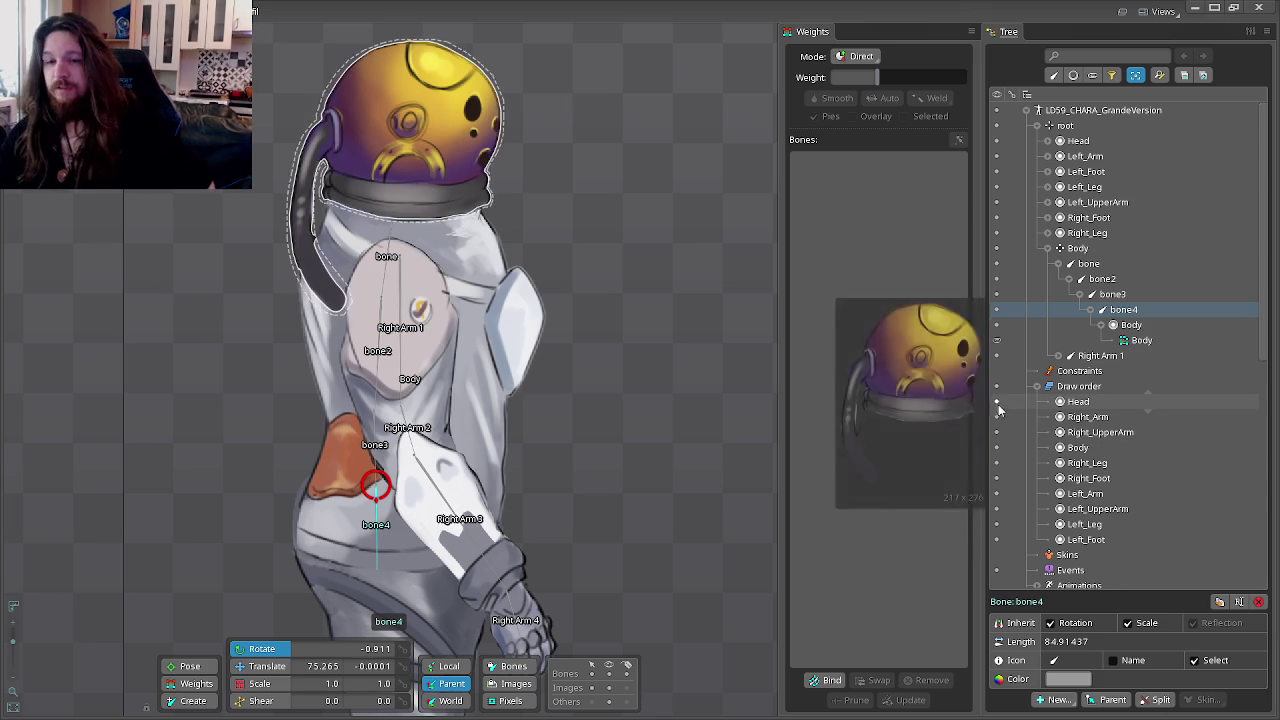
left_click(1090, 265)
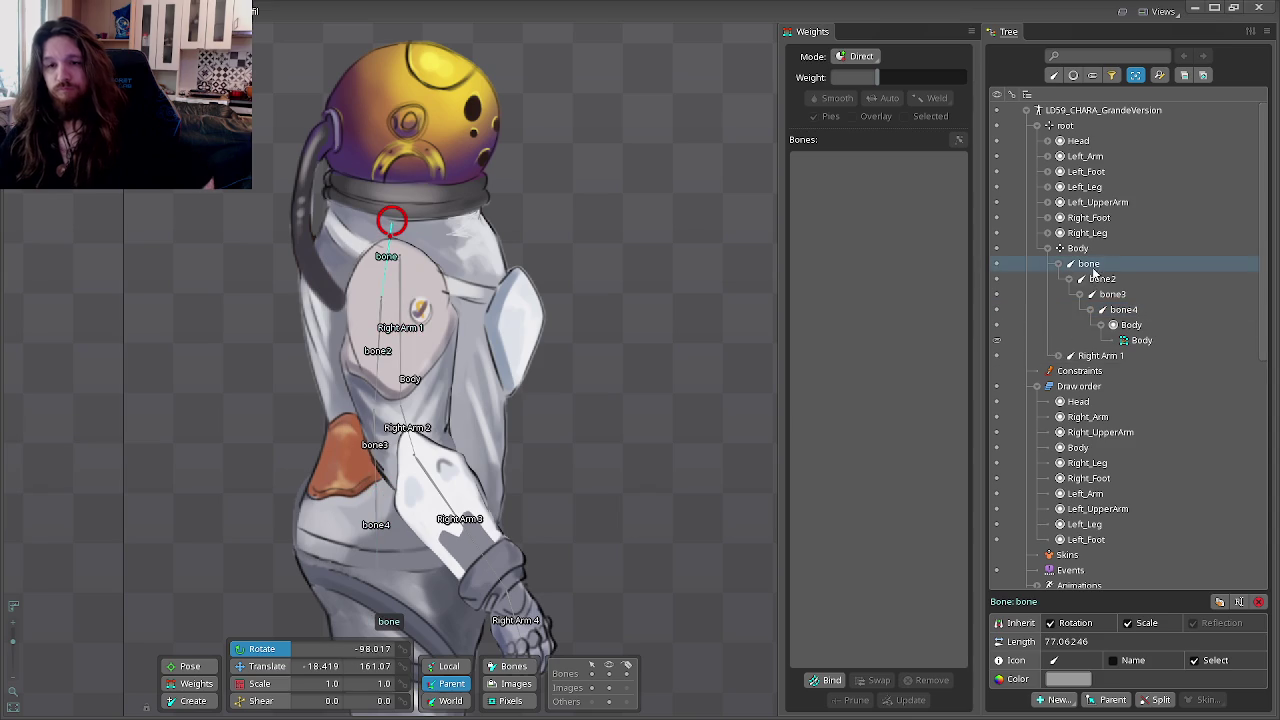
Step: Rename the top two torso bones to 'Body 1' and 'Body 2'
key("F2")
key("BackSpace")
type("Body 1")
key("Return")
left_click(1106, 285)
key("F2")
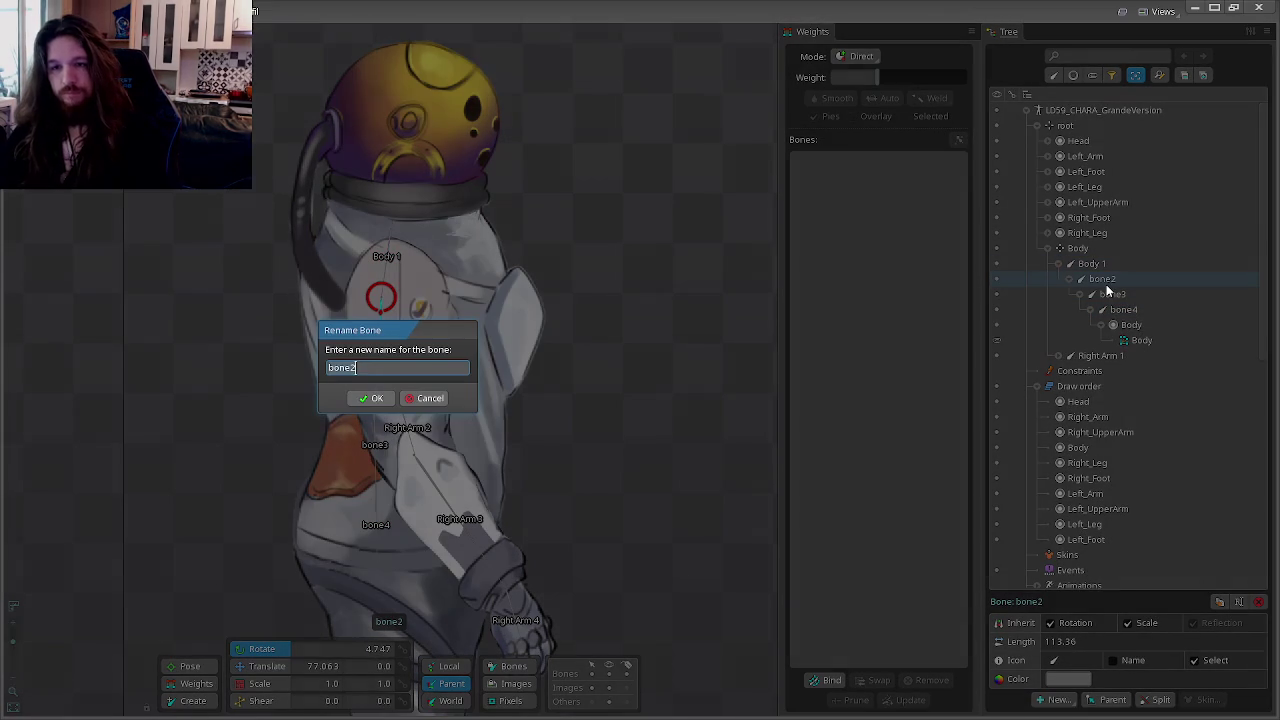
type("Body 2")
key("Return")
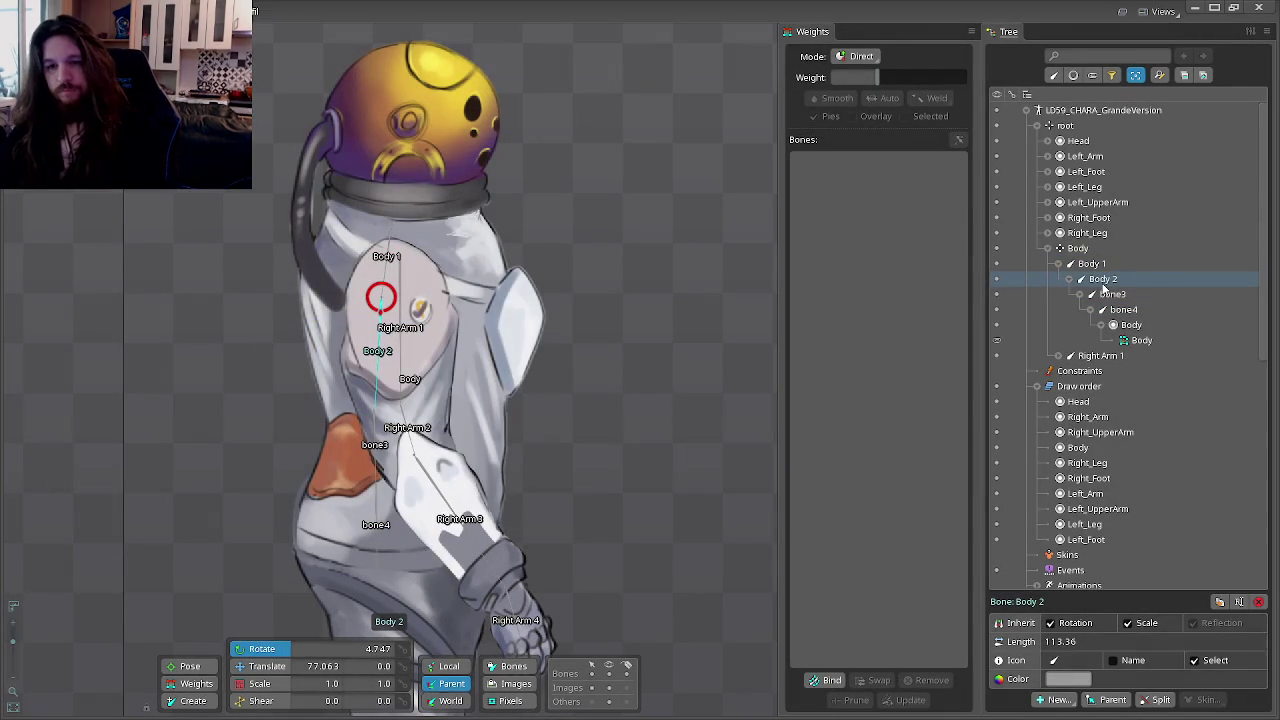
Step: Rename bone3 and bone4 to 'Body 3' and 'Body 4'
double_click(1113, 296)
type("Body 3")
key("Return")
left_click(1118, 311)
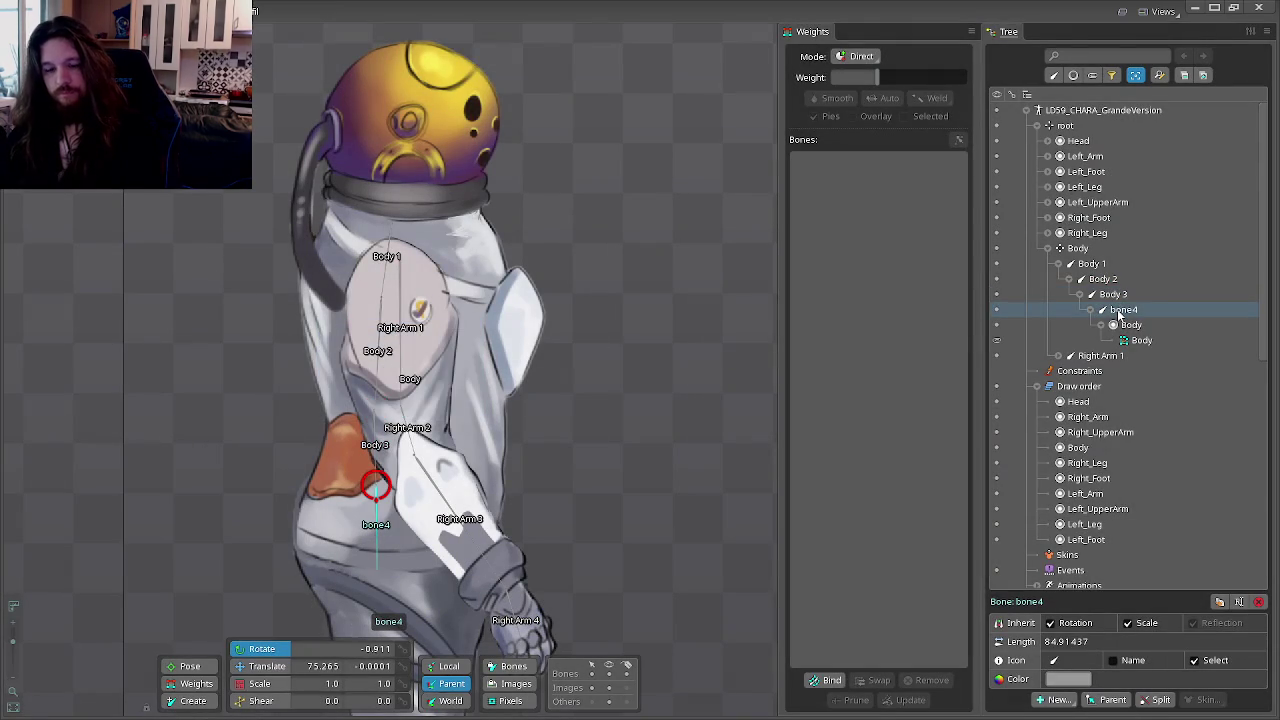
key("F2")
type("Body 4")
key("Return")
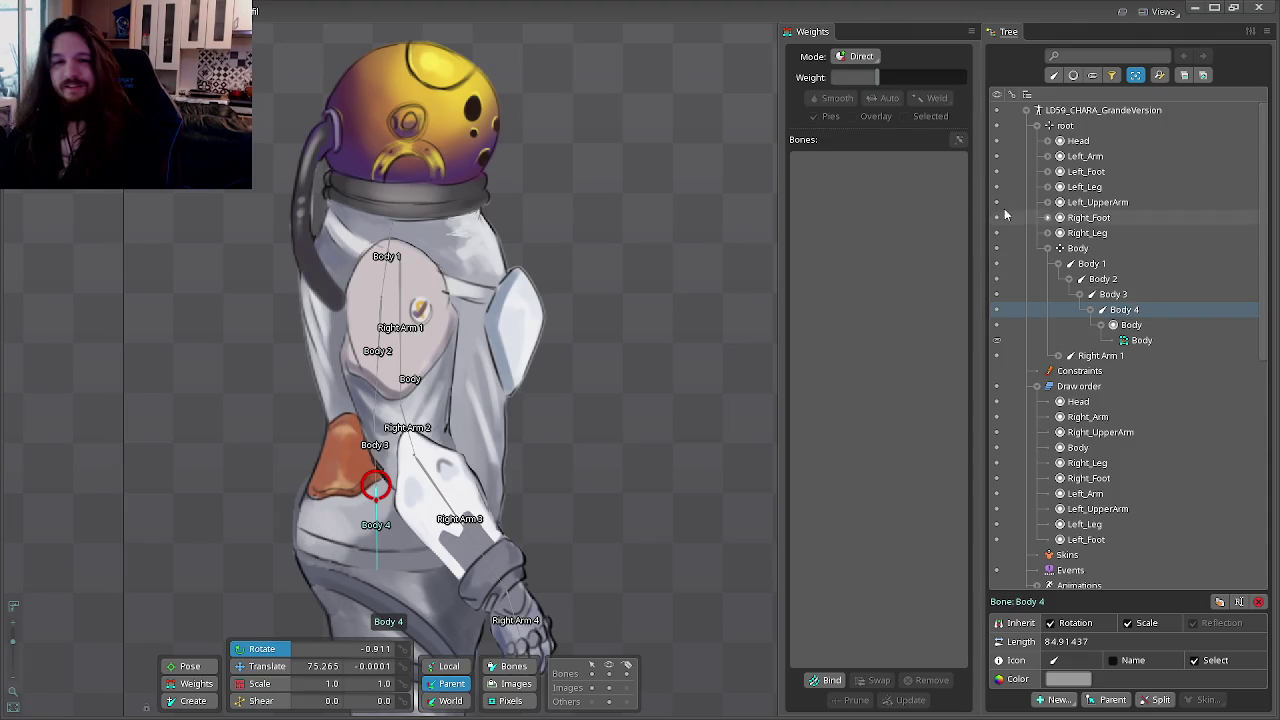
Step: Select the Right Arm 1–4 chain under Body in the tree and copy its bone transforms
left_click(1090, 249)
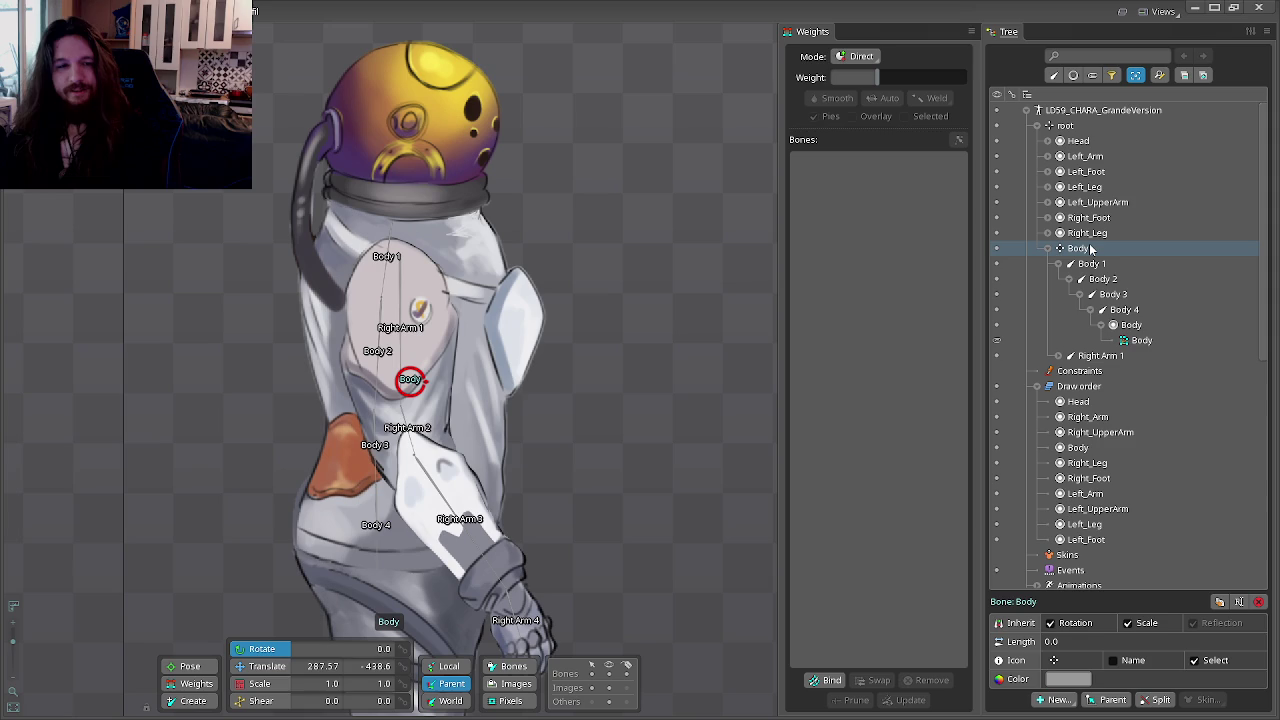
left_click(1059, 356)
left_click(1099, 357)
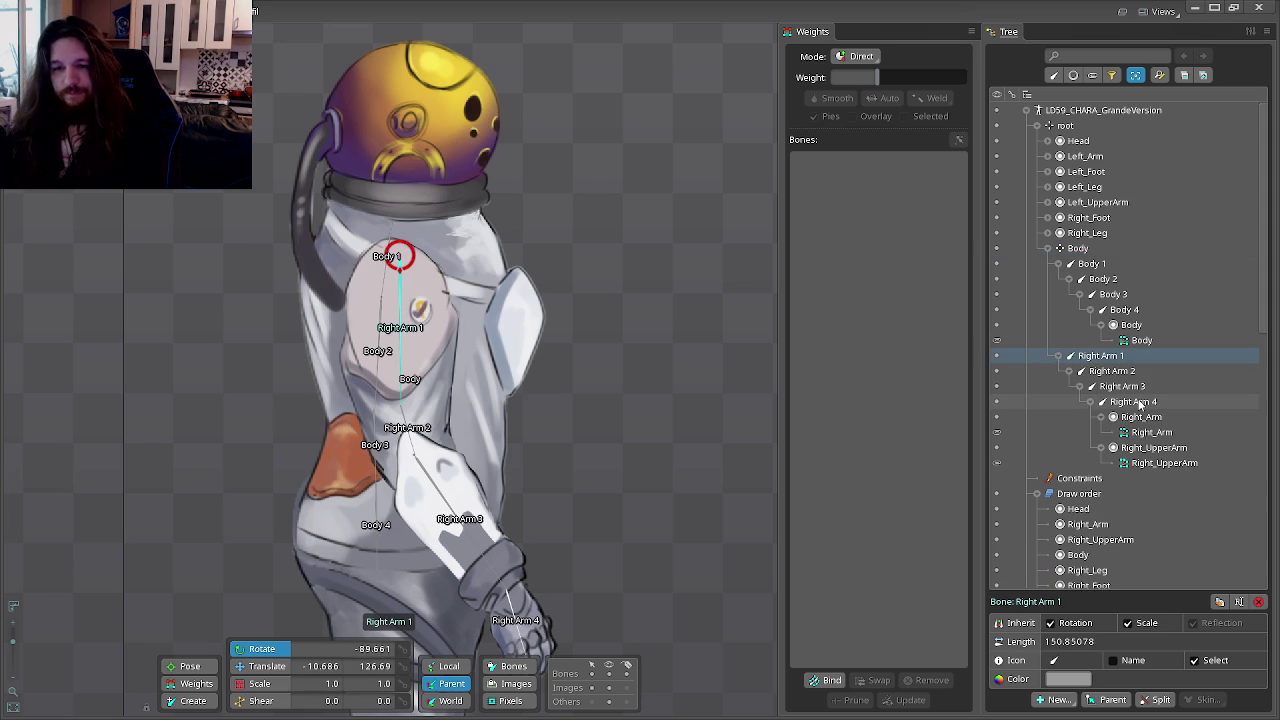
left_click(1140, 402, "shift")
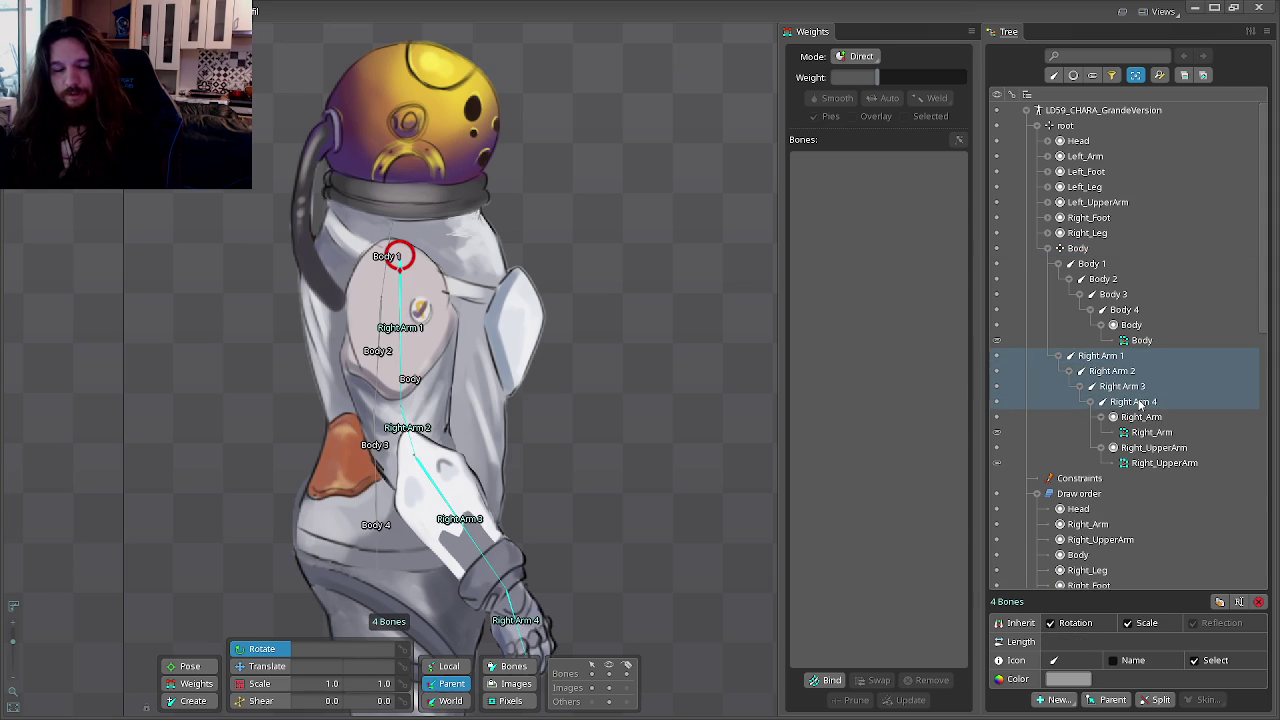
key("ctrl+c")
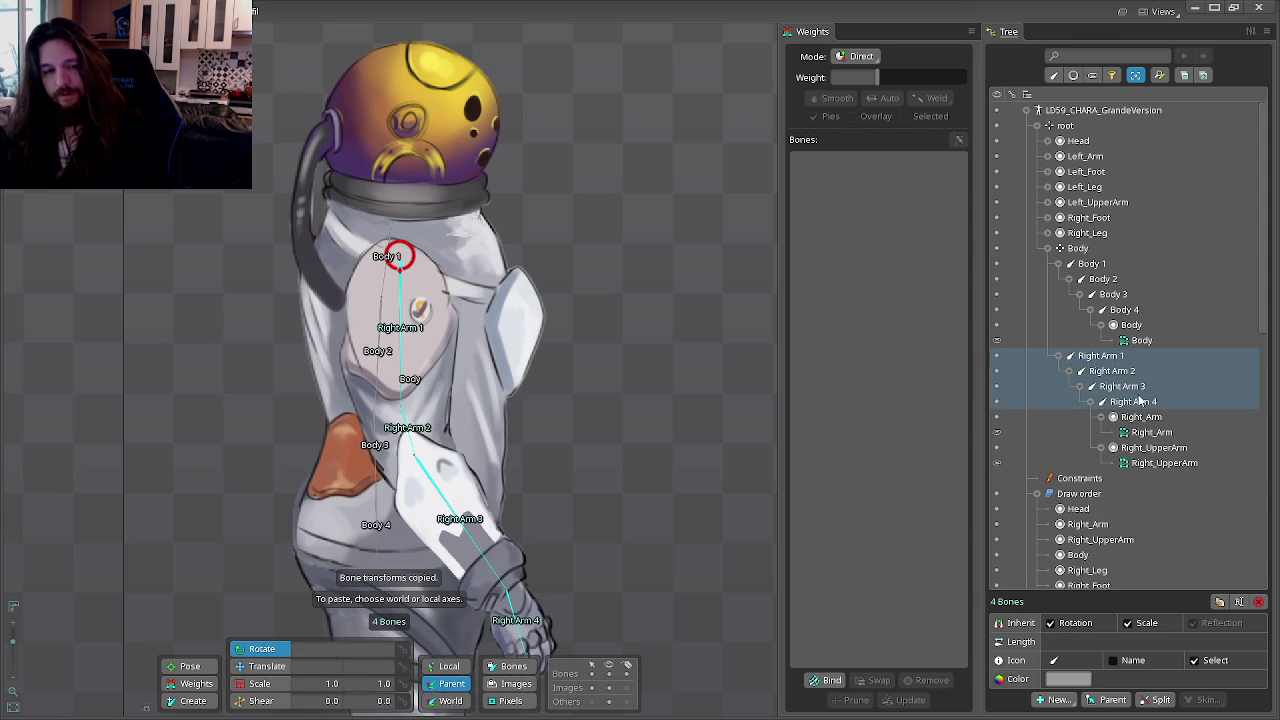
key("Left")
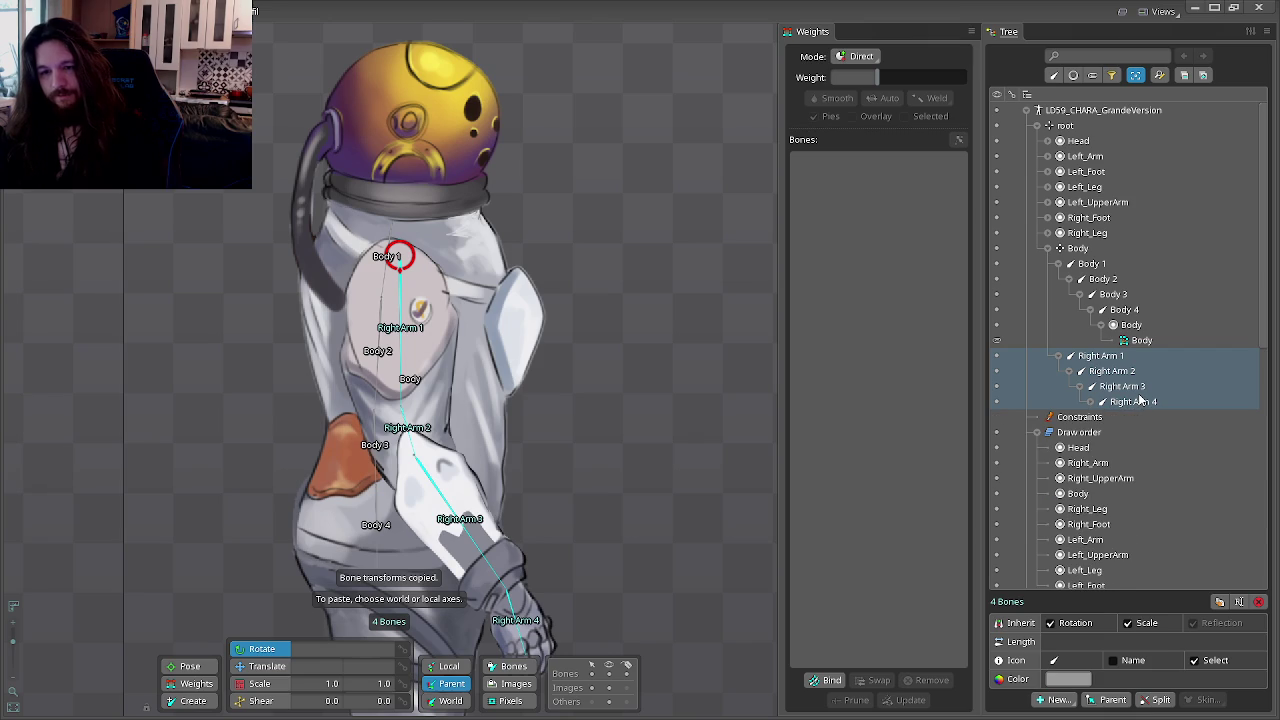
Step: Duplicate the Right Arm 1–4 chain with its arm meshes, creating Right Arm 5–8
left_click(1104, 362)
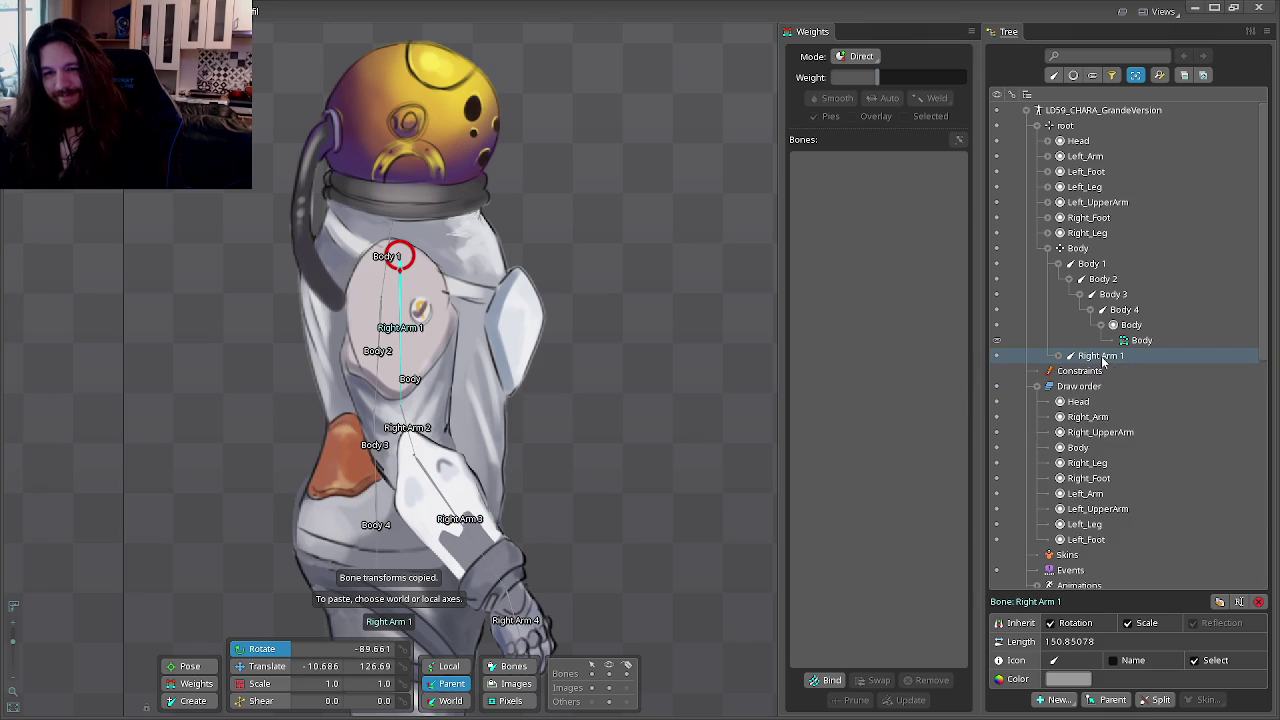
left_click(1091, 401)
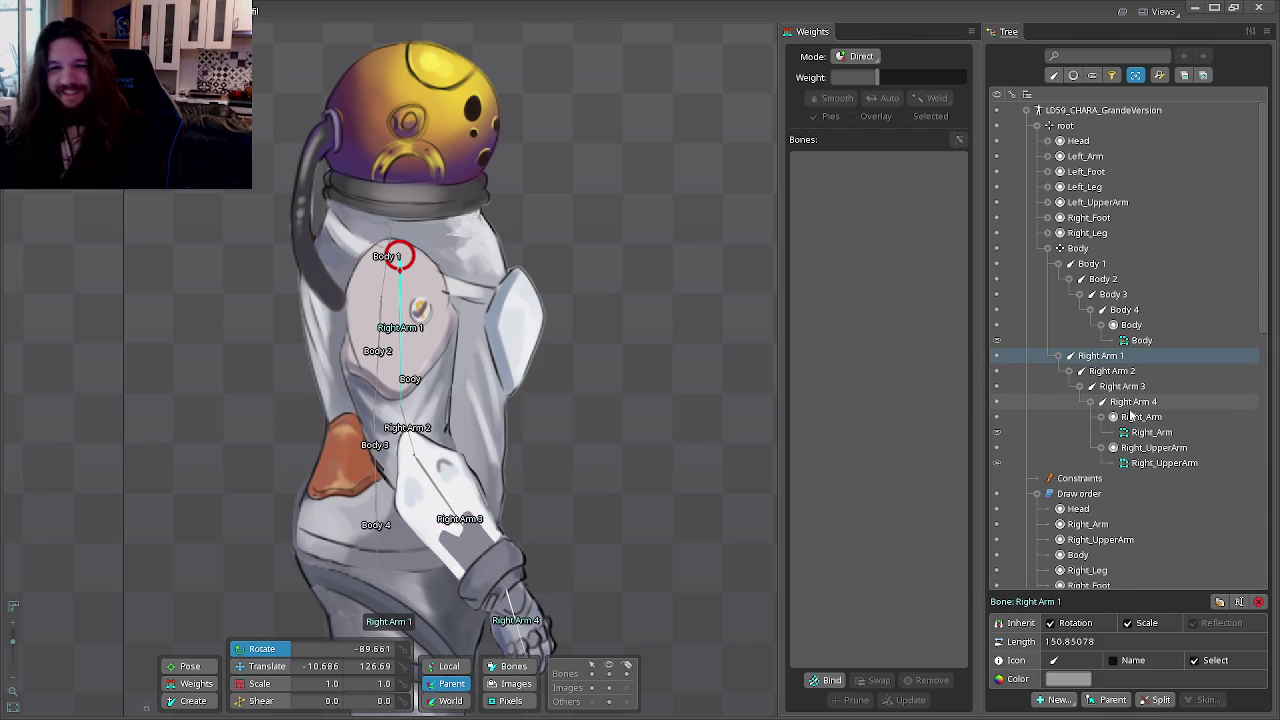
left_click(1130, 402, "shift")
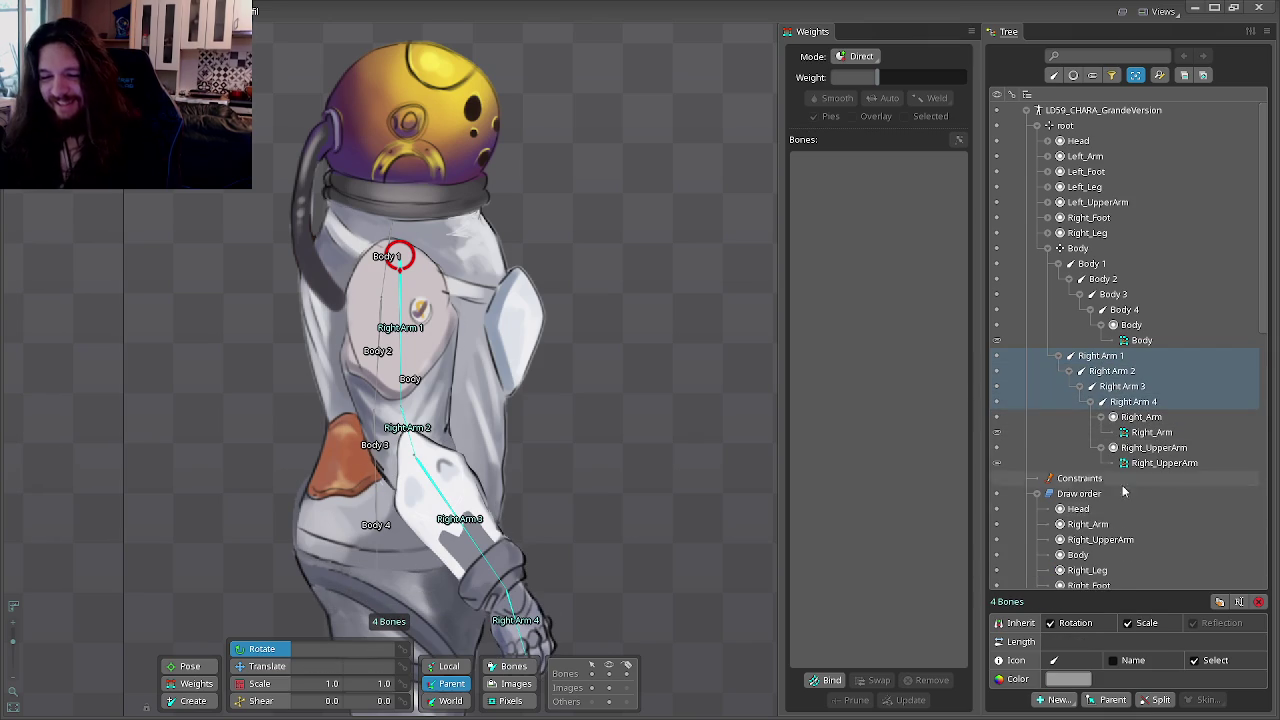
left_click(1220, 603)
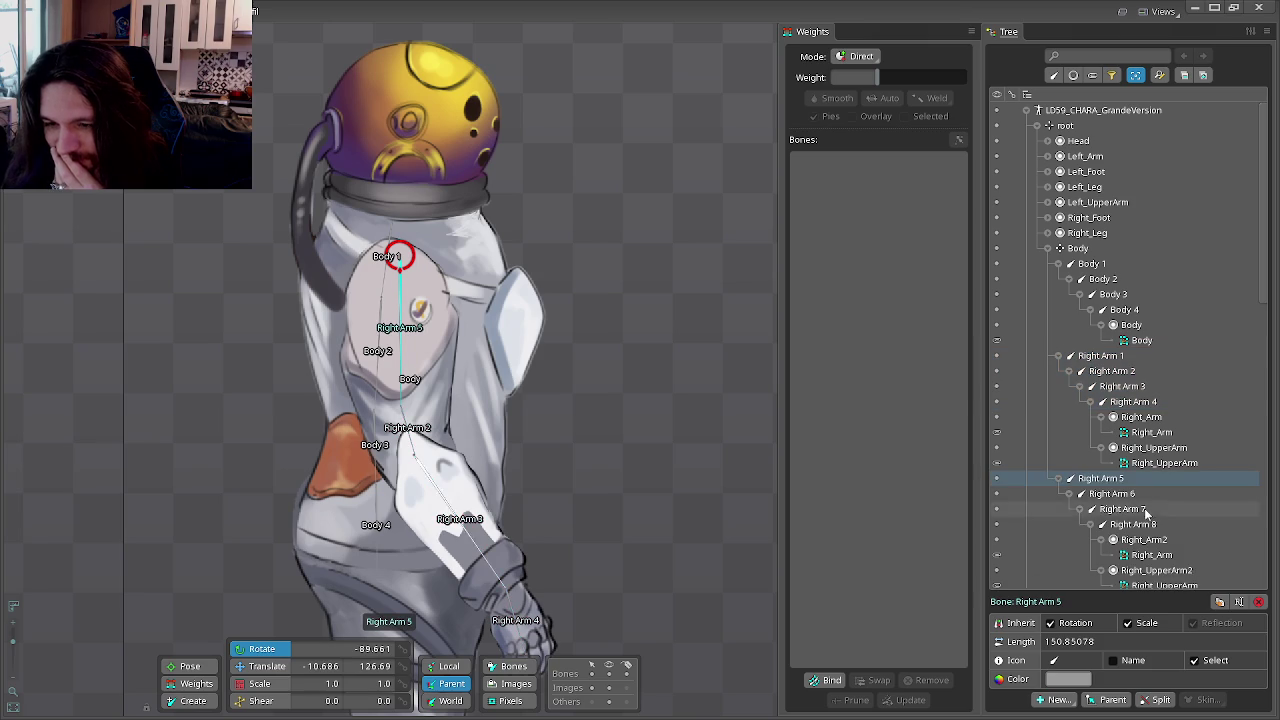
scroll(1080, 480, "down", 3)
scroll(1090, 400, "down", 2)
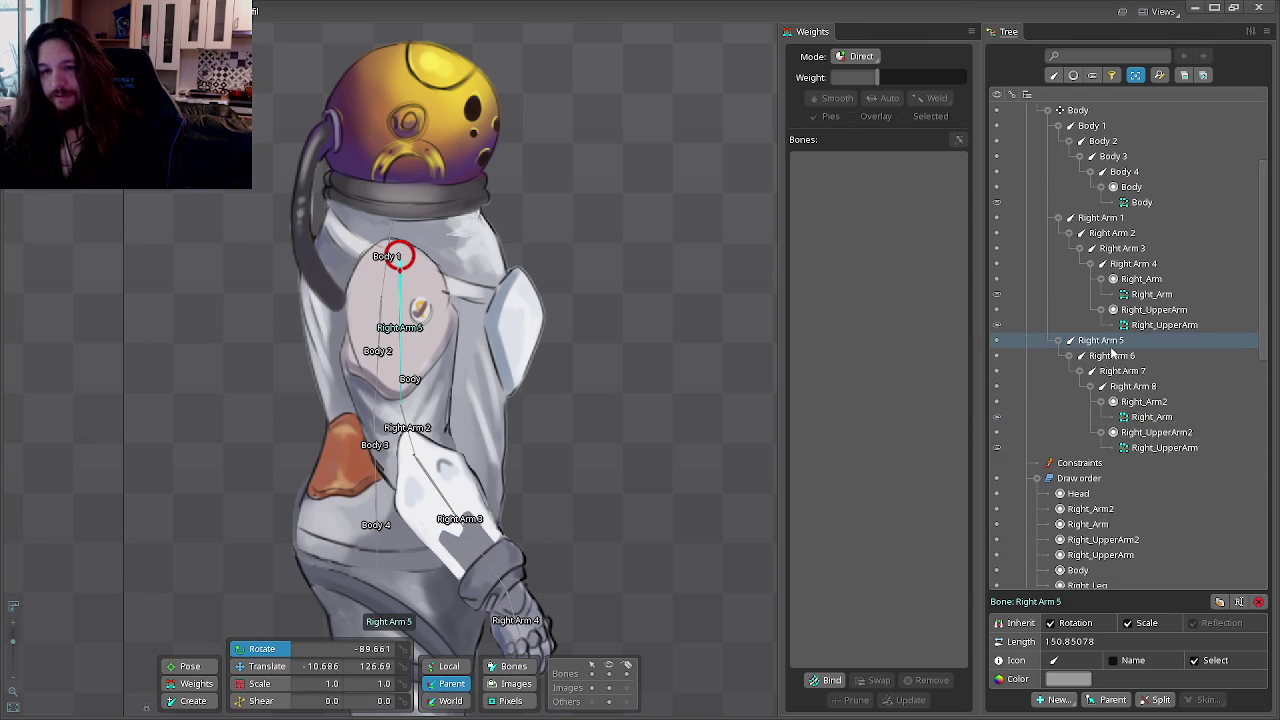
left_click(1135, 417)
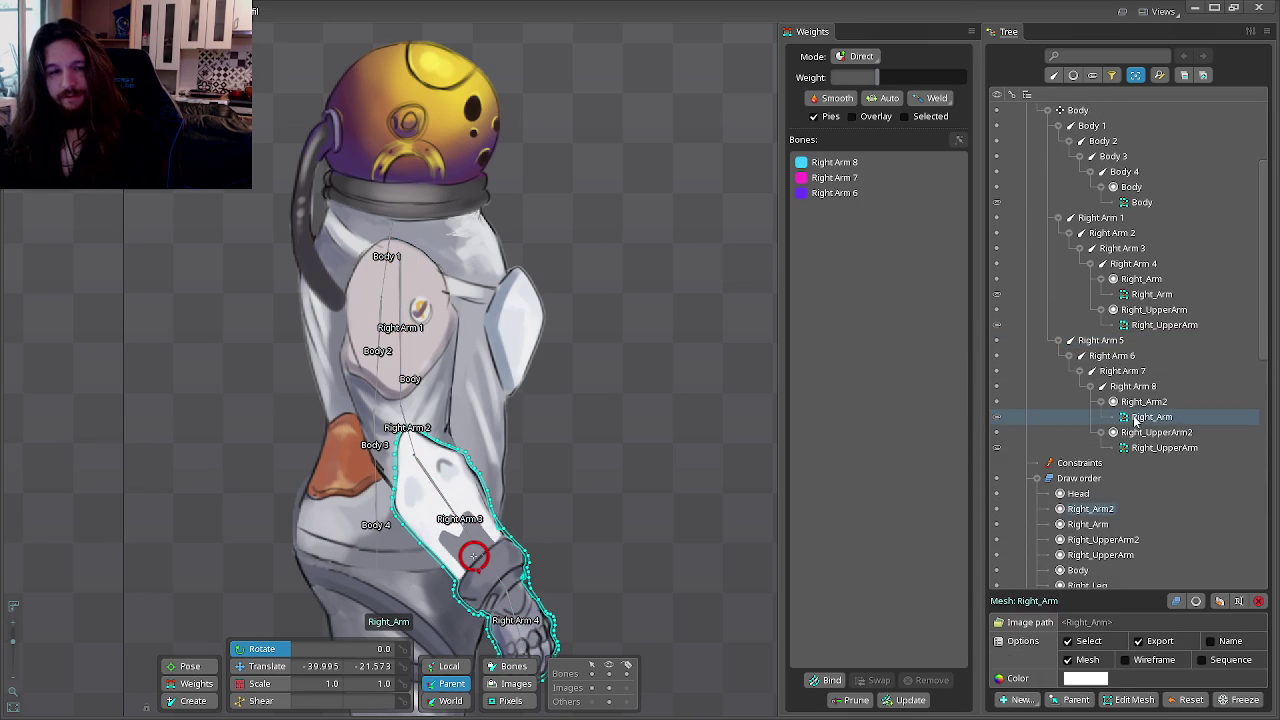
Step: Delete the copied Right_Arm2 and Right_UpperArm2 slots
left_click(1137, 408)
key("Delete")
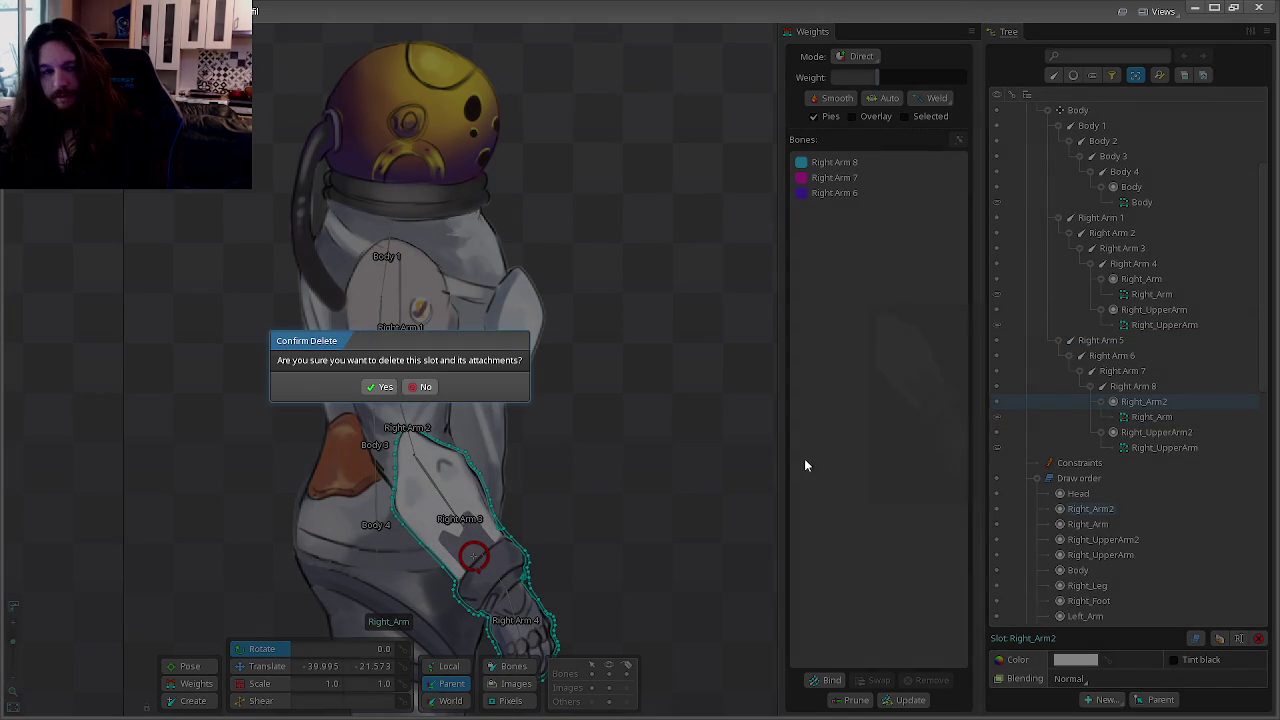
left_click(378, 389)
left_click(1125, 402)
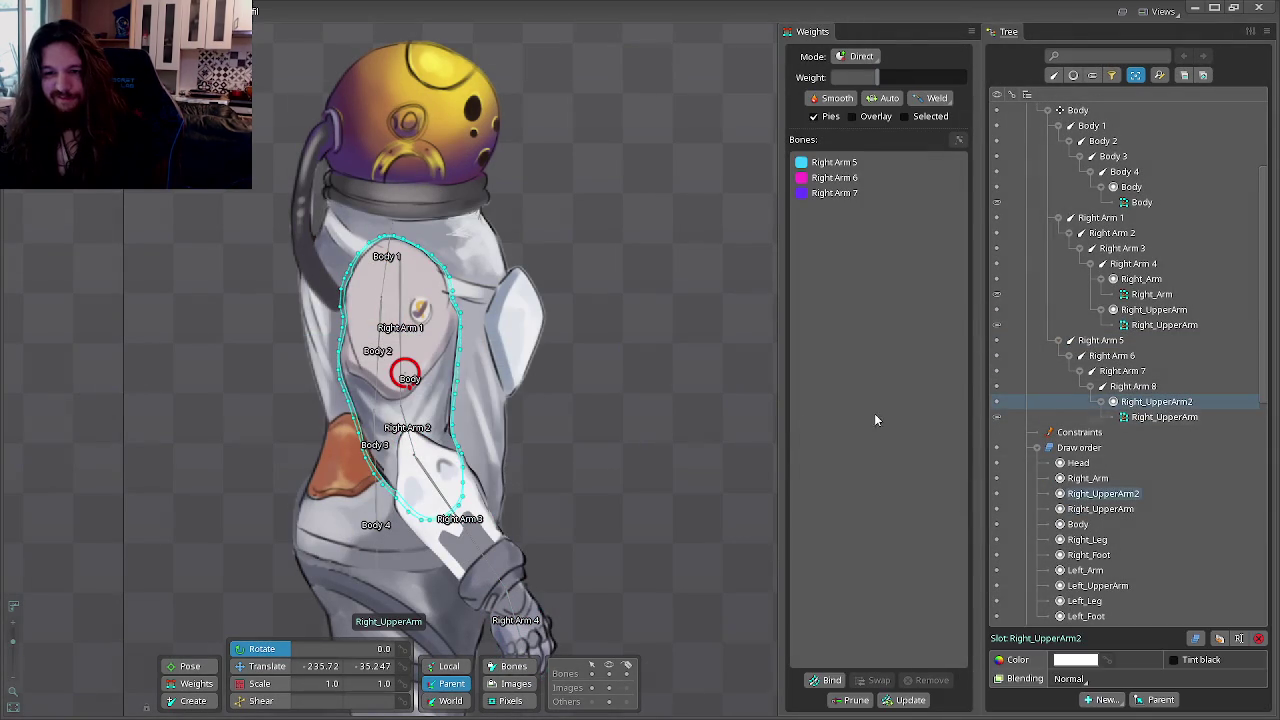
key("Delete")
left_click(382, 389)
Step: Move the Left_Arm and Left_UpperArm slots under the Right Arm 8 bone
scroll(1115, 418, "up", 5)
left_click(1100, 187)
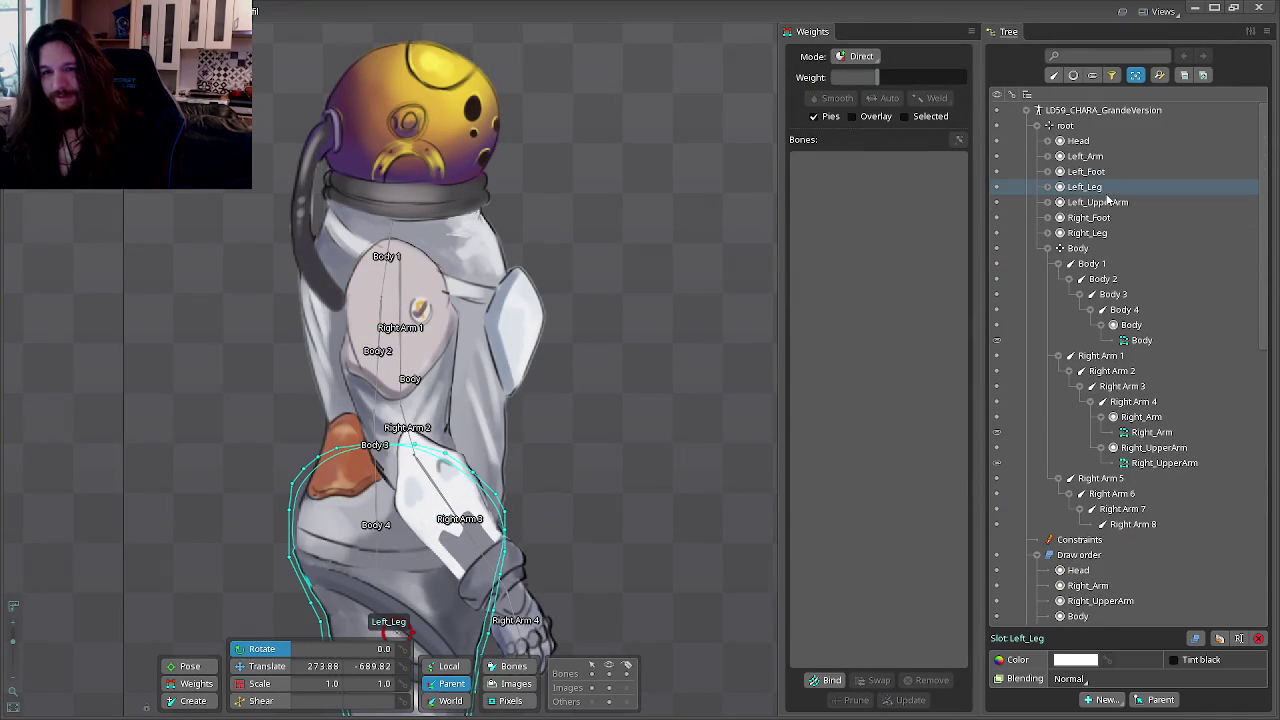
left_click(1103, 172)
left_click(1098, 202)
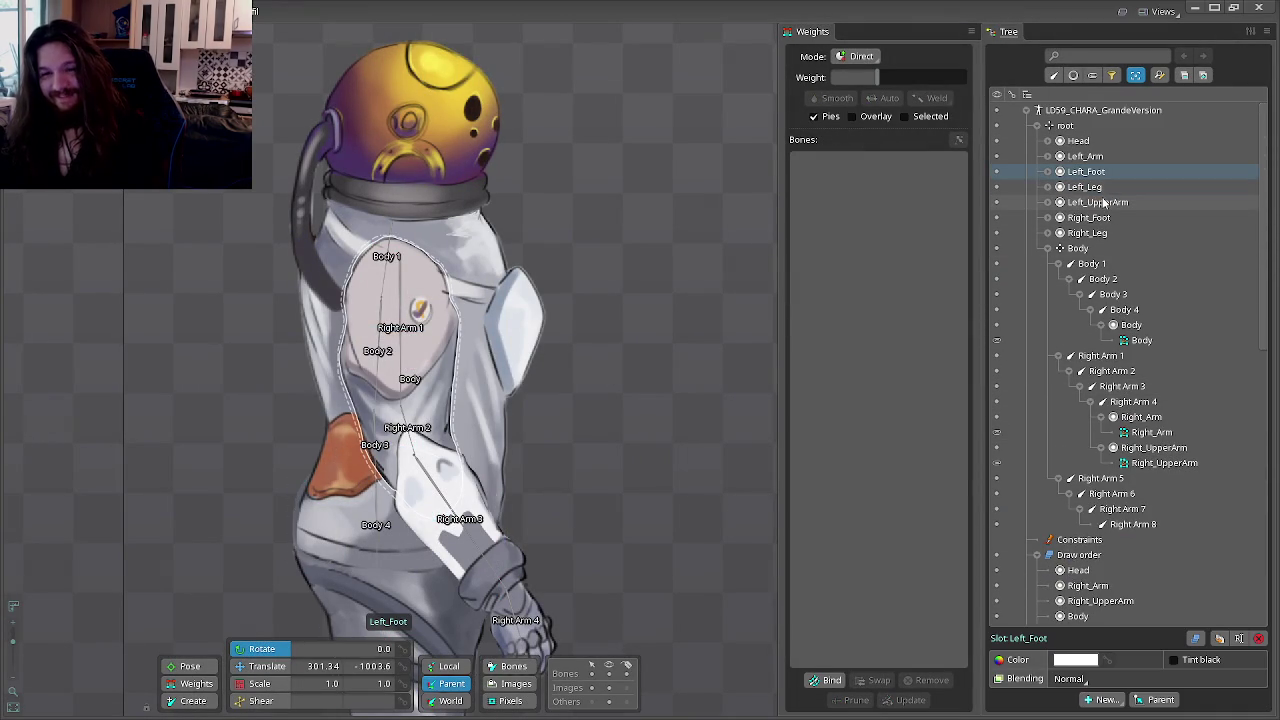
left_click(1100, 157, "ctrl")
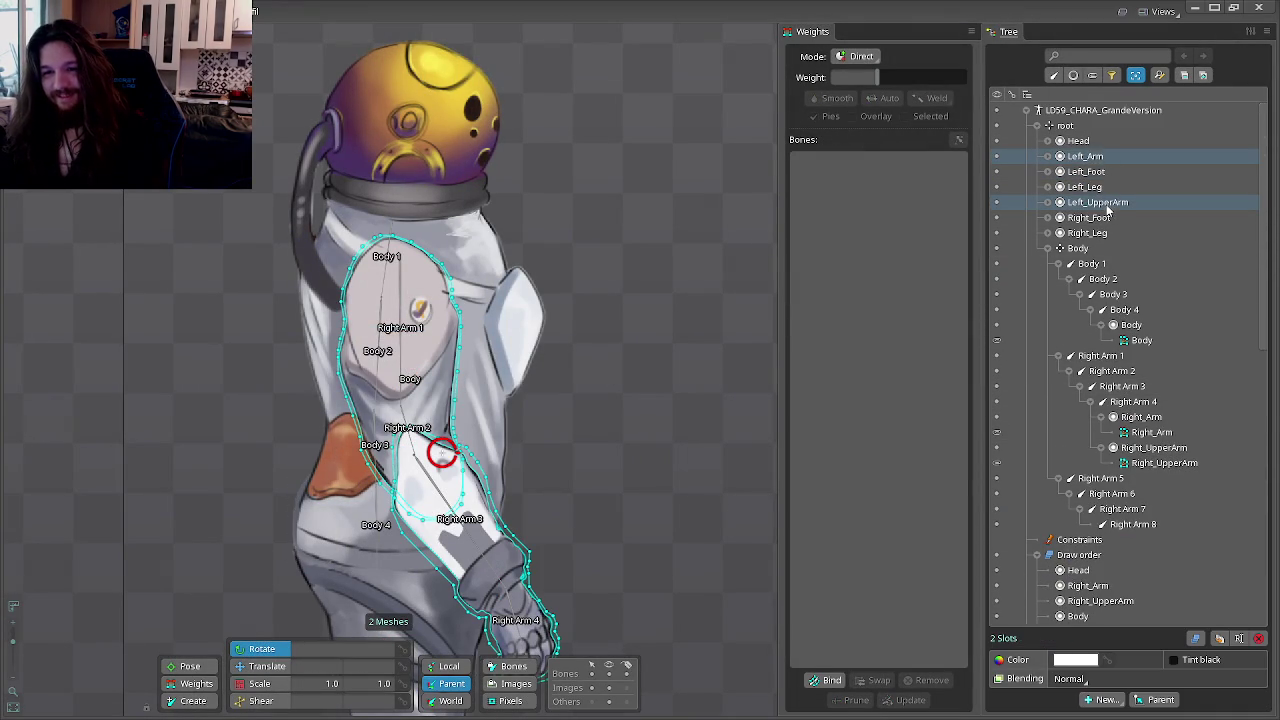
left_click_drag(1107, 208, 1147, 531)
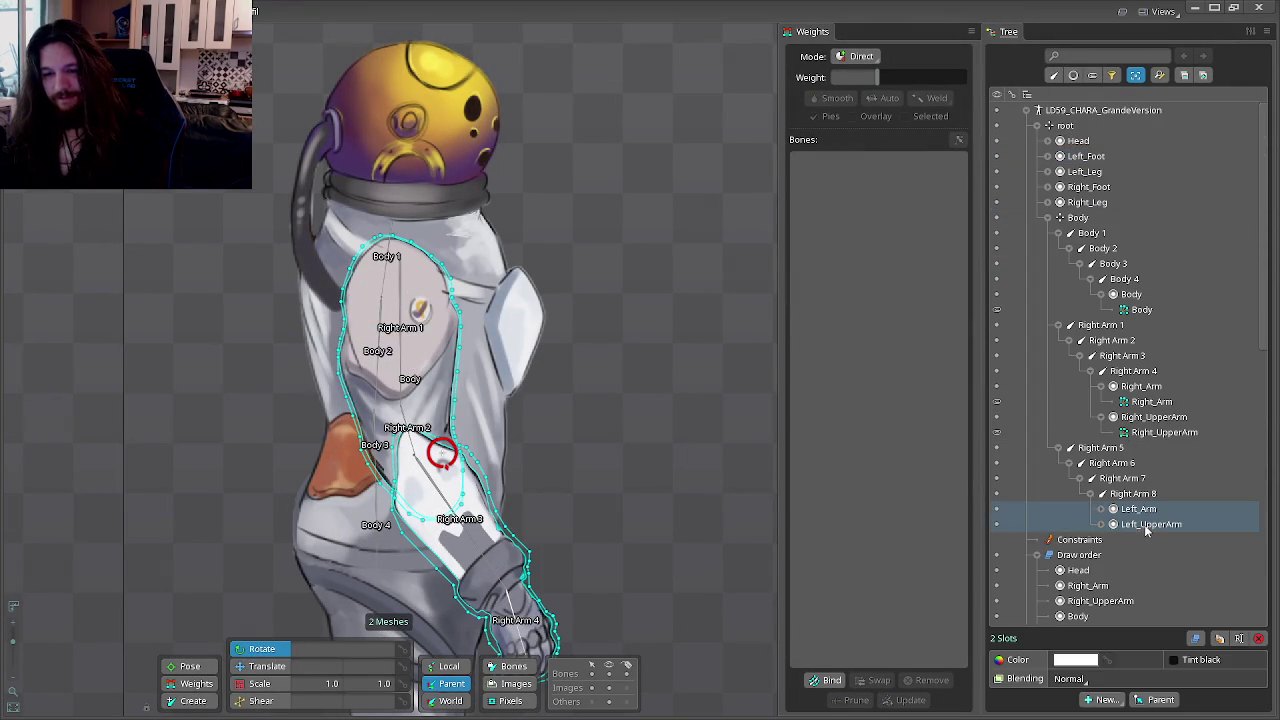
left_click(1133, 494)
left_click(1098, 448)
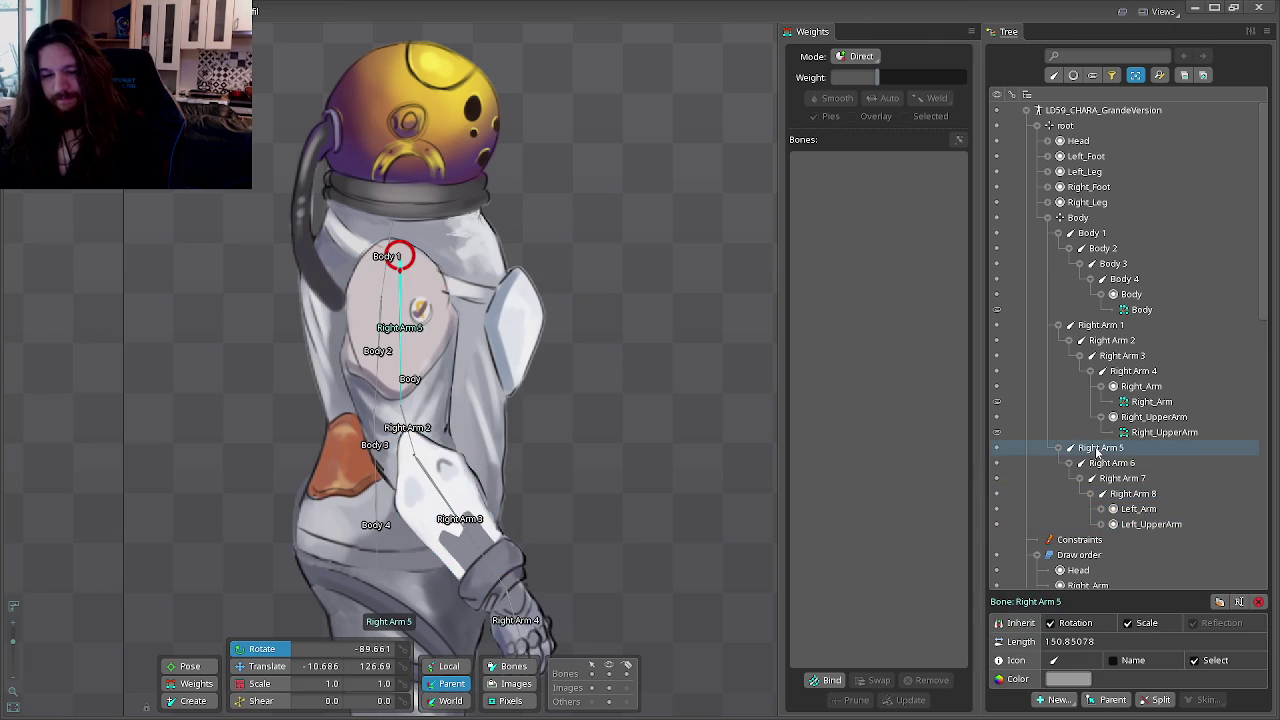
Step: Rename Right Arm 5 and Right Arm 6 to Left Arm 1 and Left Arm 2
double_click(1098, 450)
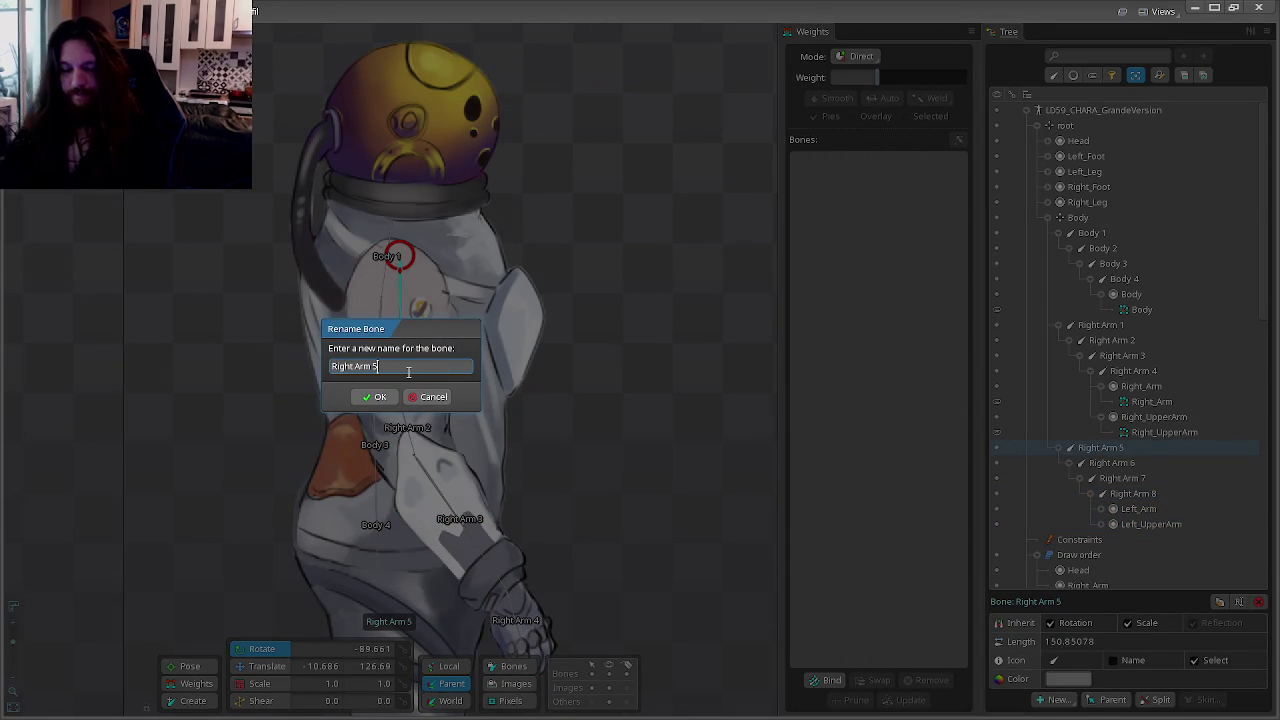
type("Left Arm")
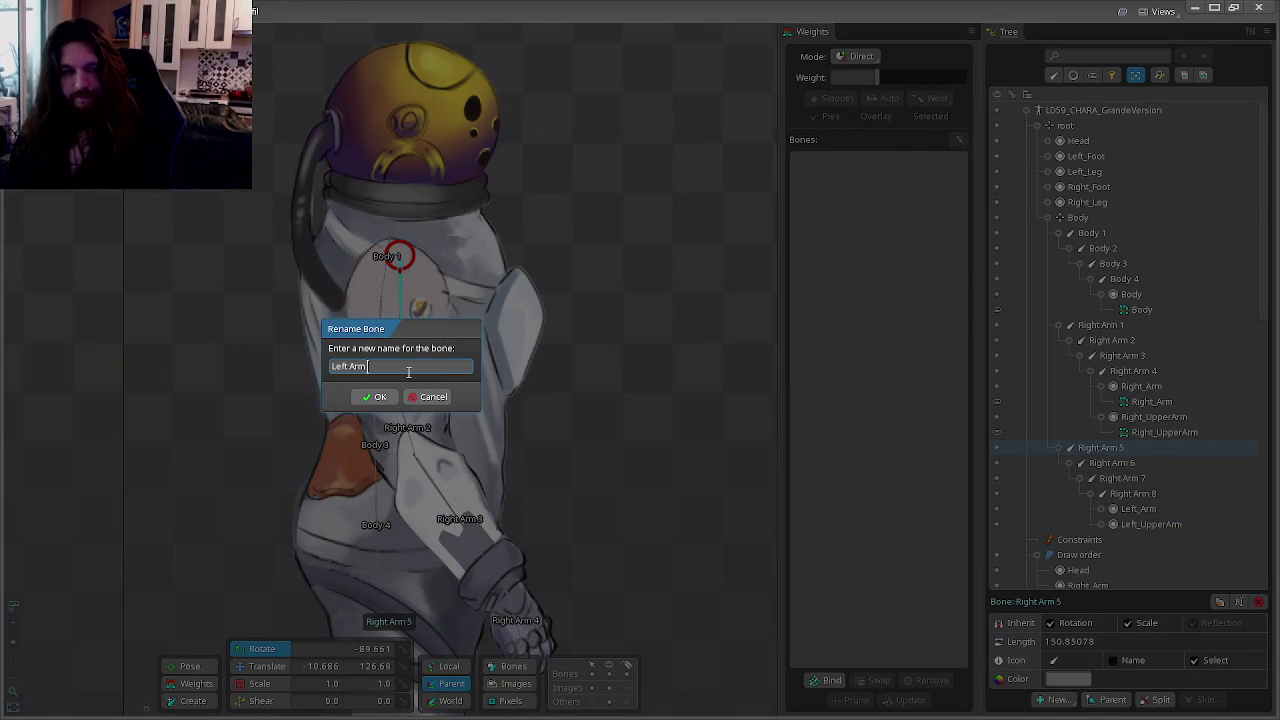
type("1")
key("Return")
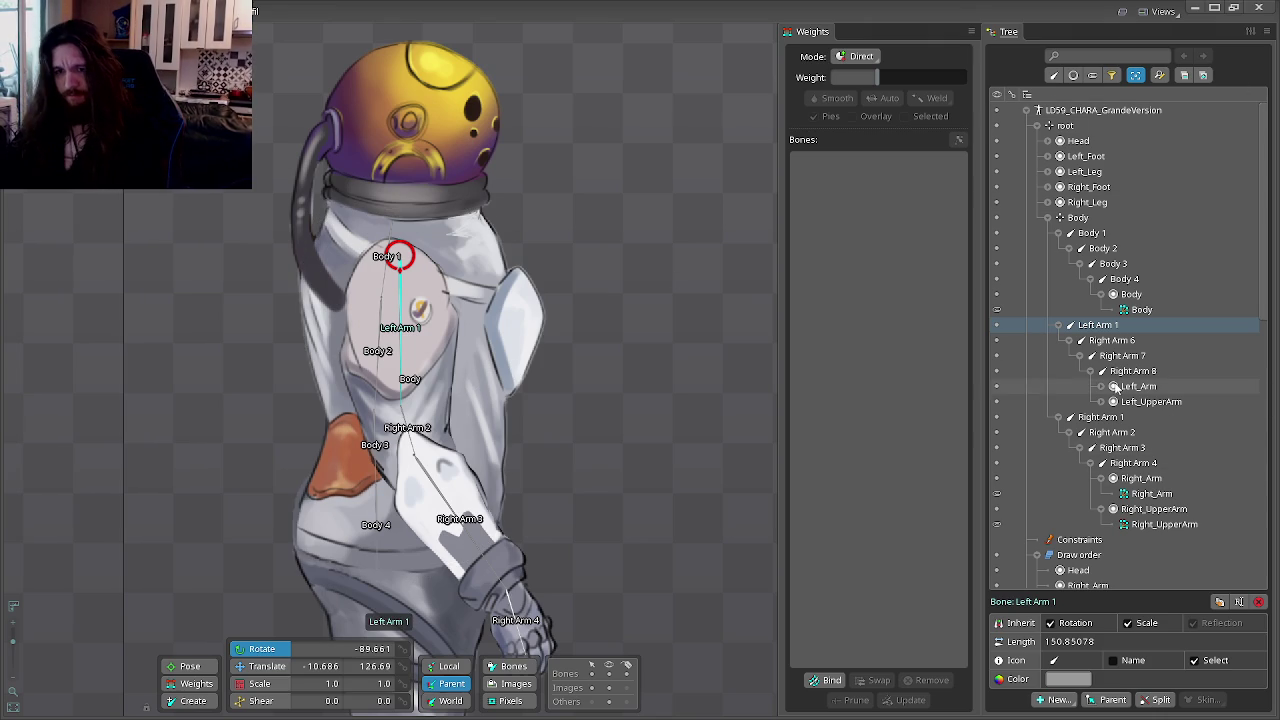
left_click(1118, 341)
type("Left Arm 2")
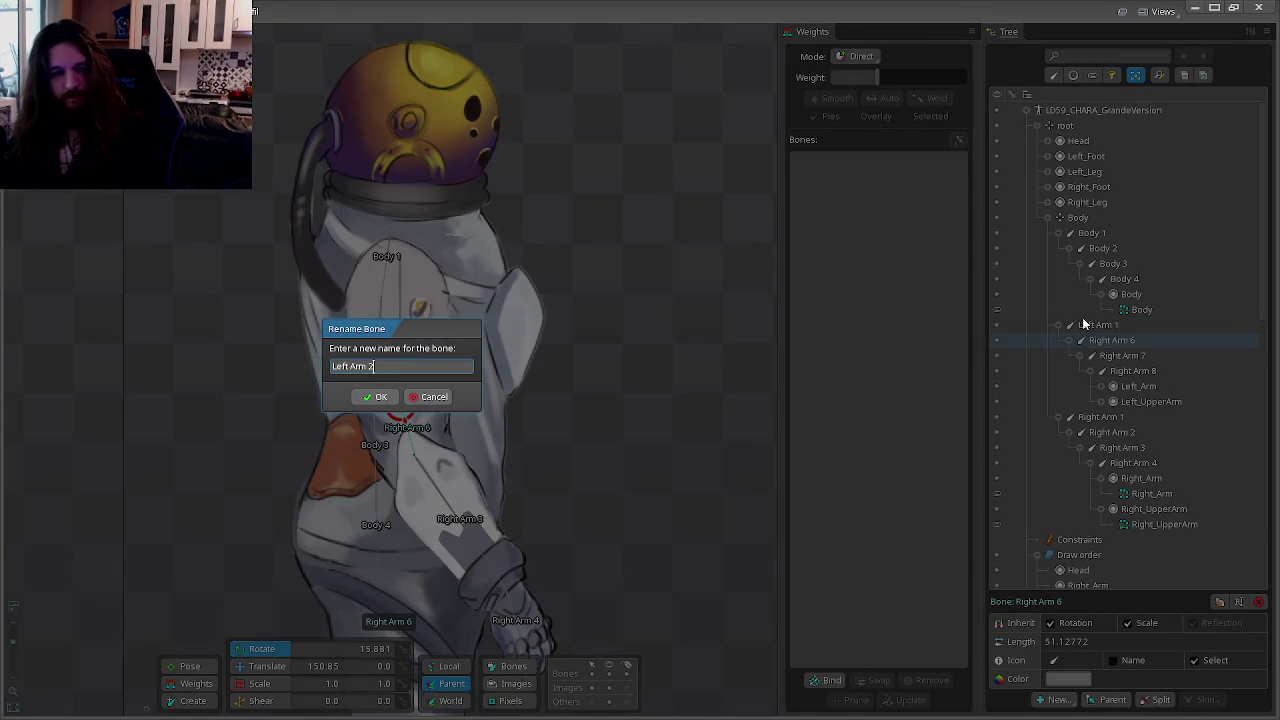
key("Return")
Step: Rename Right Arm 7 and Right Arm 8 to Left Arm 3 and Left Arm 4, then enter animate mode
double_click(1118, 356)
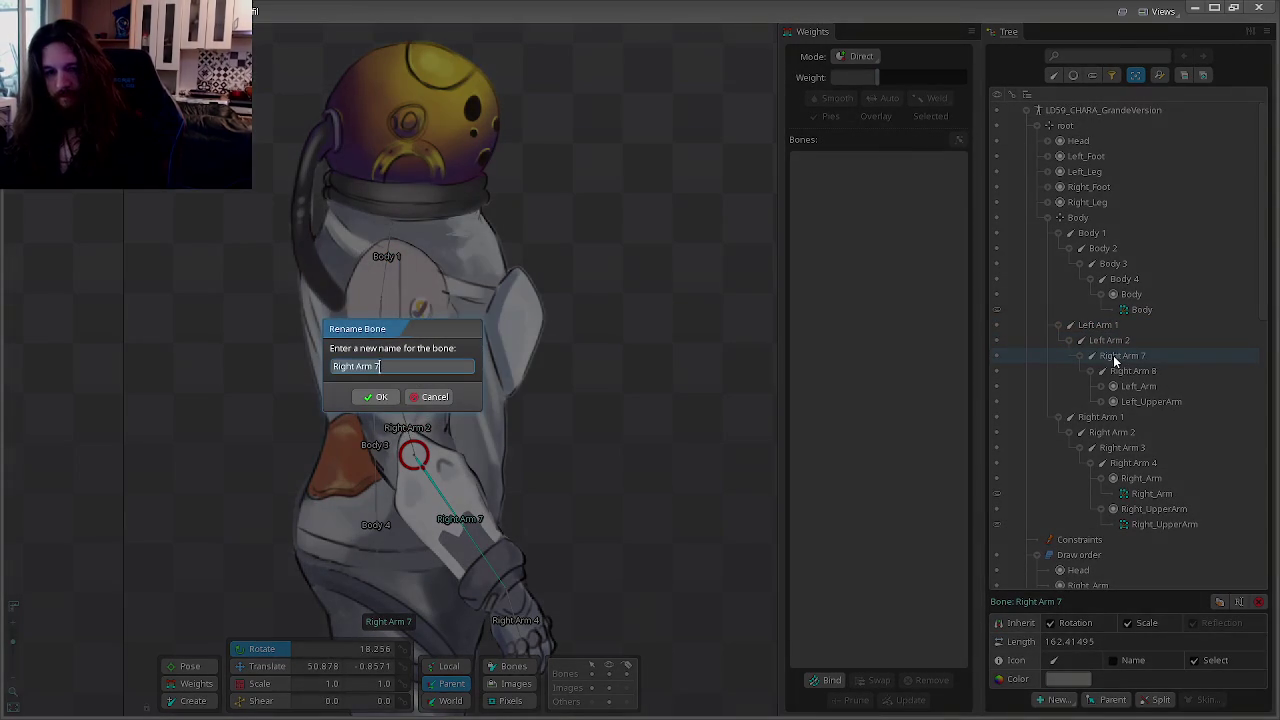
type("3")
key("Return")
double_click(1133, 371)
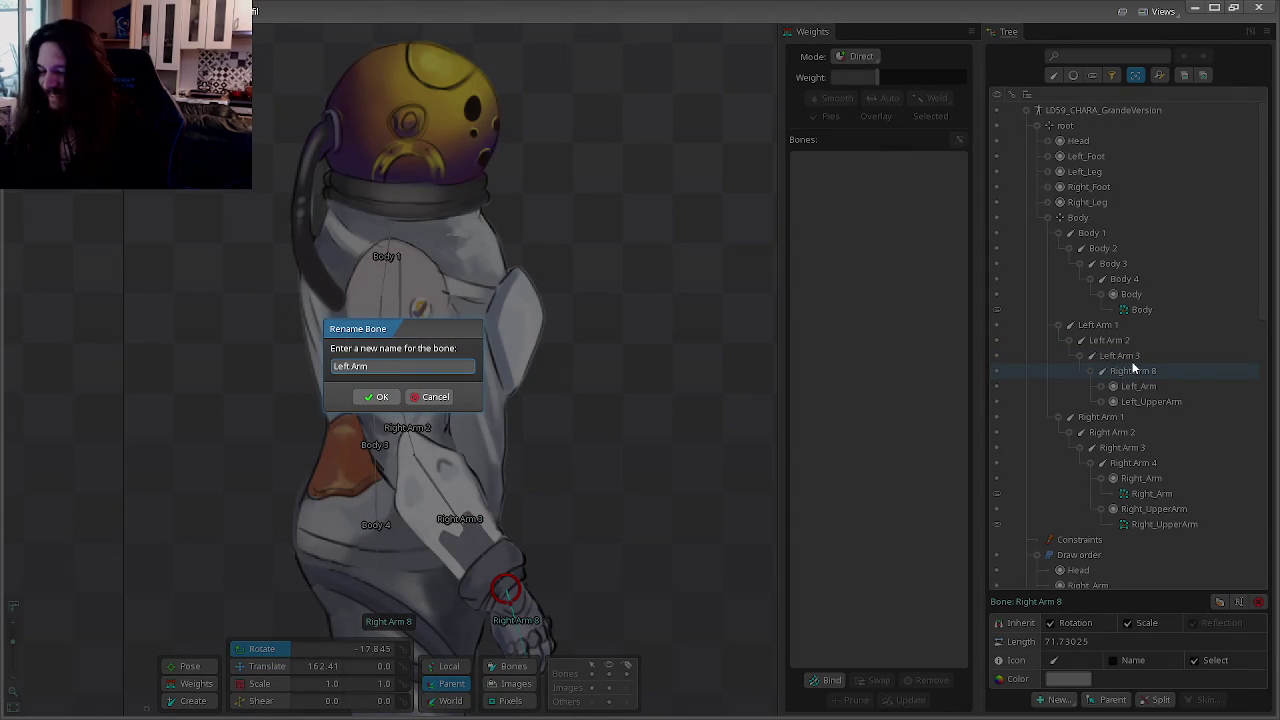
key("Return")
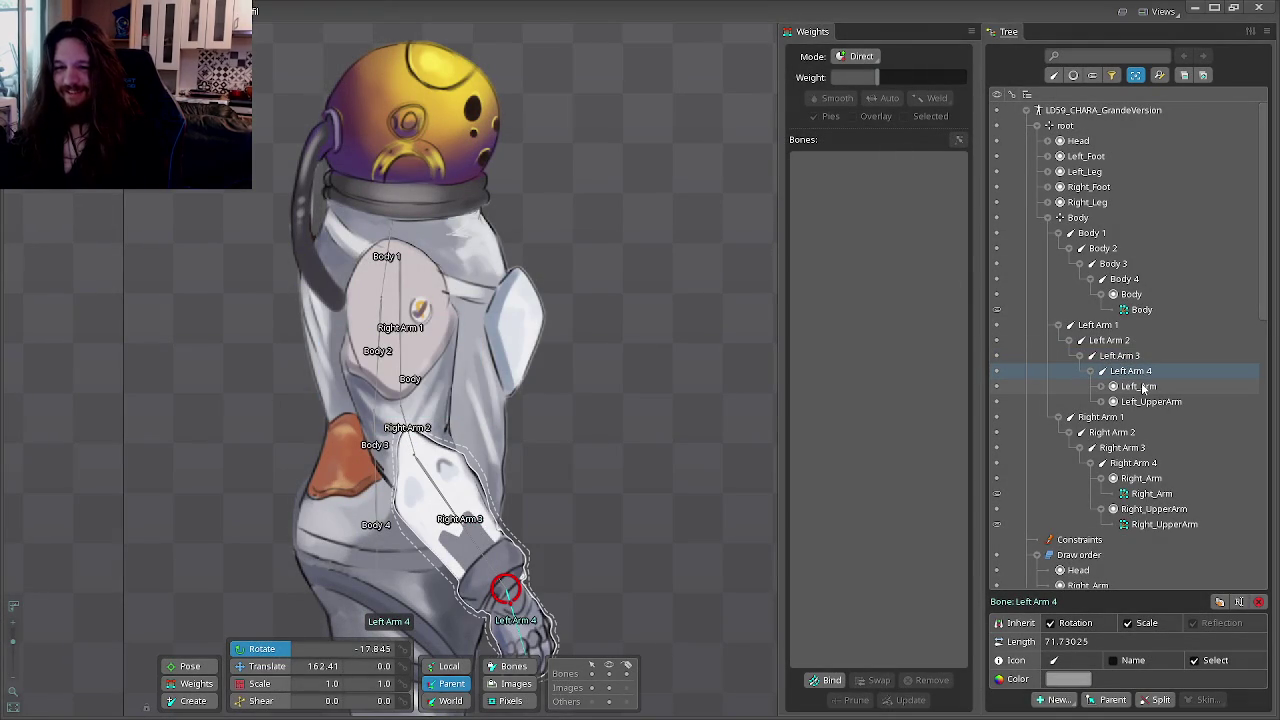
mouse_move(1138, 386)
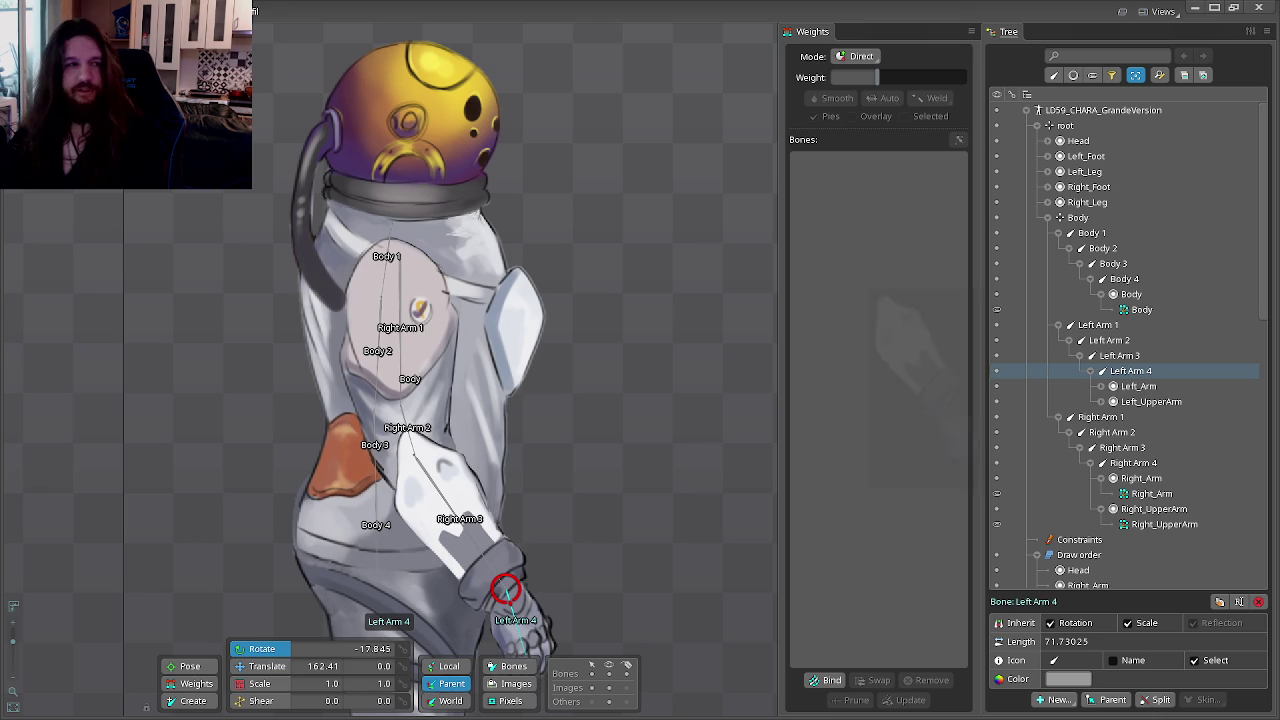
key("ctrl+Tab")
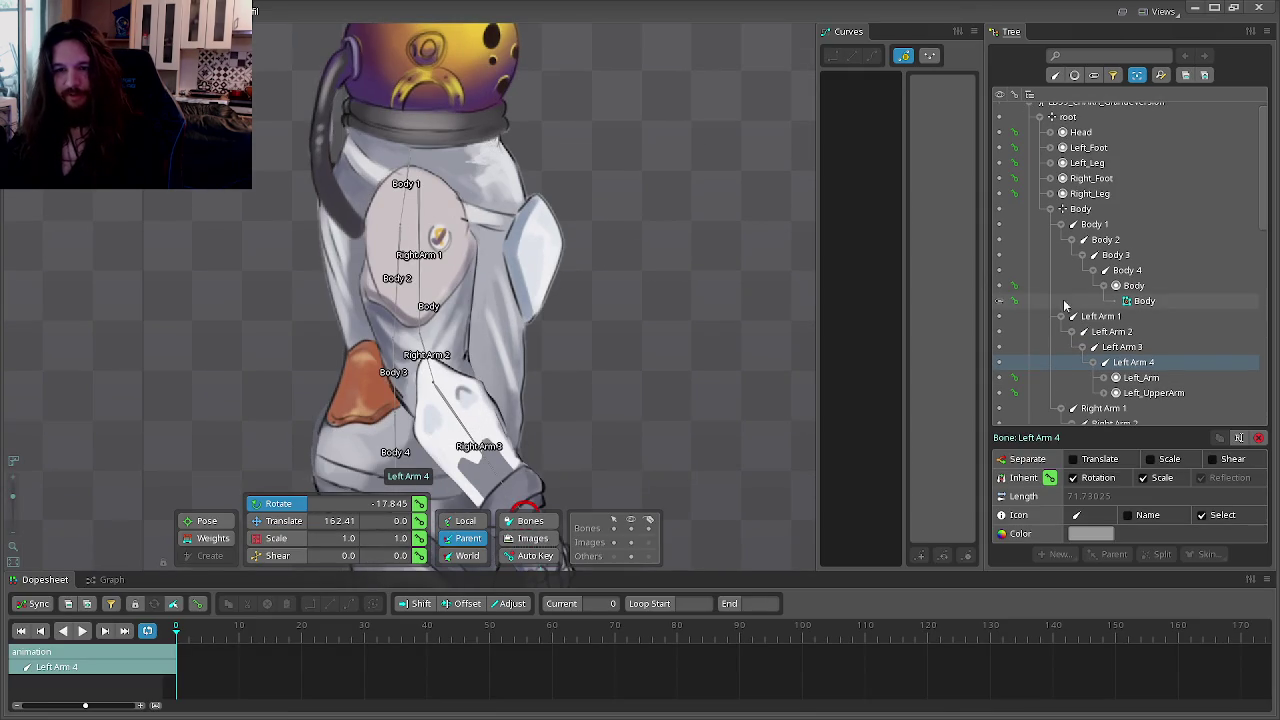
Step: Rotate Left Arm 1 back and forth to test the arm mesh deformation
mouse_move(691, 169)
left_mouse_down()
mouse_move(432, 305)
mouse_move(694, 240)
left_mouse_up()
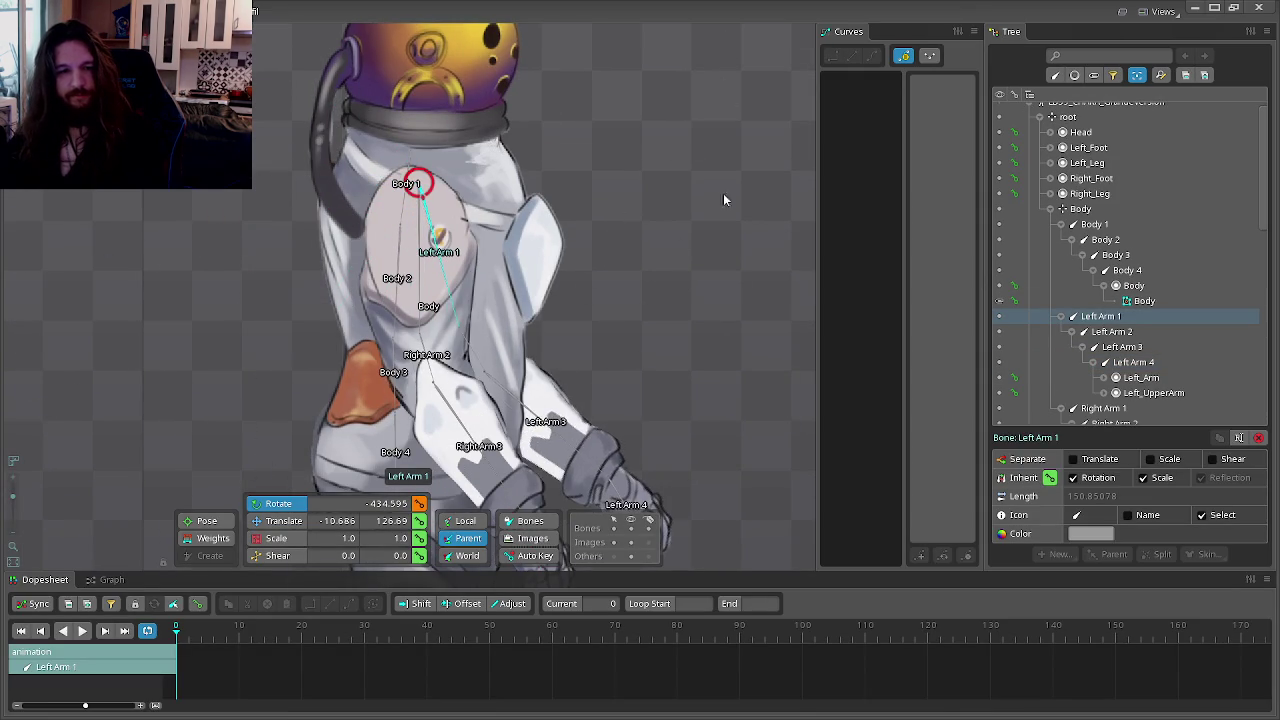
scroll(640, 230, "down", 3)
mouse_move(557, 271)
left_mouse_down()
mouse_move(367, 363)
mouse_move(544, 250)
left_mouse_up()
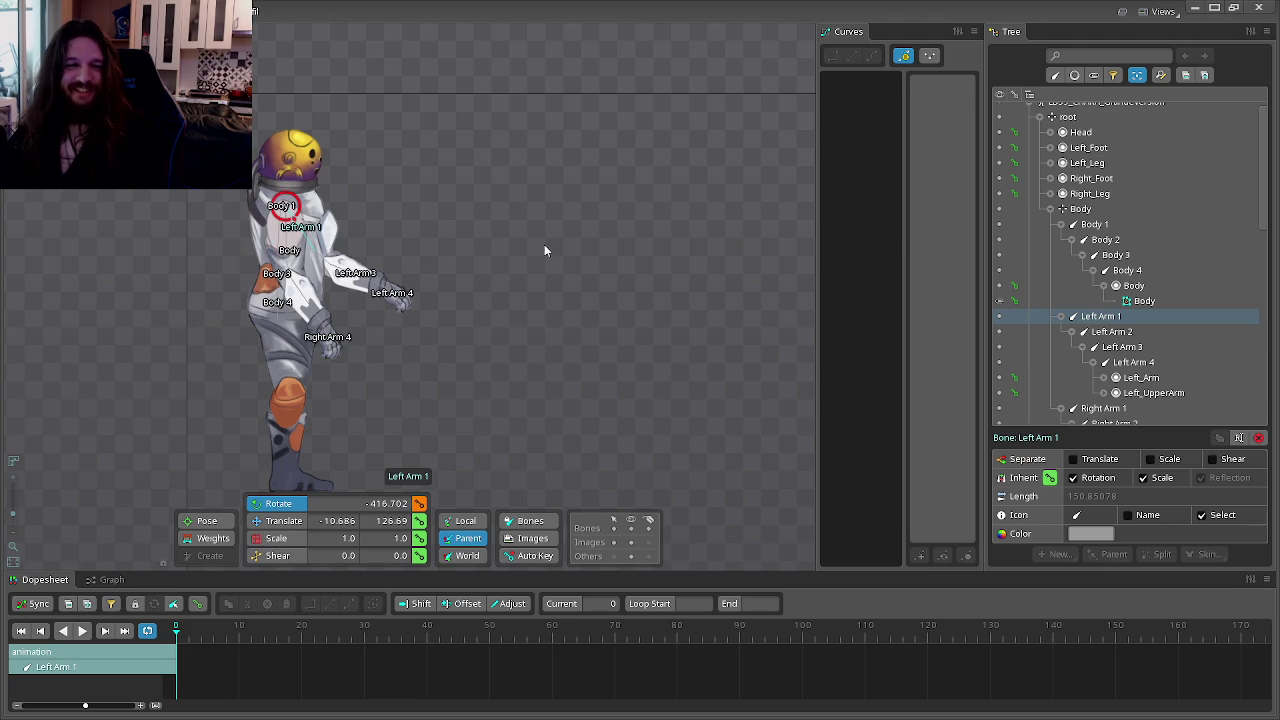
scroll(336, 308, "up", 3)
scroll(402, 330, "up", 3)
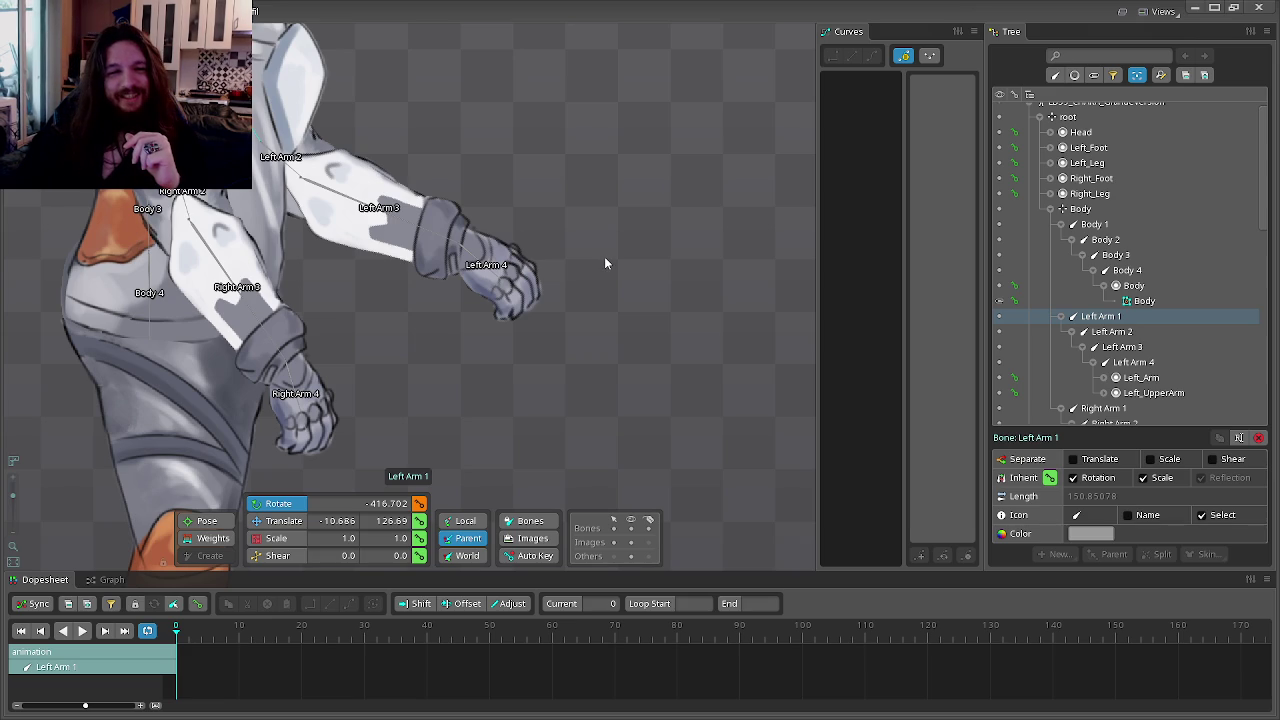
Step: Swing Left Arm 1 down behind the astronaut's body
left_click_drag(627, 204, 103, 440)
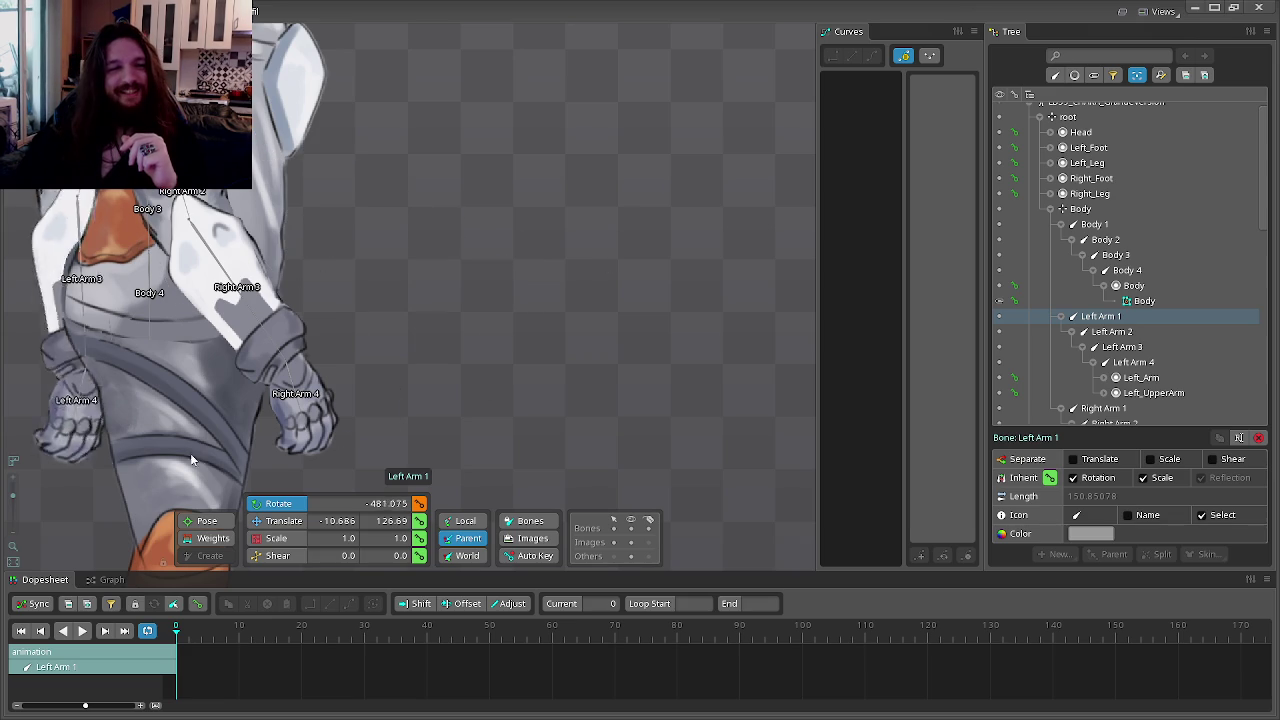
scroll(380, 377, "down", 2)
scroll(647, 488, "down", 2)
scroll(590, 407, "down", 2)
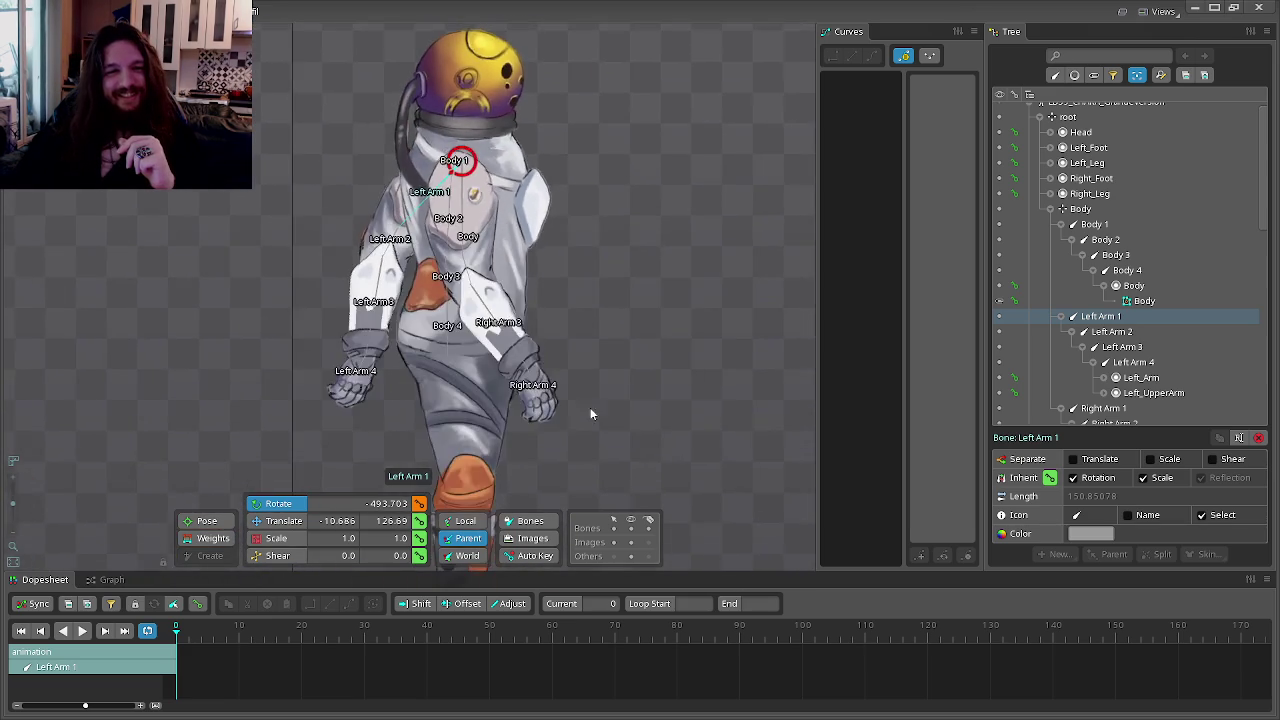
scroll(557, 393, "down", 1)
scroll(530, 360, "down", 1)
scroll(560, 390, "down", 1)
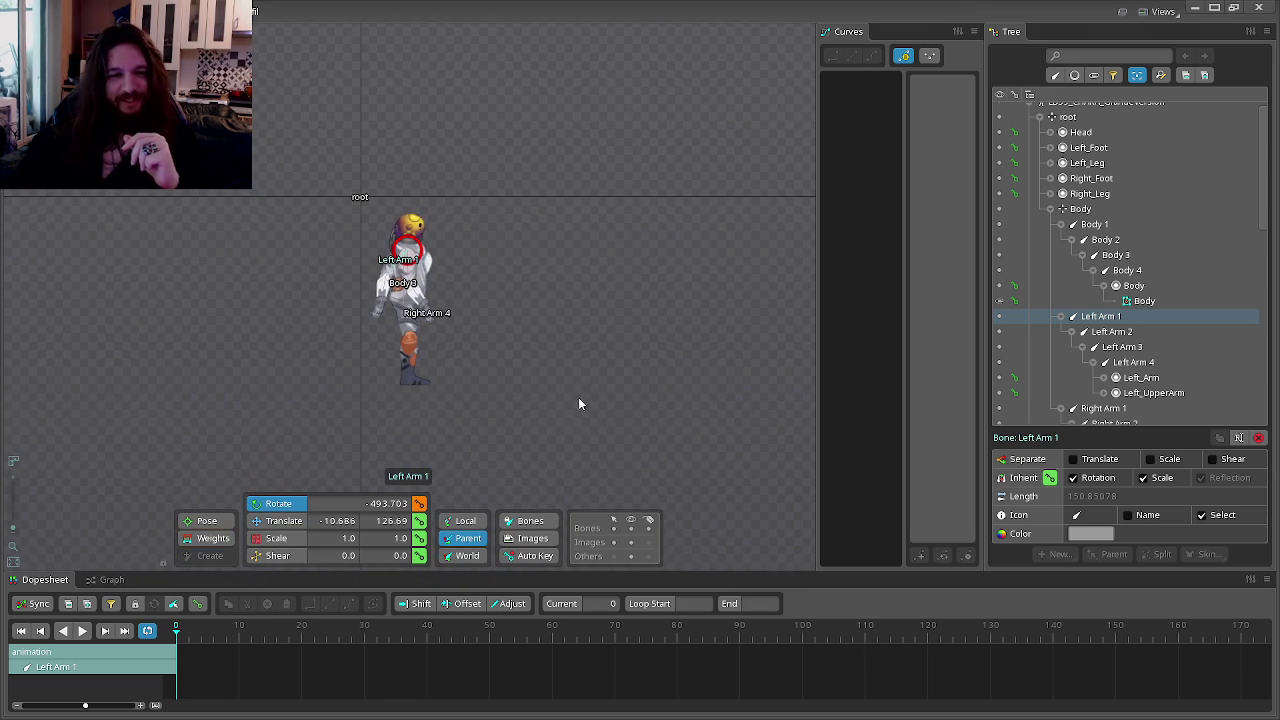
scroll(480, 320, "up", 1)
scroll(457, 330, "up", 1)
scroll(545, 300, "down", 1)
scroll(595, 288, "down", 1)
scroll(445, 298, "down", 1)
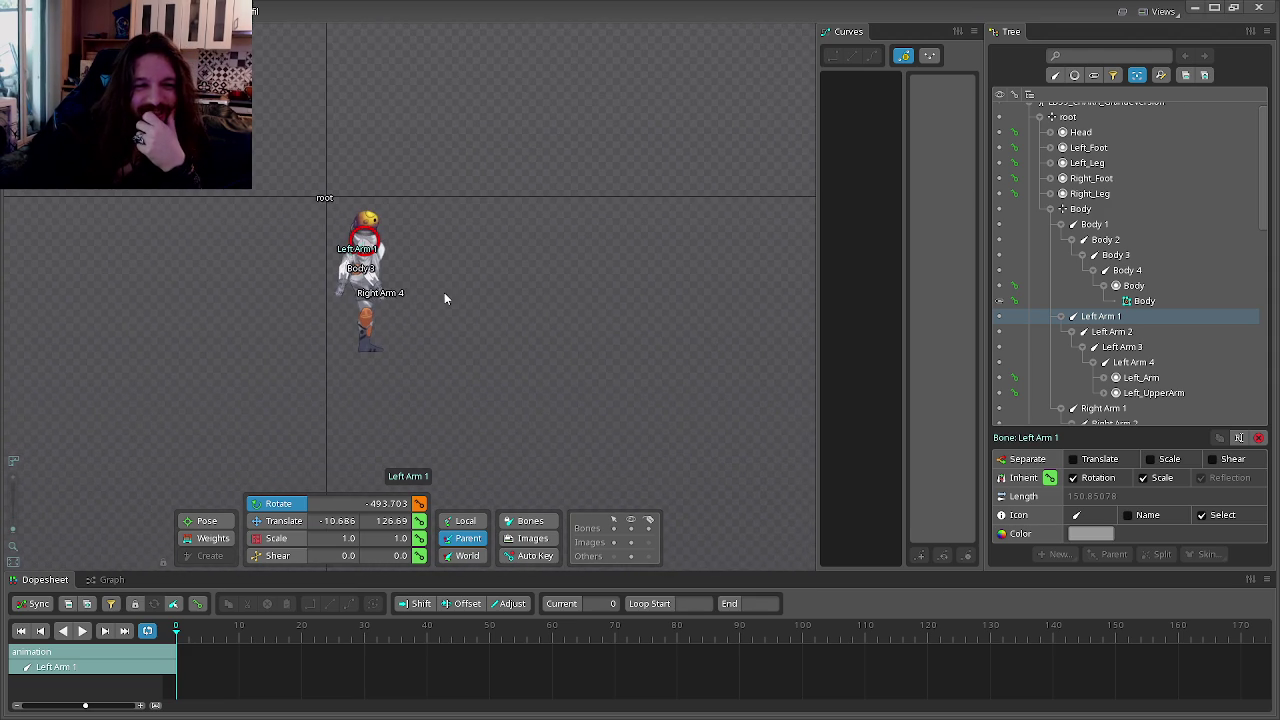
Step: Hide viewport bone names and spin Left Arm 1 around to about -2215.4°
left_click(634, 530)
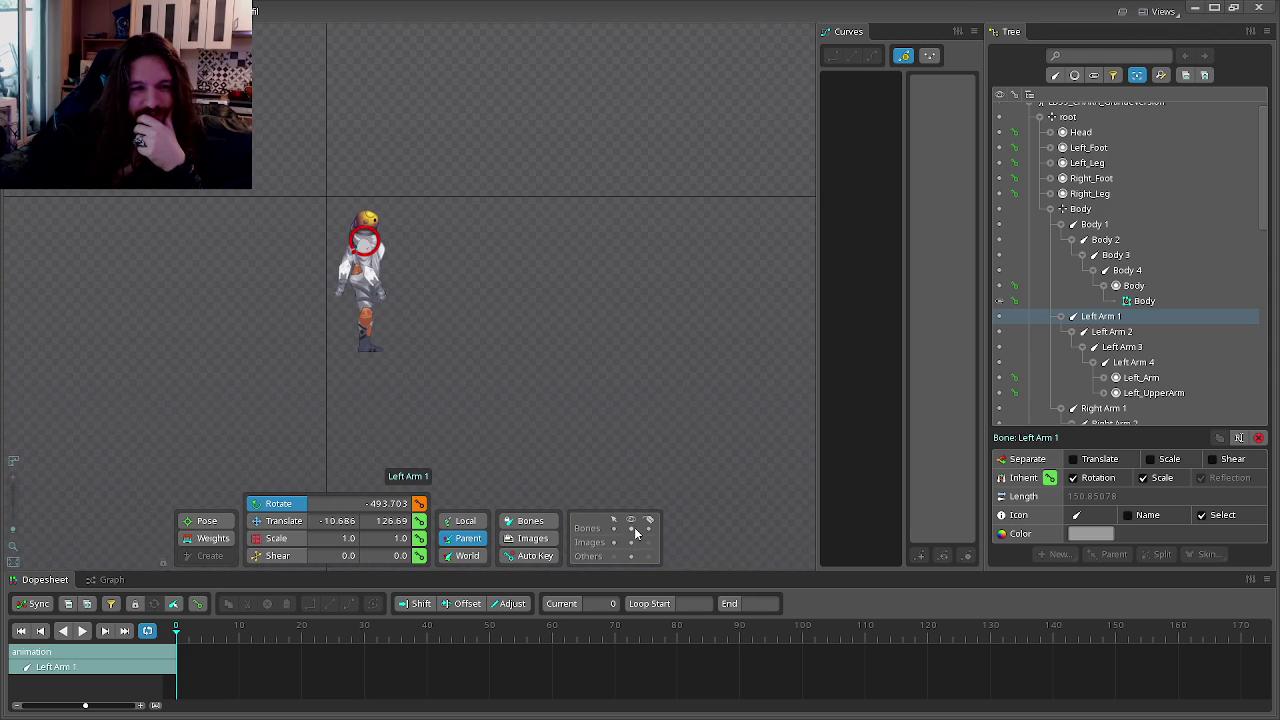
left_click_drag(634, 533, 520, 160)
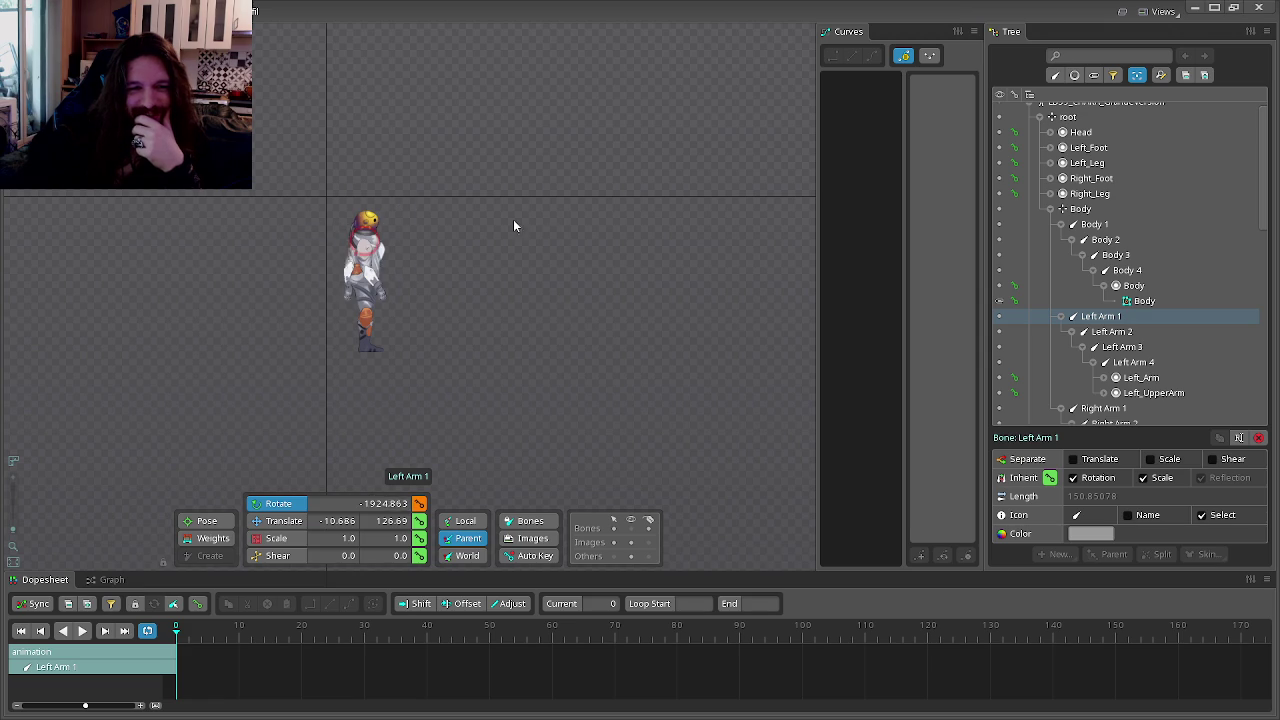
mouse_move(520, 160)
left_mouse_down()
mouse_move(376, 147)
mouse_move(510, 297)
mouse_move(286, 304)
mouse_move(316, 209)
mouse_move(446, 205)
mouse_move(504, 240)
mouse_move(440, 223)
mouse_move(323, 303)
mouse_move(326, 391)
mouse_move(356, 170)
mouse_move(306, 312)
mouse_move(357, 362)
mouse_move(474, 150)
mouse_move(383, 183)
mouse_move(337, 218)
mouse_move(430, 215)
mouse_move(368, 227)
mouse_move(378, 240)
left_mouse_up()
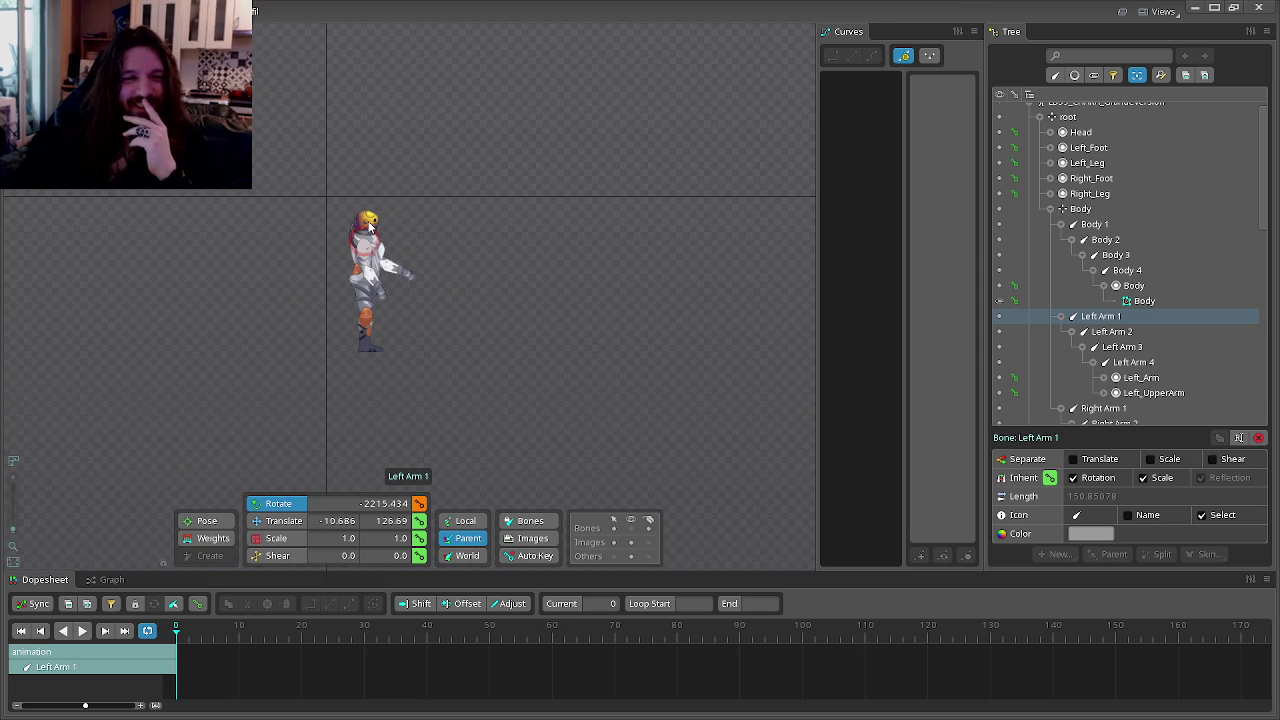
scroll(378, 265, "up", 5)
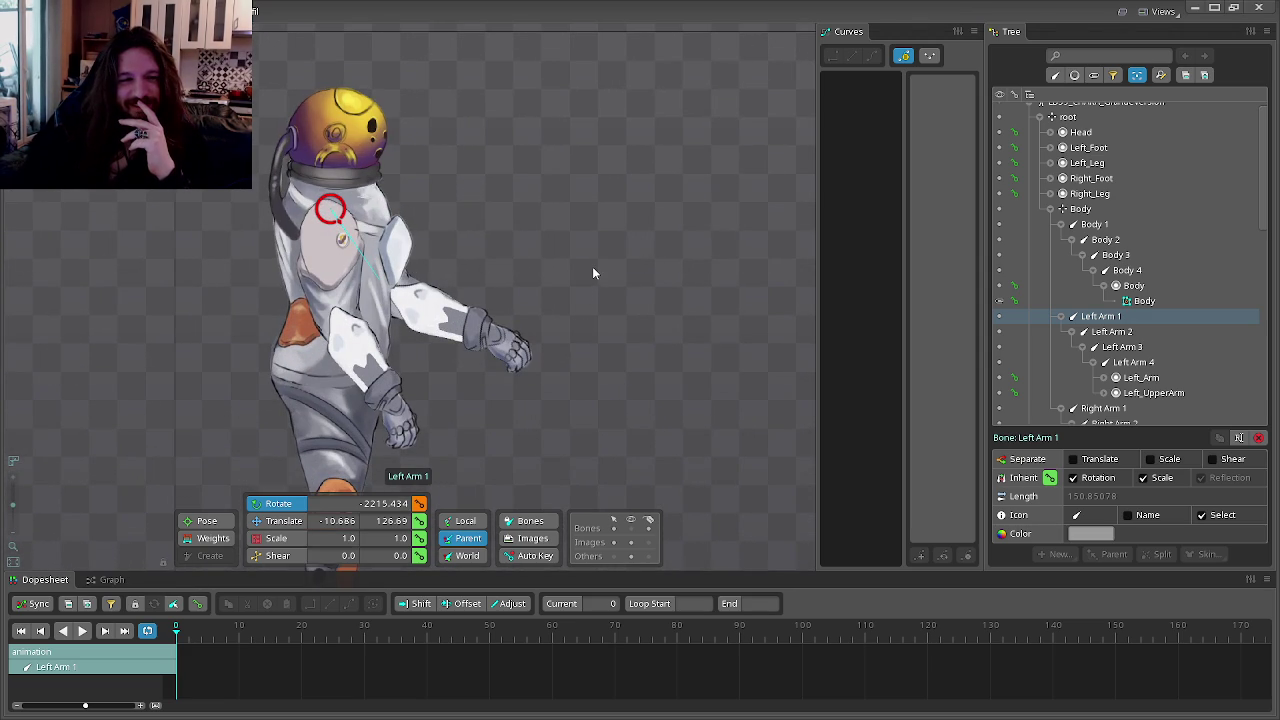
scroll(591, 264, "down", 5)
left_click_drag(464, 264, 597, 313)
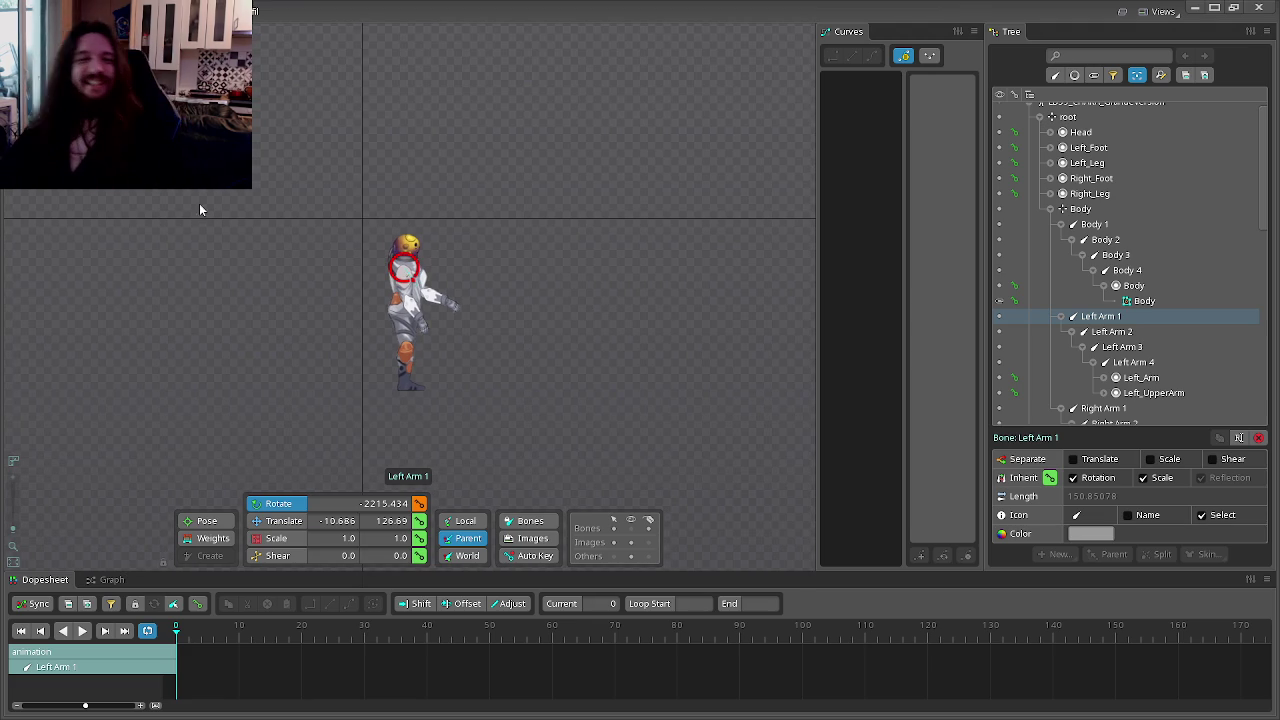
scroll(292, 250, "up", 2)
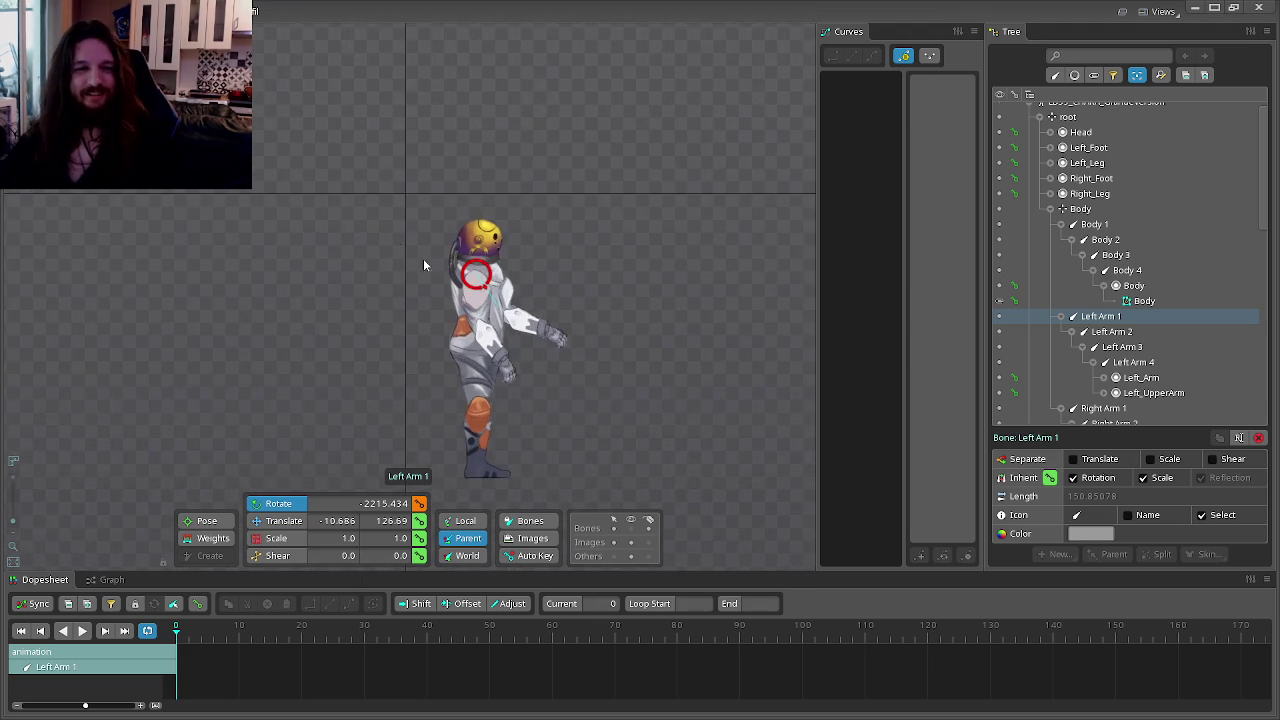
scroll(423, 258, "up", 2)
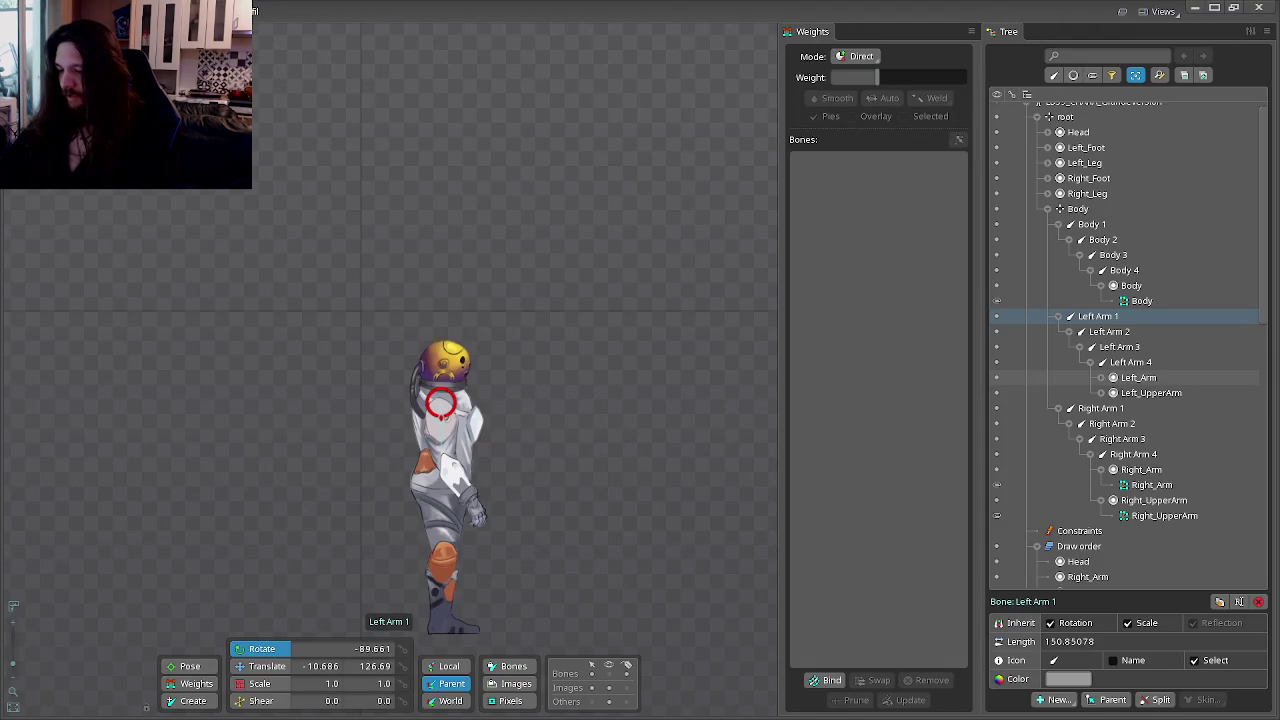
Step: Inspect the Left Arm 2, Left_UpperArm, Right_Leg and Right_Foot tree items, then clear the selection
left_click_drag(557, 414, 562, 371)
left_click(1108, 331)
left_click(1136, 378)
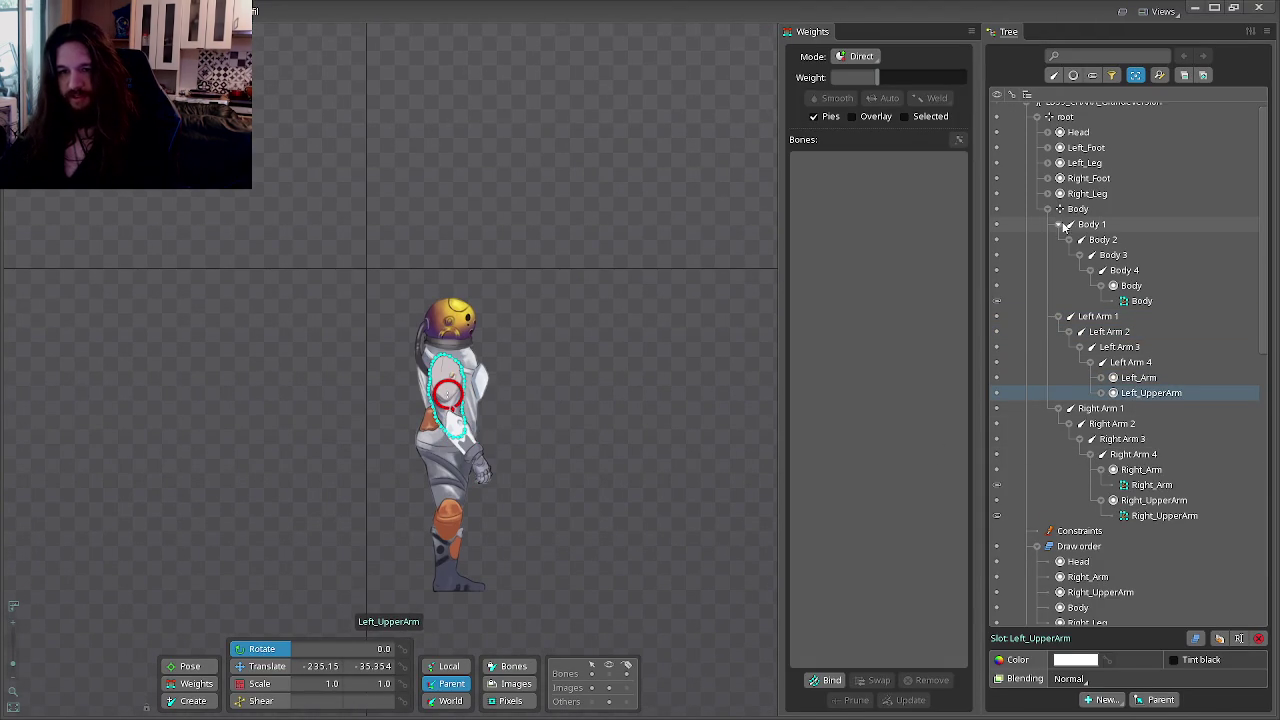
scroll(1097, 213, "up", 1)
left_click(1087, 202)
left_click(1088, 187)
scroll(493, 527, "up", 5)
left_click(595, 520)
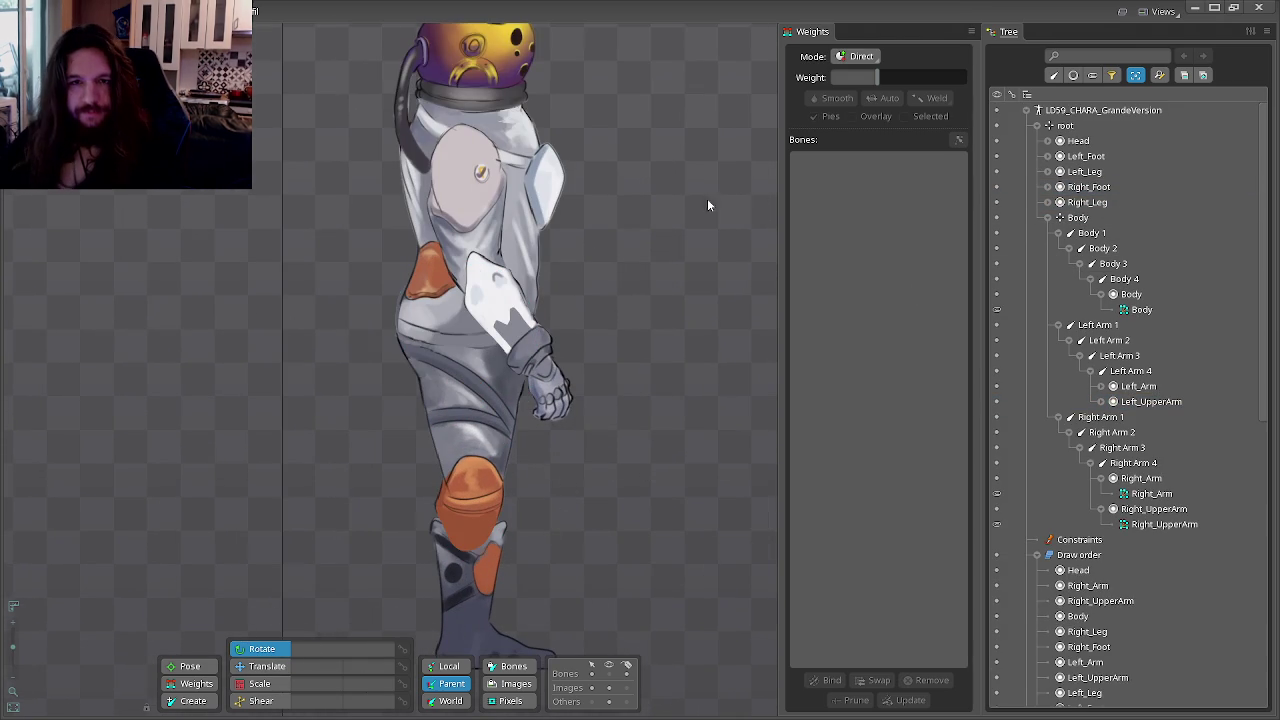
Step: With Body selected, use the Create tool (x) to draw a new Body2 bone from the hip
left_click(1077, 217)
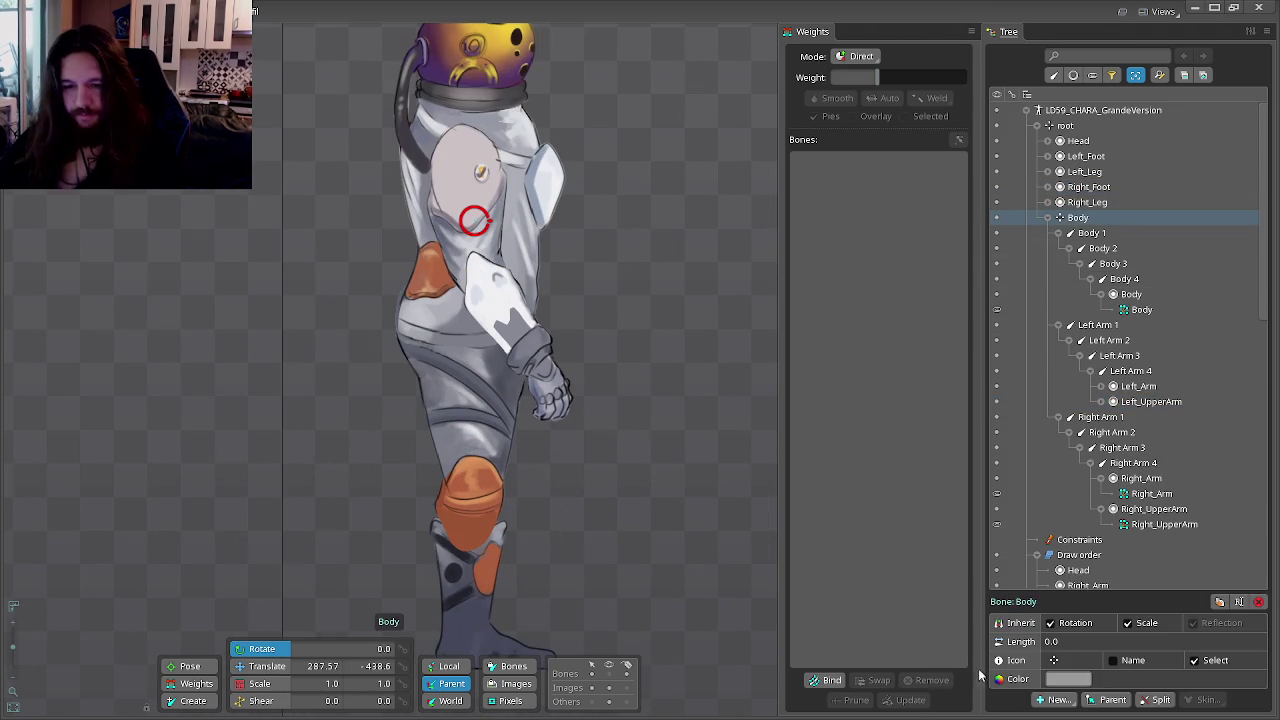
key("x")
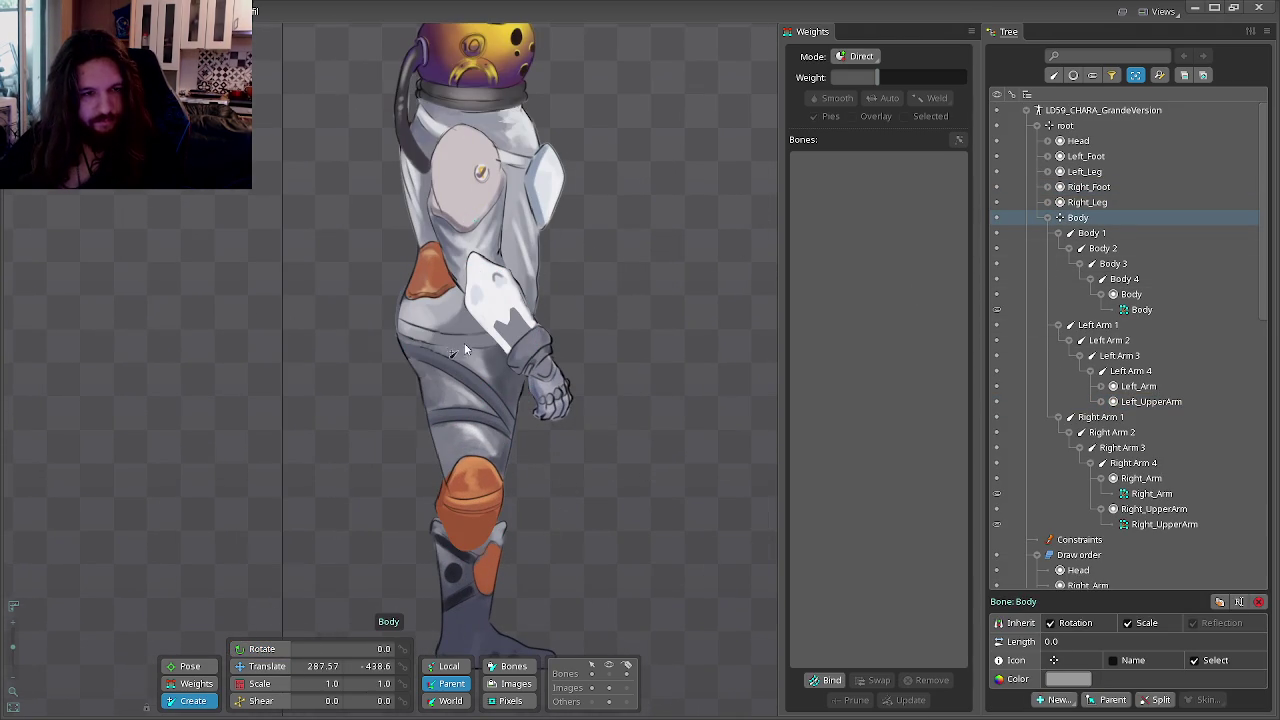
left_click_drag(458, 328, 469, 380)
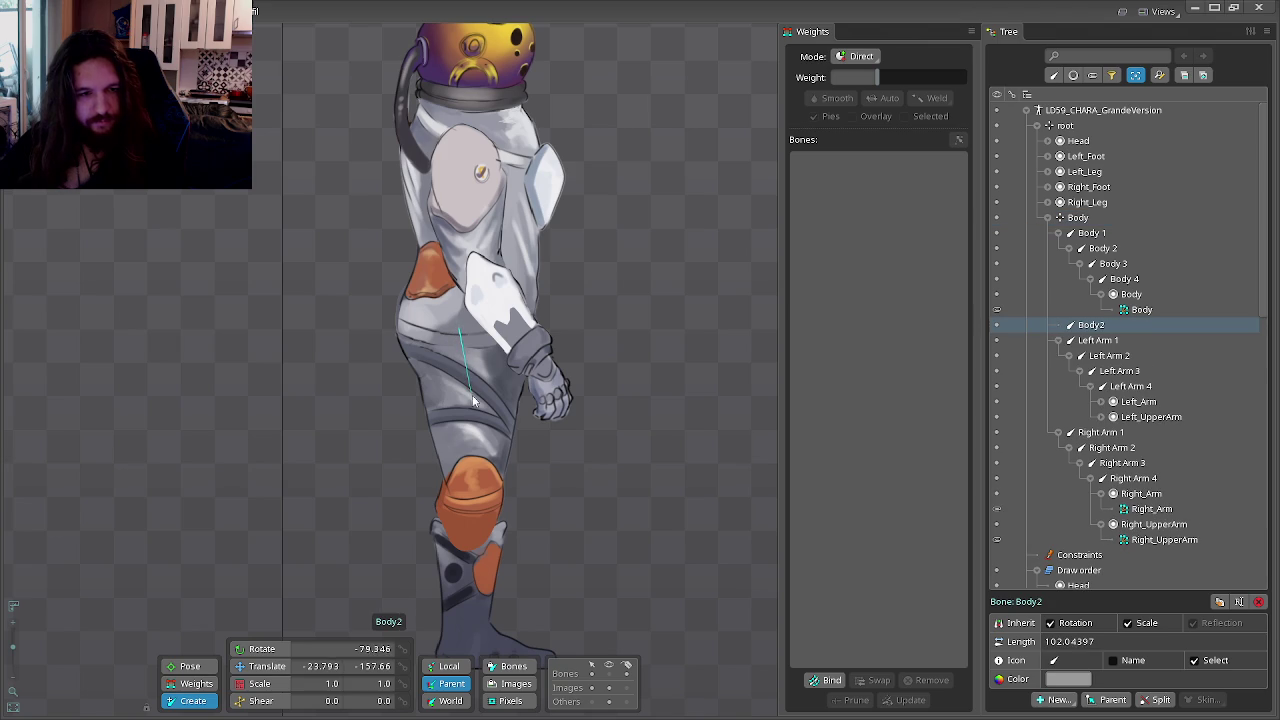
Step: Extend the new bone chain down the leg to the foot and begin renaming Body2 to 'Right L…'
mouse_move(480, 445)
left_mouse_down()
mouse_move(474, 398)
mouse_move(484, 455)
mouse_move(457, 640)
mouse_move(473, 568)
mouse_move(558, 570)
left_mouse_up()
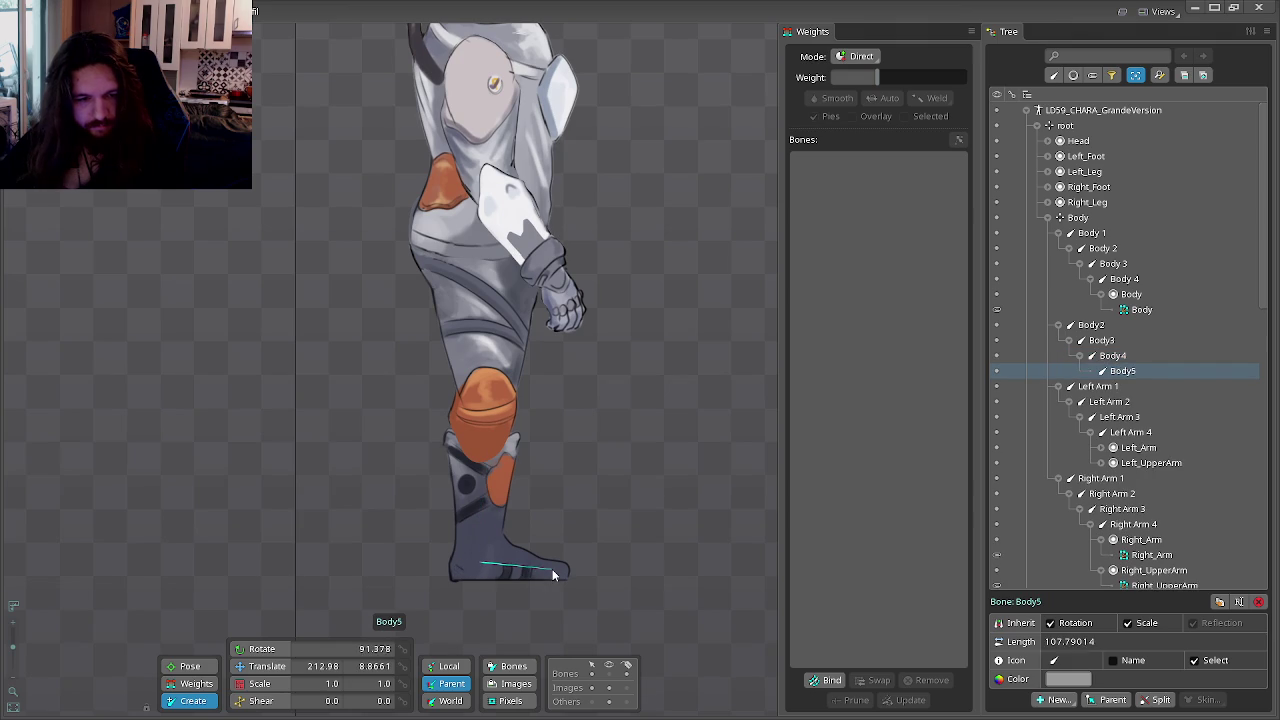
double_click(1091, 327)
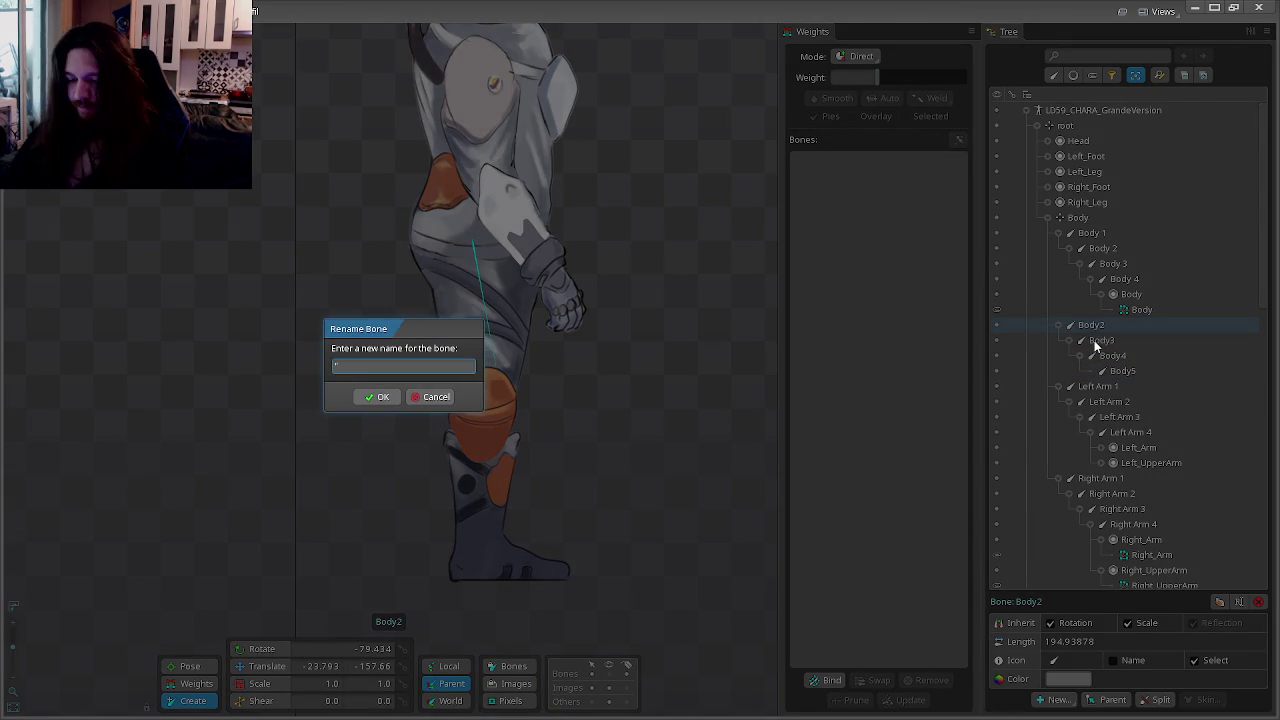
type("Right")
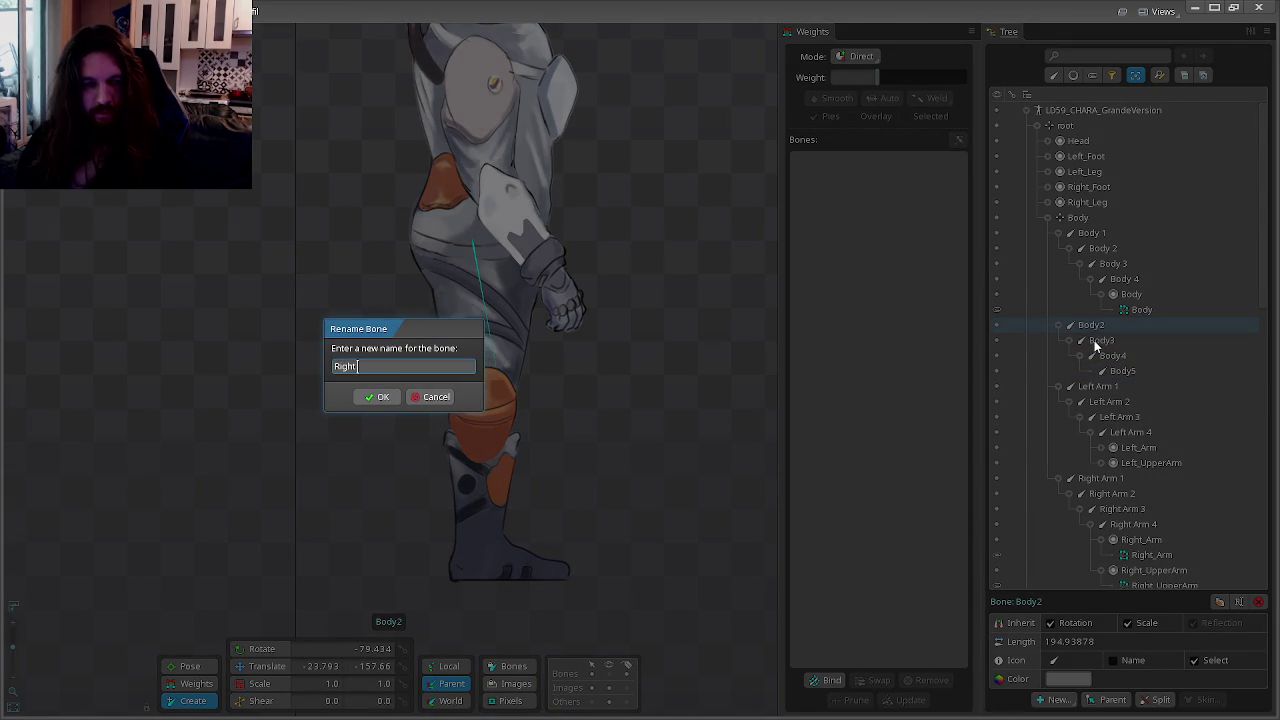
type(" Leg 1")
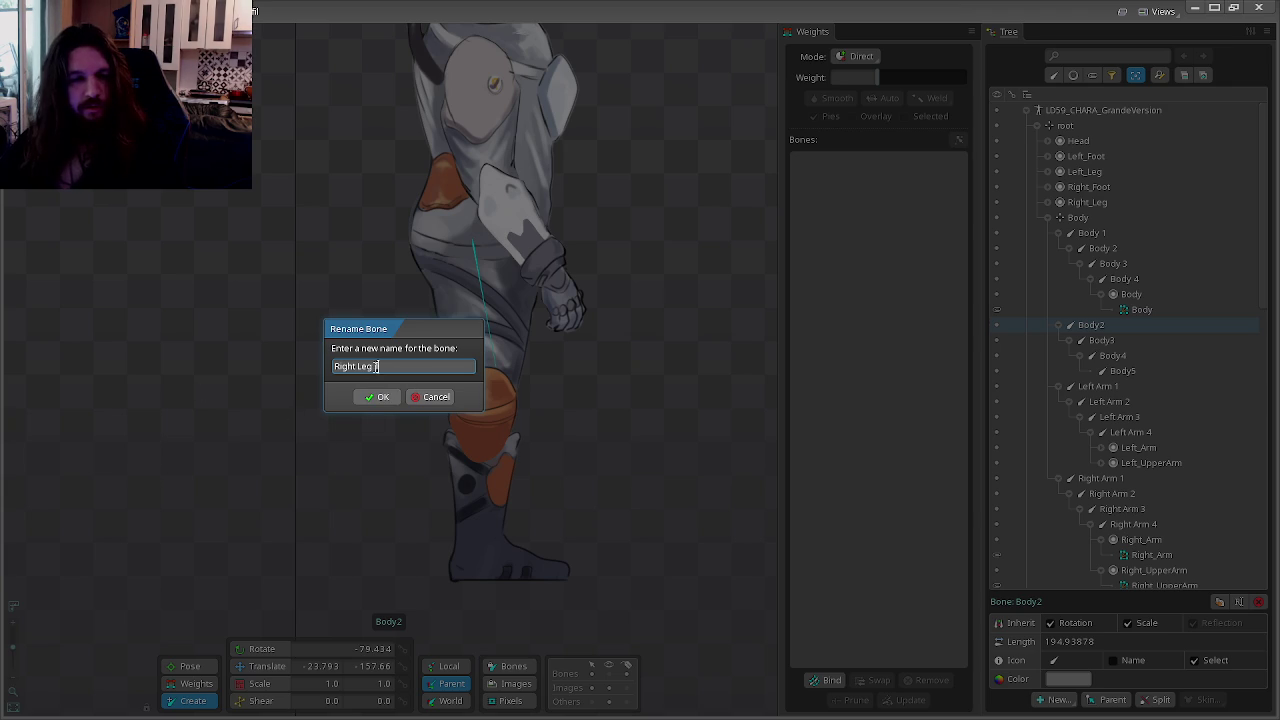
Step: Name Body2 'Right Leg 1' and rename Body3 to 'Right Leg 2'
left_click(380, 397)
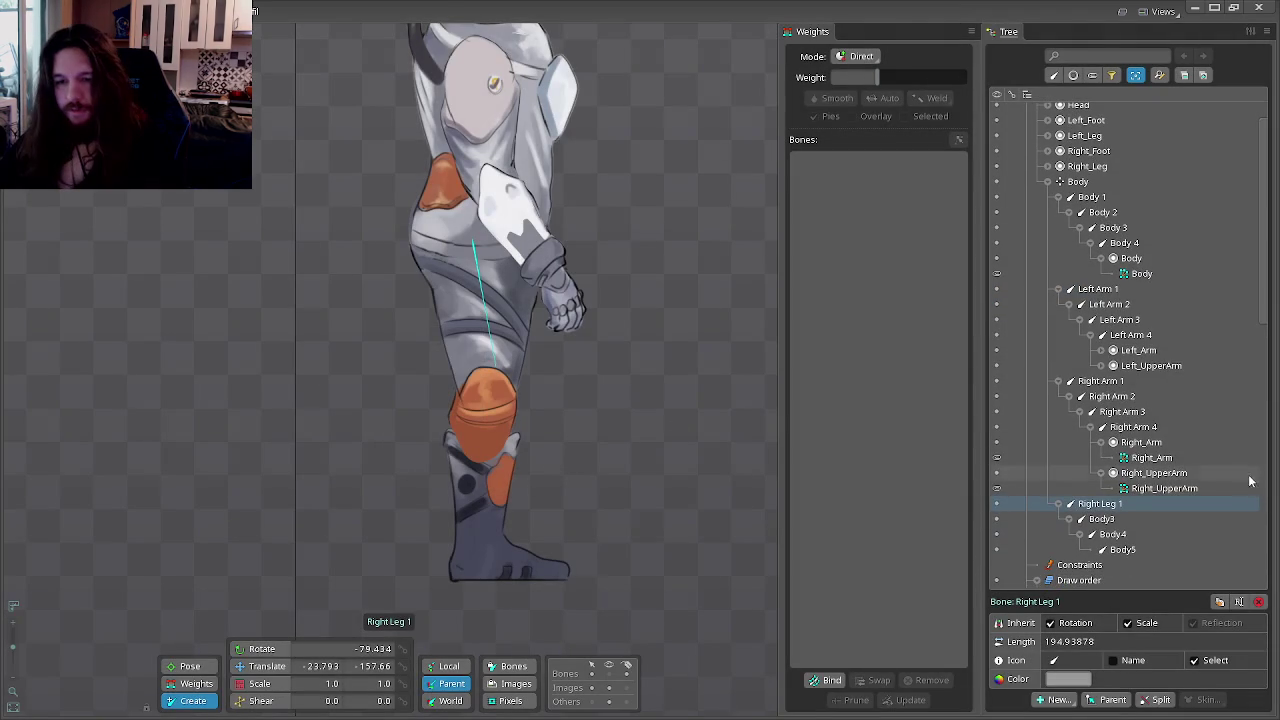
left_click(1135, 518)
key("F2")
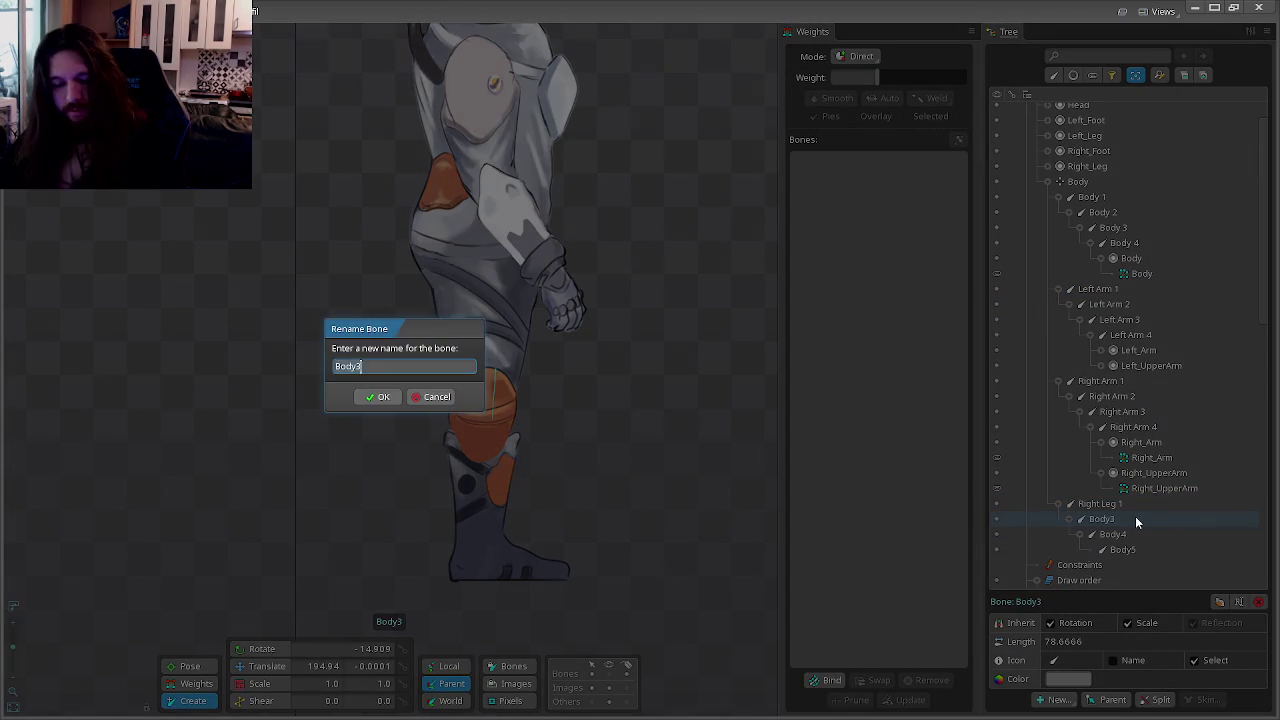
type("2")
key("Return")
Step: Rename Body4 and Body5 to 'Right Leg 3' and 'Right Leg 4'
left_click(1130, 524)
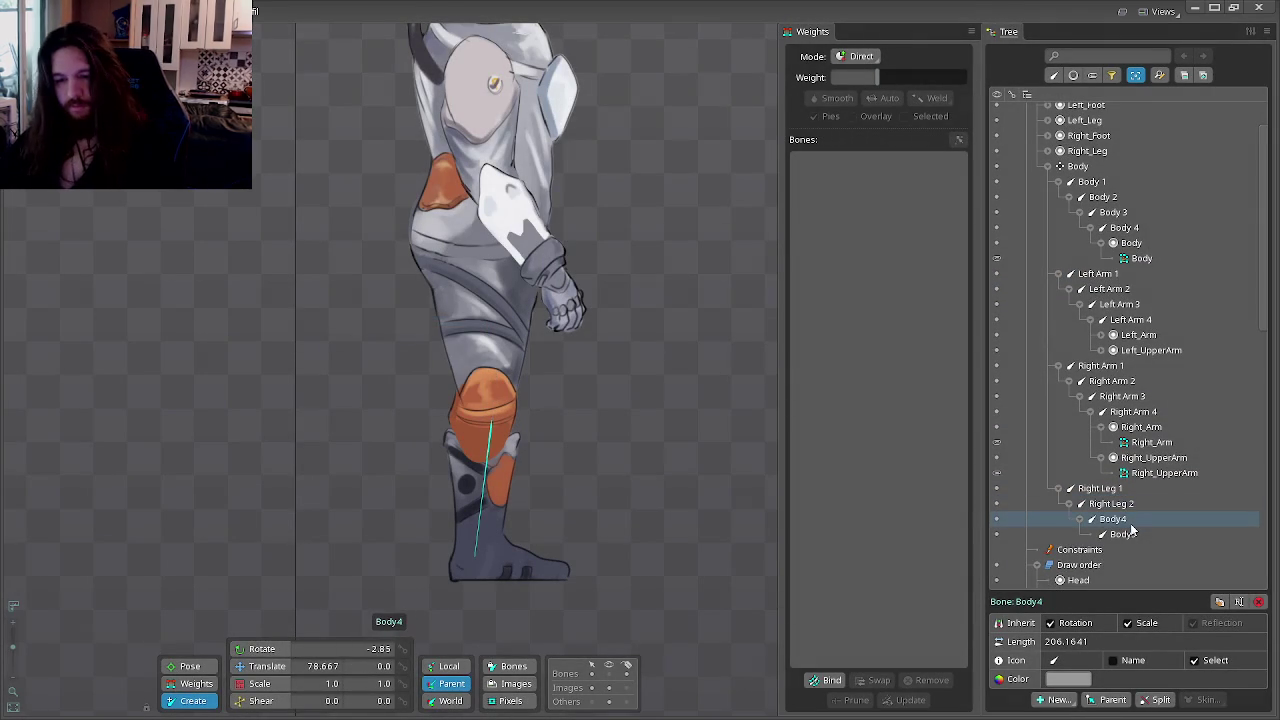
key("F2")
type("Right Leg 3")
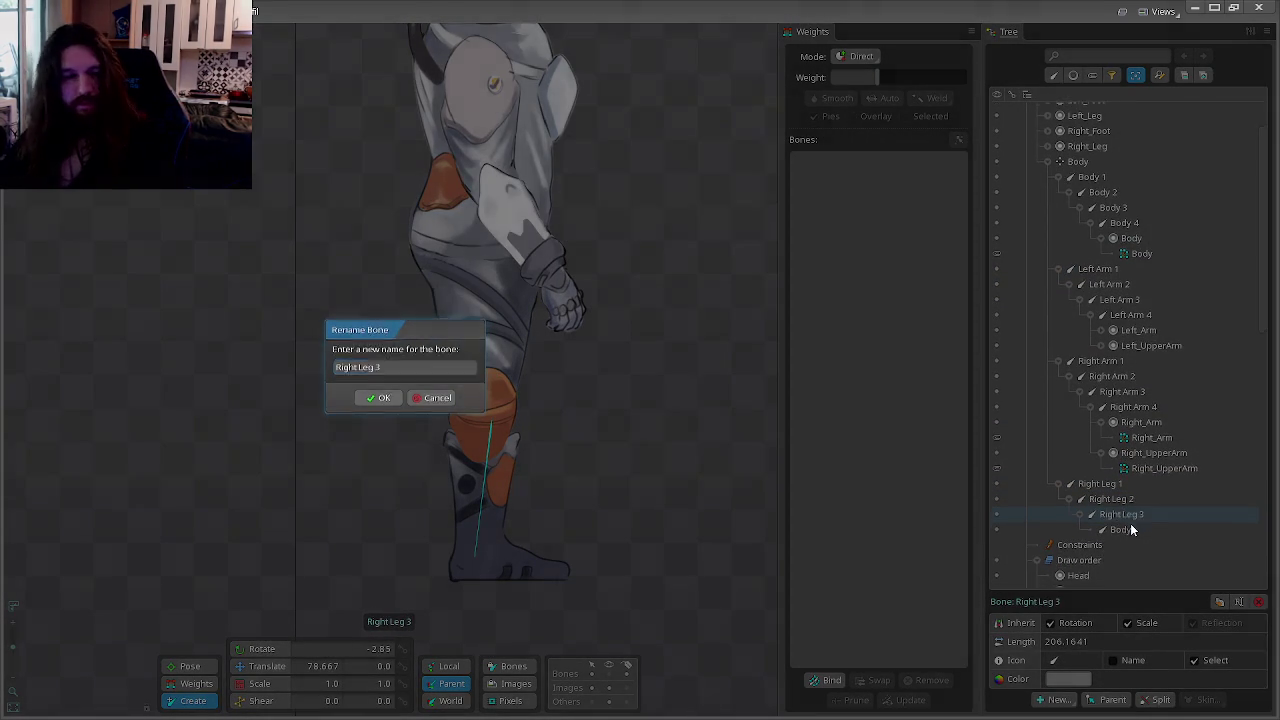
key("Return")
left_click(1131, 524)
key("F2")
type("Right Leg ")
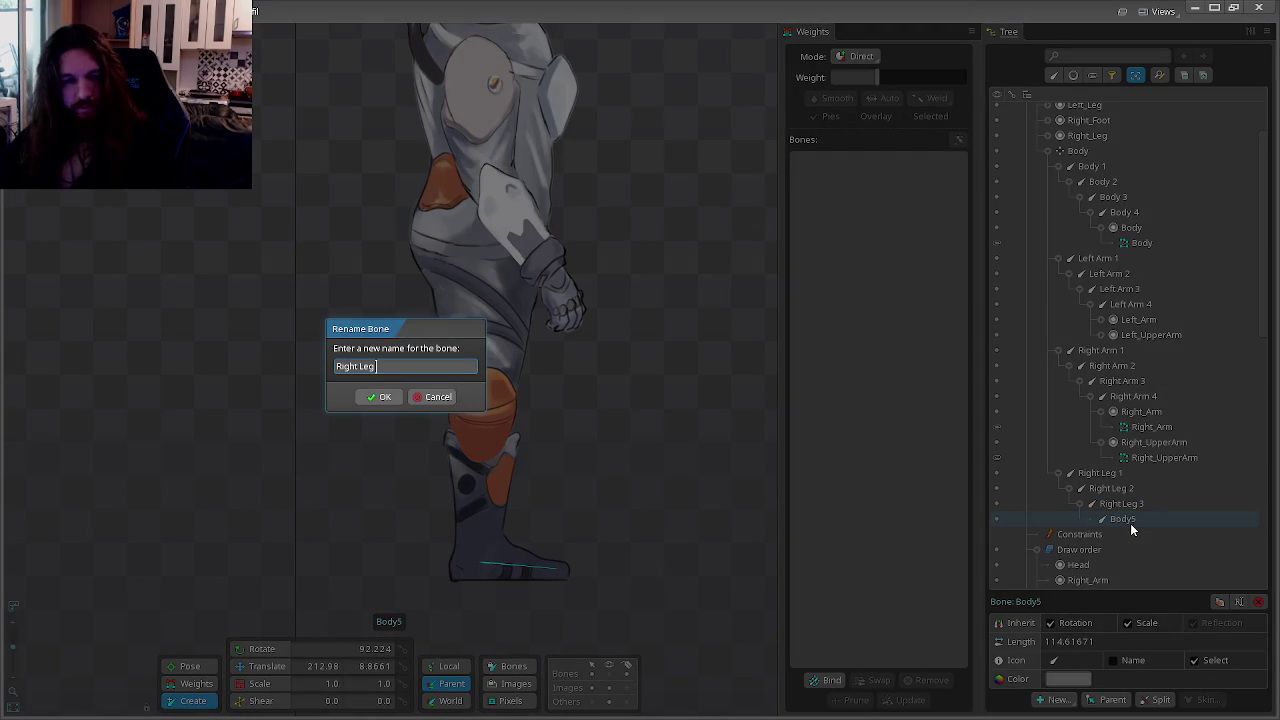
type("4")
key("Return")
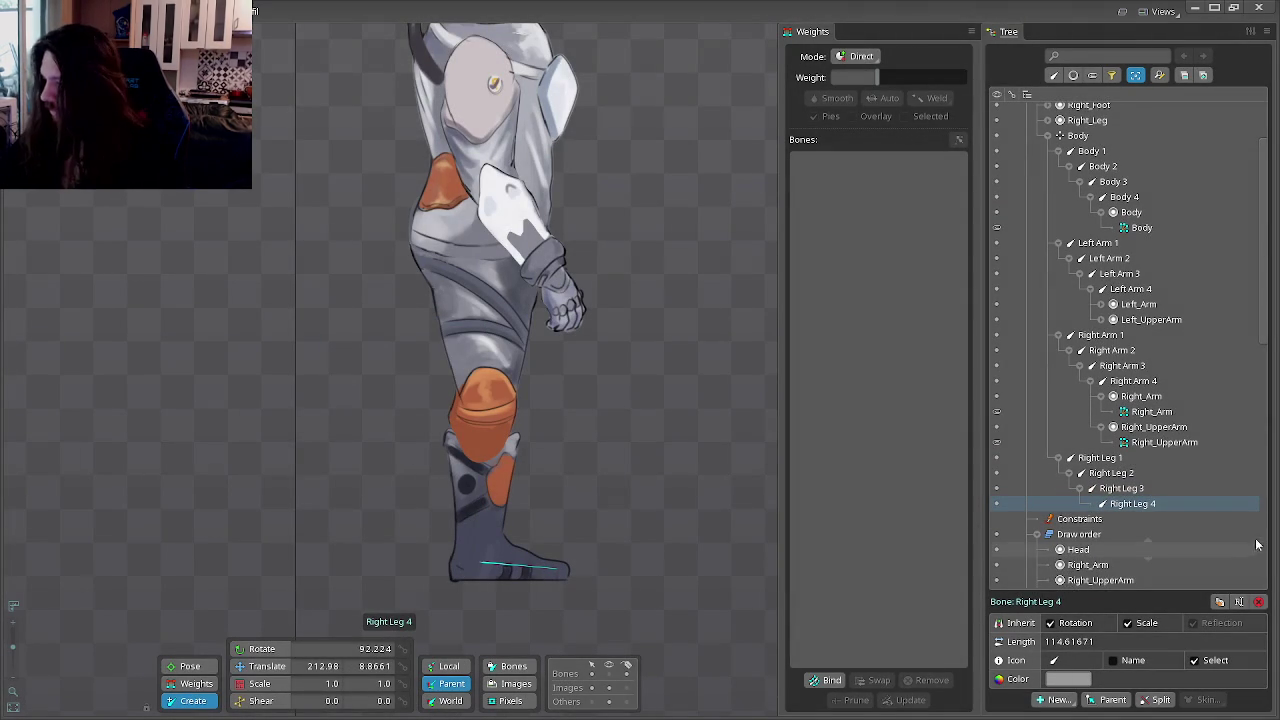
scroll(1120, 455, "up", 1)
scroll(1120, 430, "up", 1)
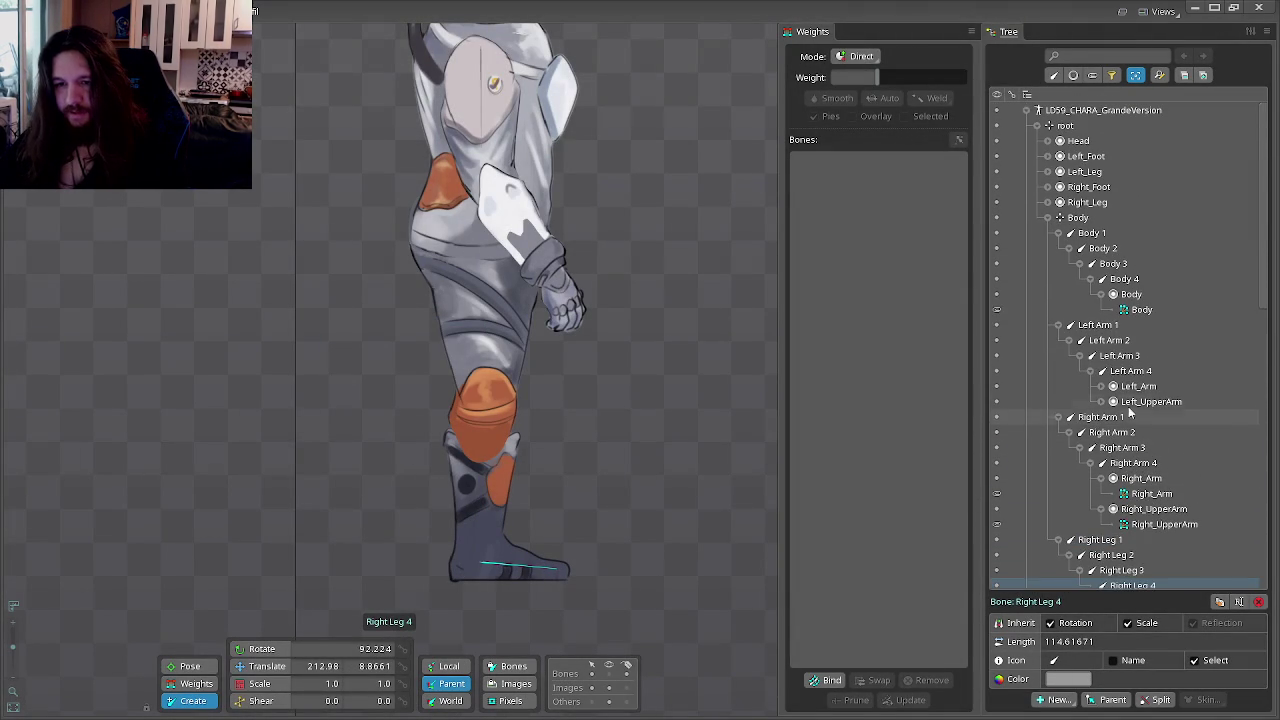
Step: Bind the Left_Arm forearm mesh to Right Arm 4, 3 and 2 with automatic weights
left_click(1140, 401)
left_click(1101, 386)
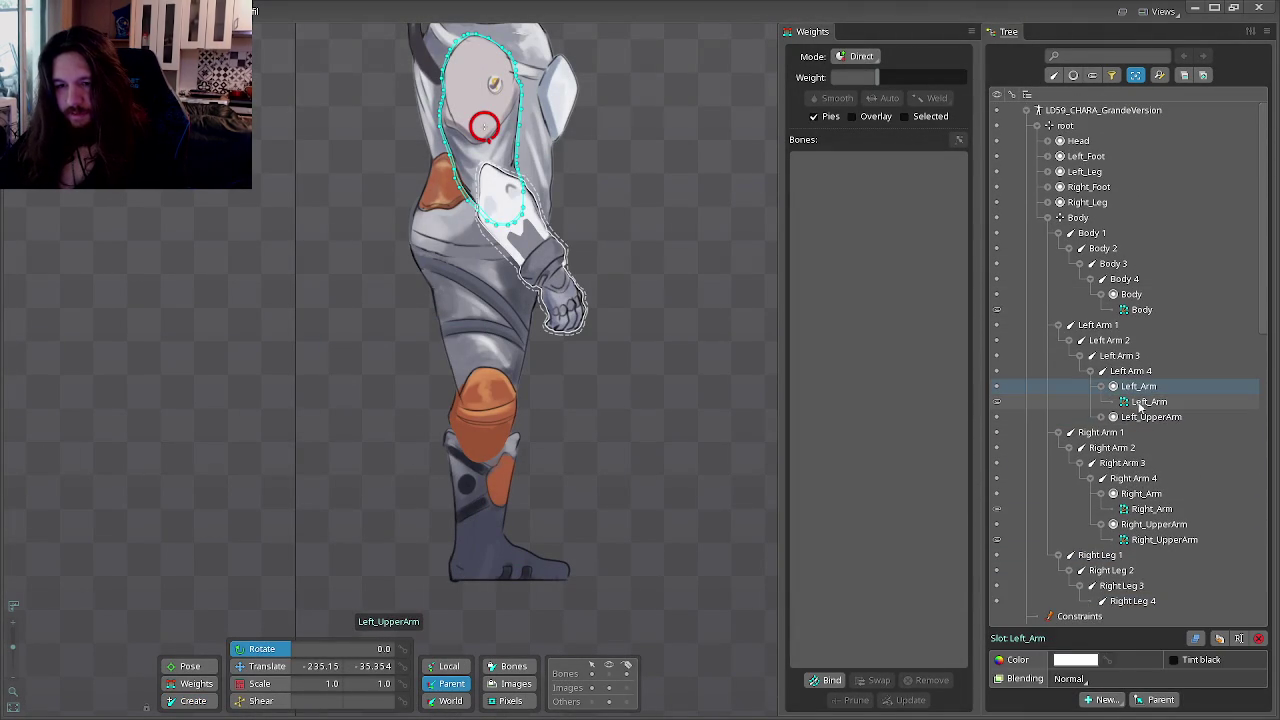
left_click(1149, 401)
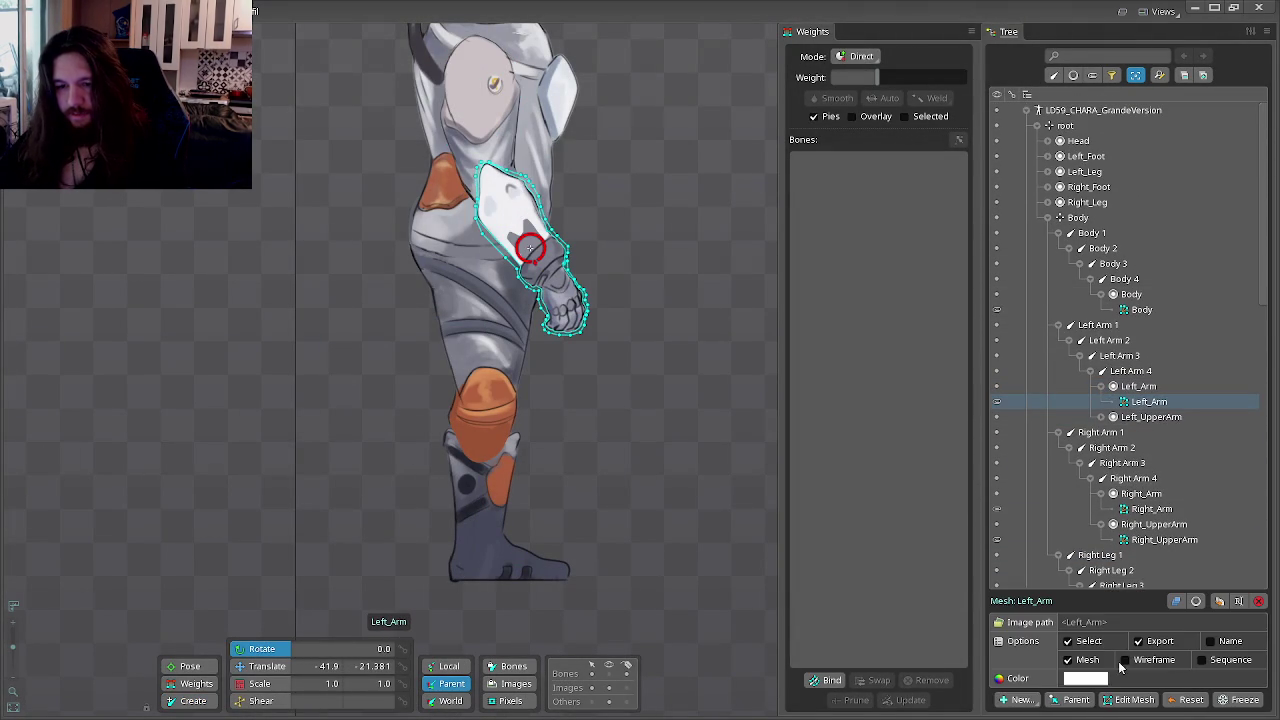
left_click(826, 680)
scroll(570, 300, "up", 1)
scroll(564, 285, "up", 1)
scroll(559, 302, "up", 1)
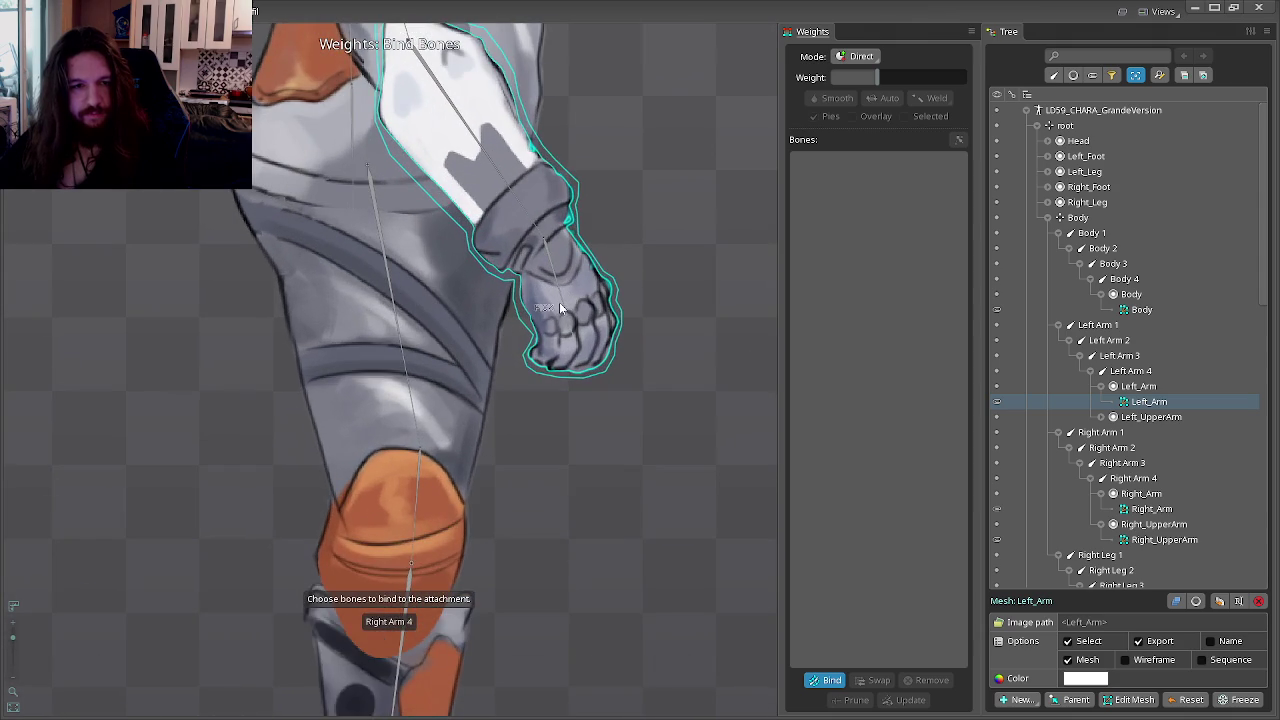
scroll(607, 317, "up", 1)
left_click(545, 302)
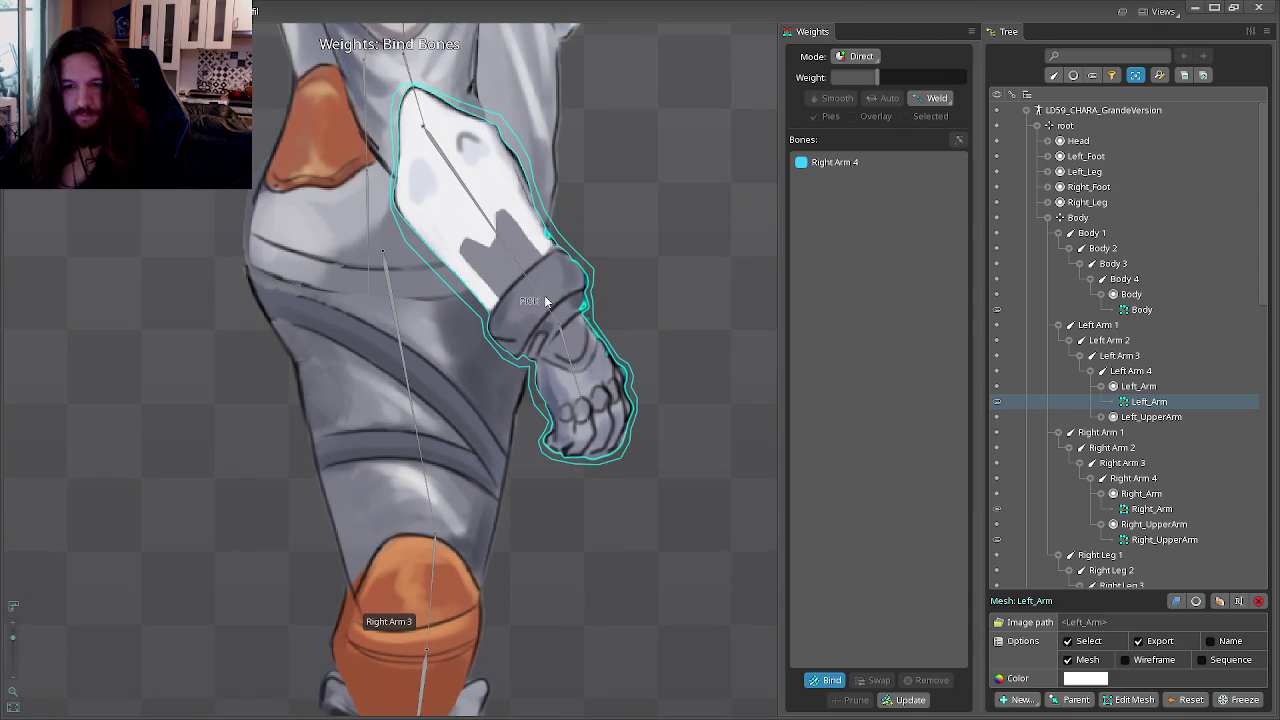
left_click(534, 287)
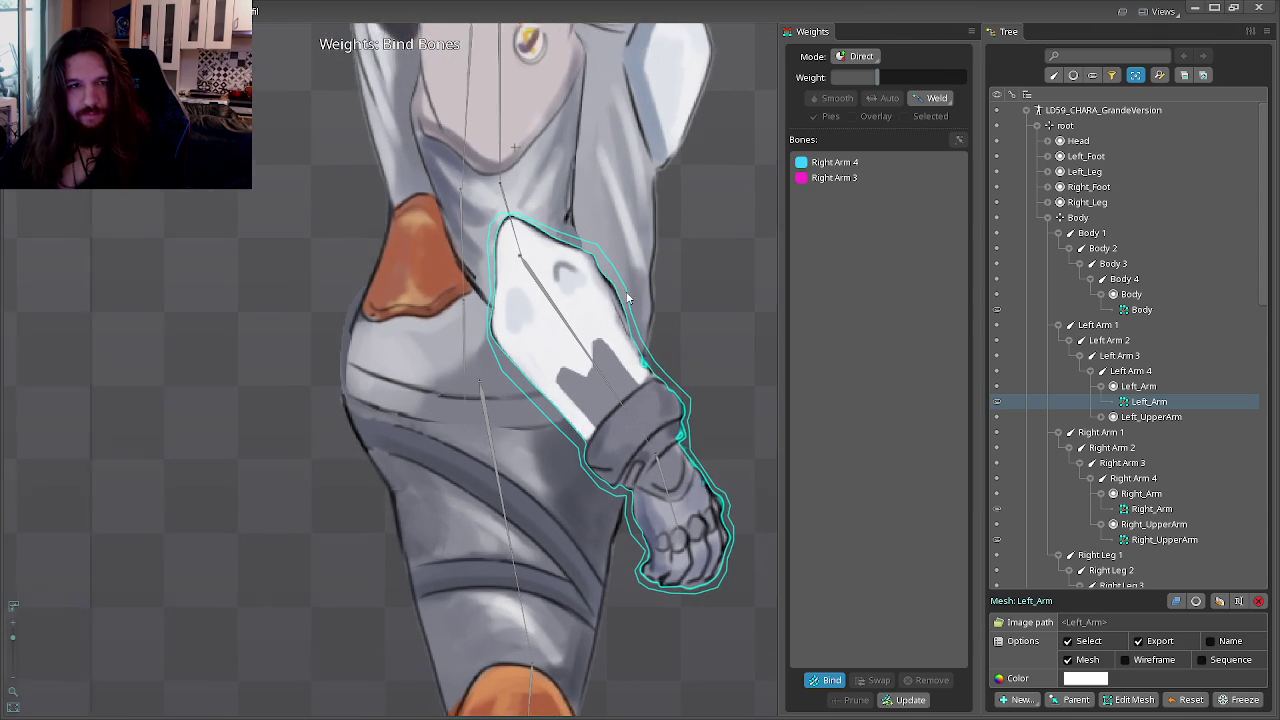
left_click(420, 621)
left_click(823, 682)
Step: Bind the Left_UpperArm mesh to Right Arm 1, 2 and 3 with automatic weights
left_click(614, 414)
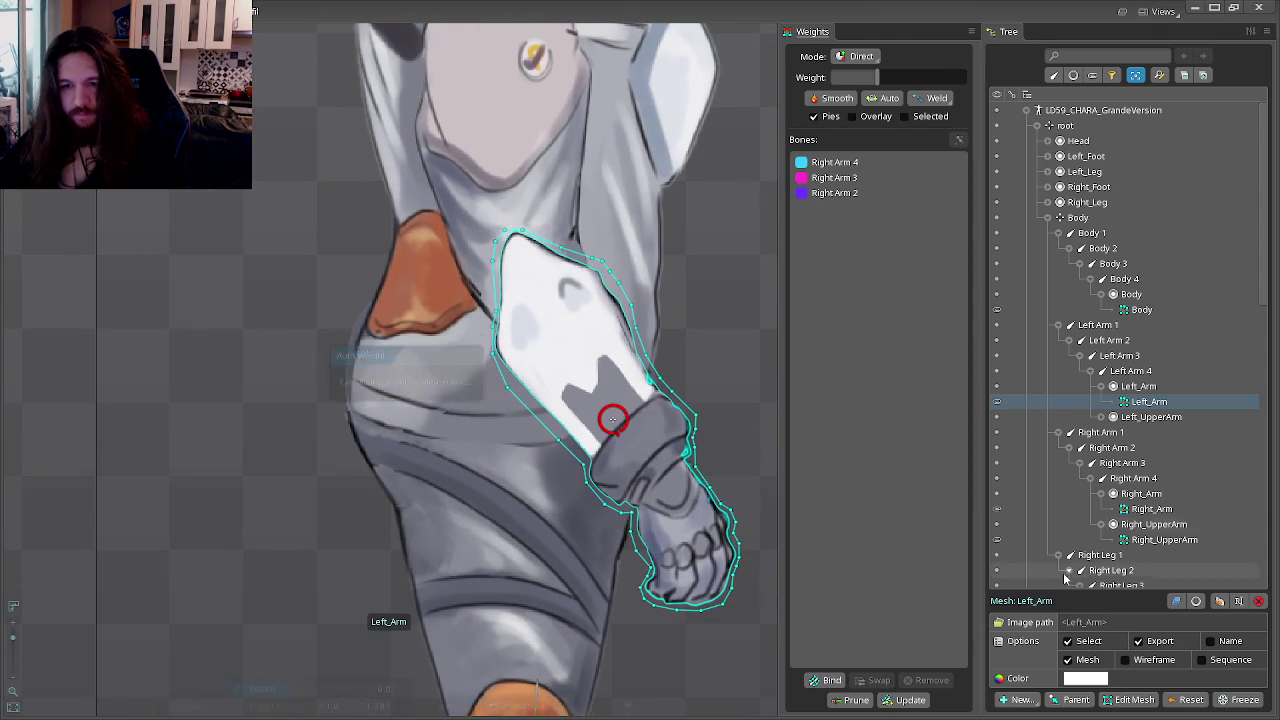
left_click(511, 151)
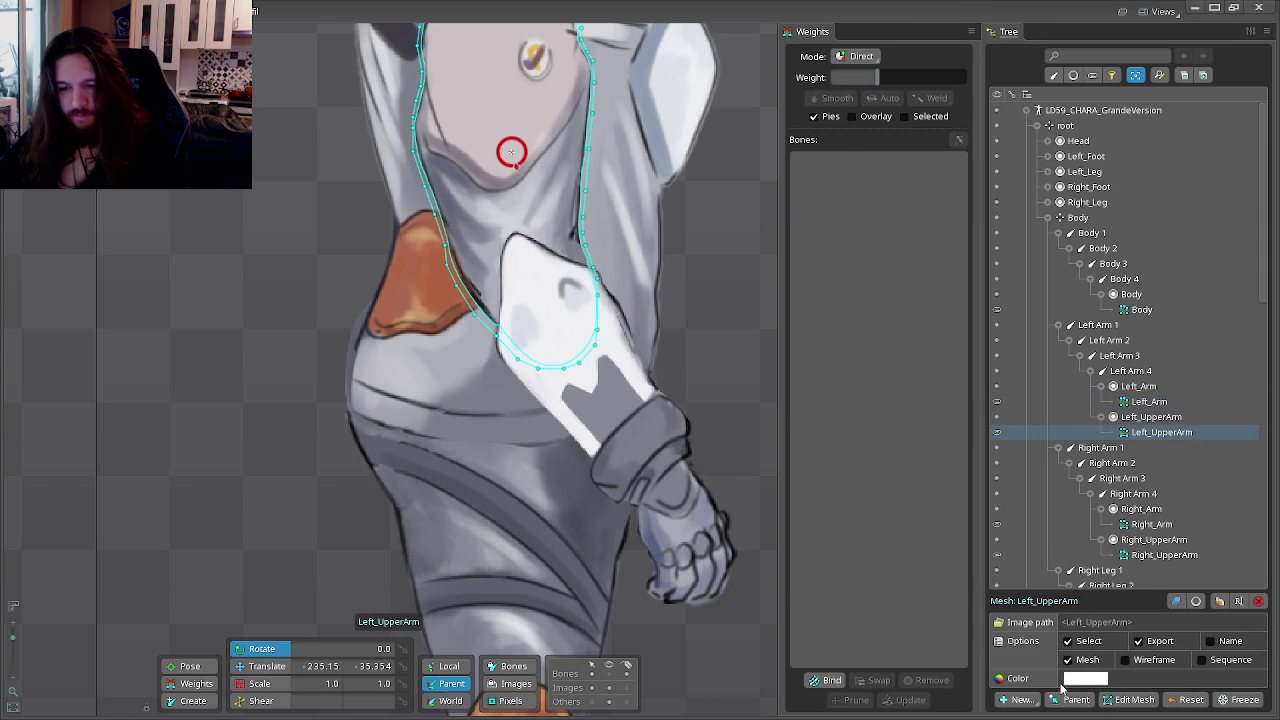
left_click(826, 680)
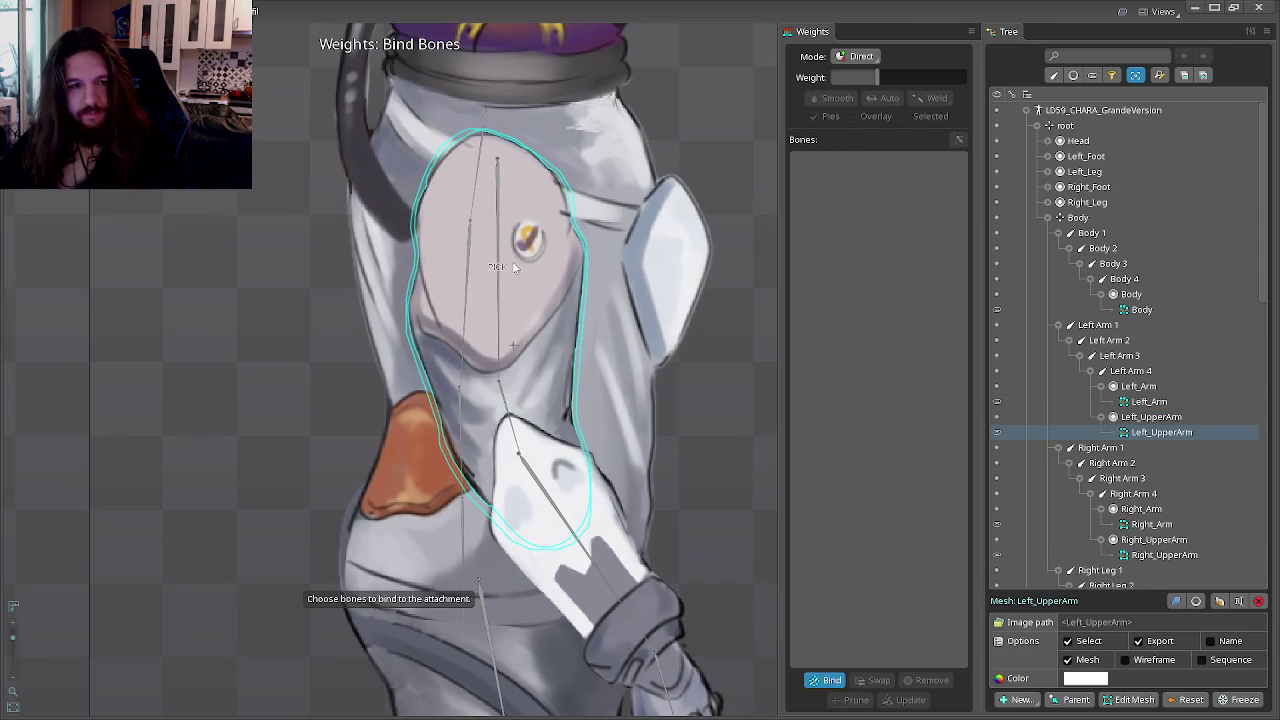
left_click(503, 268)
left_click(507, 415)
left_click(516, 476)
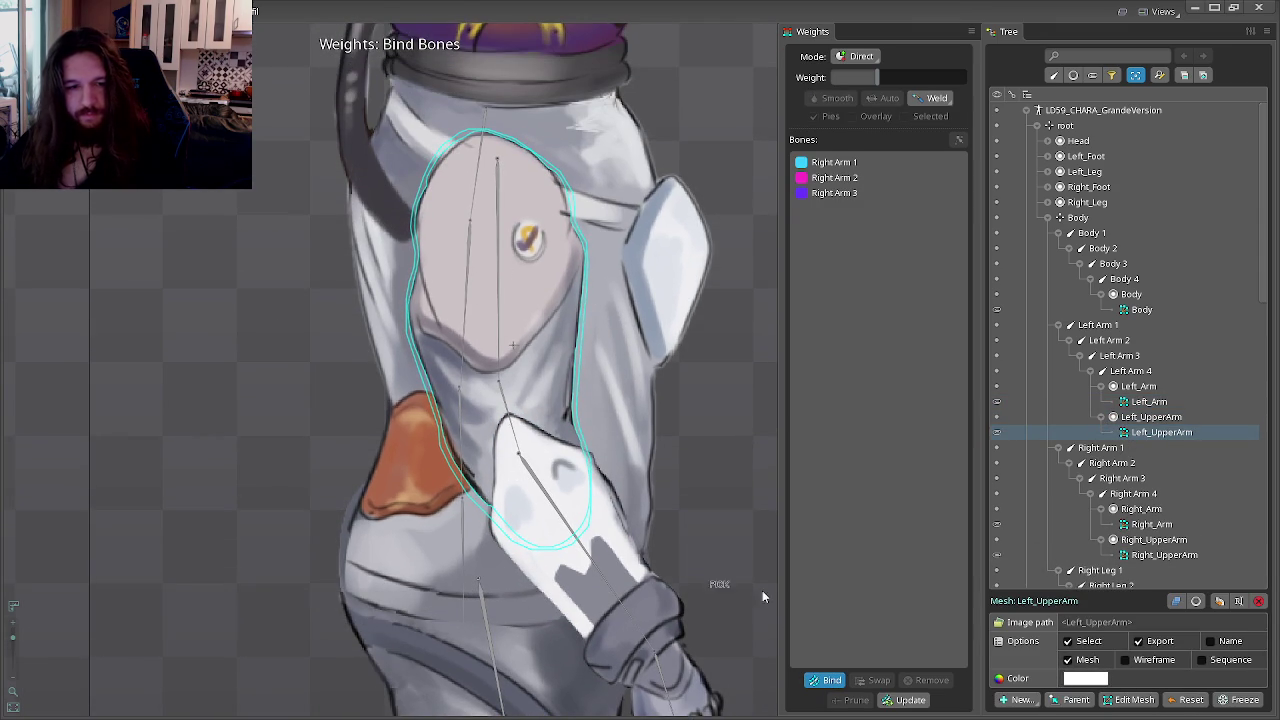
left_click(826, 680)
scroll(615, 355, "down", 3)
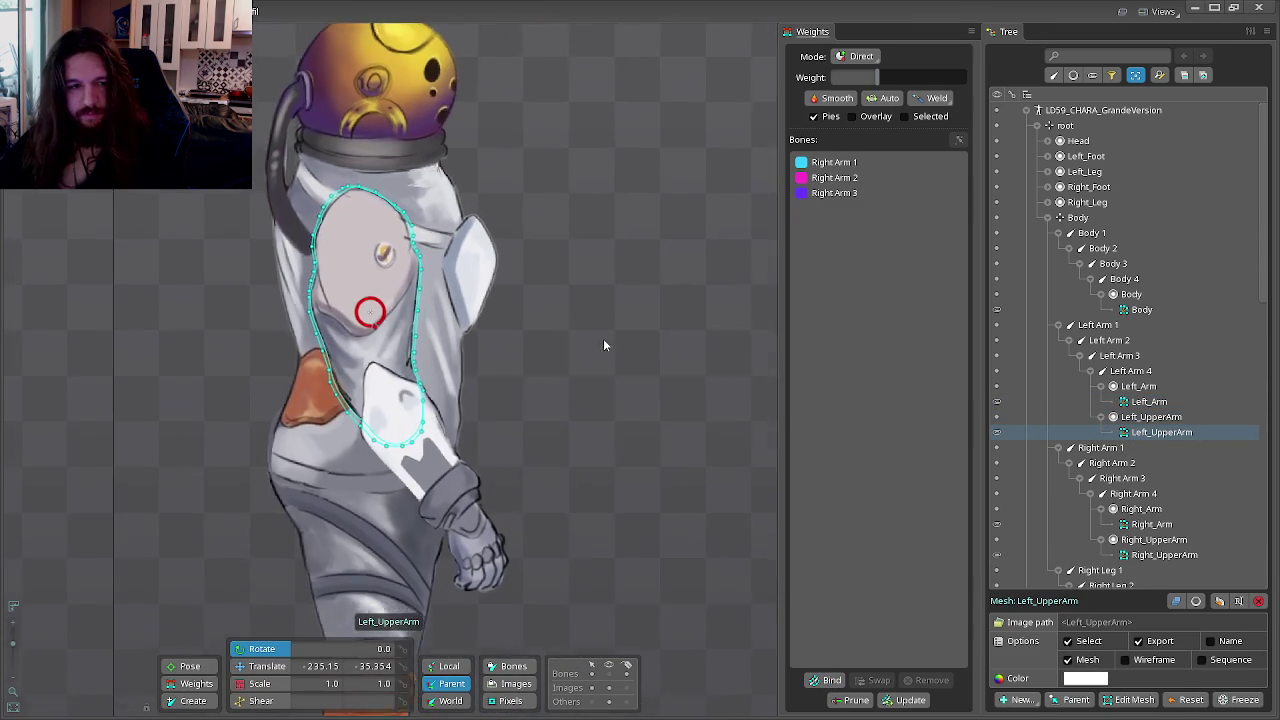
left_click(189, 692)
scroll(191, 457, "up", 3)
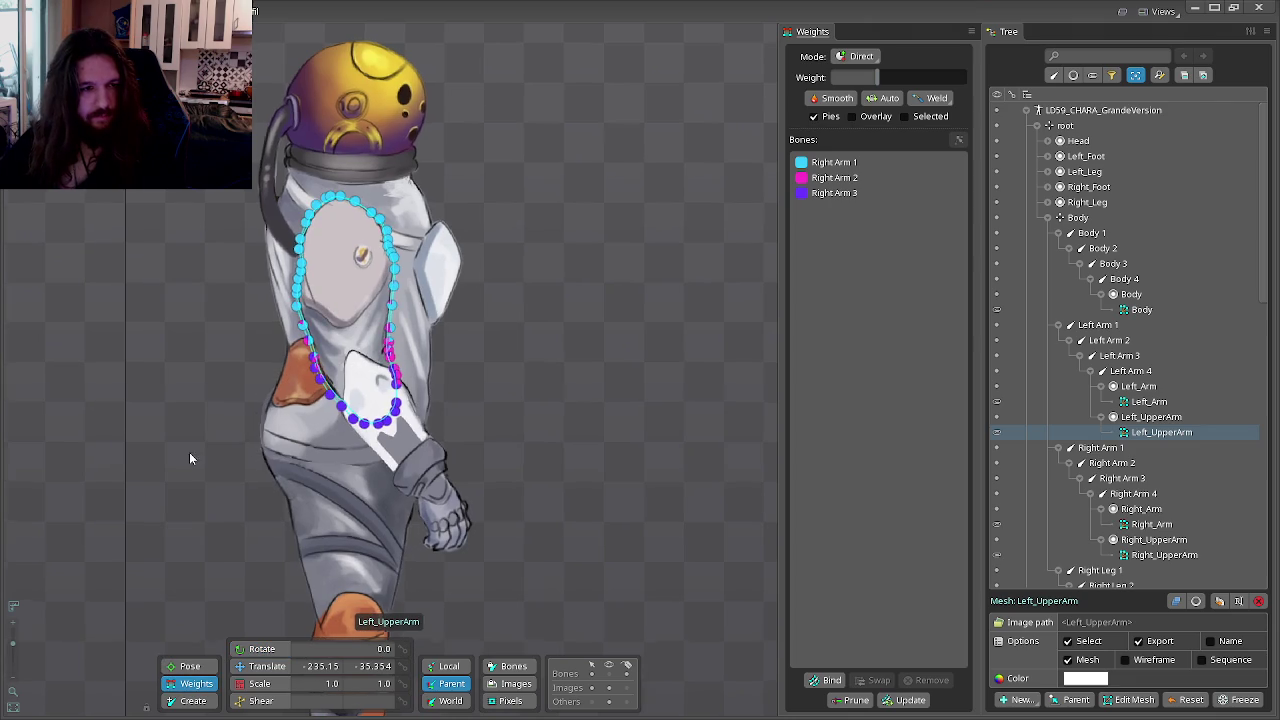
left_click(201, 702)
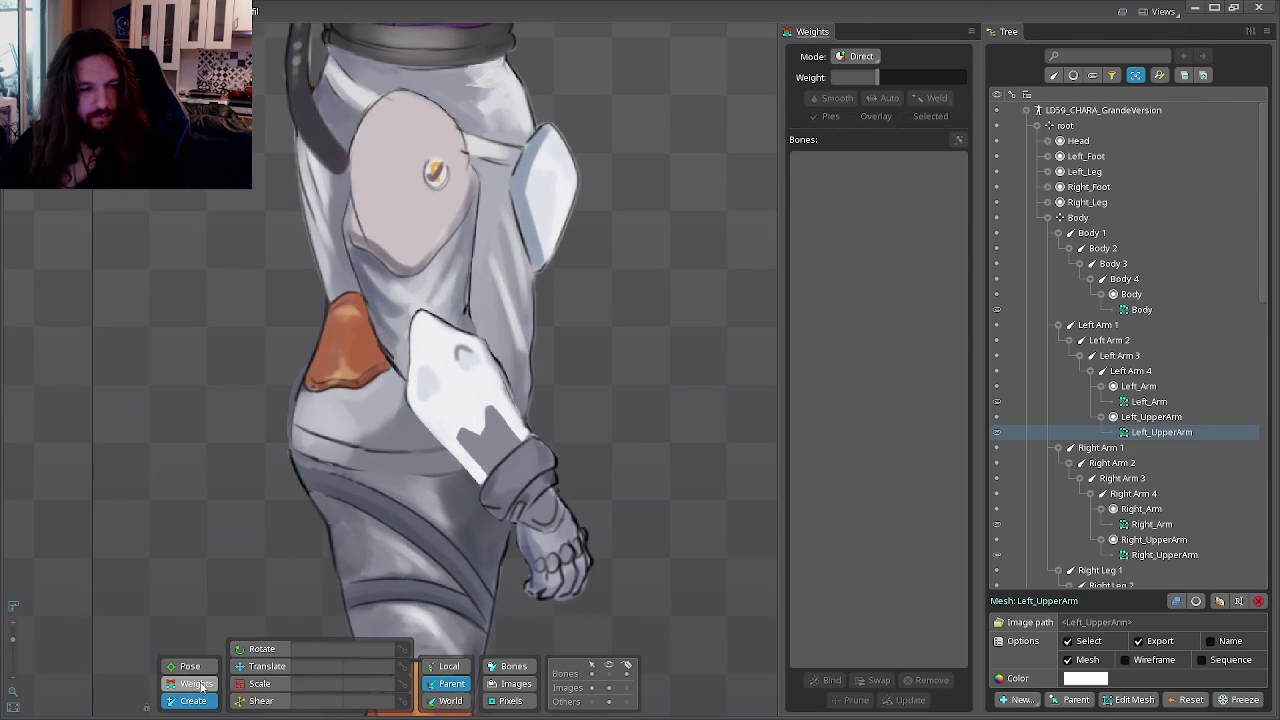
Step: Copy and paste the Right Leg 1–4 chain, creating Right Leg 5–8
scroll(599, 408, "down", 3)
scroll(1147, 346, "down", 3)
scroll(1100, 337, "down", 2)
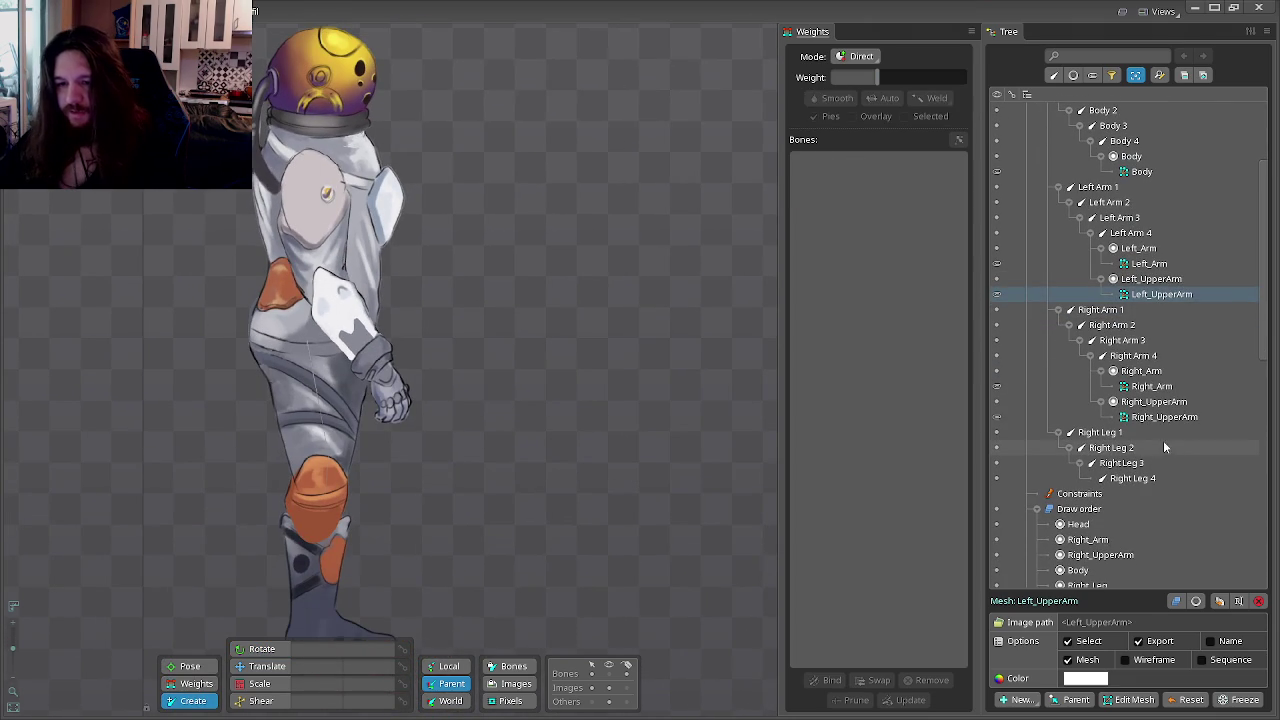
left_click(1100, 432)
left_click(1131, 478)
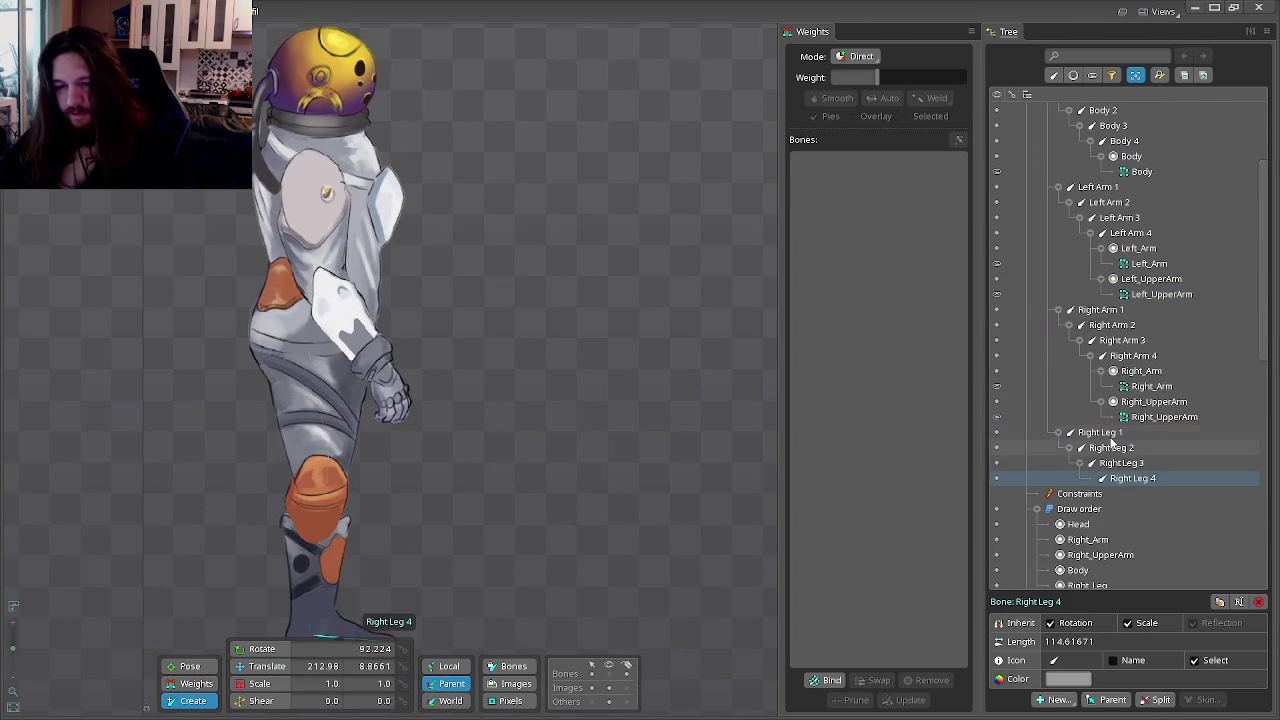
left_click(1105, 433, "shift")
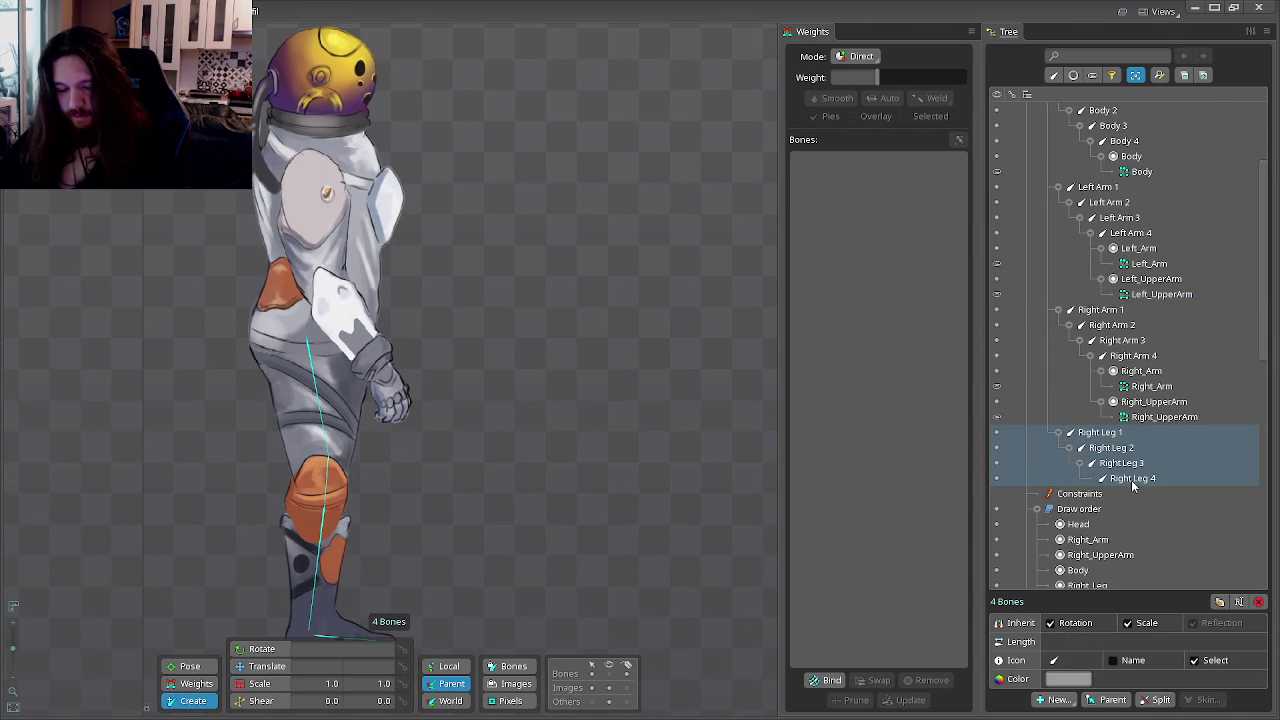
key("ctrl+c")
key("ctrl+v")
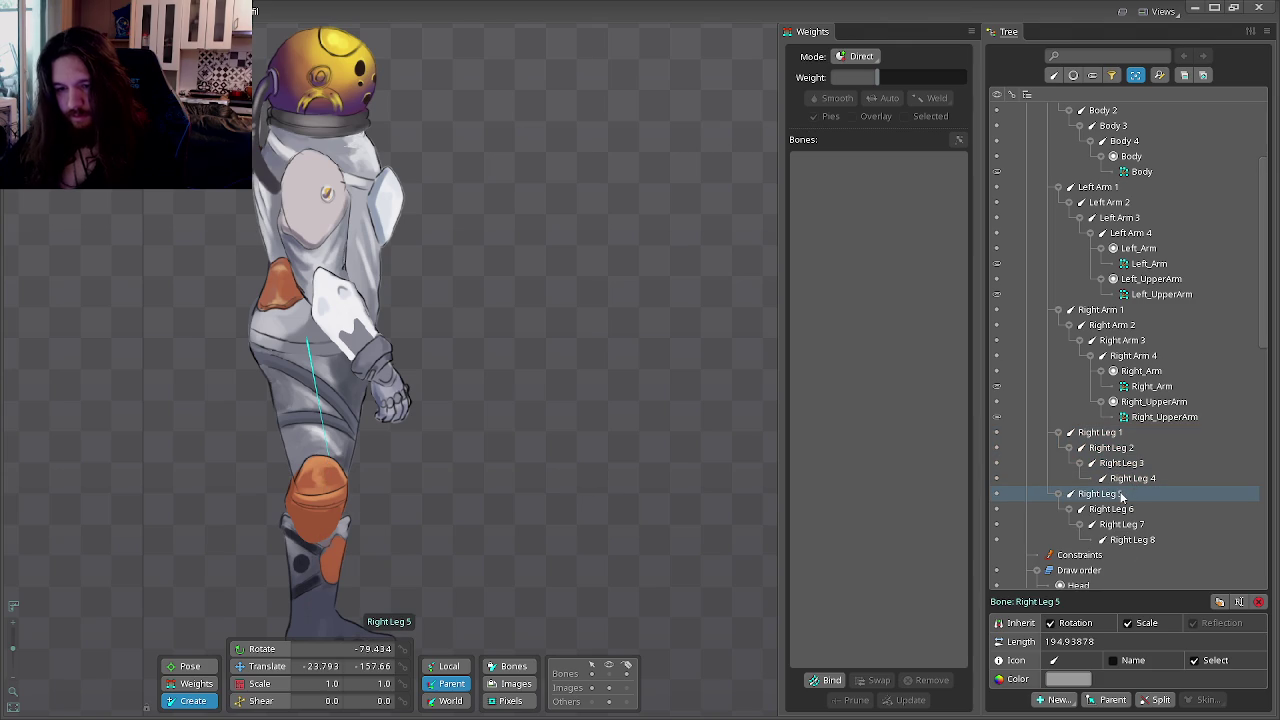
Step: Rename Right Leg 5 and Right Leg 6 to Left Leg 1 and Left Leg 2
double_click(1104, 495)
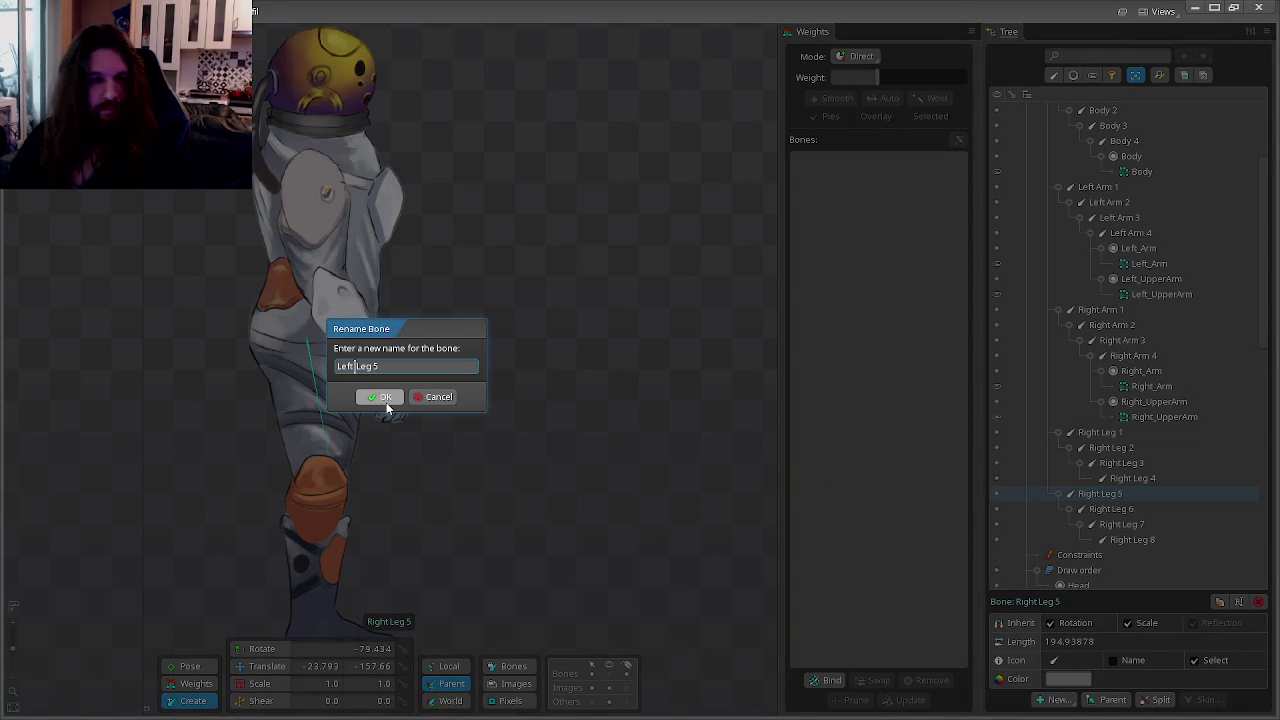
type("Left Leg 5")
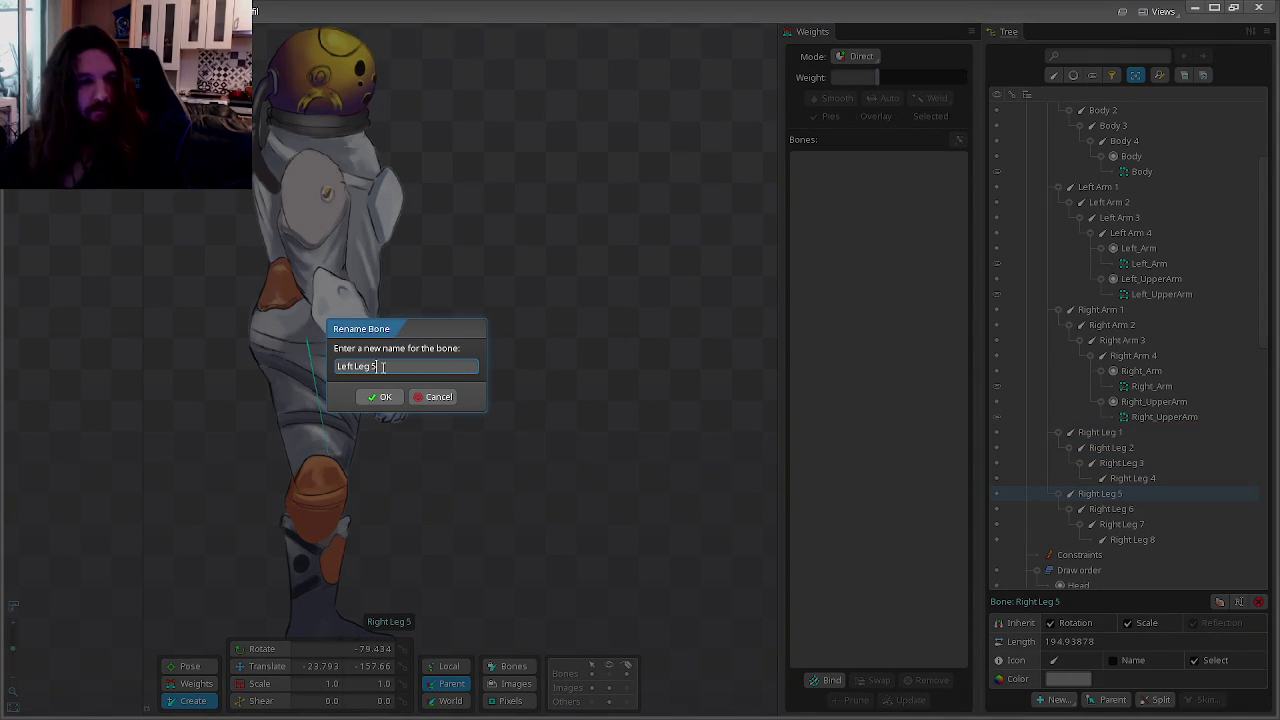
key("BackSpace")
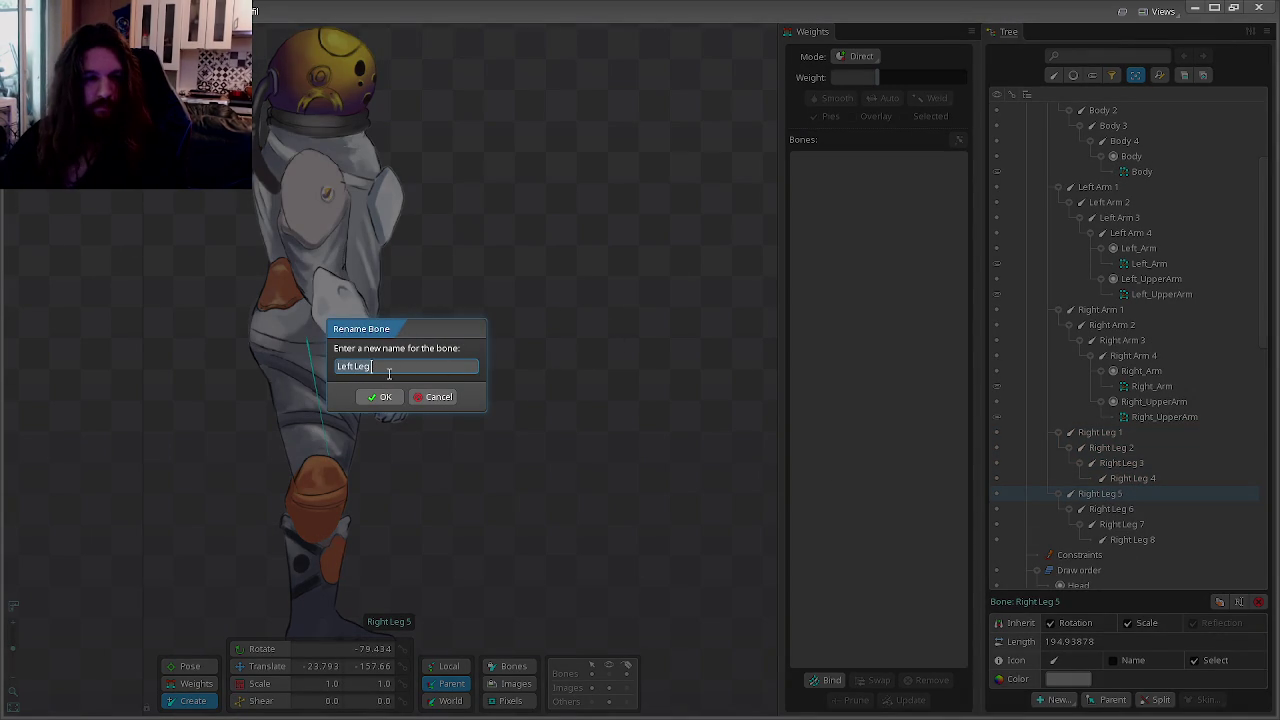
type("1")
key("Return")
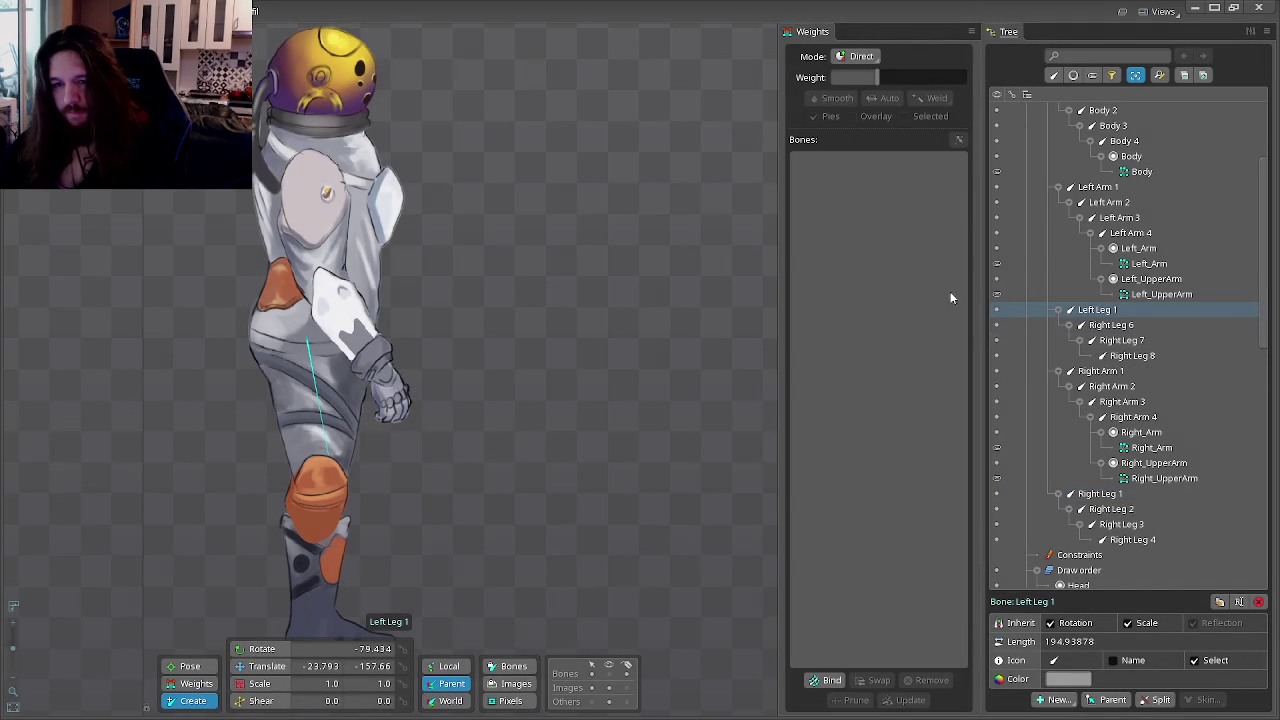
double_click(1130, 326)
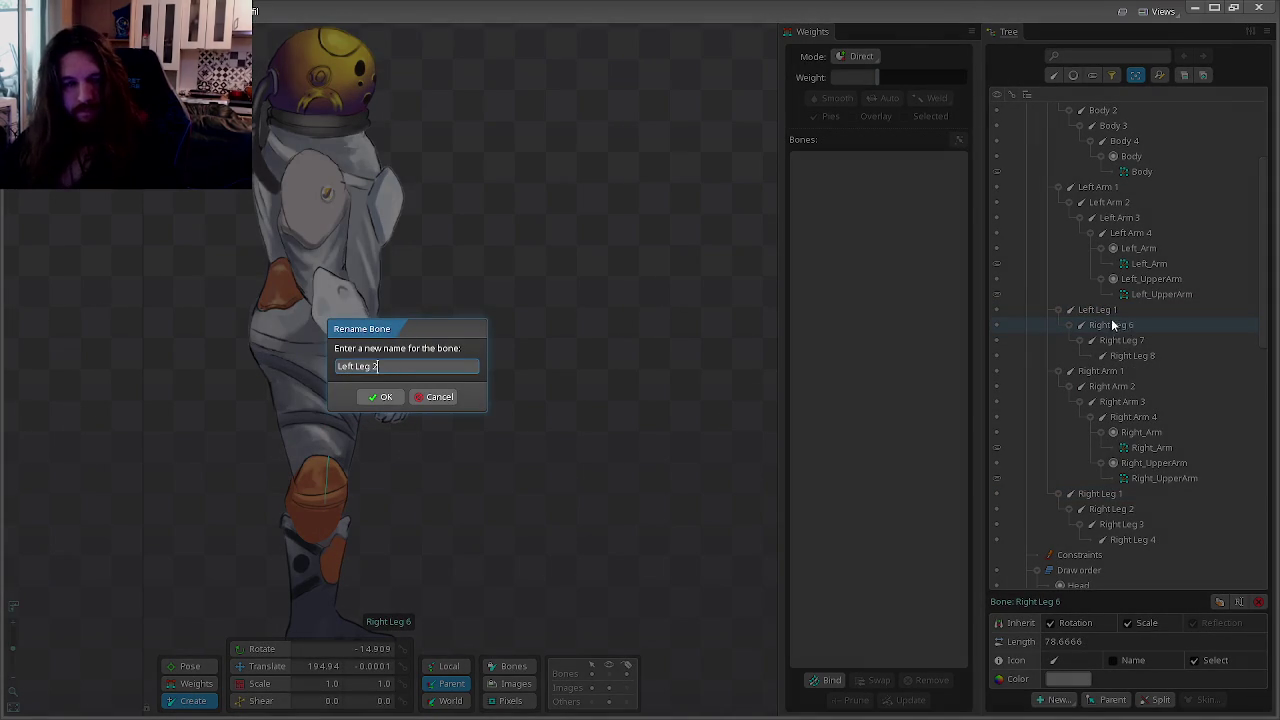
key("Return")
Step: Rename Right Leg 7 and Right Leg 8 to Left Leg 3 and Left Leg 4
double_click(1130, 341)
type("3")
key("Return")
double_click(1169, 357)
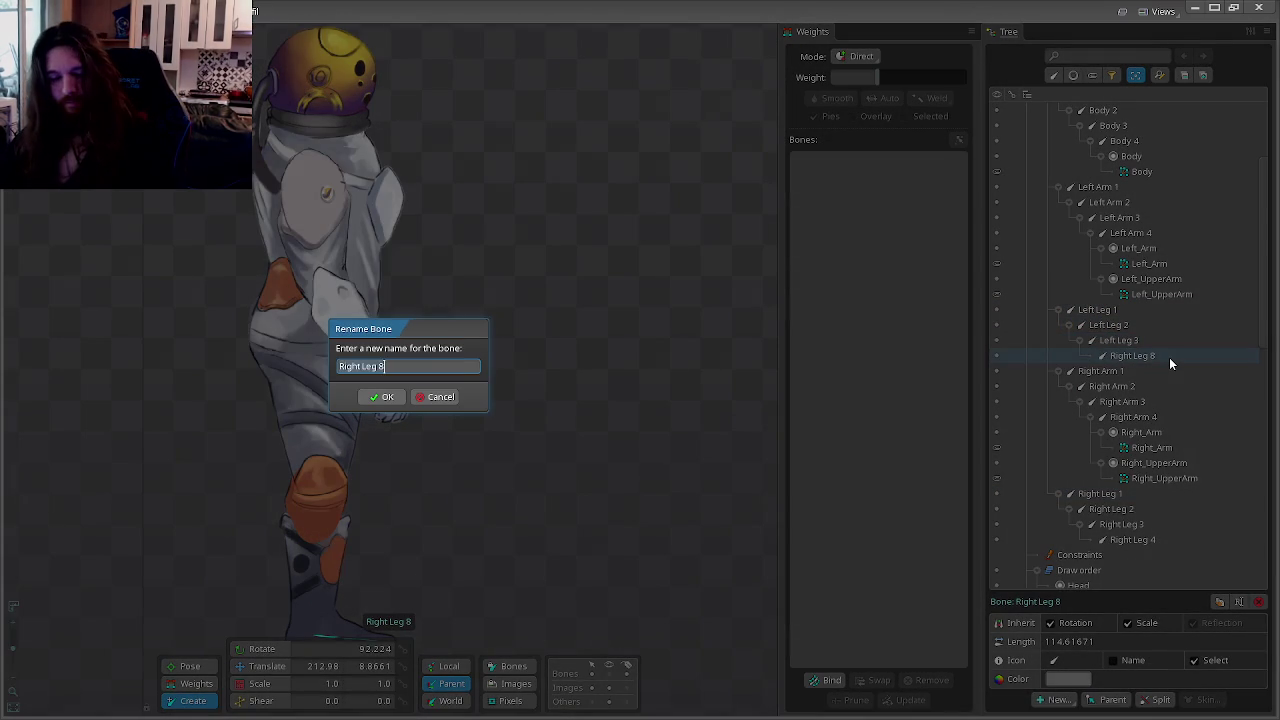
type("4")
key("Return")
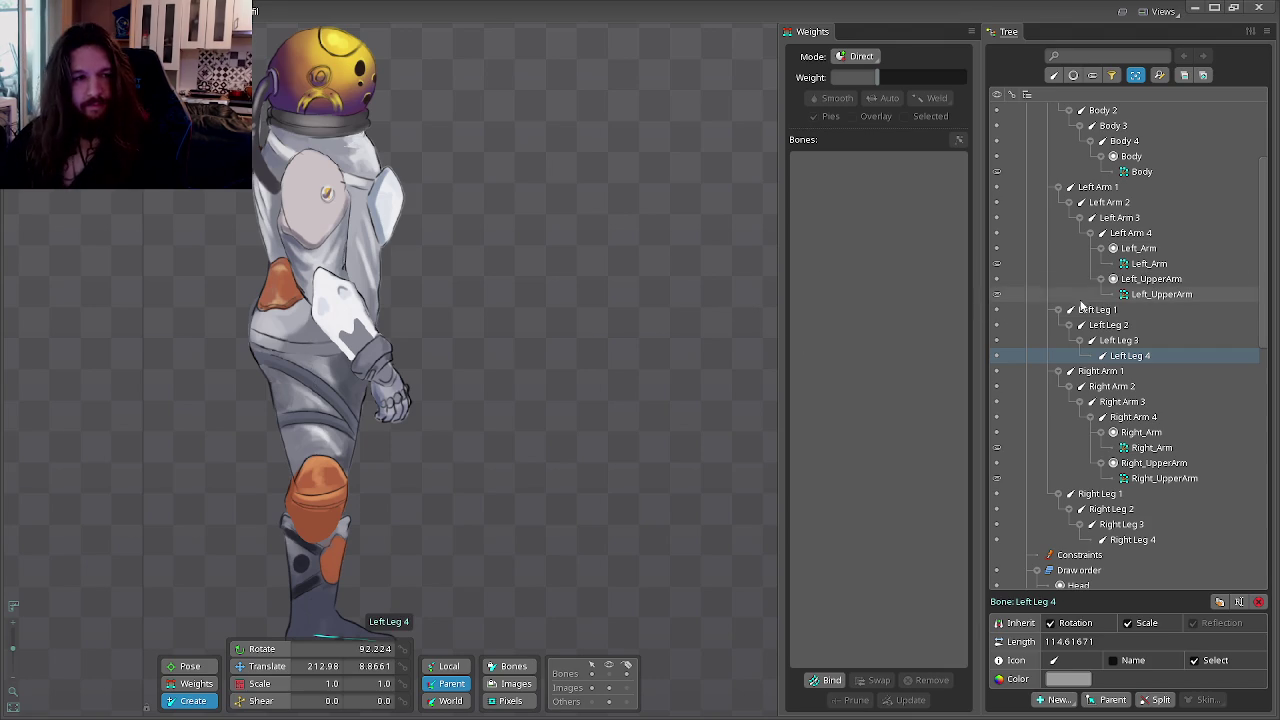
scroll(1146, 362, "up", 1)
scroll(1144, 357, "up", 2)
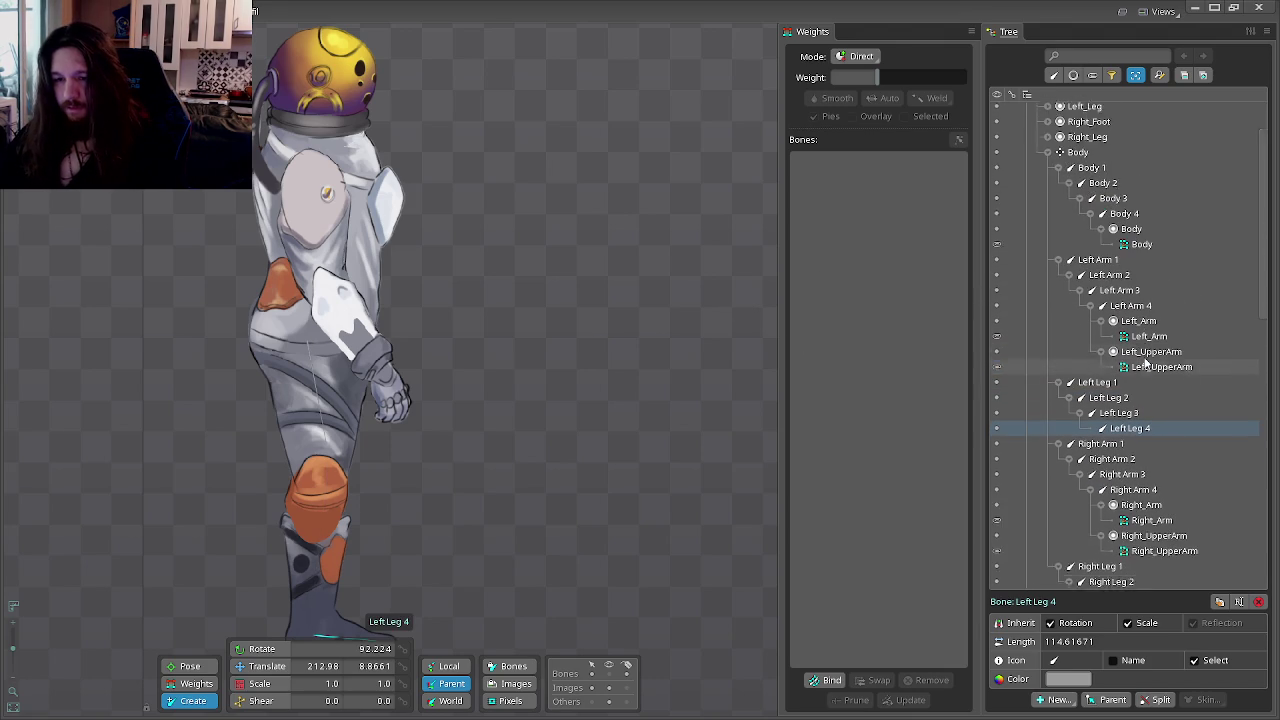
left_click(1085, 157)
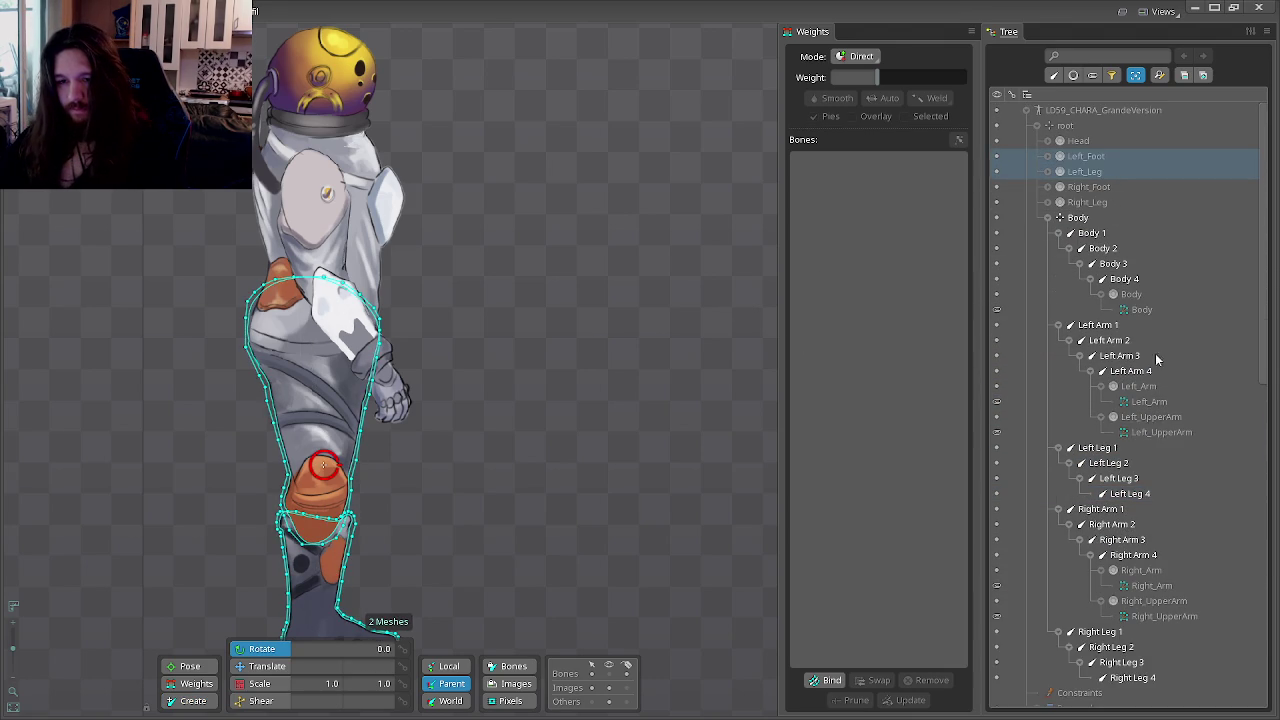
Step: Parent Left_Foot and Left_Leg under Left Leg 4, and Right_Foot and Right_Leg under Right Leg 4
left_click_drag(1090, 171, 1130, 492)
left_click(1085, 157)
left_click(1085, 171, "ctrl")
left_click_drag(1087, 171, 1186, 474)
Step: Inspect the Right_Foot and Left_Foot mesh attachments, zooming in on the right boot
left_click(1102, 479)
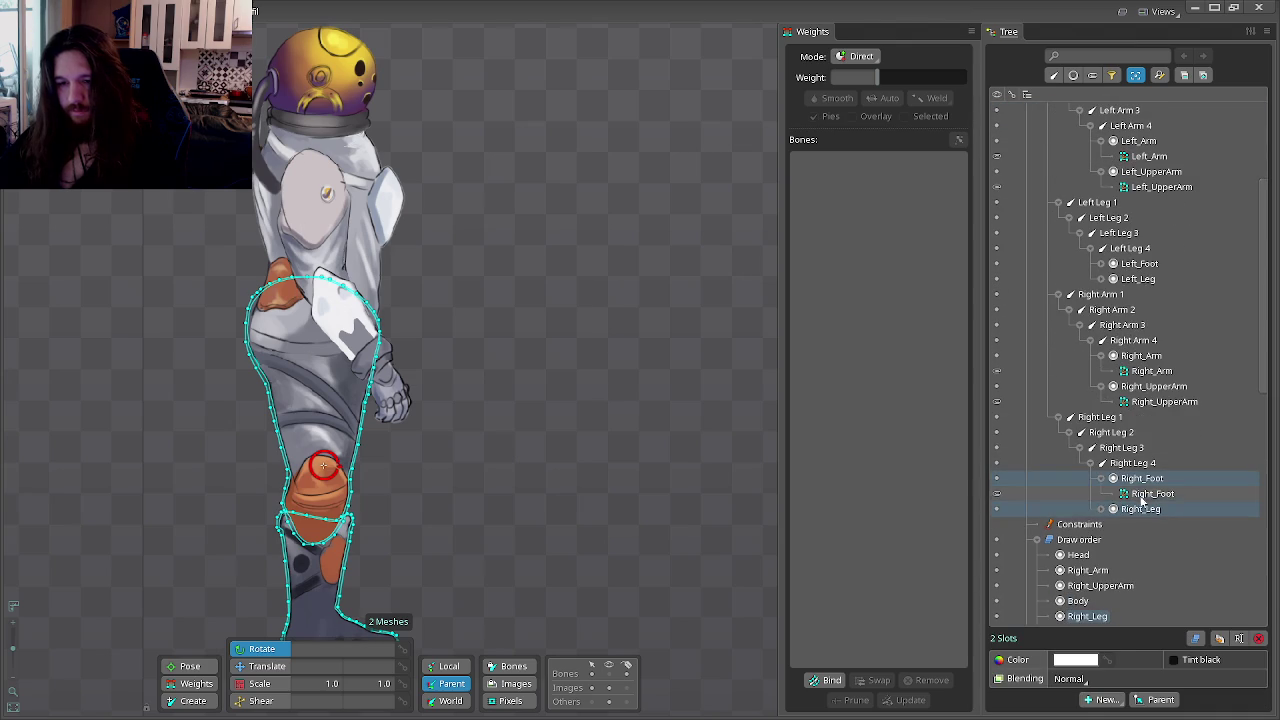
left_click(1152, 493)
left_click_drag(622, 580, 767, 455)
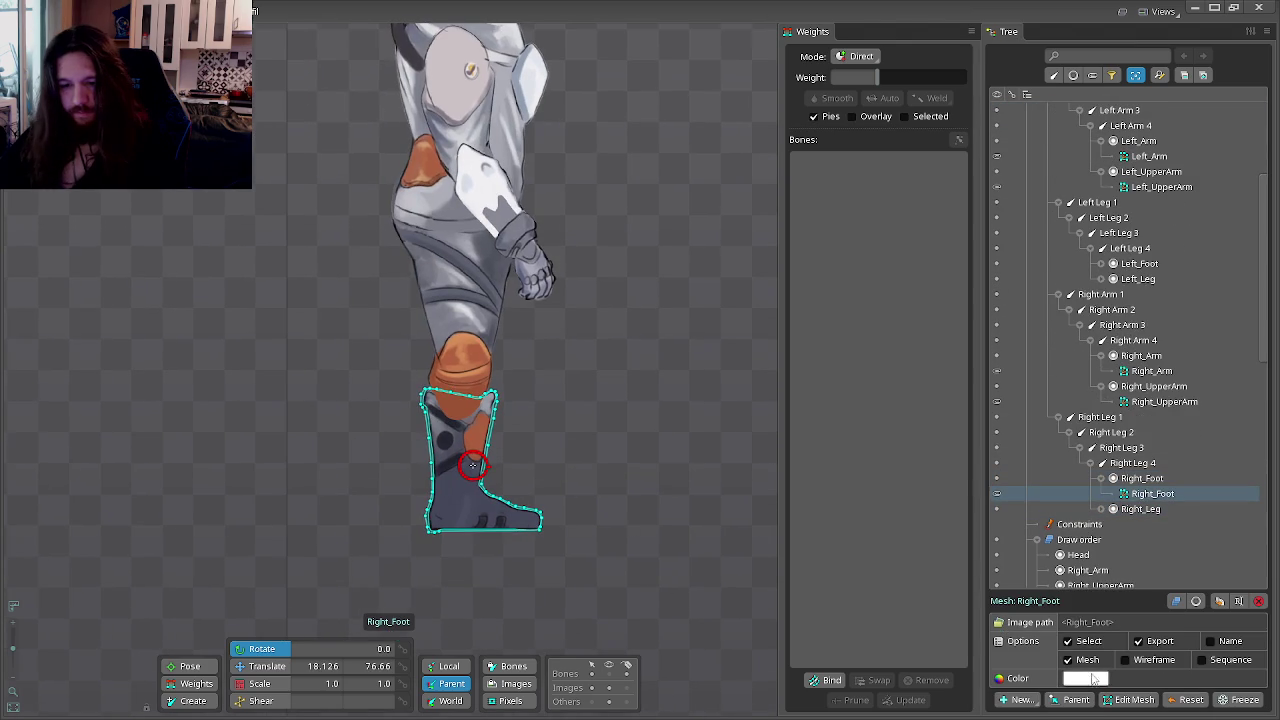
scroll(571, 492, "up", 3)
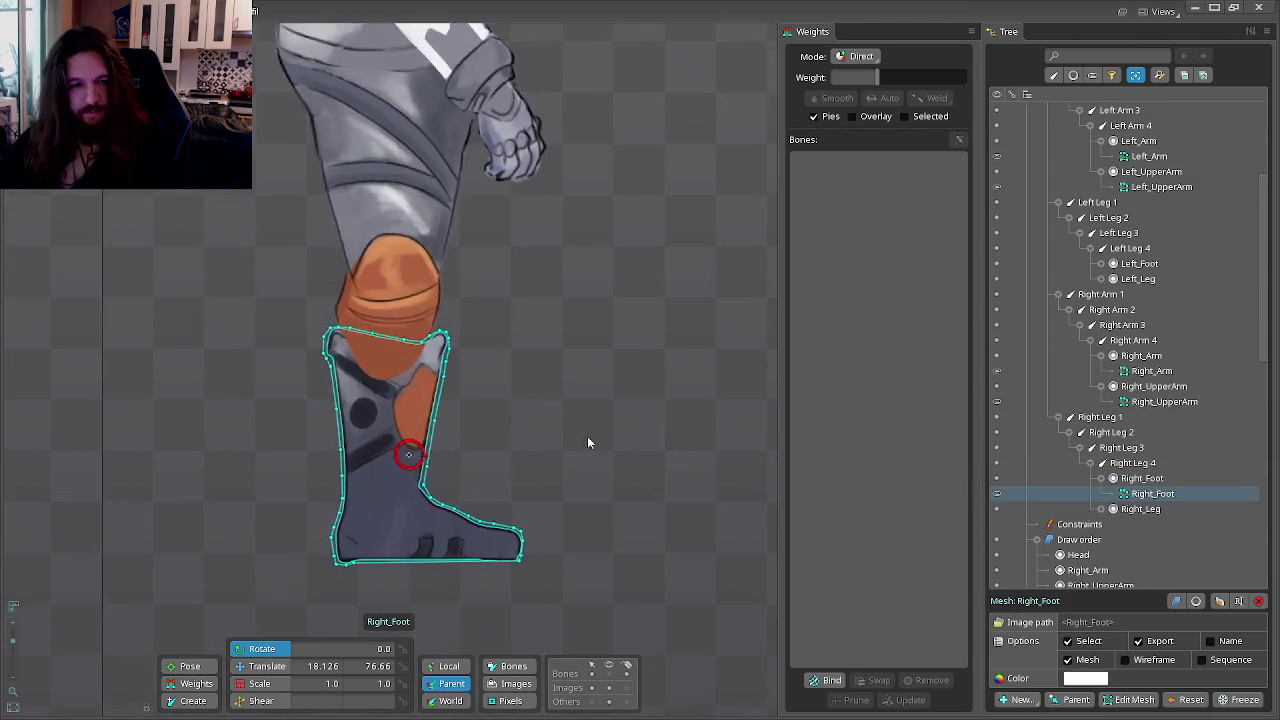
left_click_drag(587, 436, 777, 461)
scroll(716, 519, "up", 1)
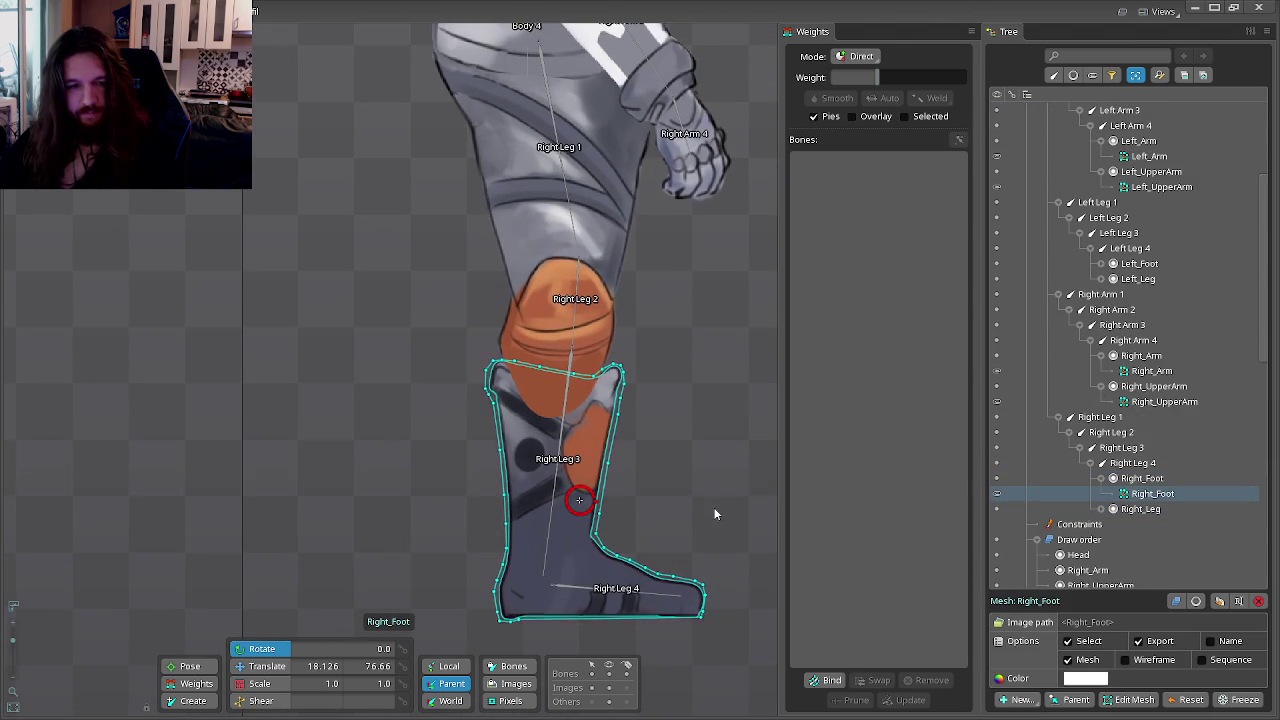
left_click(1139, 263)
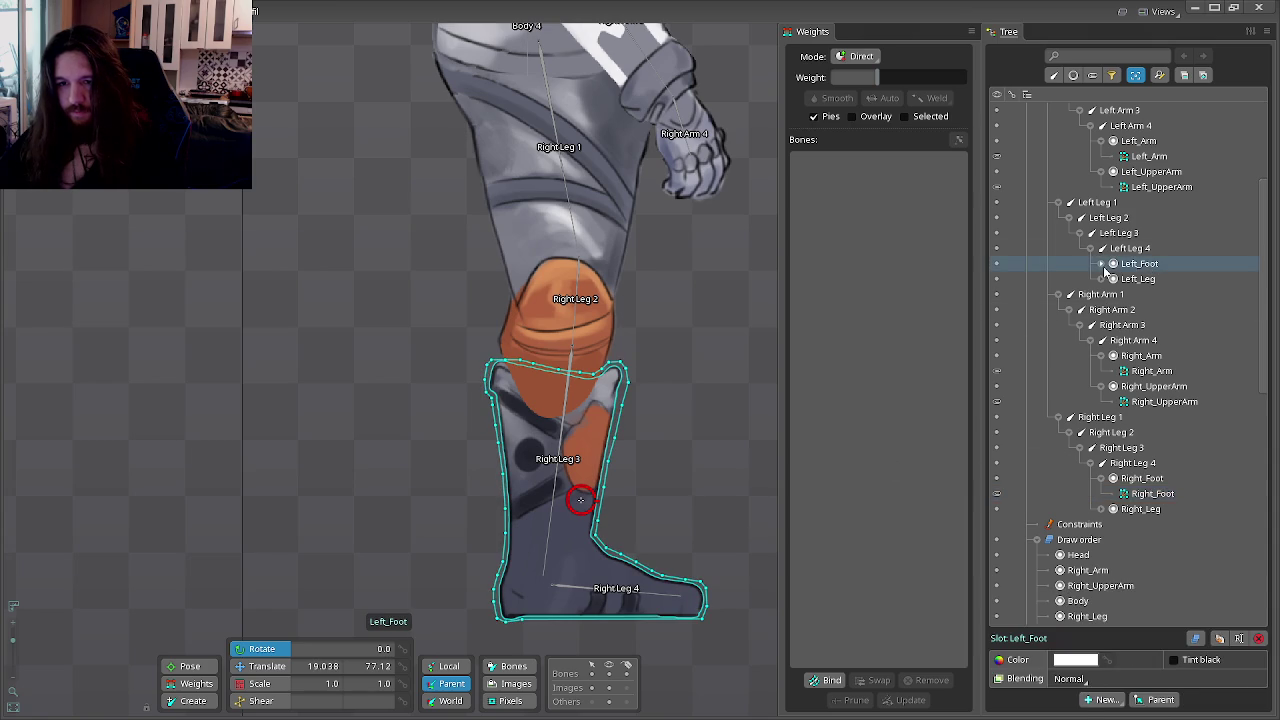
left_click(1131, 280)
scroll(1128, 283, "up", 3)
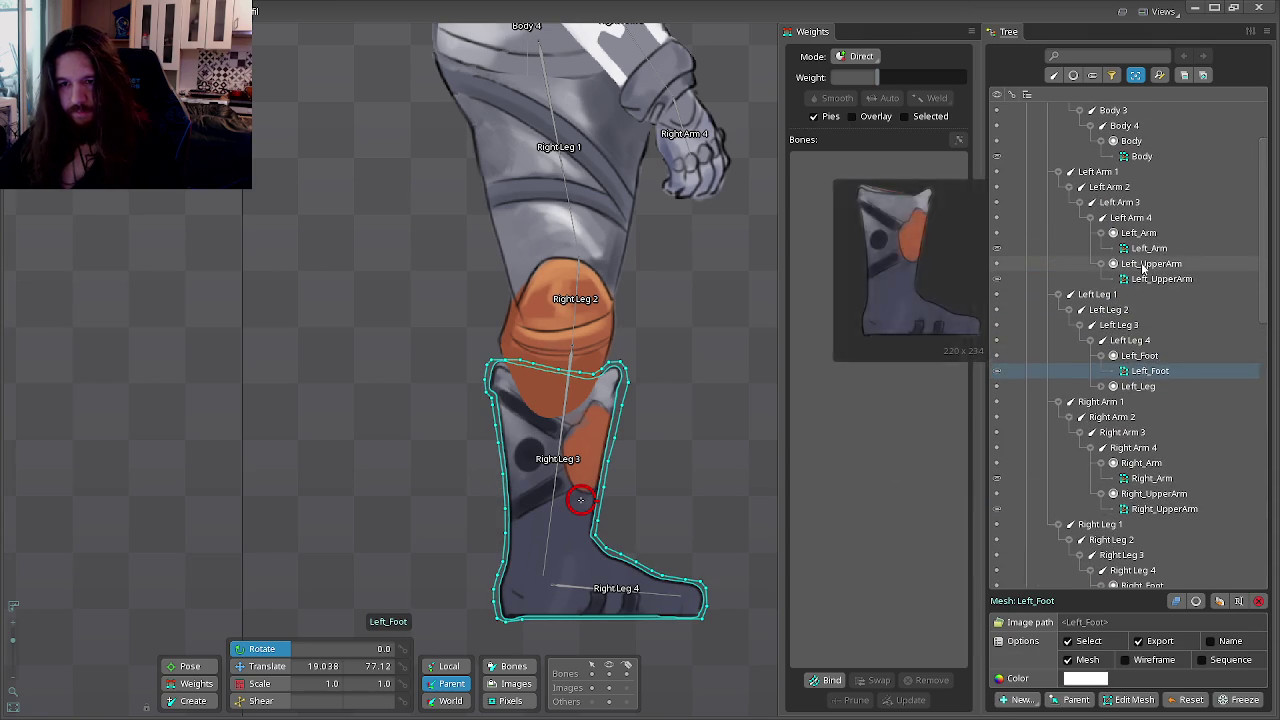
Step: Remove the three wrongly bound Right Arm bones from the Left_Arm mesh
left_click(1150, 263)
scroll(712, 262, "down", 2)
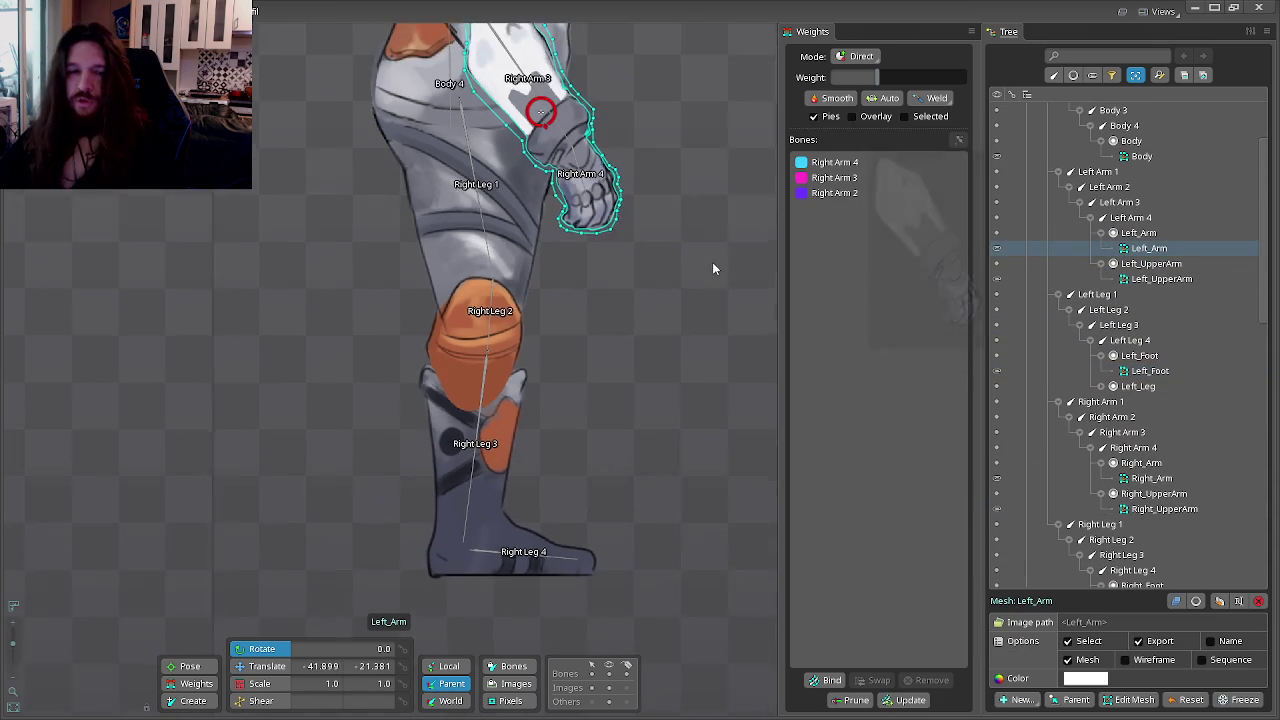
left_click(834, 162)
left_click(834, 192, "shift")
left_click(928, 680)
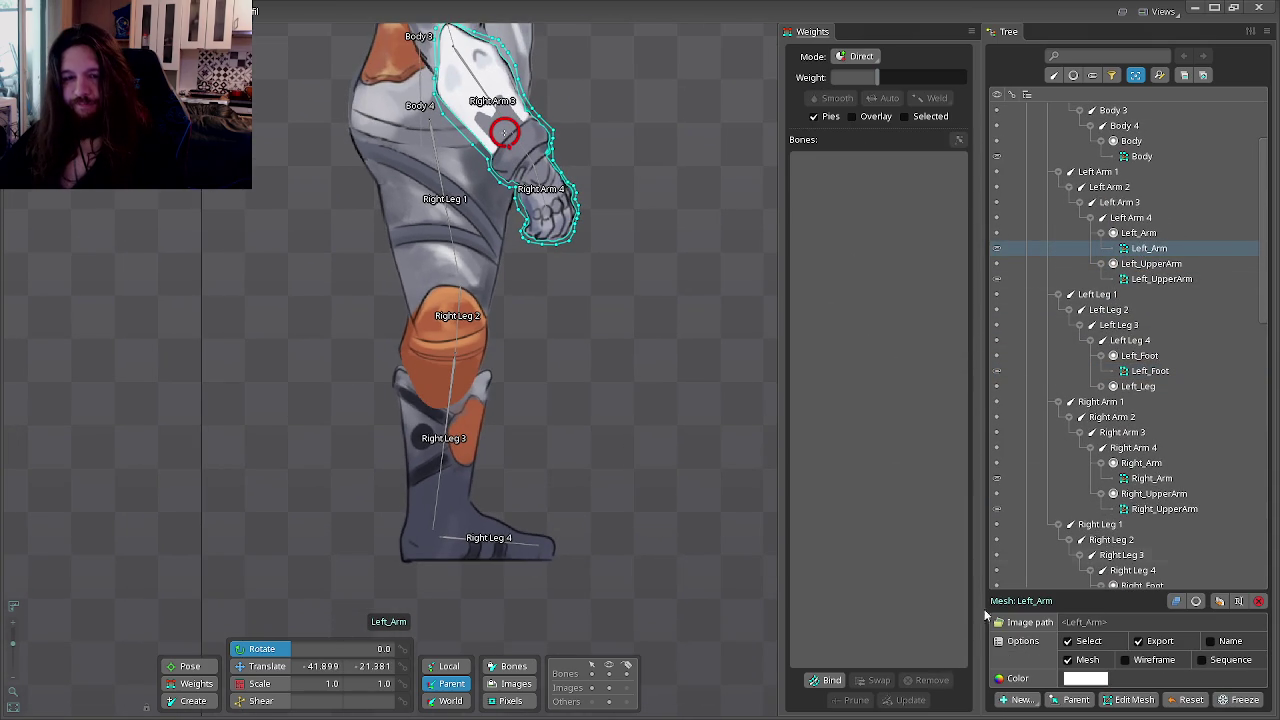
Step: Remove the Right Arm bones from the Left_UpperArm mesh
left_click(1160, 279)
left_click(833, 165)
left_click(834, 192, "shift")
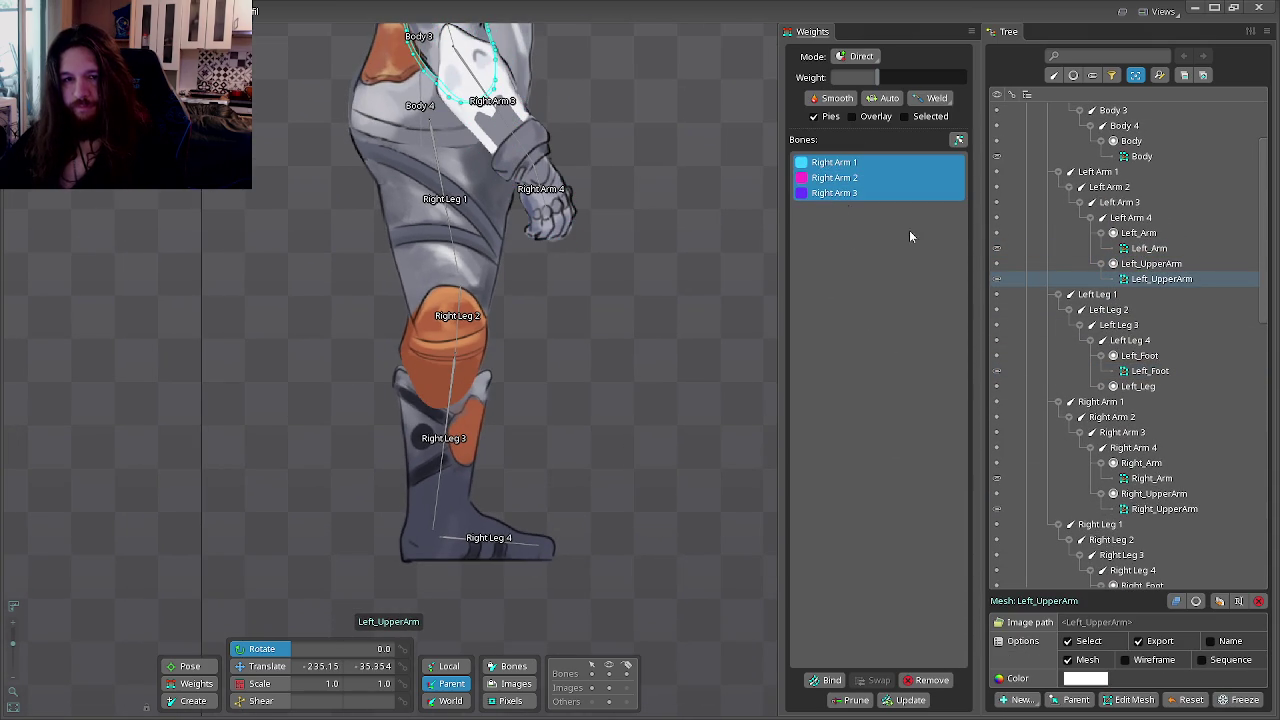
left_click(929, 680)
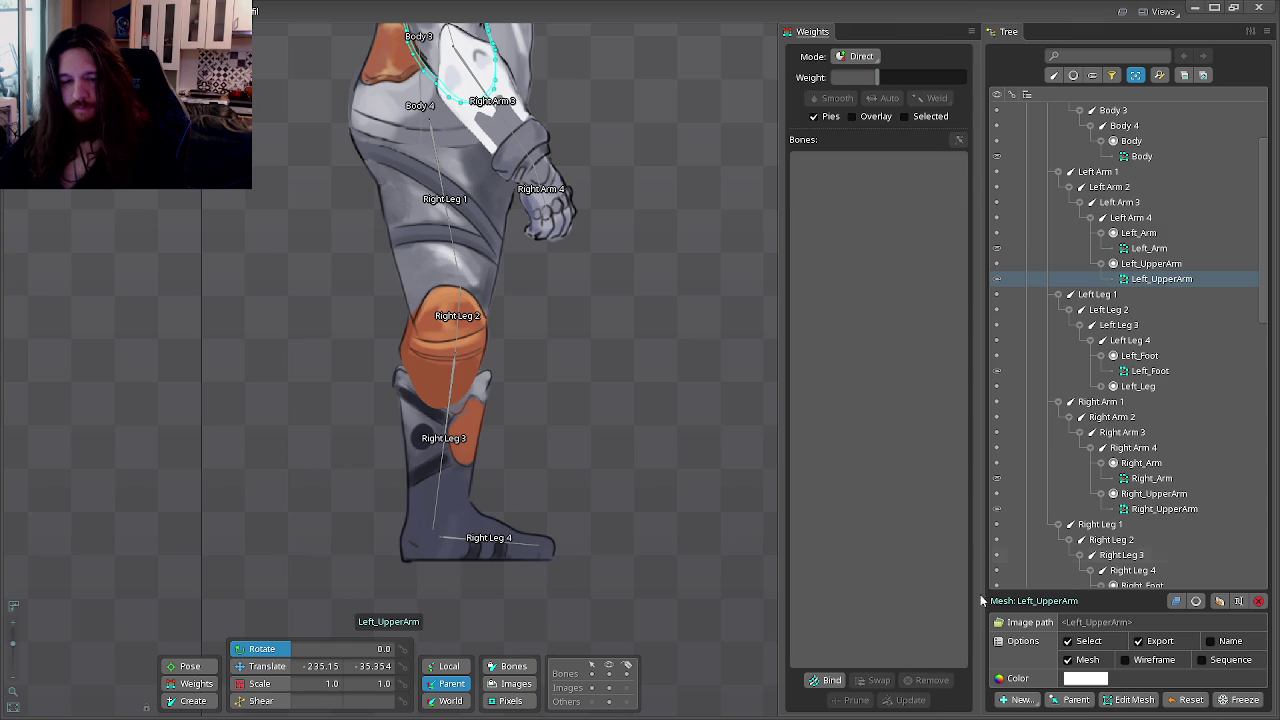
Step: Select the Left_Arm mesh and hide the right arm pieces
left_click(1149, 248)
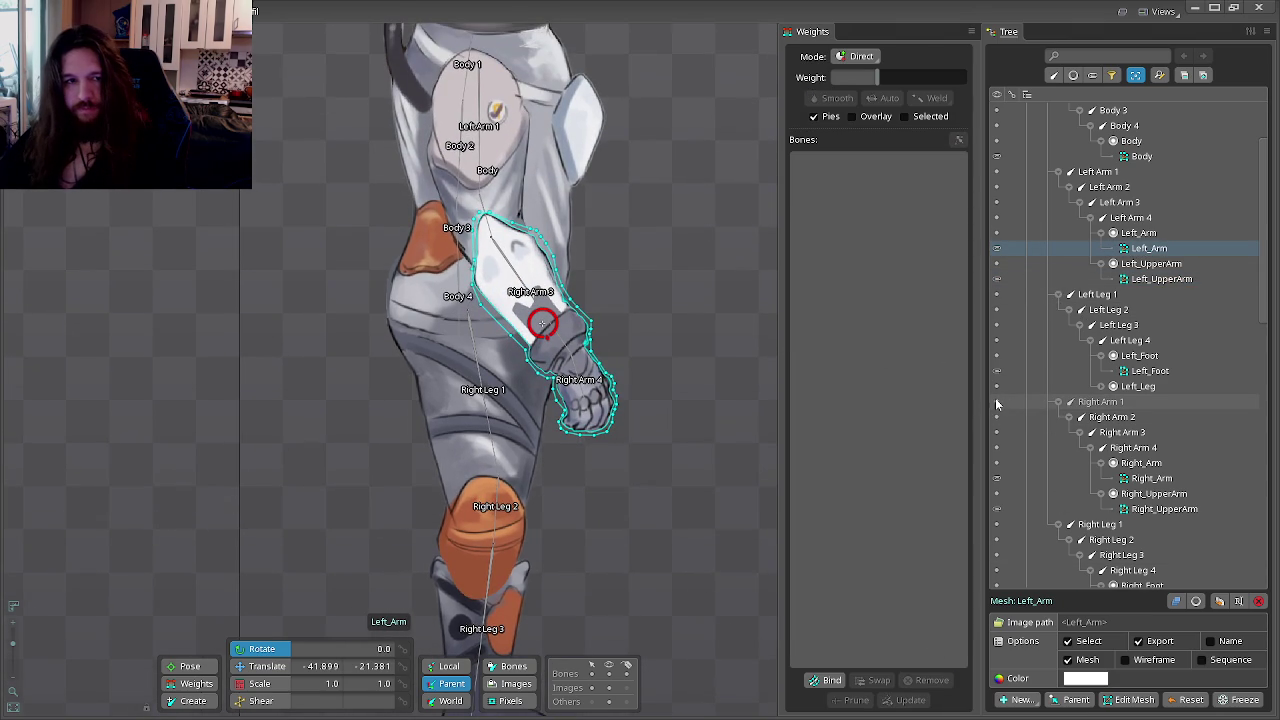
scroll(677, 292, "up", 1)
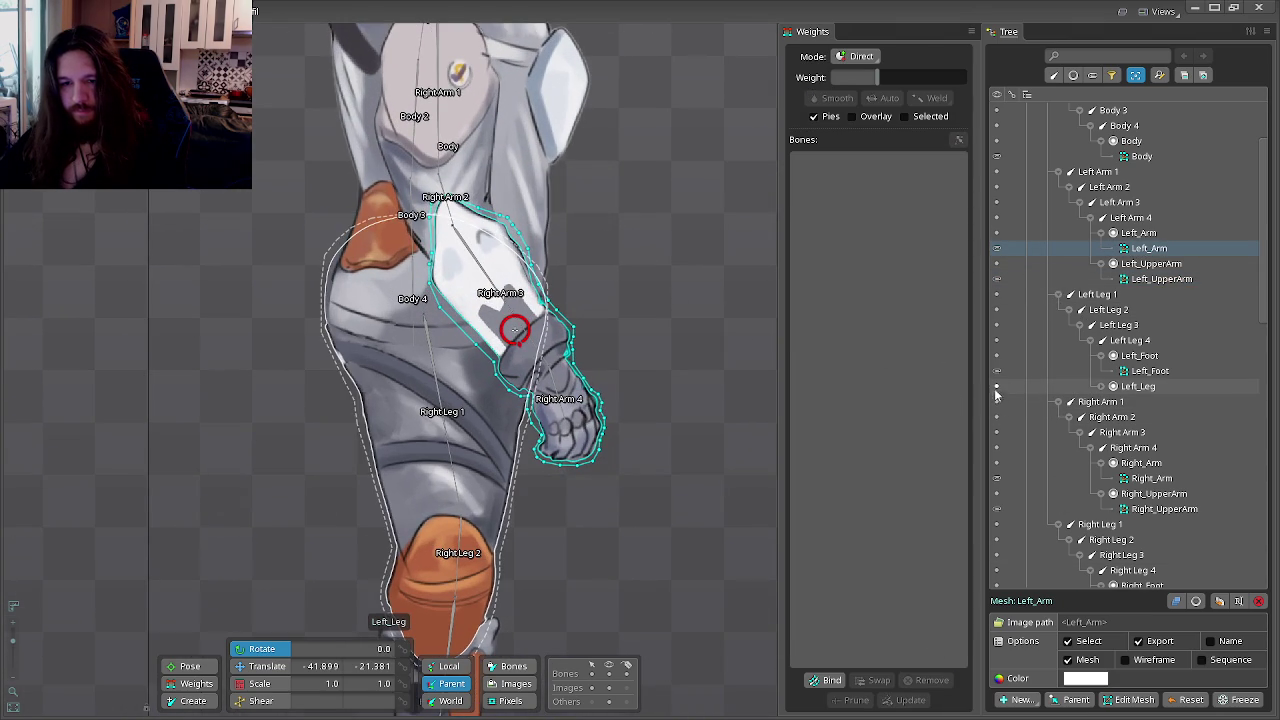
left_click_drag(997, 410, 997, 497)
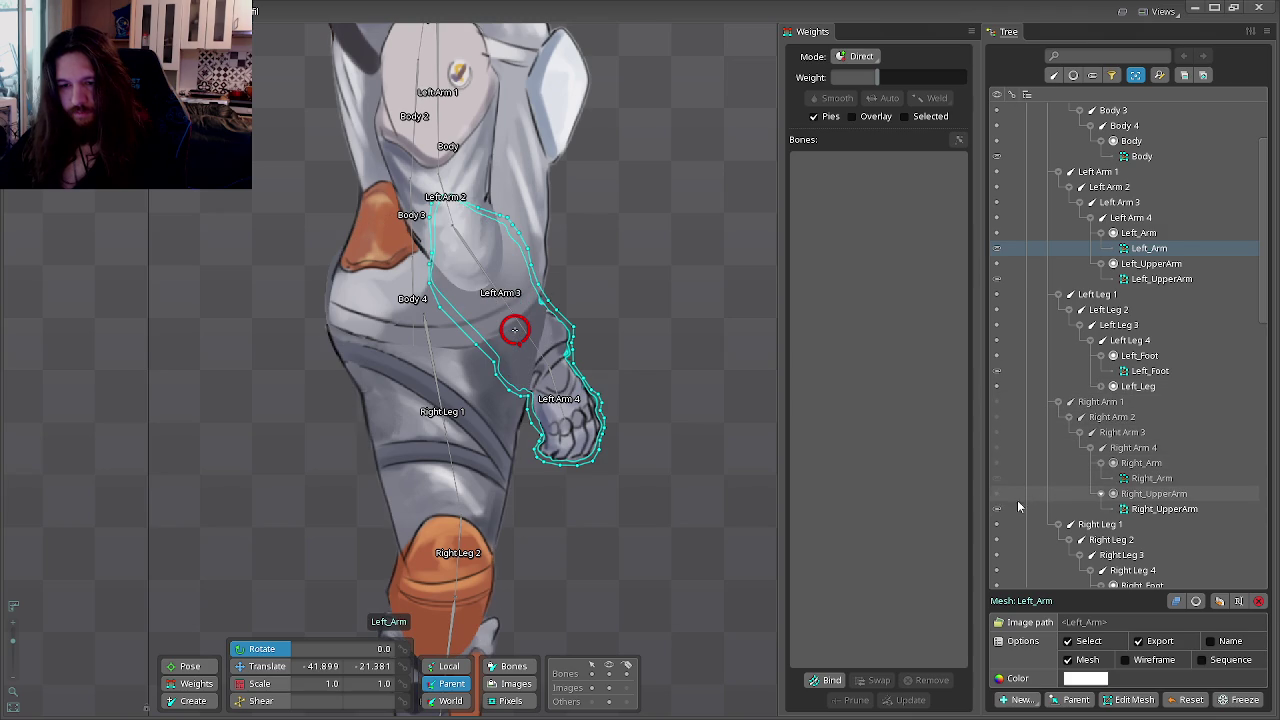
left_click_drag(662, 285, 684, 340)
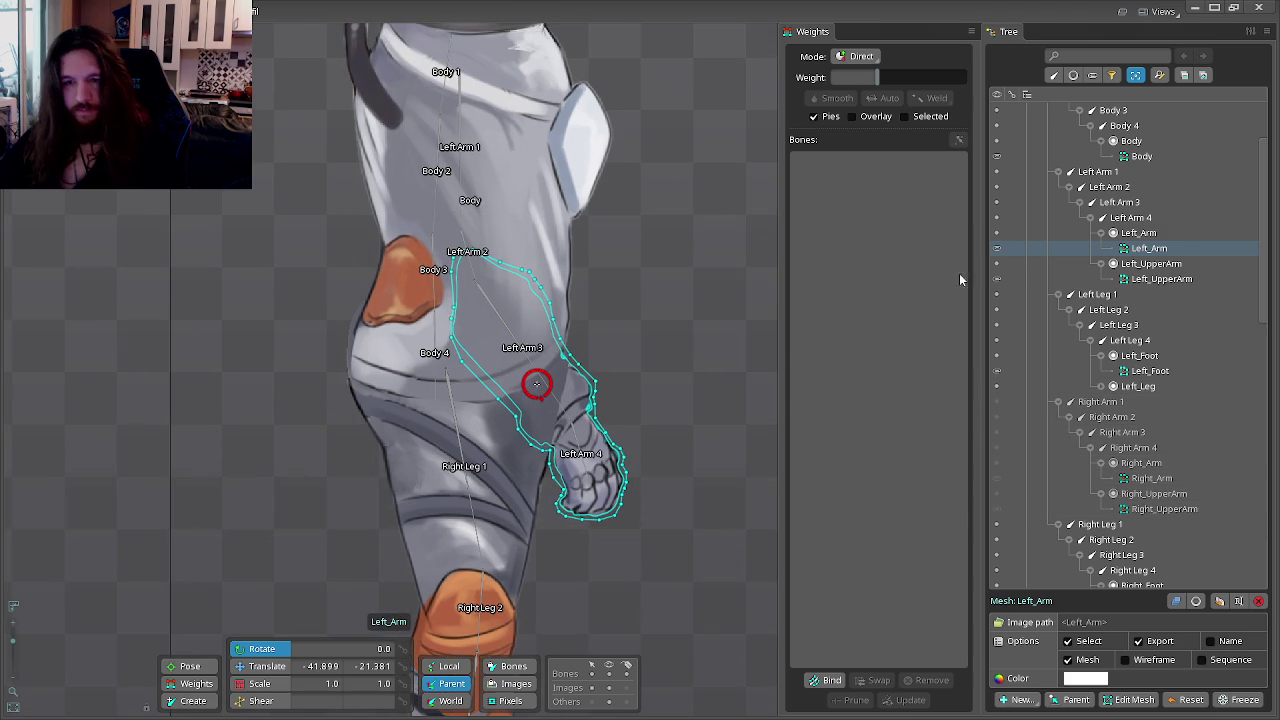
Step: Bind the Left_Arm mesh to Left Arm 2, 3 and 4
left_click(843, 680)
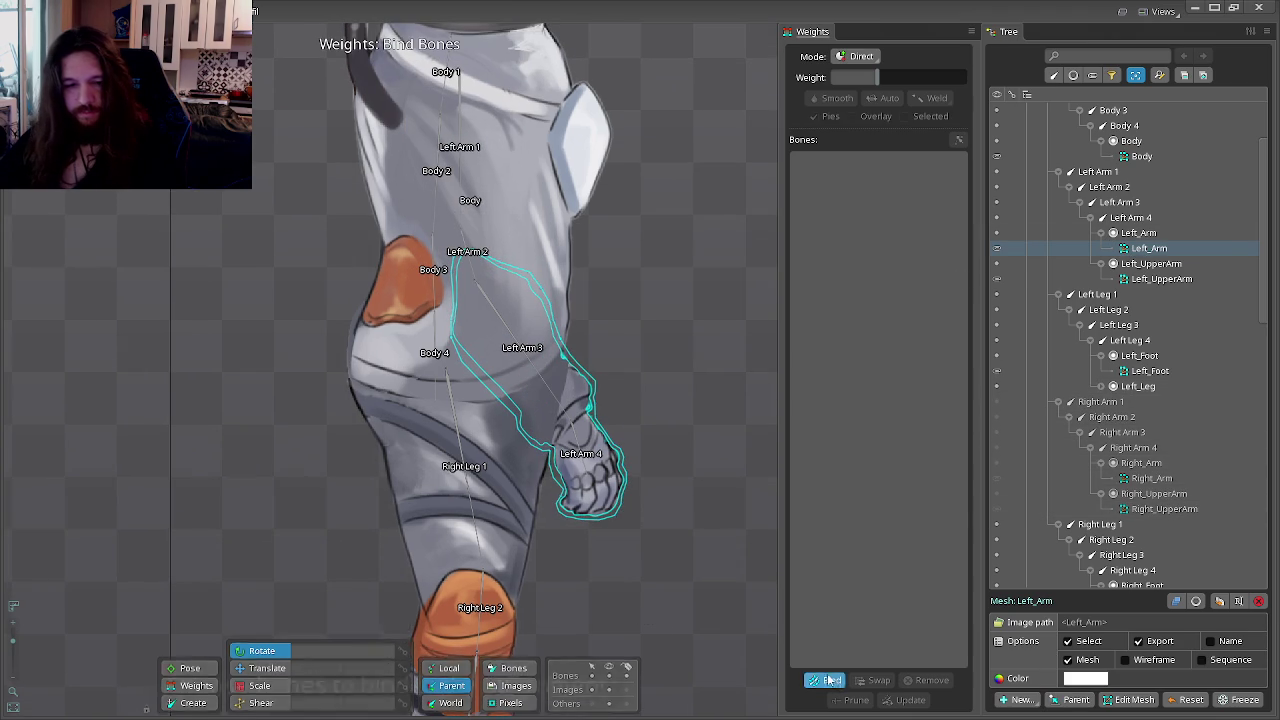
scroll(650, 500, "up", 1)
scroll(650, 500, "up", 1)
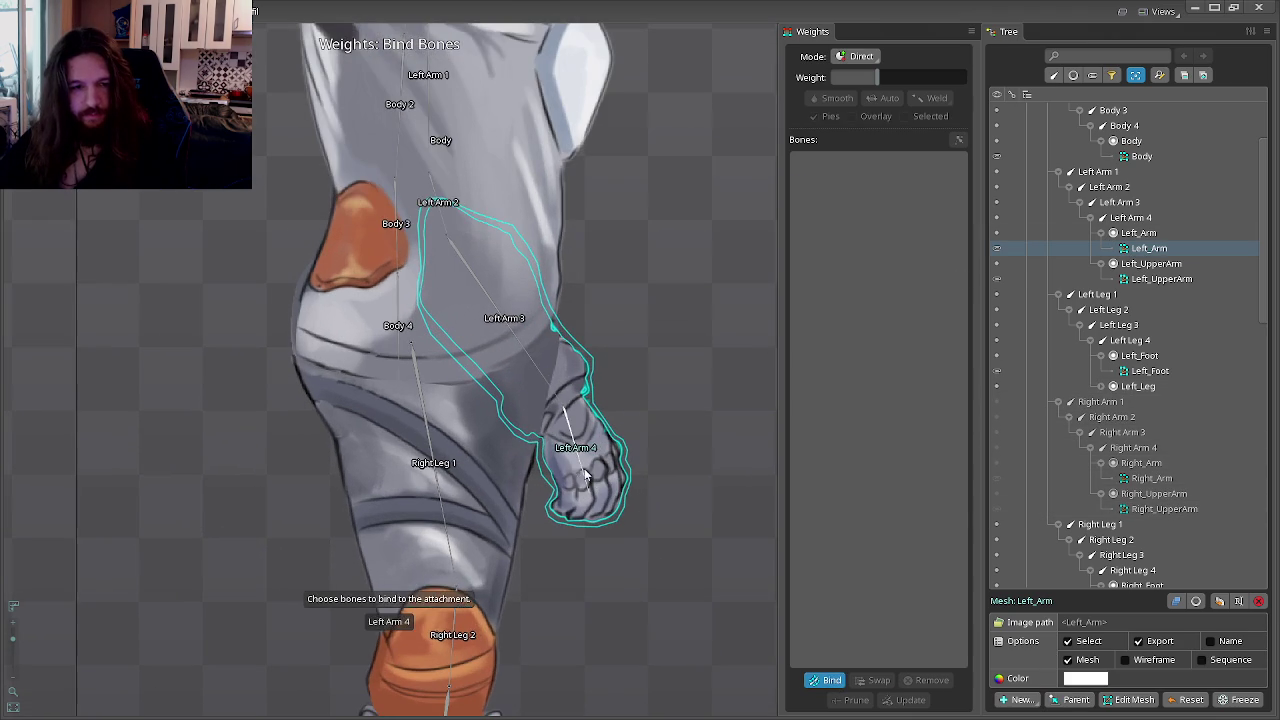
left_click(575, 452)
left_click(454, 236)
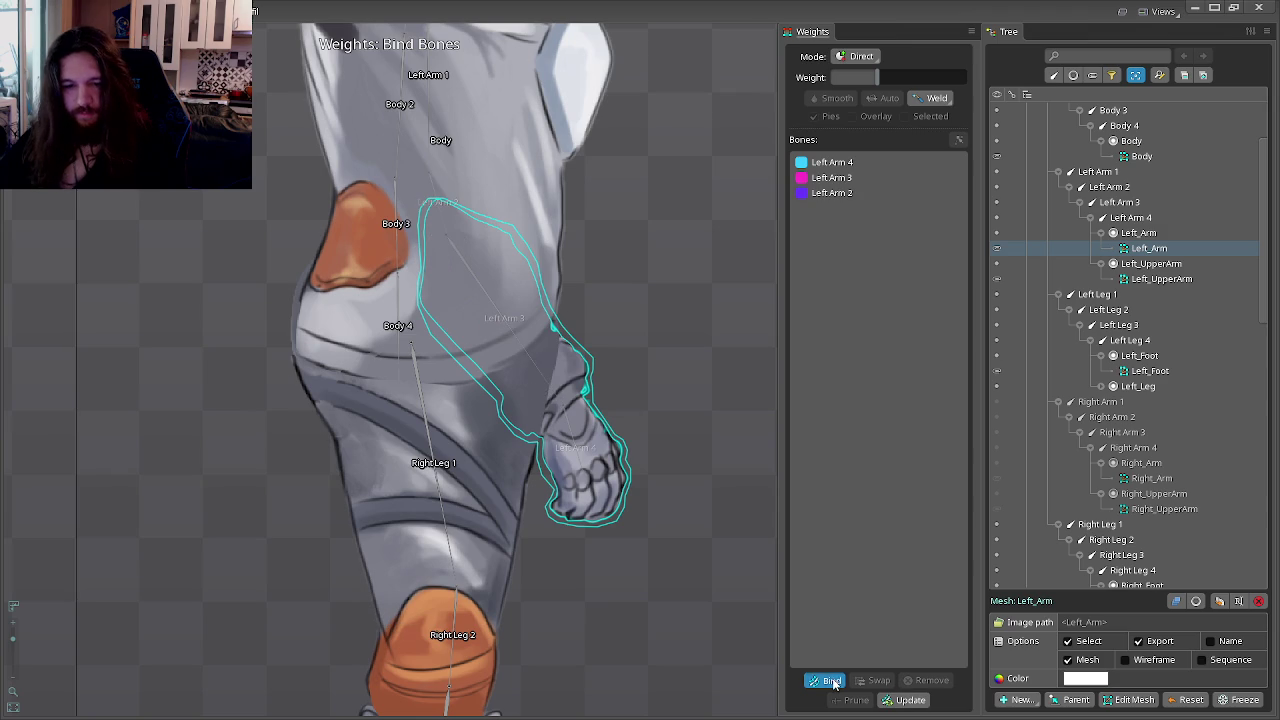
left_click(834, 683)
Step: Bind the Left_UpperArm mesh to Left Arm 1, 2 and 3
left_click(429, 129)
left_click(825, 681)
scroll(613, 435, "up", 2)
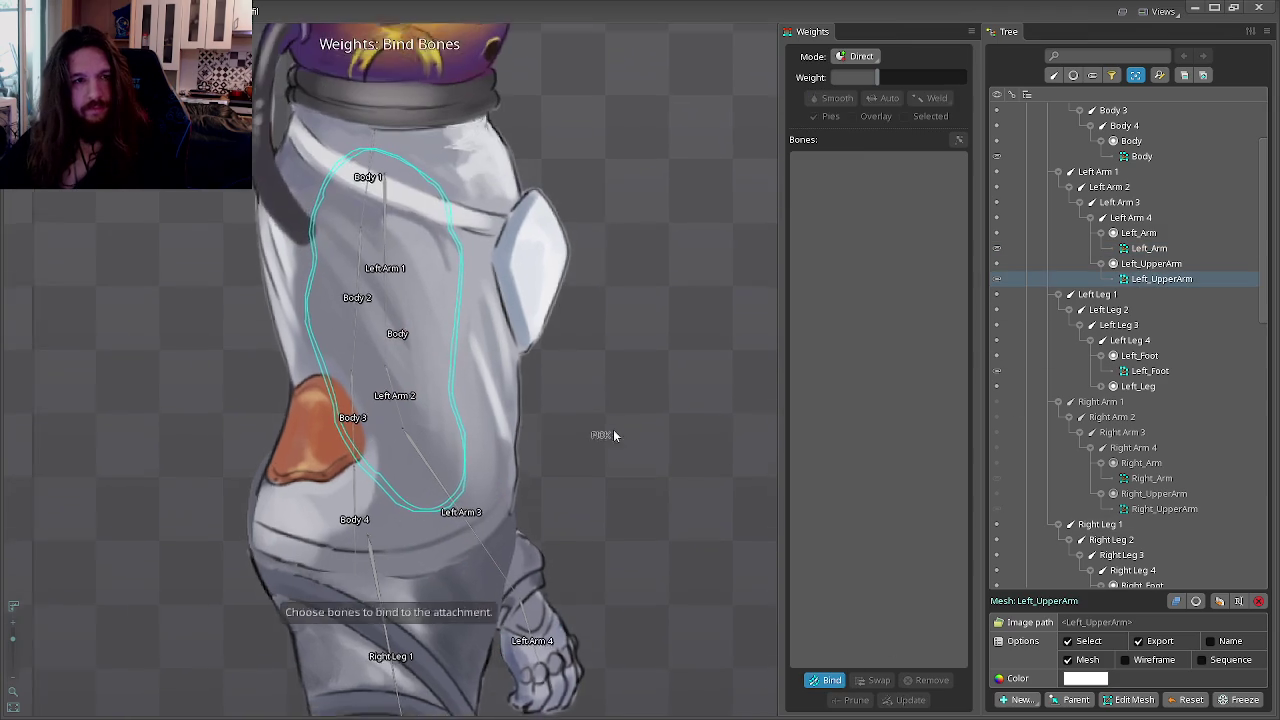
left_click(381, 290)
left_click(394, 440)
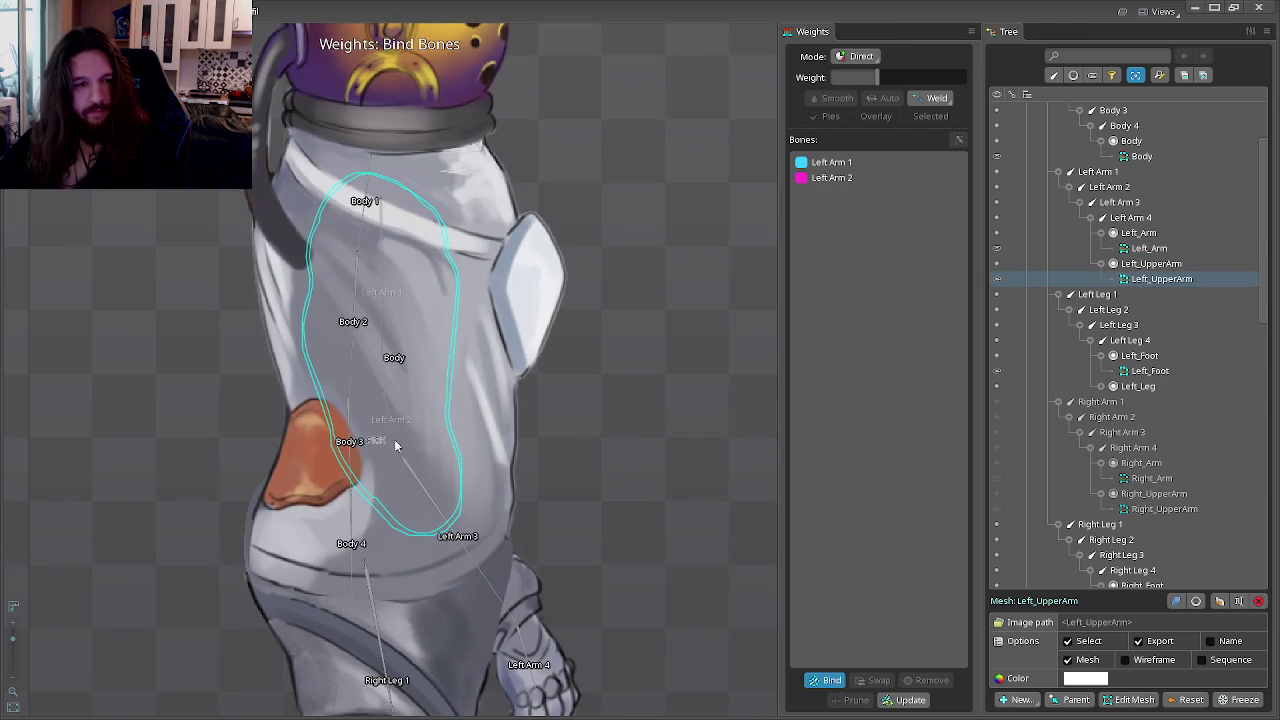
left_click(831, 680)
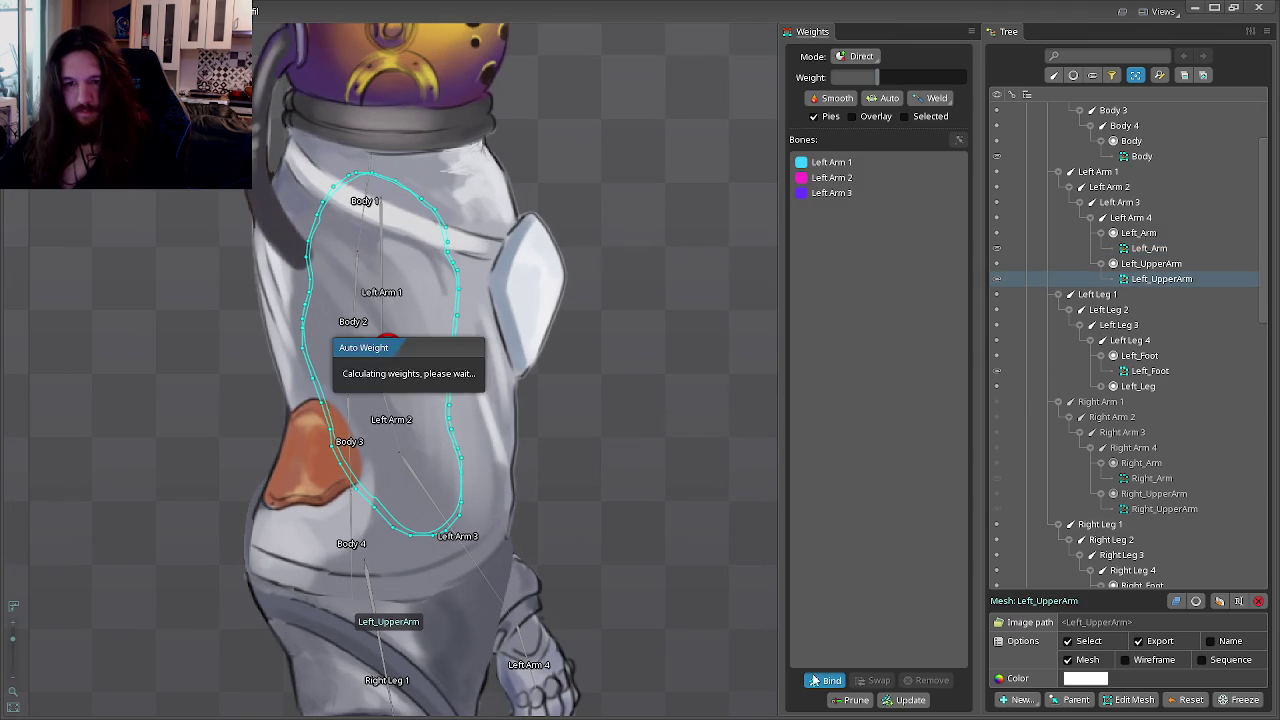
Step: Check the Left_Arm vertex weights, switch to Pose, and select the Right_Arm mesh
left_click(1100, 250)
left_click(190, 684)
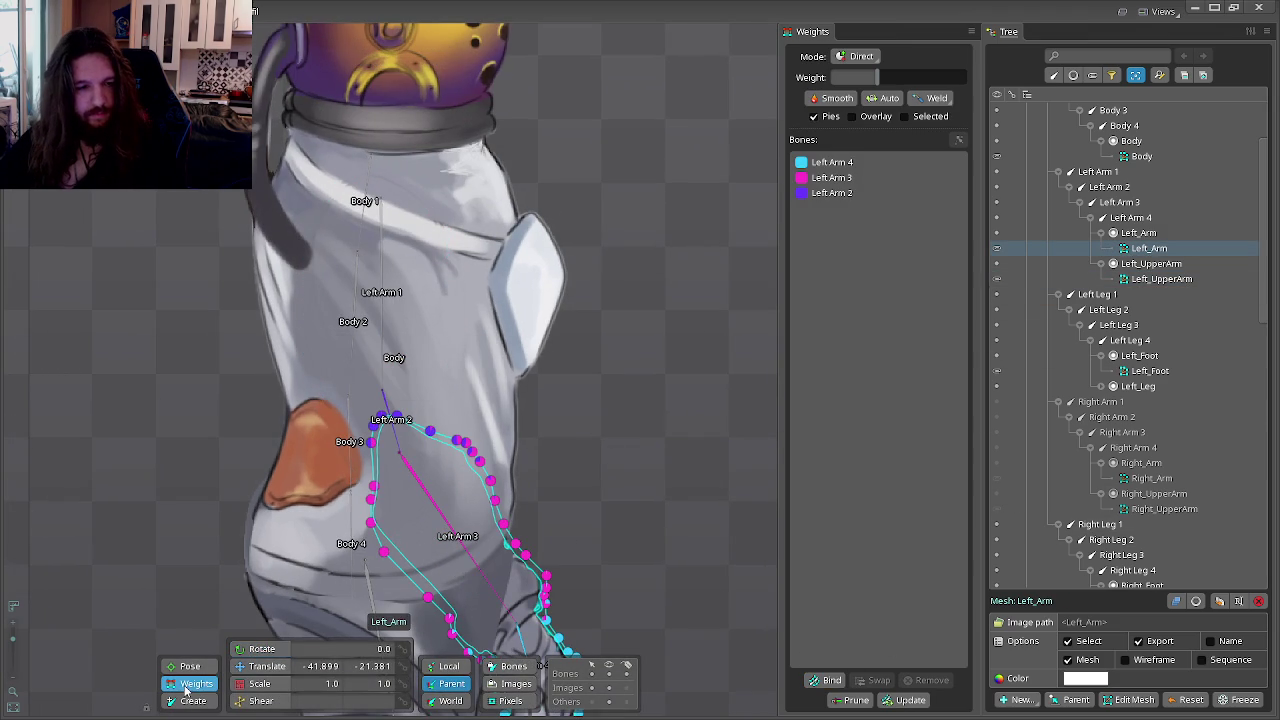
left_click(188, 667)
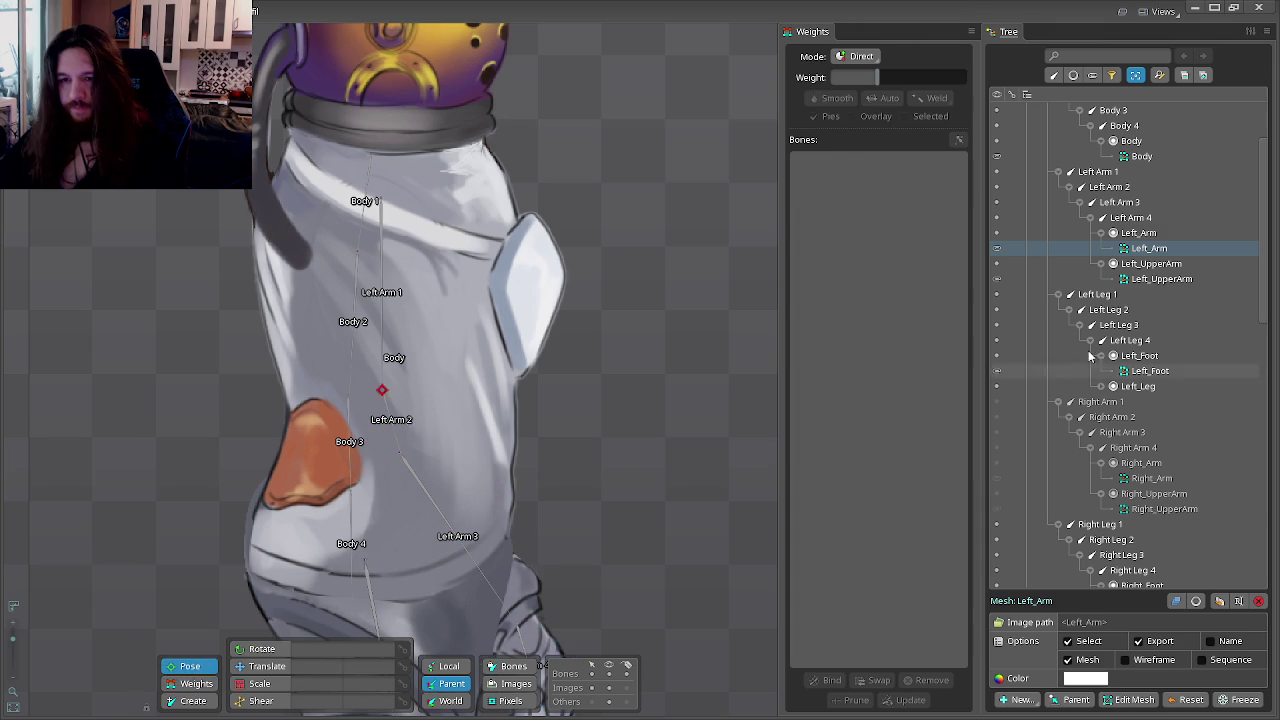
scroll(694, 420, "down", 3)
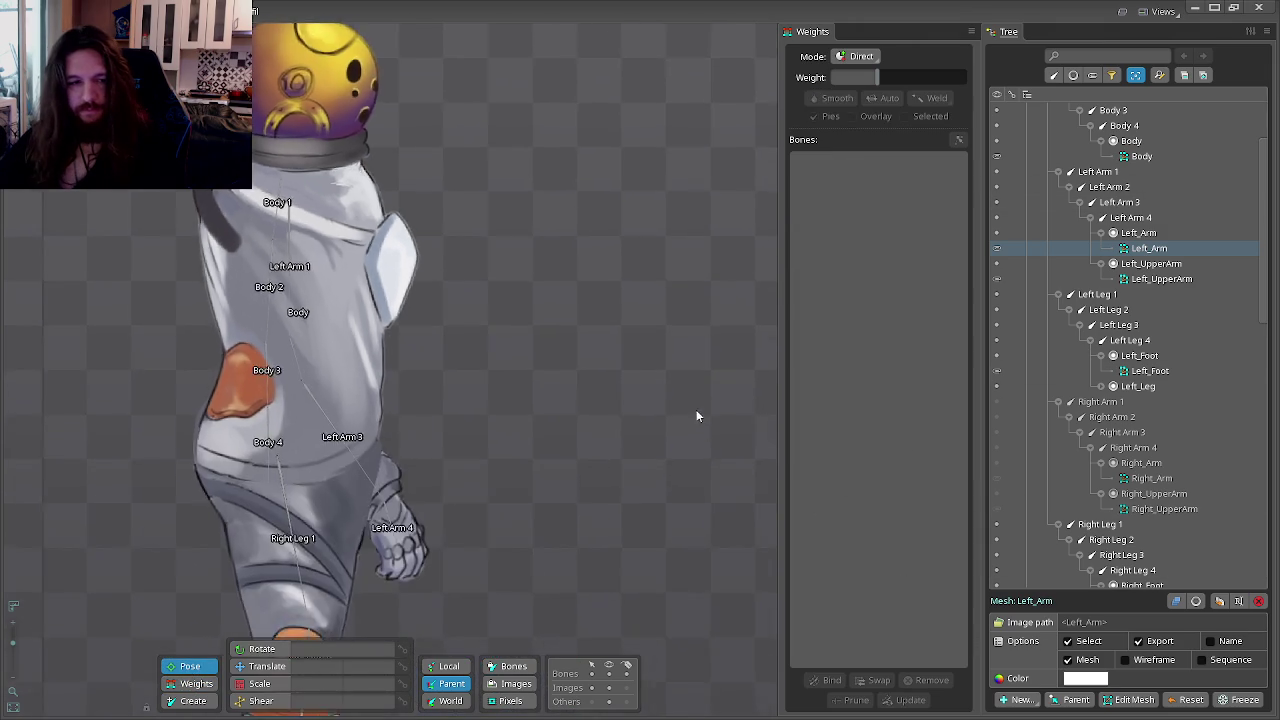
scroll(694, 420, "down", 2)
left_click(996, 478)
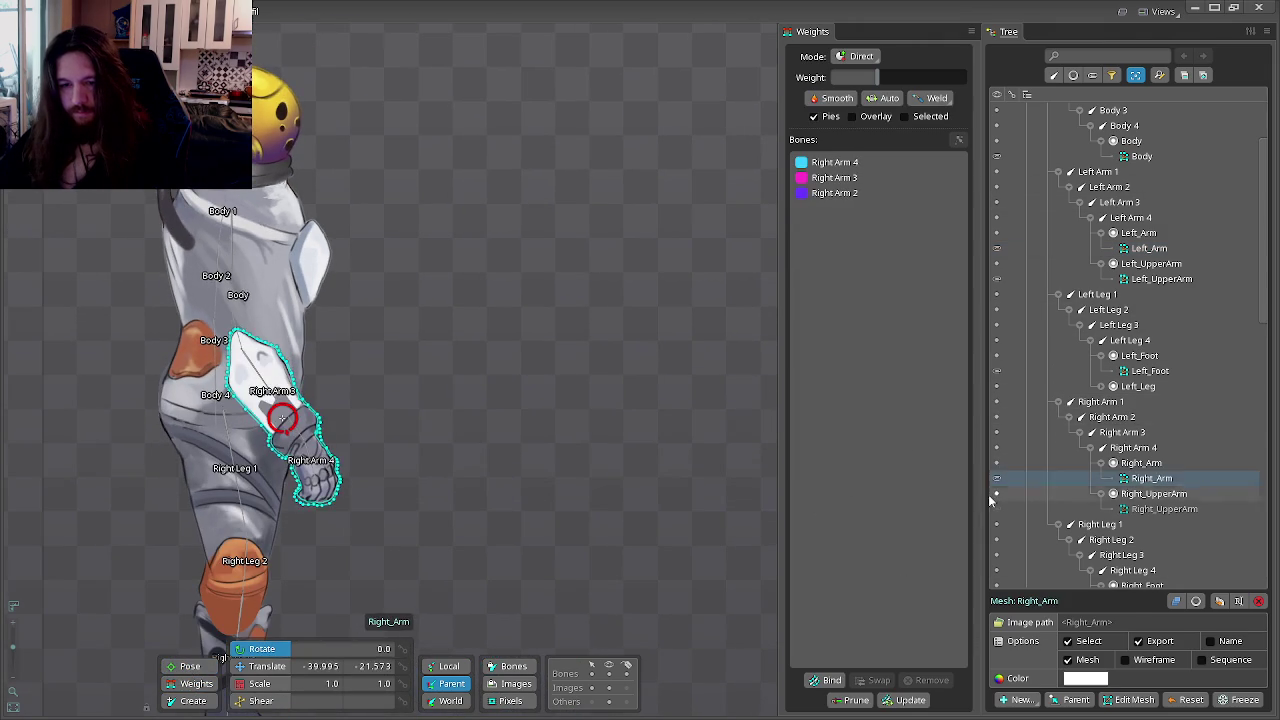
Step: Select the Right_UpperArm mesh and adjust the view
left_click(996, 509)
left_click_drag(749, 446, 816, 219)
scroll(1188, 507, "down", 2)
scroll(1147, 428, "down", 3)
Step: Bind the Right_Foot mesh to Right Leg 4 and 3, undoing an accidental Right Leg 2
left_click(1145, 411)
left_click(1100, 427)
left_click(829, 680)
scroll(455, 516, "up", 2)
scroll(597, 468, "up", 1)
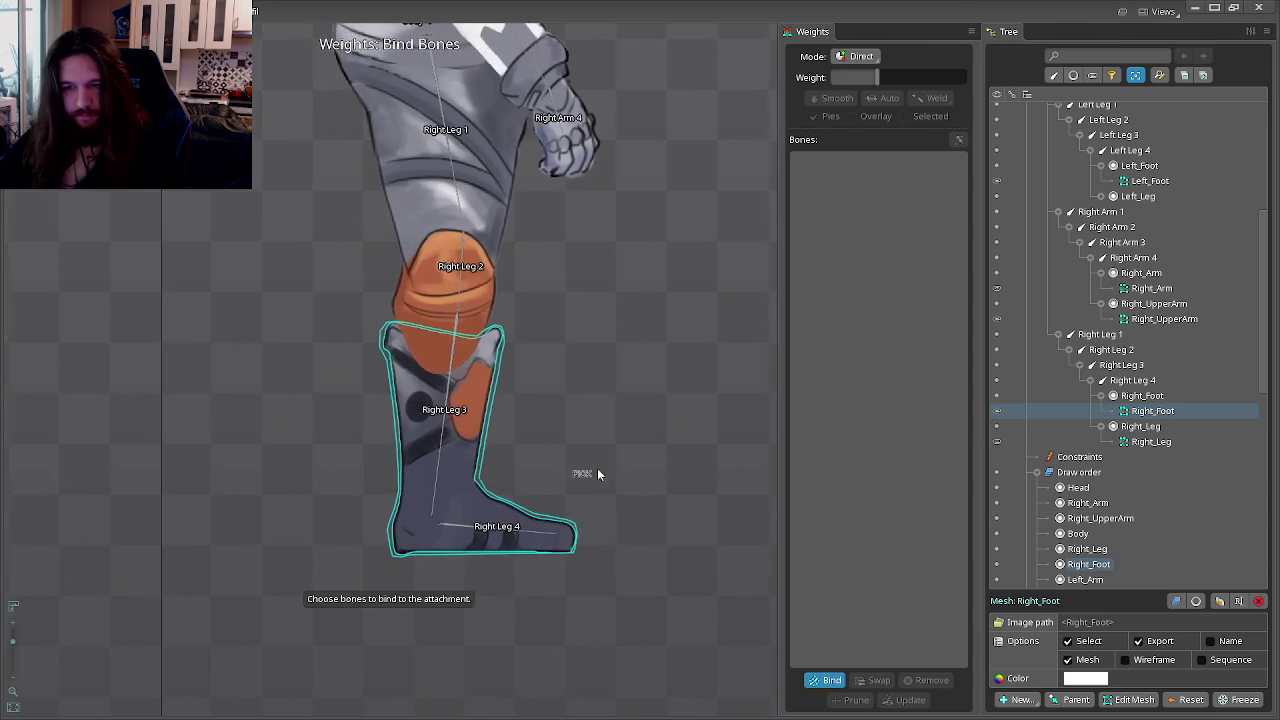
left_click(520, 535)
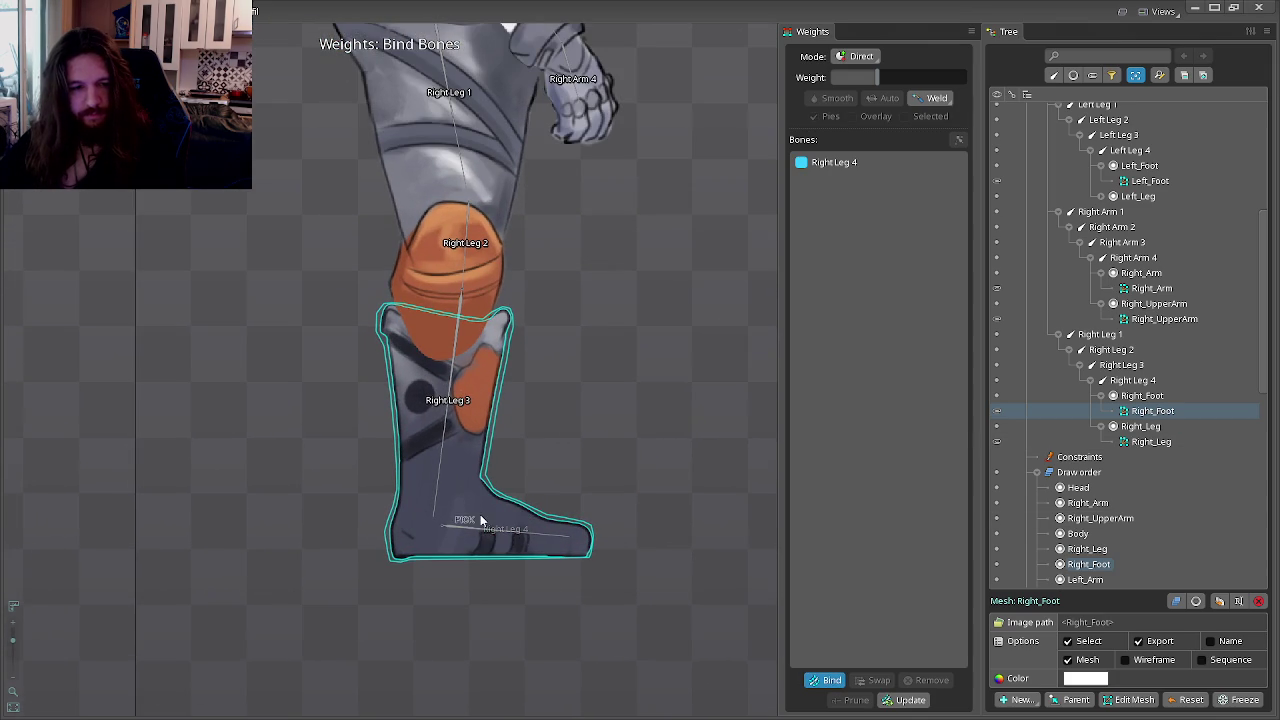
left_click(440, 483)
left_click_drag(472, 276, 569, 376)
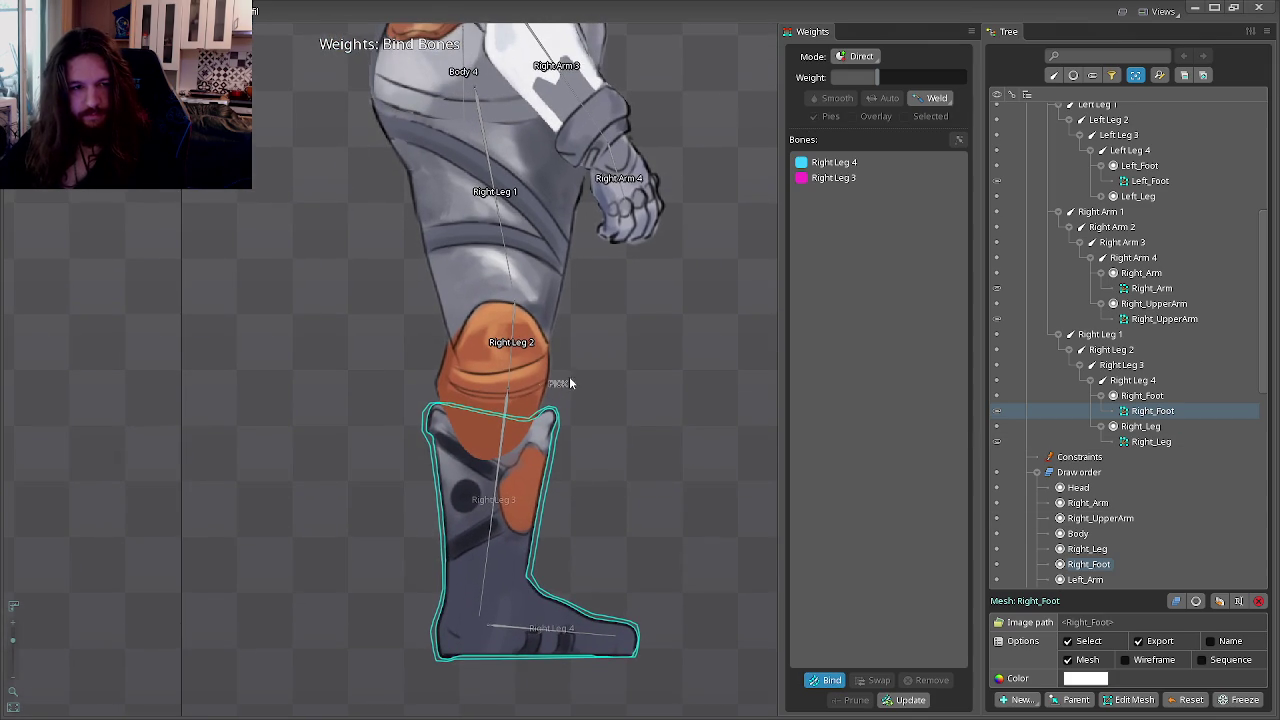
left_click(508, 377)
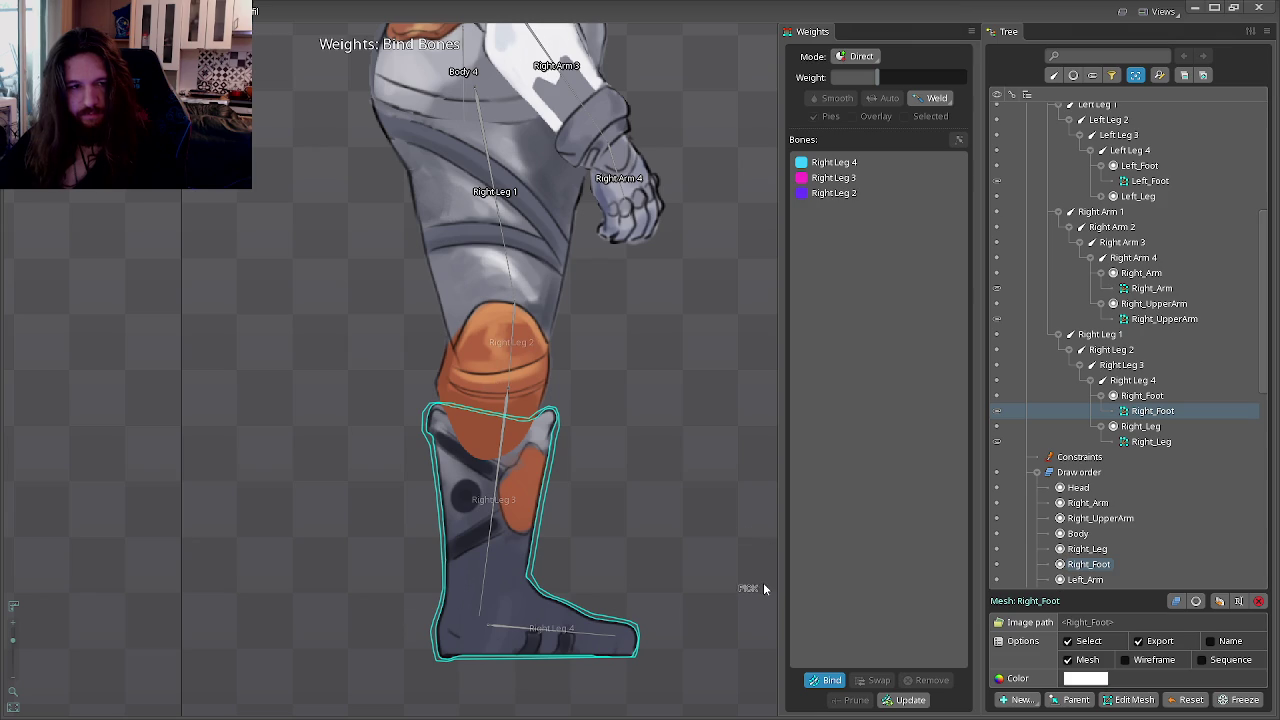
key("ctrl+z")
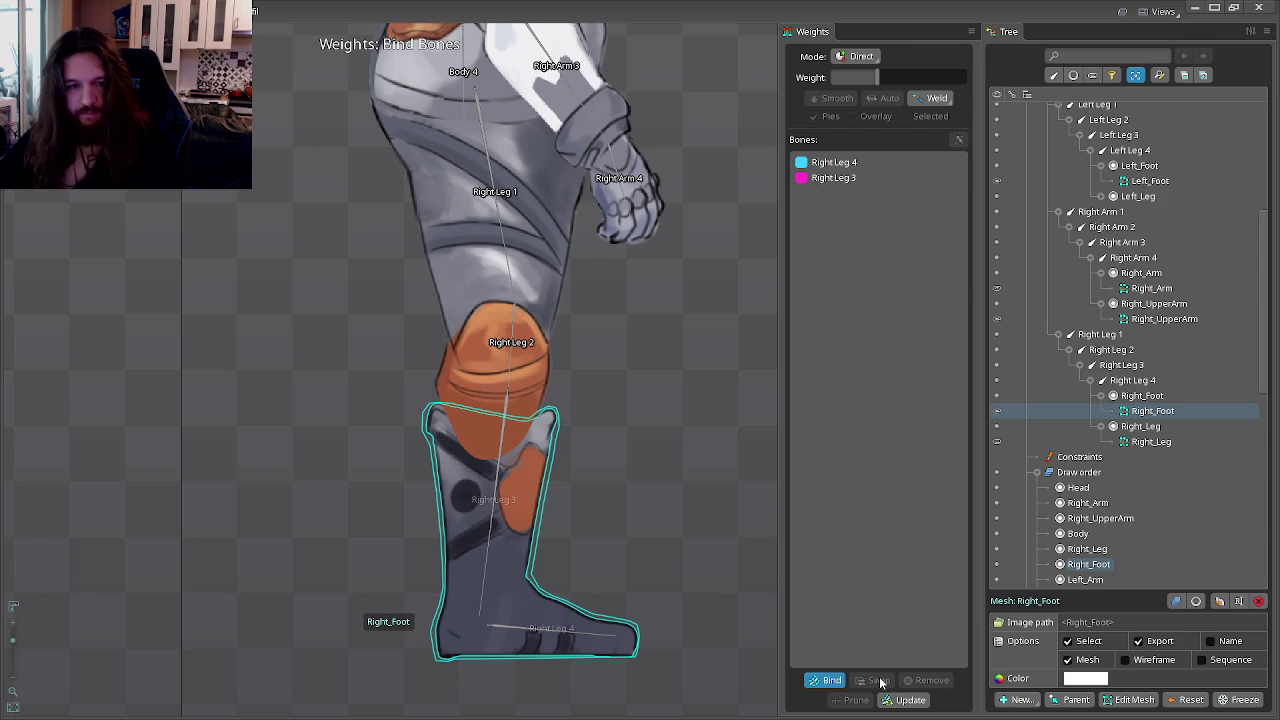
left_click(838, 687)
Step: Bind the Right_Leg mesh to Right Leg 1 and 2, then switch to Animate mode
left_click(1140, 442)
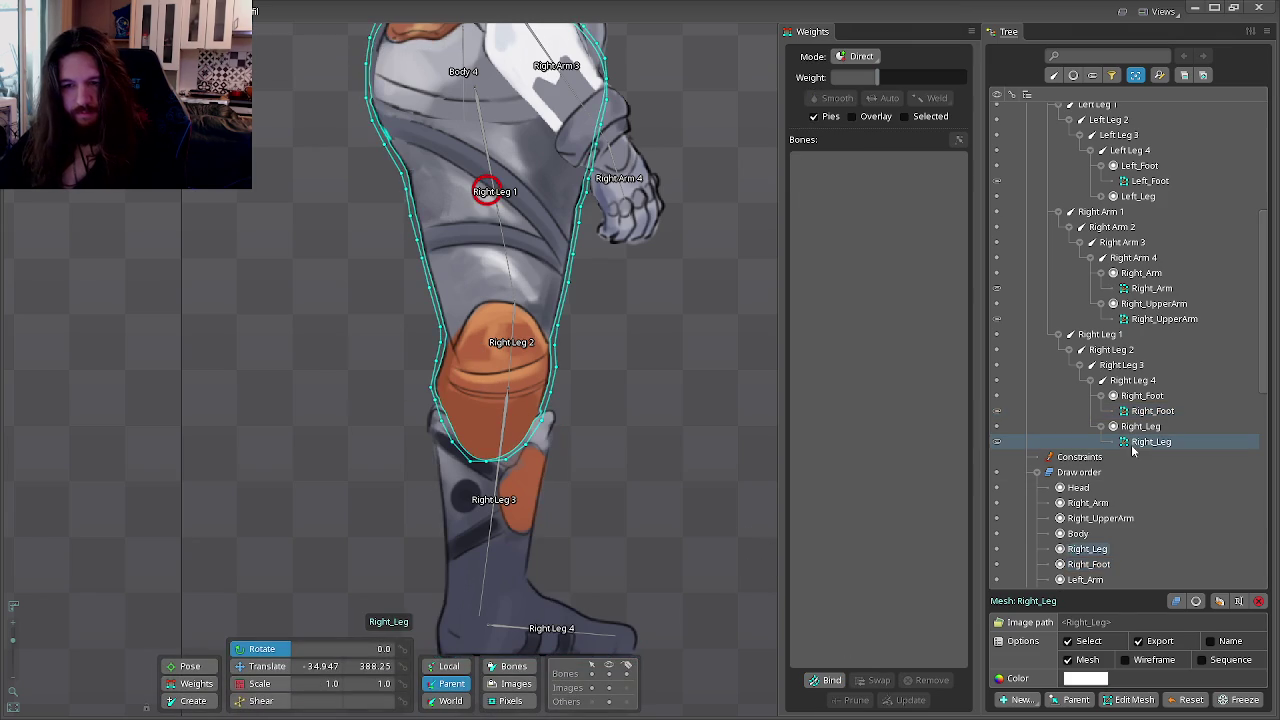
left_click(822, 680)
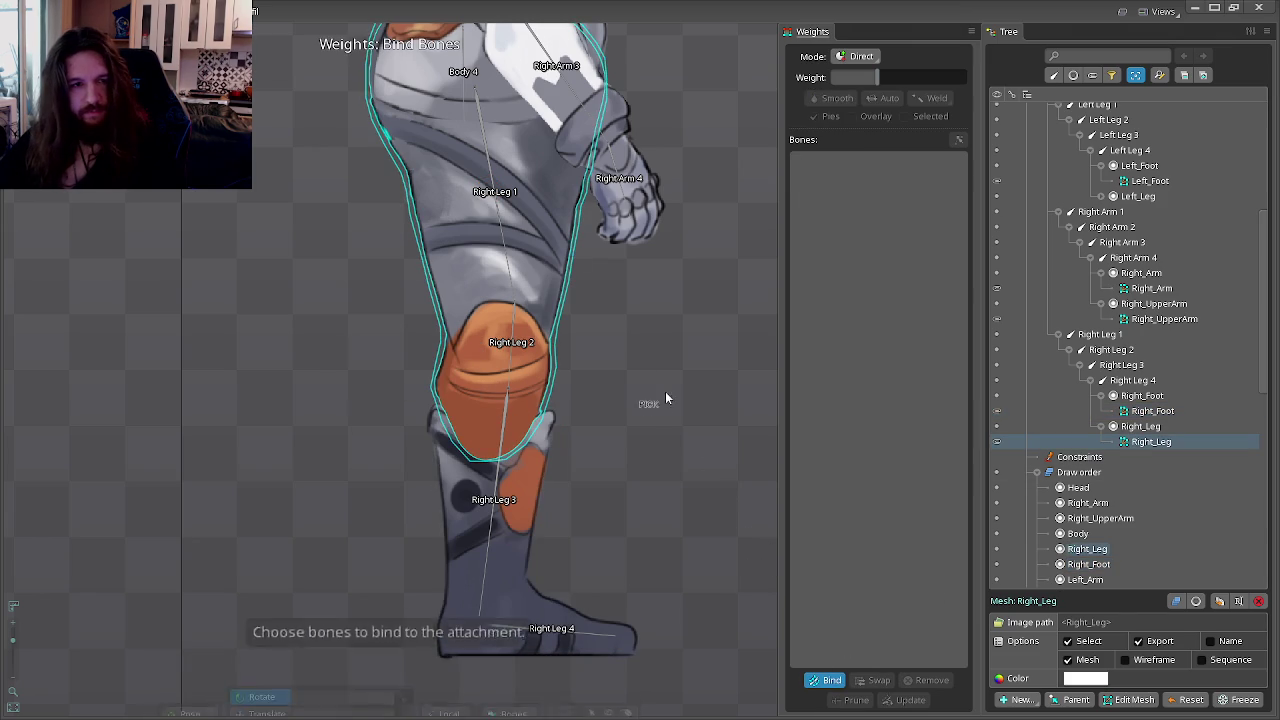
left_click(484, 165)
left_click(508, 345)
left_click(818, 682)
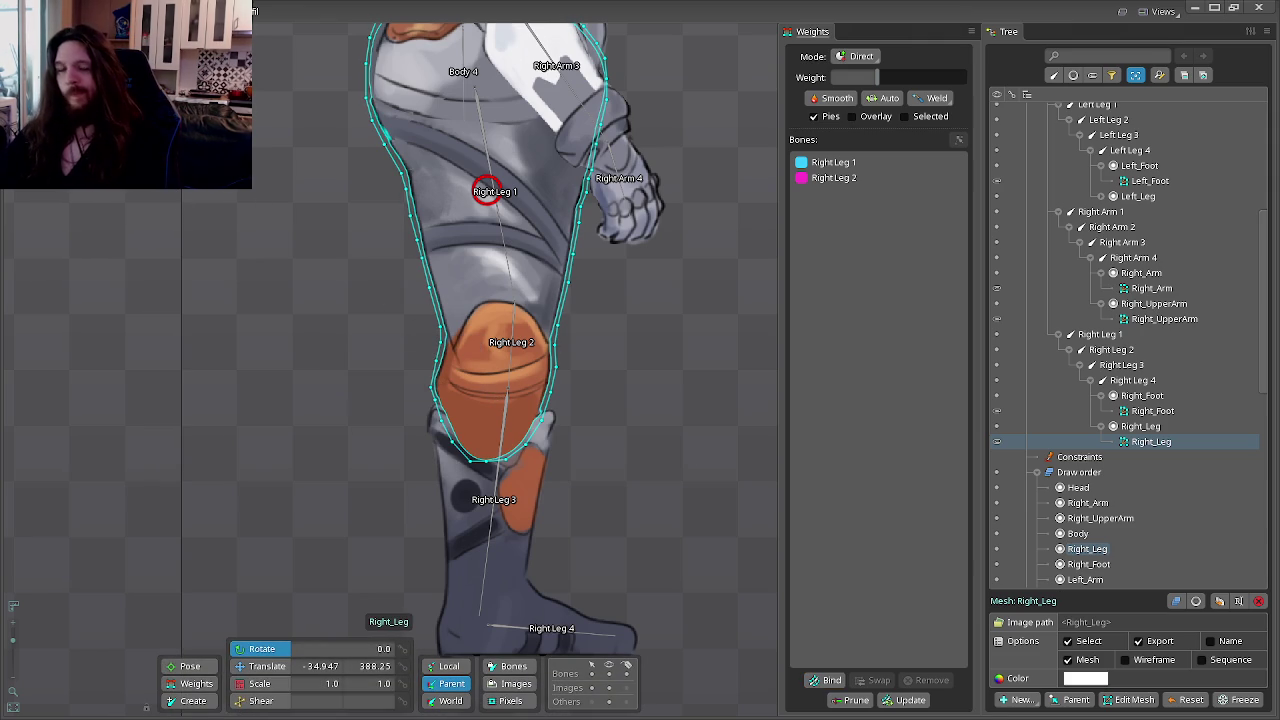
left_click(40, 30)
scroll(298, 240, "down", 2)
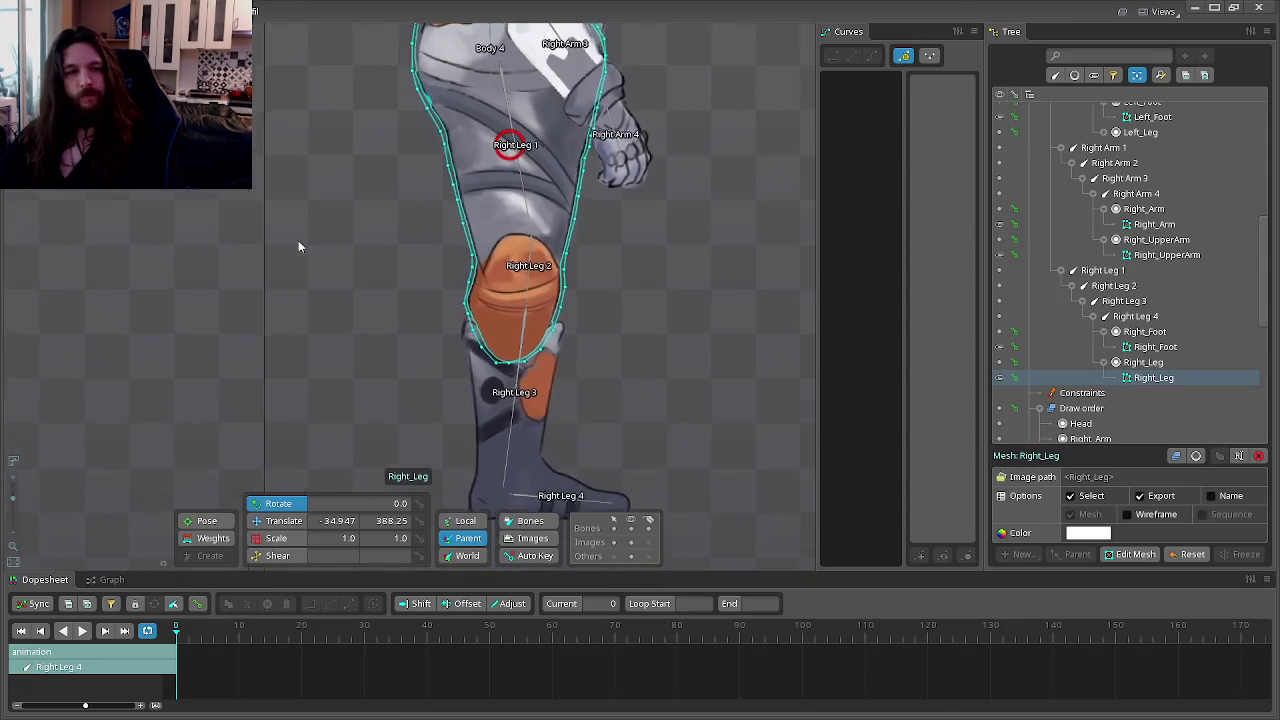
Step: Rotate Right Leg 1 to swing the thigh out and Right Leg 2 to bend the knee
scroll(392, 262, "down", 2)
left_click(392, 268)
left_click(1092, 273)
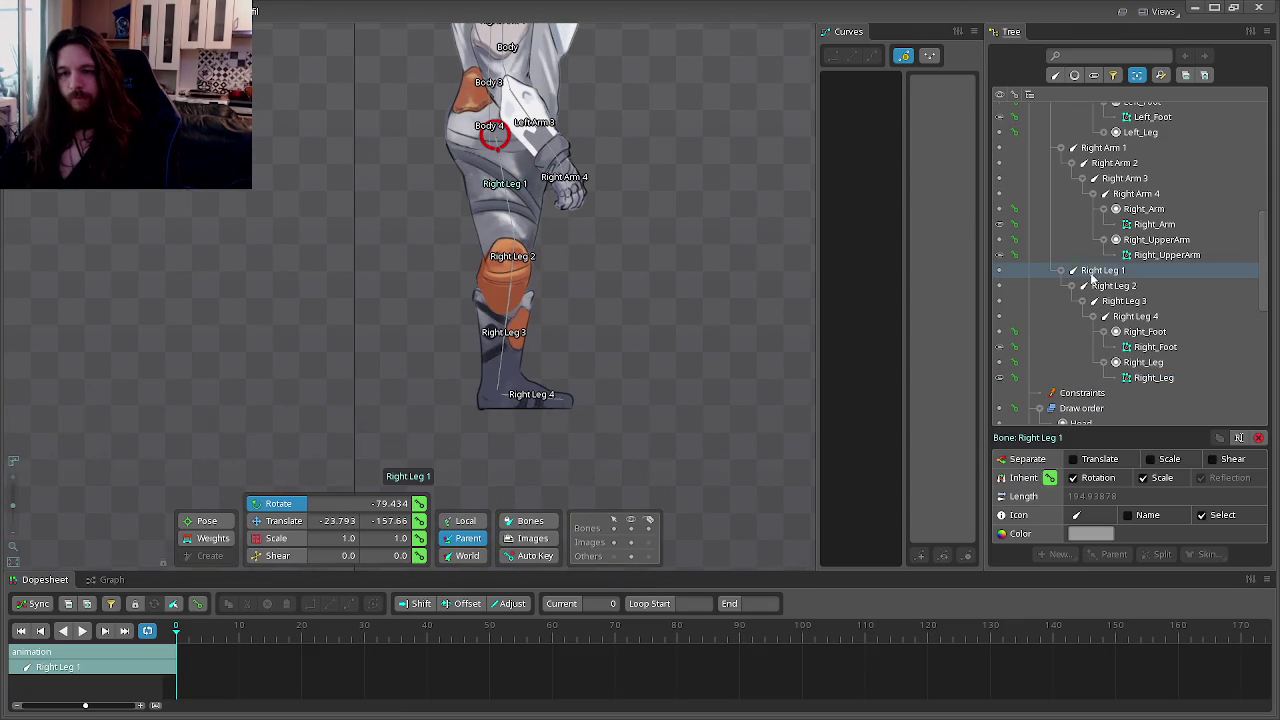
left_click_drag(605, 233, 455, 270)
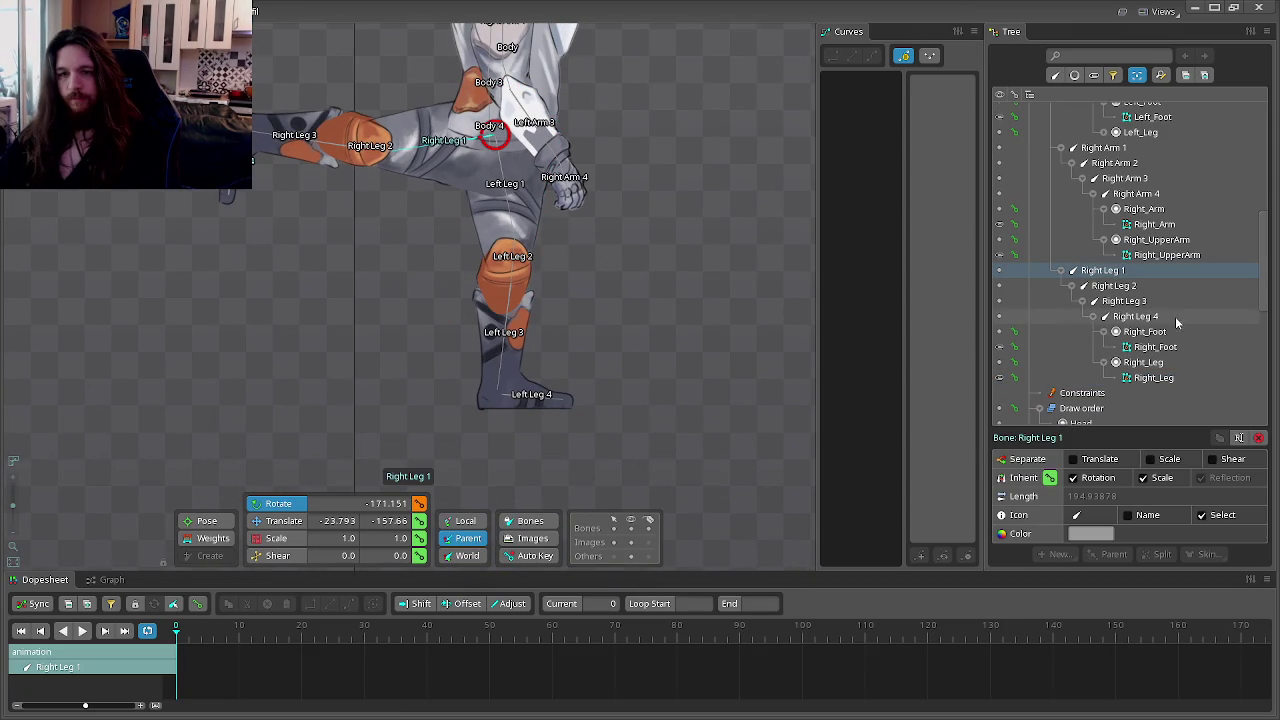
left_click(1113, 286)
left_click_drag(743, 286, 421, 283)
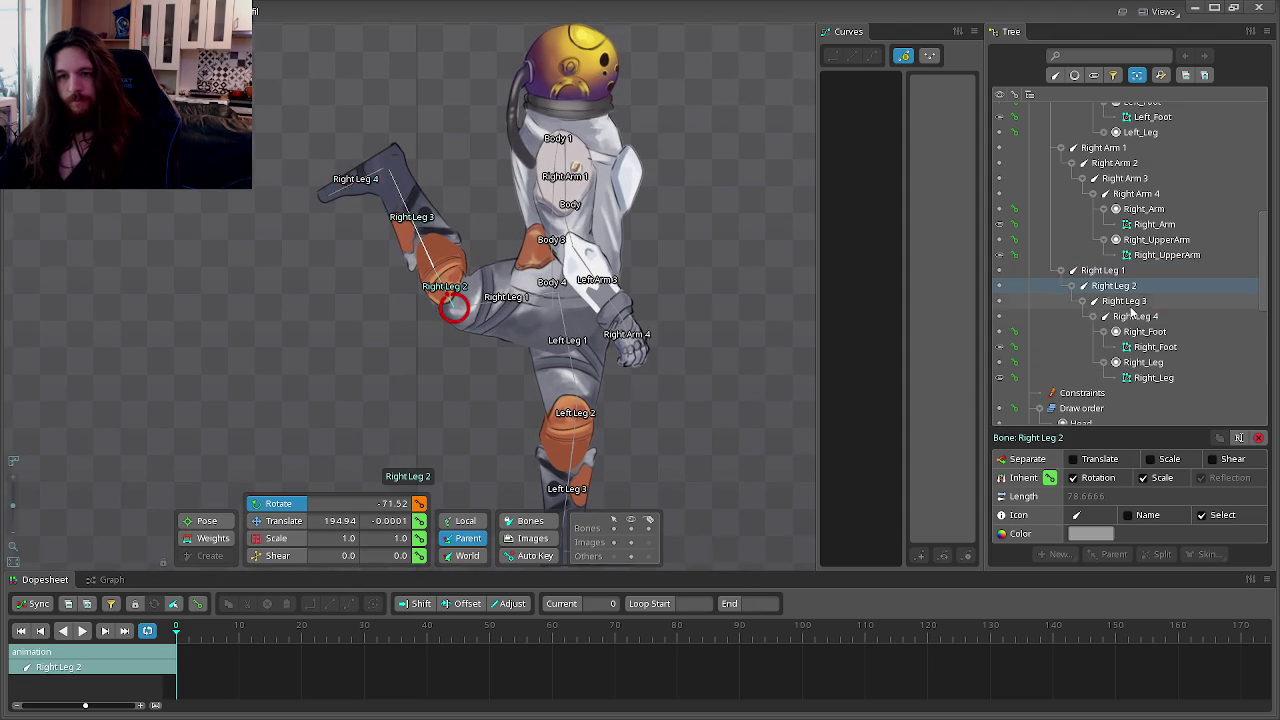
Step: Rotate the Right Leg 3 bone to bring the lower leg toward the body
left_click(575, 398)
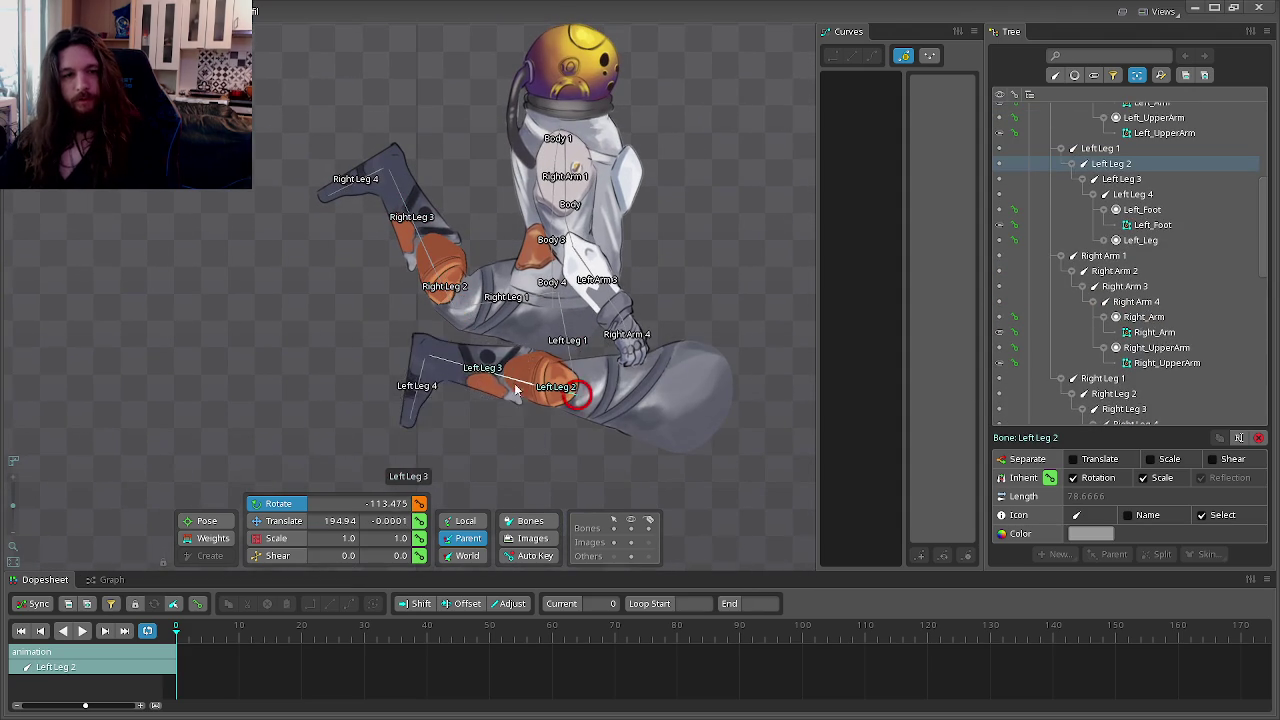
left_click(1140, 318)
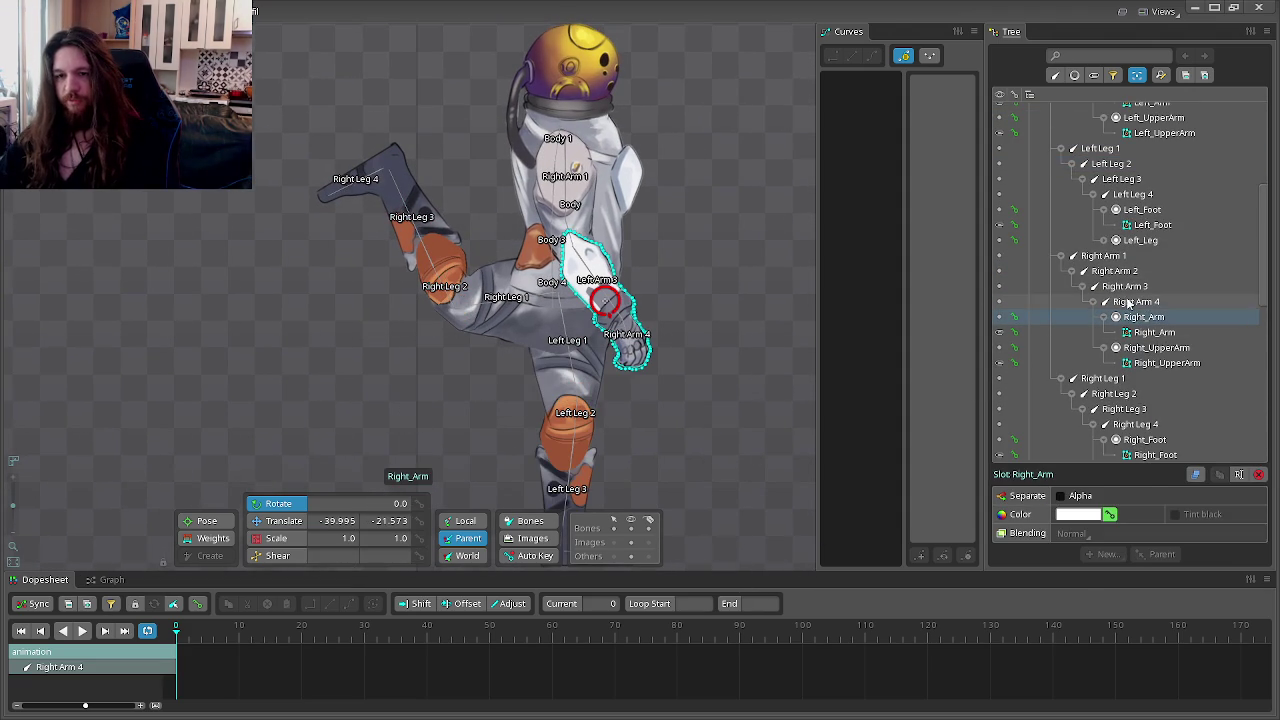
left_click(1115, 286)
scroll(1120, 285, "down", 5)
left_click(1124, 224)
left_click_drag(736, 362, 535, 413)
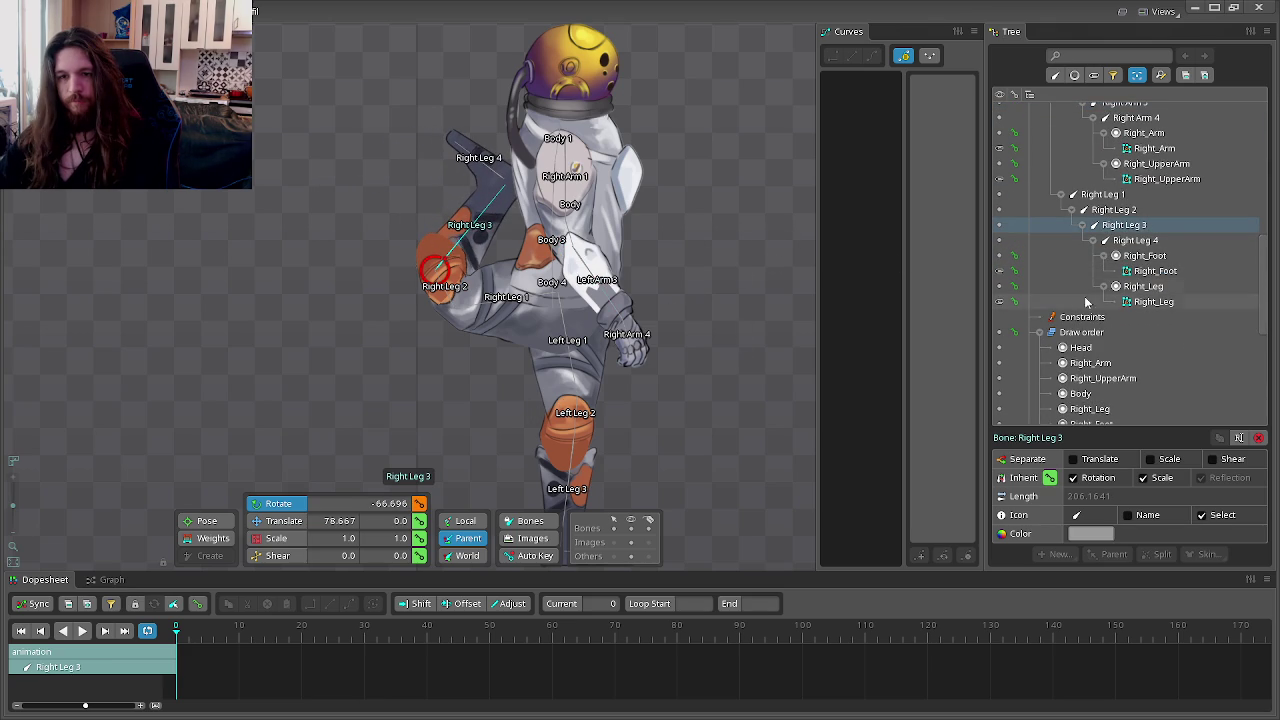
Step: Rotate Right Leg 4 to 44.182°, then return to Setup mode, discarding the test pose
left_click(1087, 242)
left_click_drag(794, 175, 714, 396)
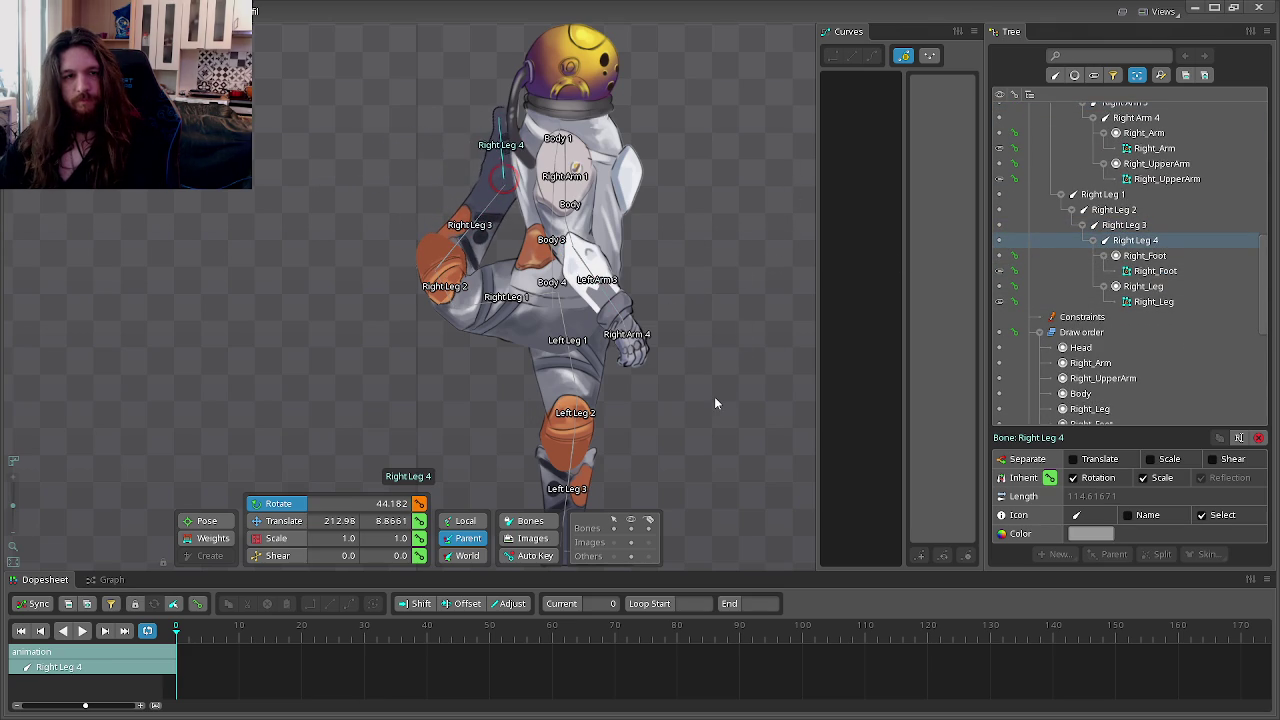
scroll(753, 275, "down", 3)
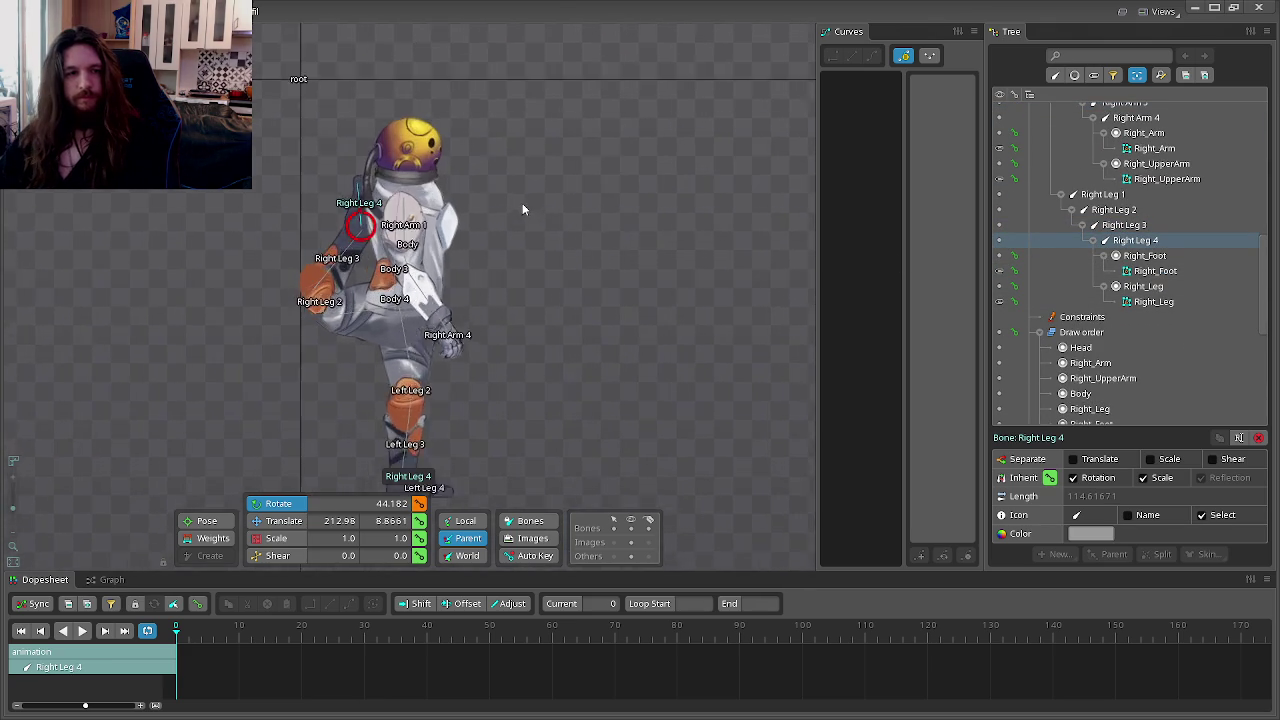
scroll(522, 210, "up", 3)
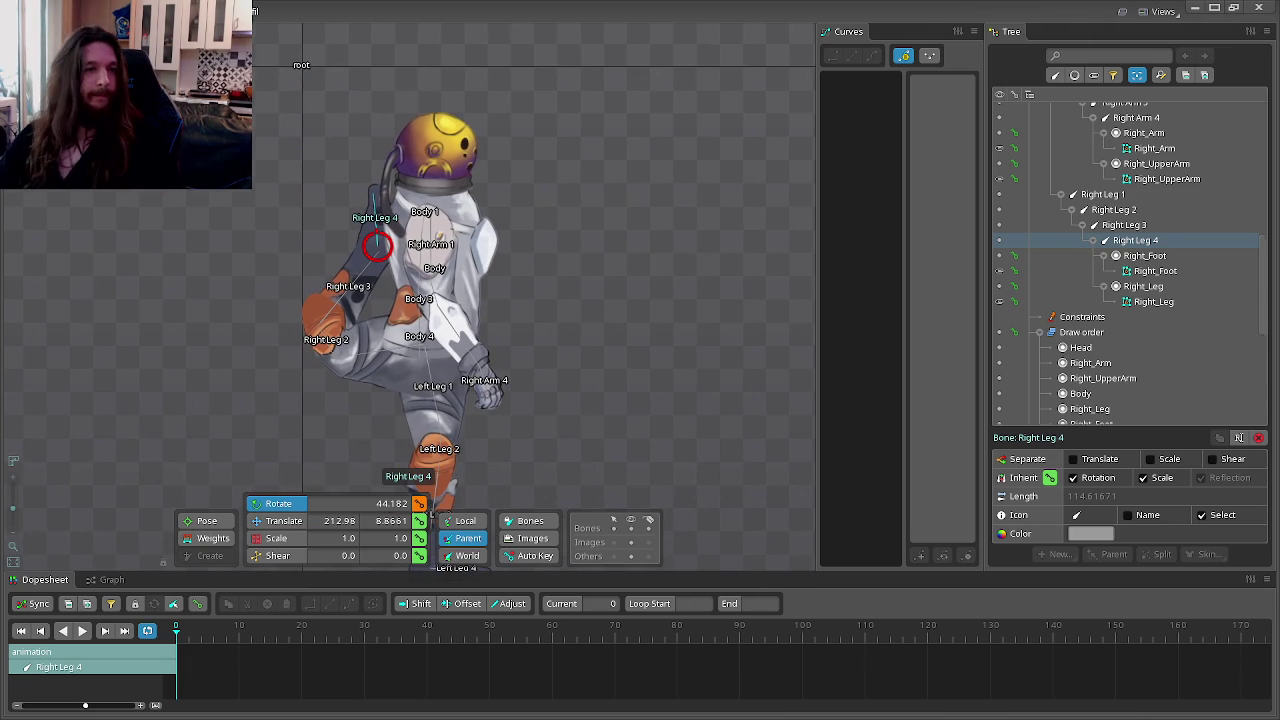
key("Tab")
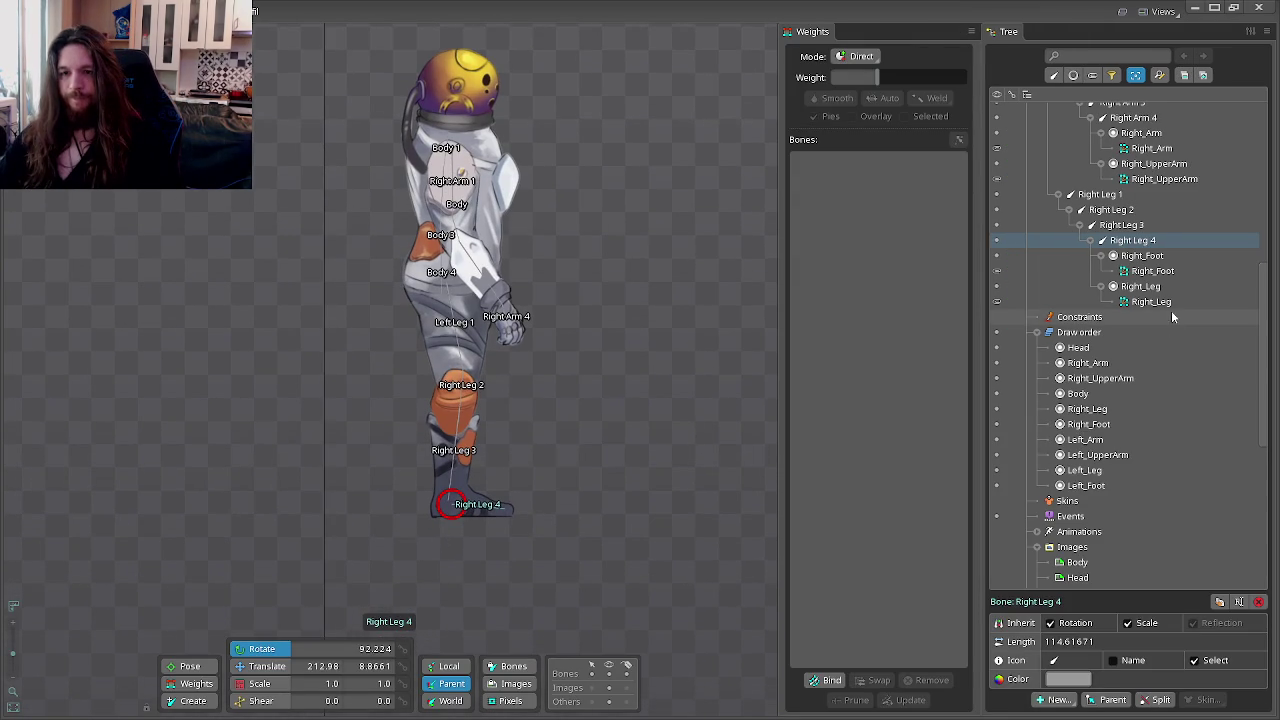
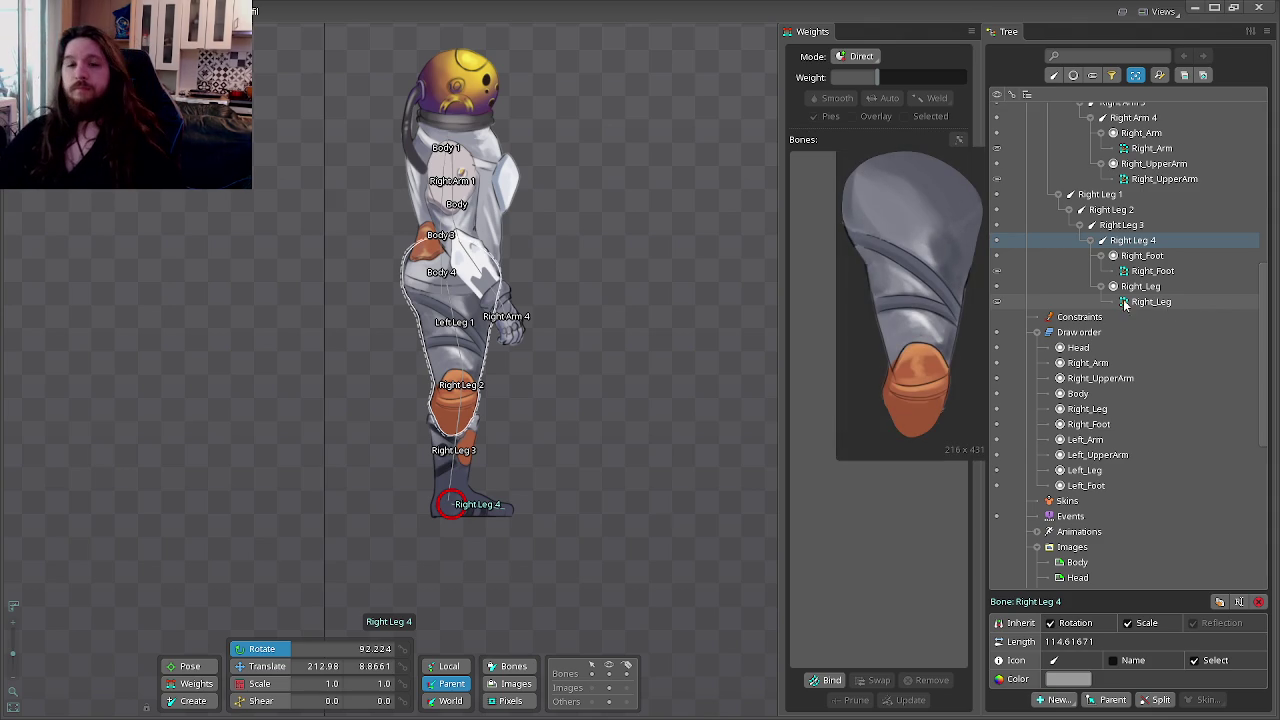
Step: Collapse the right-side bone branches and hide the right leg bones to isolate the left leg
scroll(1100, 300, "up", 3)
left_click(1062, 331)
scroll(1072, 328, "up", 3)
left_click(1058, 347)
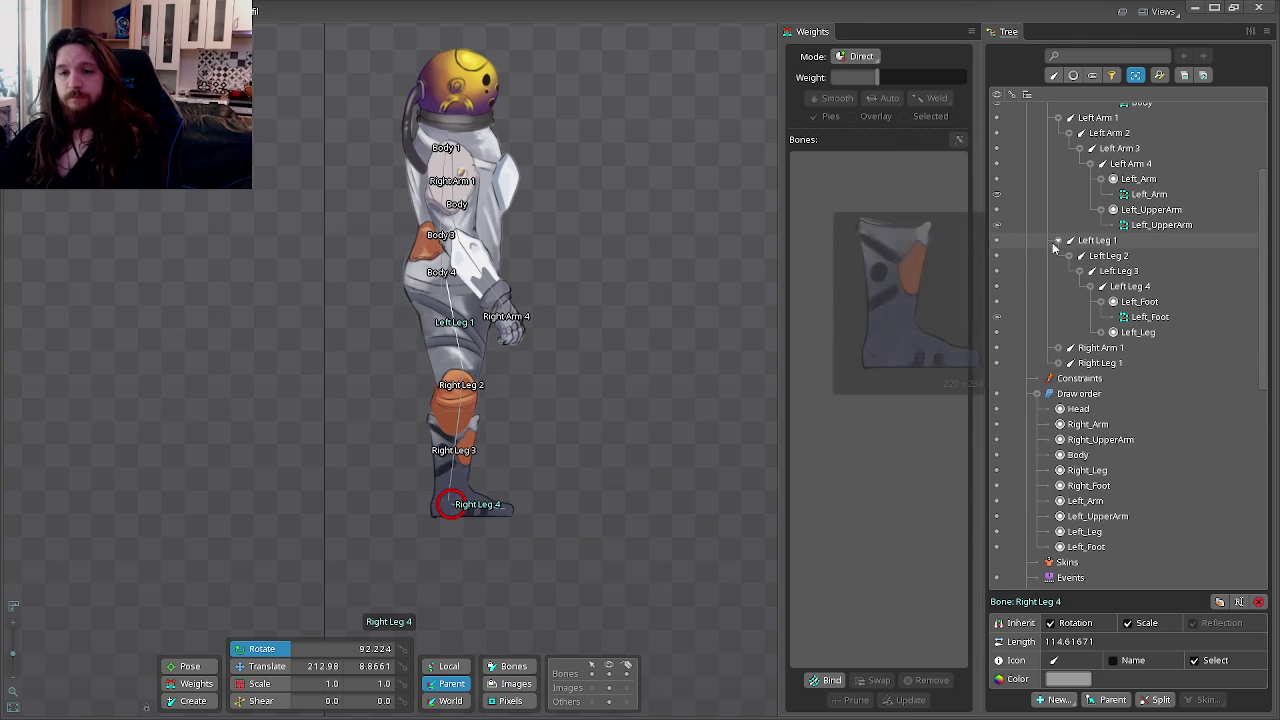
left_click(997, 363)
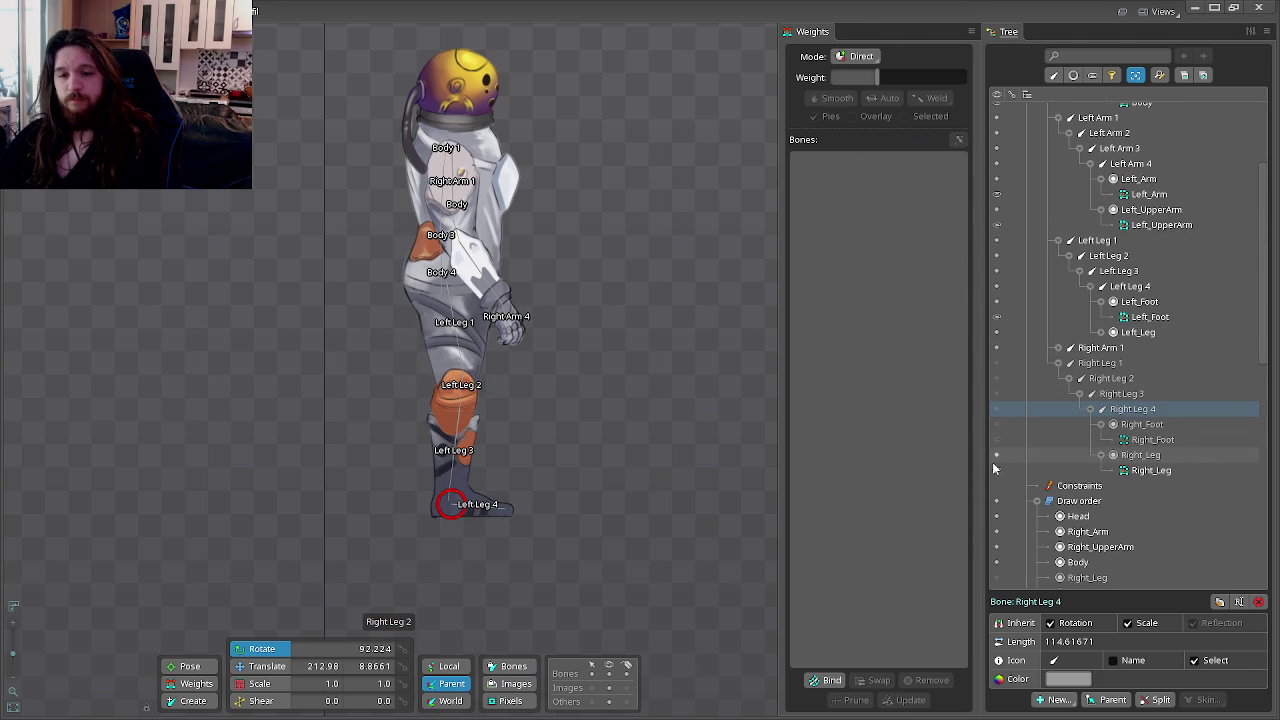
Step: Bind the Left_Foot mesh to bones Left Leg 3 and Left Leg 4
left_click(1148, 316)
left_click(1101, 332)
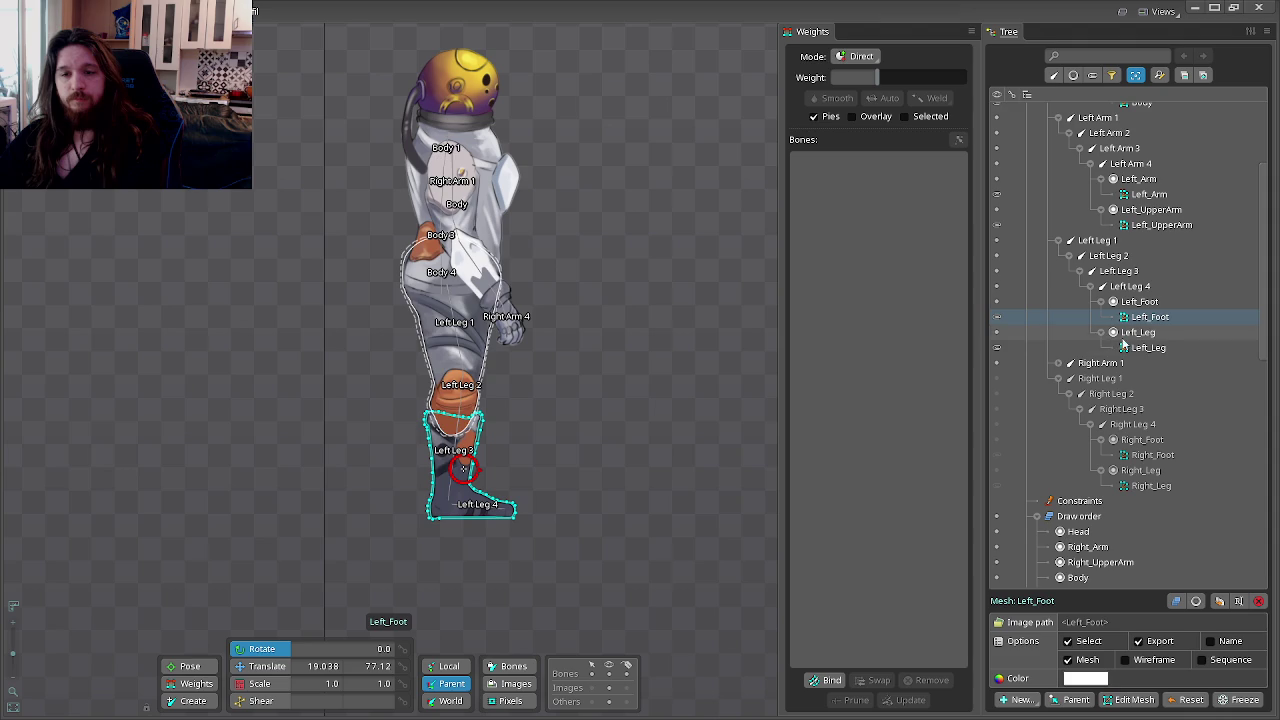
left_click(832, 681)
scroll(486, 563, "up", 2)
left_click(520, 490)
left_click(463, 443)
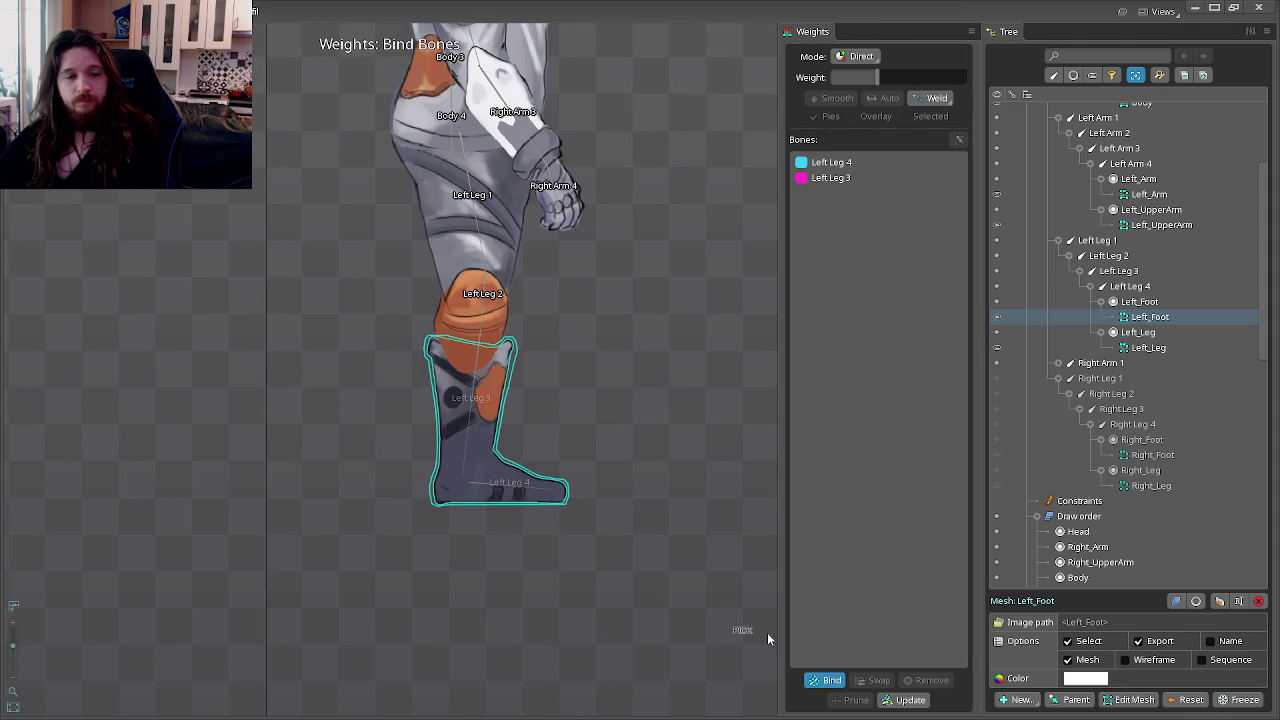
left_click(826, 681)
Step: Bind the Left_Leg mesh to Left Leg 1, 2 and 3, then enter Animate mode
left_click(1148, 347)
left_click(829, 680)
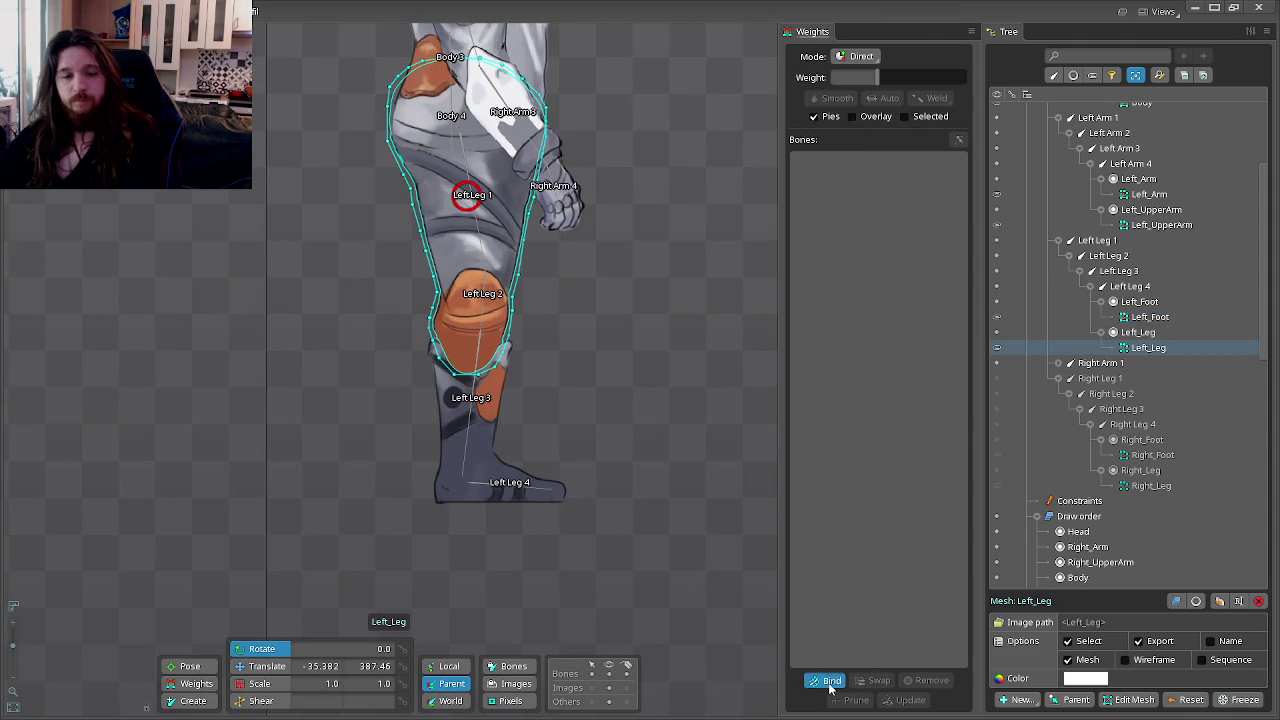
left_click(483, 224)
left_click(485, 296)
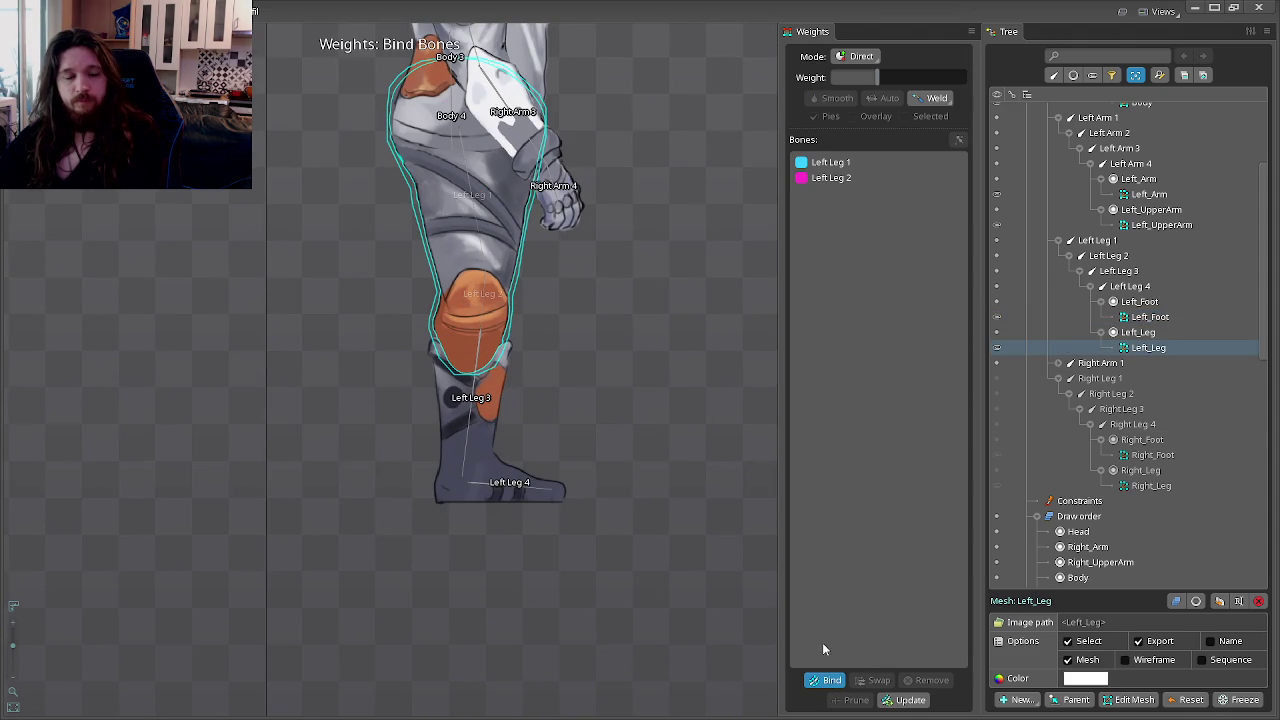
left_click(813, 681)
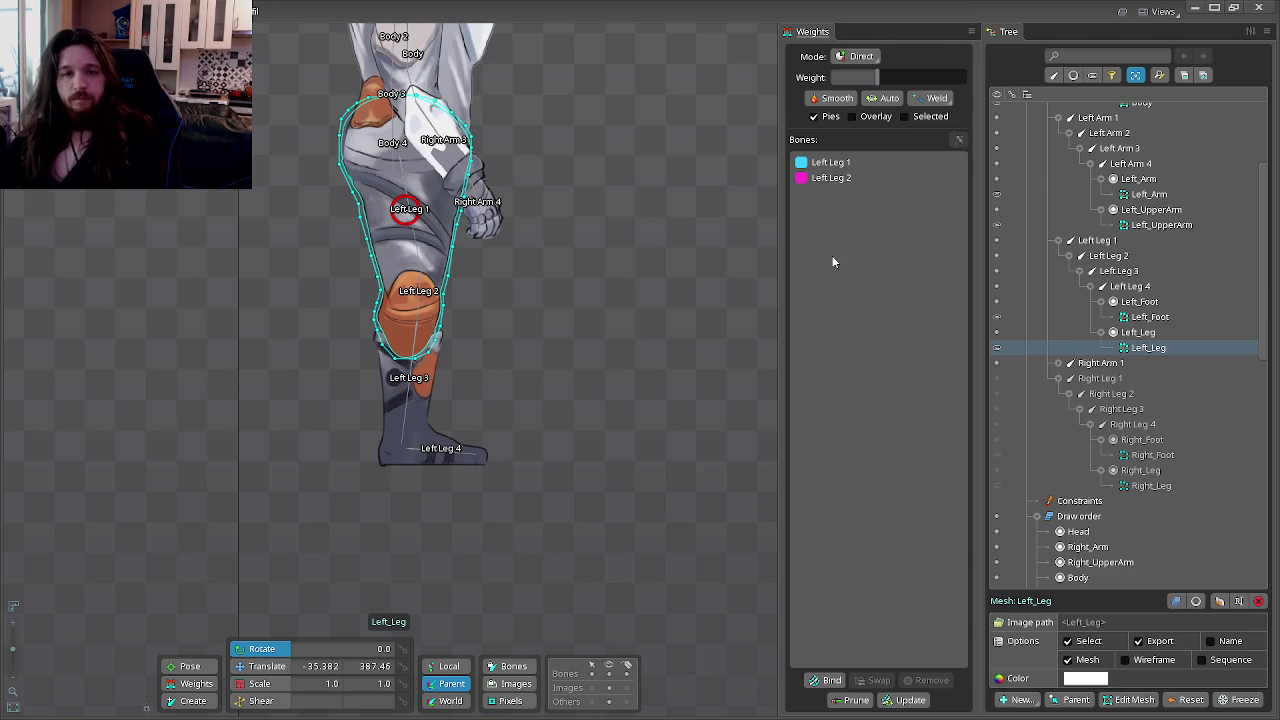
left_click(836, 164, "ctrl")
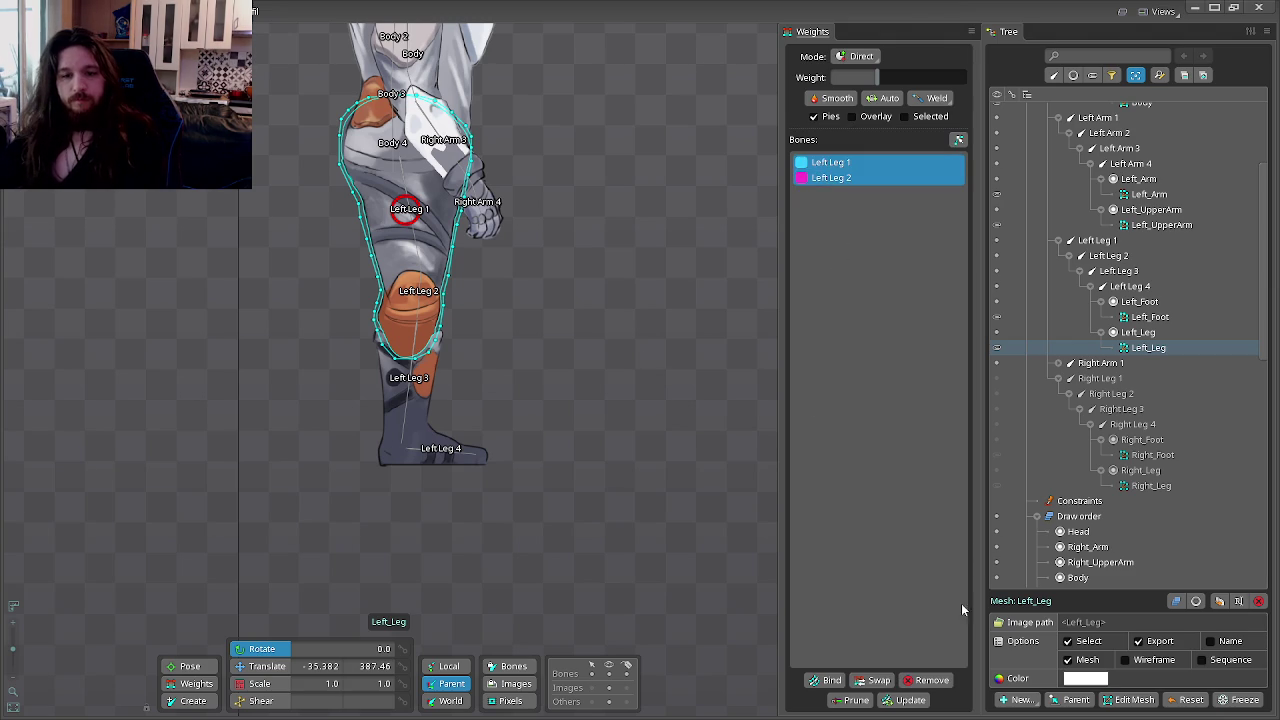
left_click(928, 680)
left_click(826, 680)
scroll(385, 220, "up", 2)
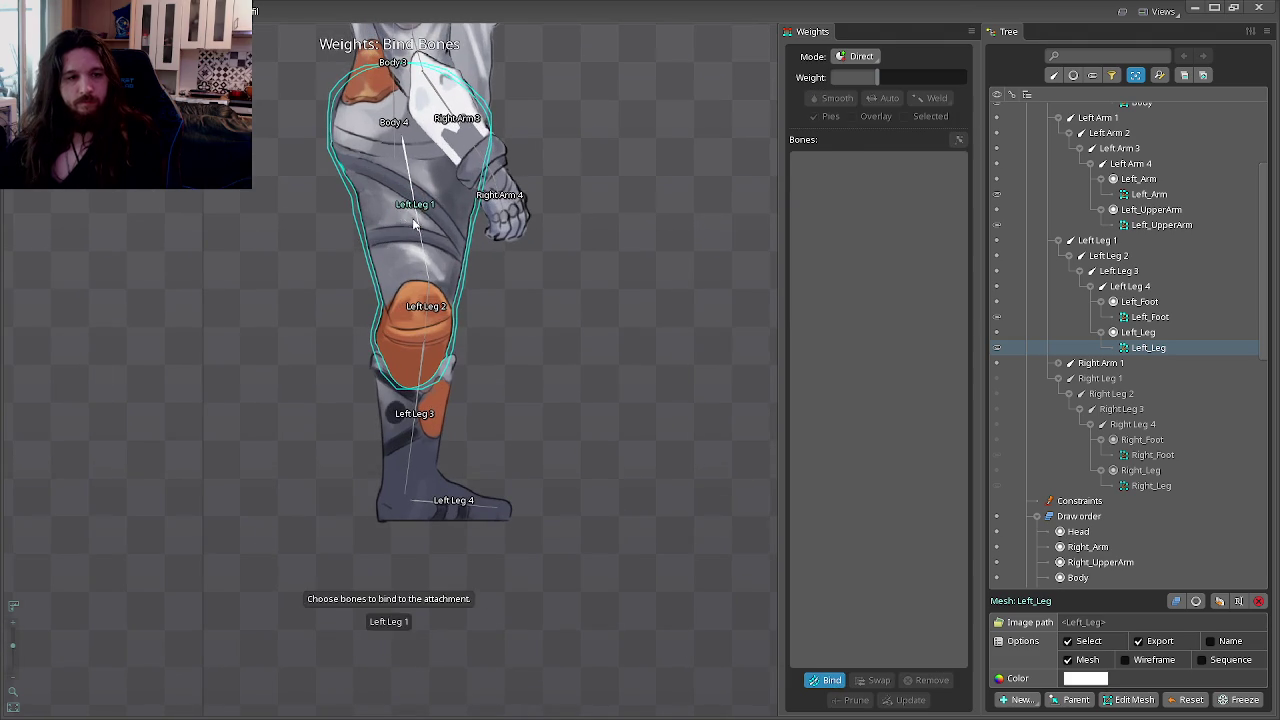
left_click(849, 679)
key("ctrl+Tab")
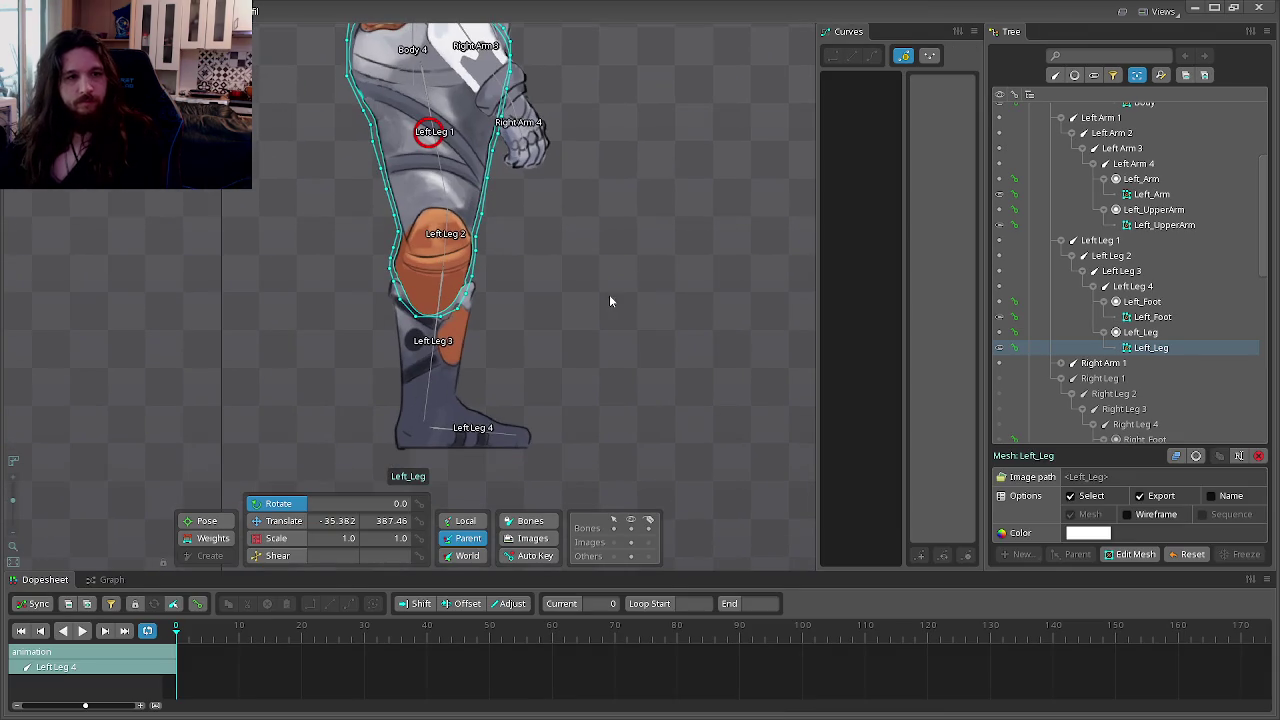
Step: Rotate Left Leg 1, 2 and 3 into a bent test pose to check the left leg deformation
left_click(1100, 240)
mouse_move(588, 344)
left_mouse_down()
mouse_move(608, 330)
mouse_move(434, 329)
left_mouse_up()
left_click(1111, 255)
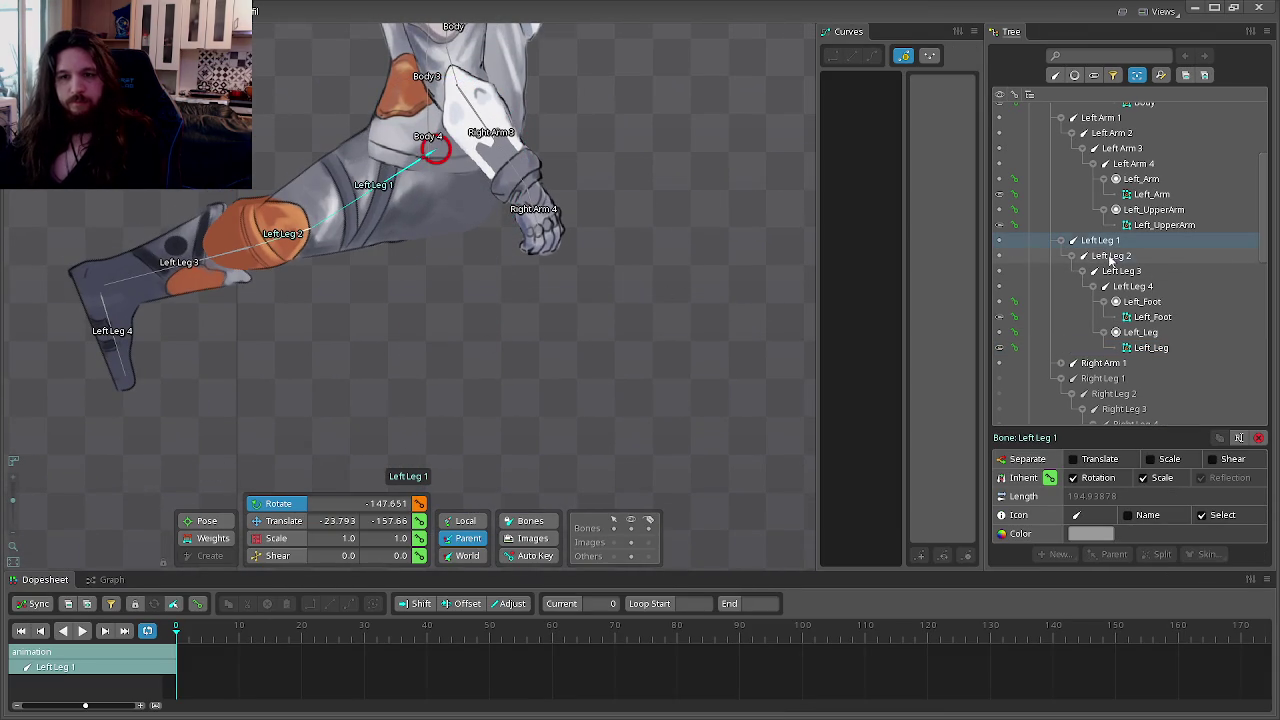
left_click_drag(640, 333, 443, 386)
left_click(1122, 271)
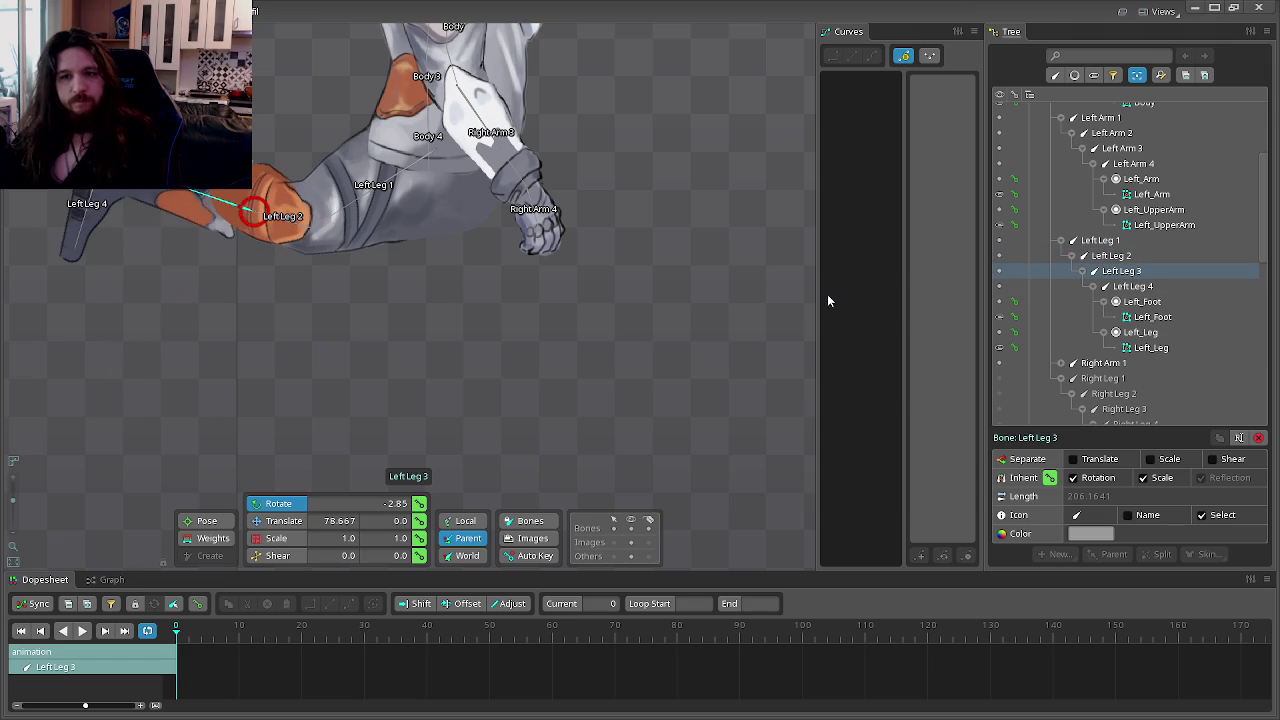
left_click_drag(829, 300, 515, 425)
left_click(1133, 286)
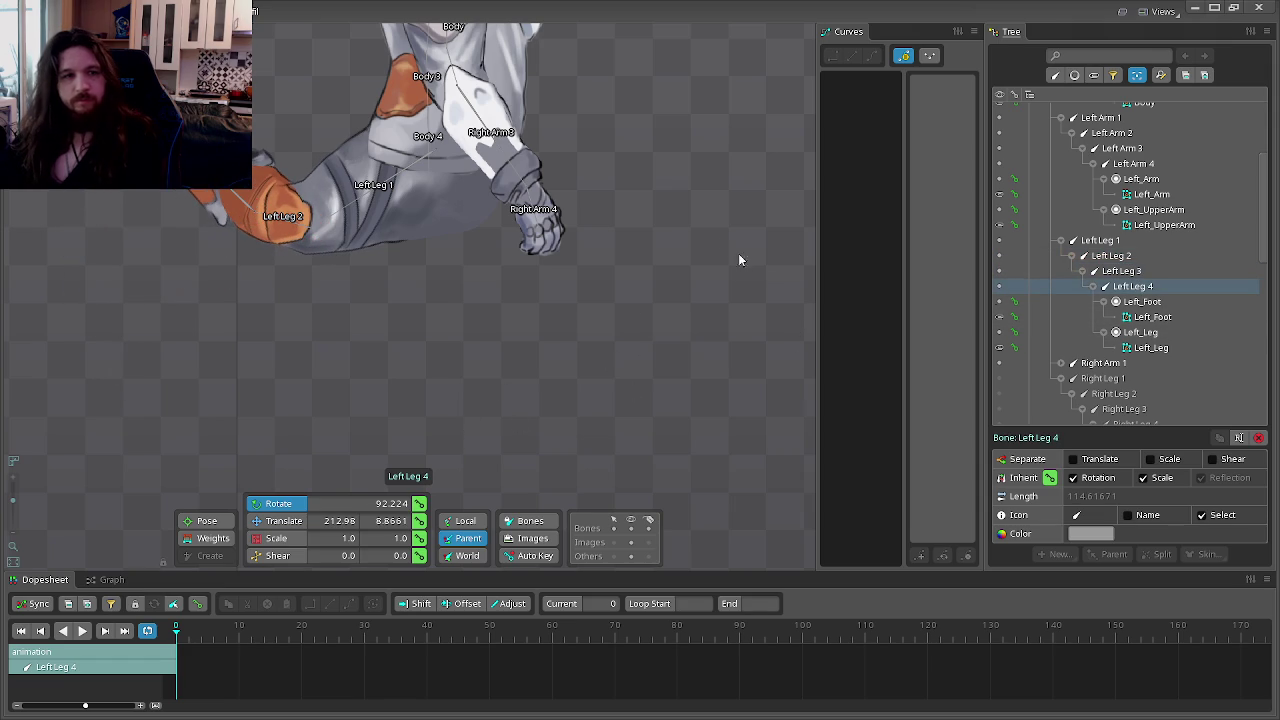
left_click(1122, 271)
mouse_move(737, 156)
left_mouse_down()
mouse_move(523, 372)
mouse_move(421, 372)
left_mouse_up()
left_click_drag(578, 266, 698, 511)
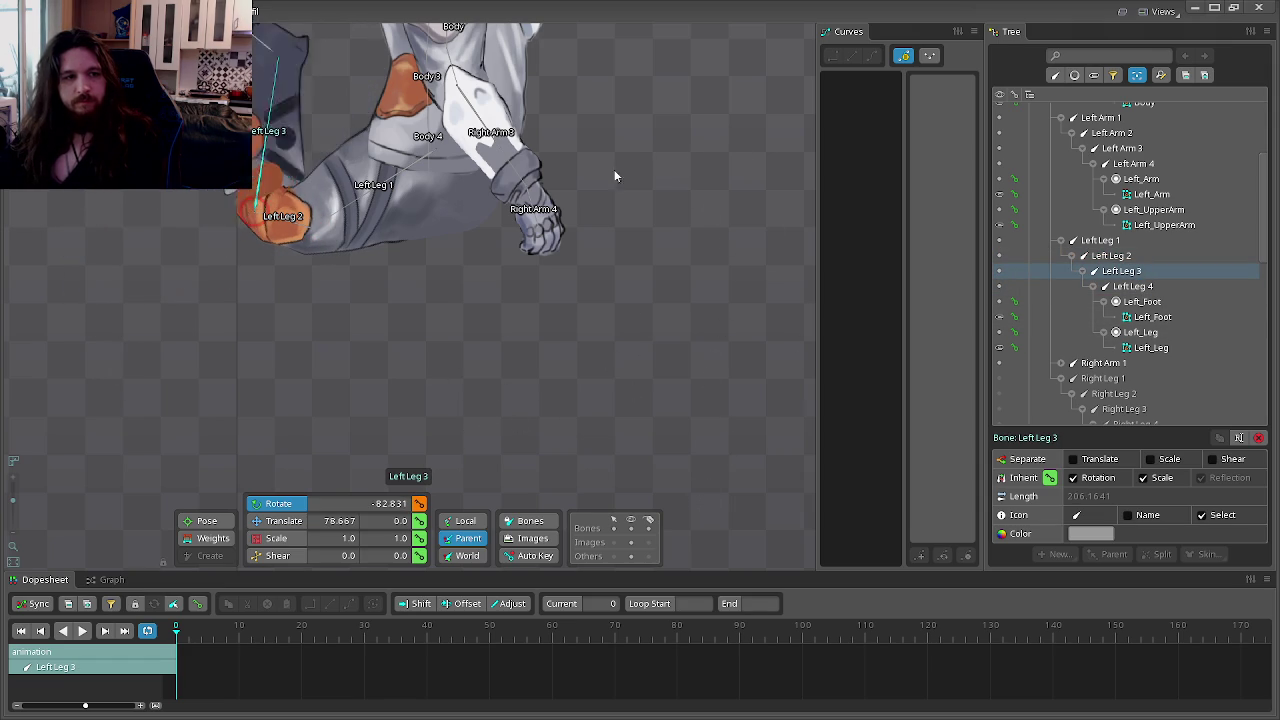
mouse_move(698, 511)
left_mouse_down()
mouse_move(678, 433)
mouse_move(685, 464)
left_mouse_up()
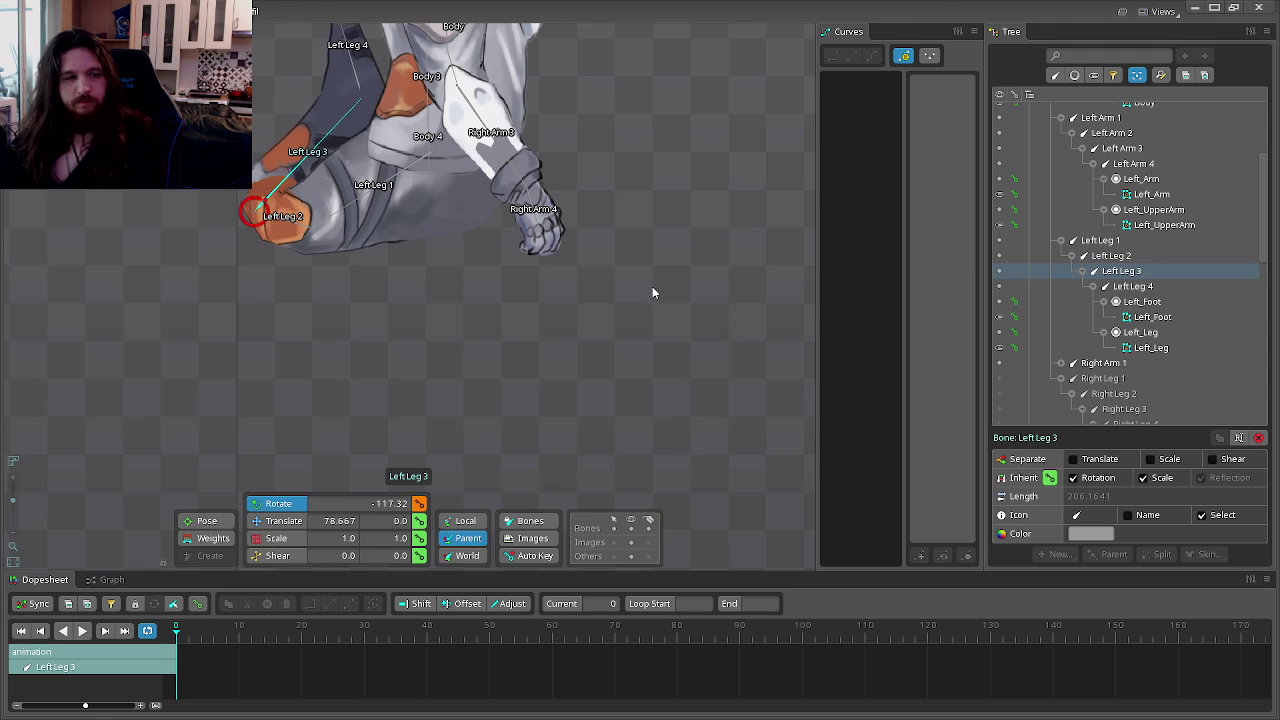
Step: Select the Right_Foot and Right_Leg meshes and give Right Leg 1 a trial rotation
scroll(652, 292, "down", 2)
scroll(714, 437, "down", 2)
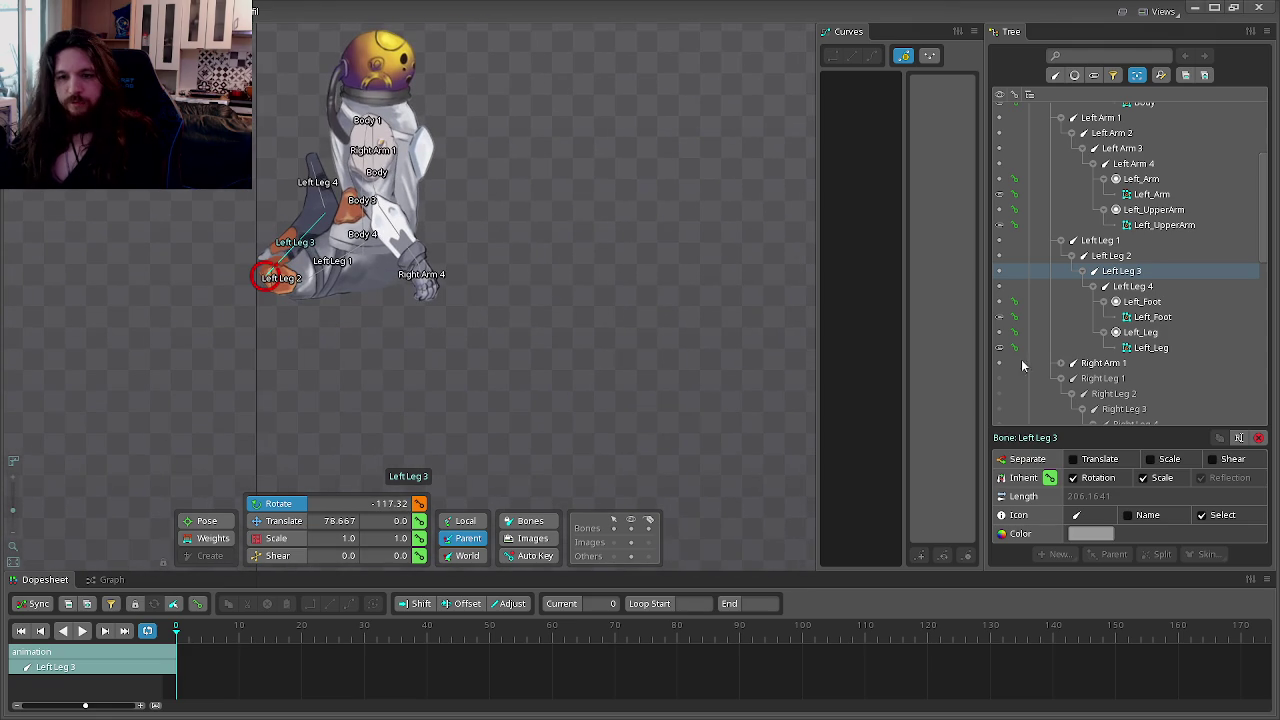
scroll(1040, 350, "down", 2)
scroll(1020, 290, "down", 2)
left_click(1004, 316)
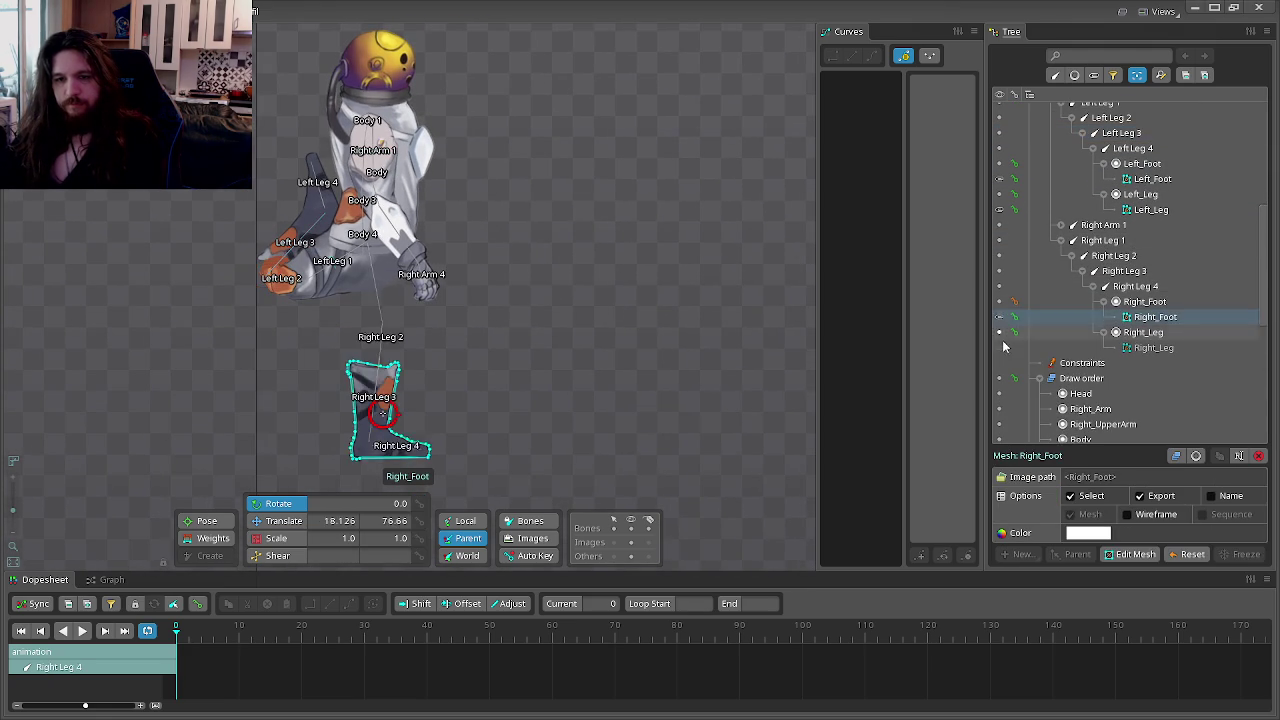
left_click(1004, 347)
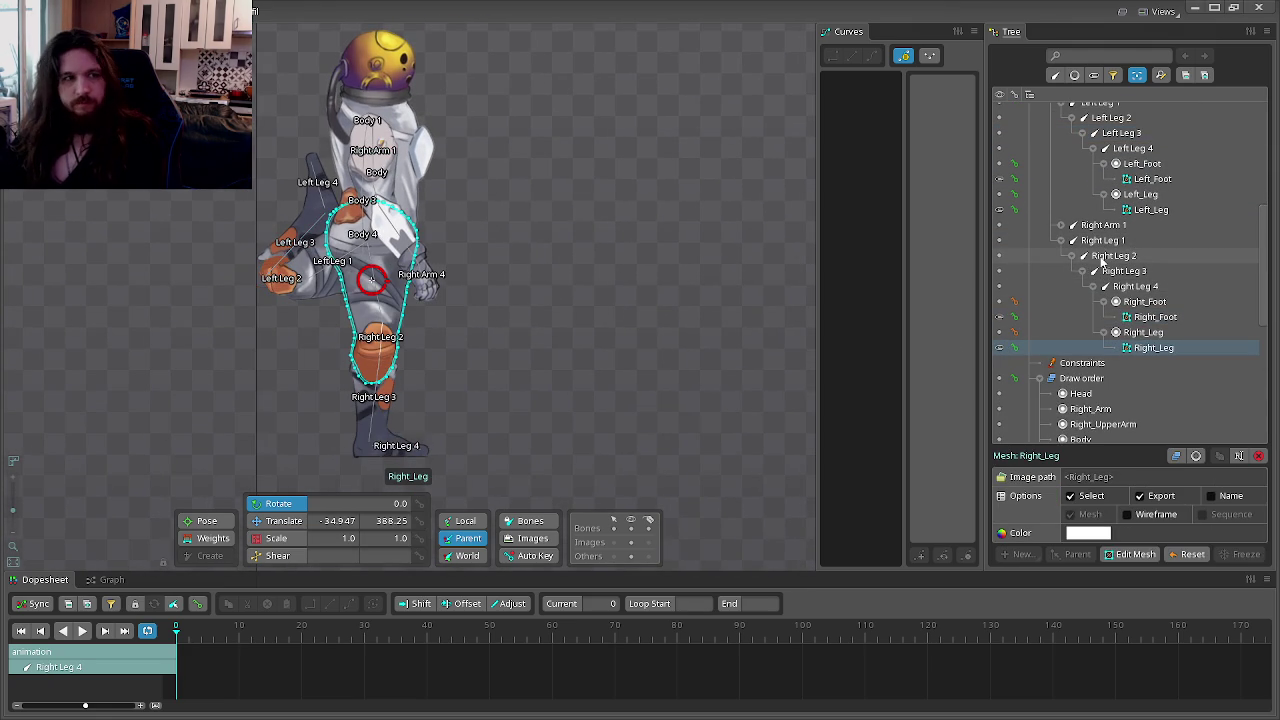
left_click(1101, 240)
mouse_move(600, 360)
left_mouse_down()
mouse_move(587, 404)
mouse_move(799, 131)
mouse_move(314, 389)
mouse_move(304, 374)
mouse_move(912, 324)
left_mouse_up()
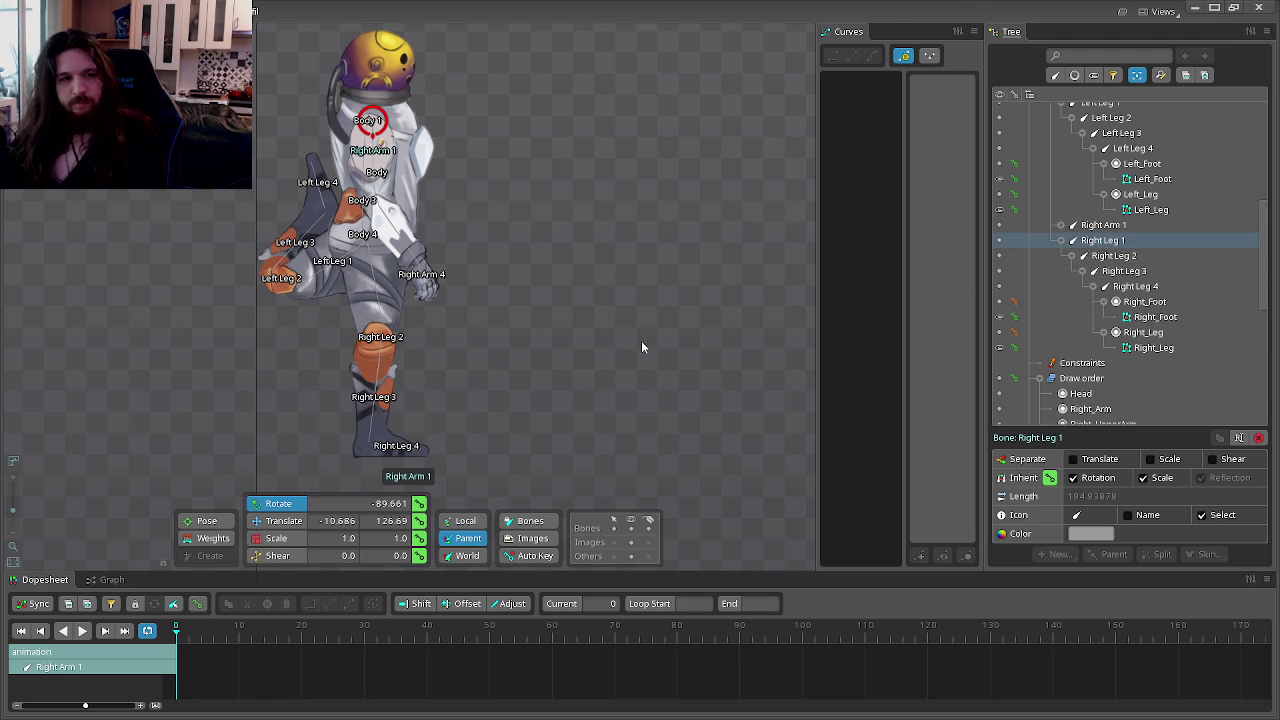
left_click_drag(566, 379, 786, 249)
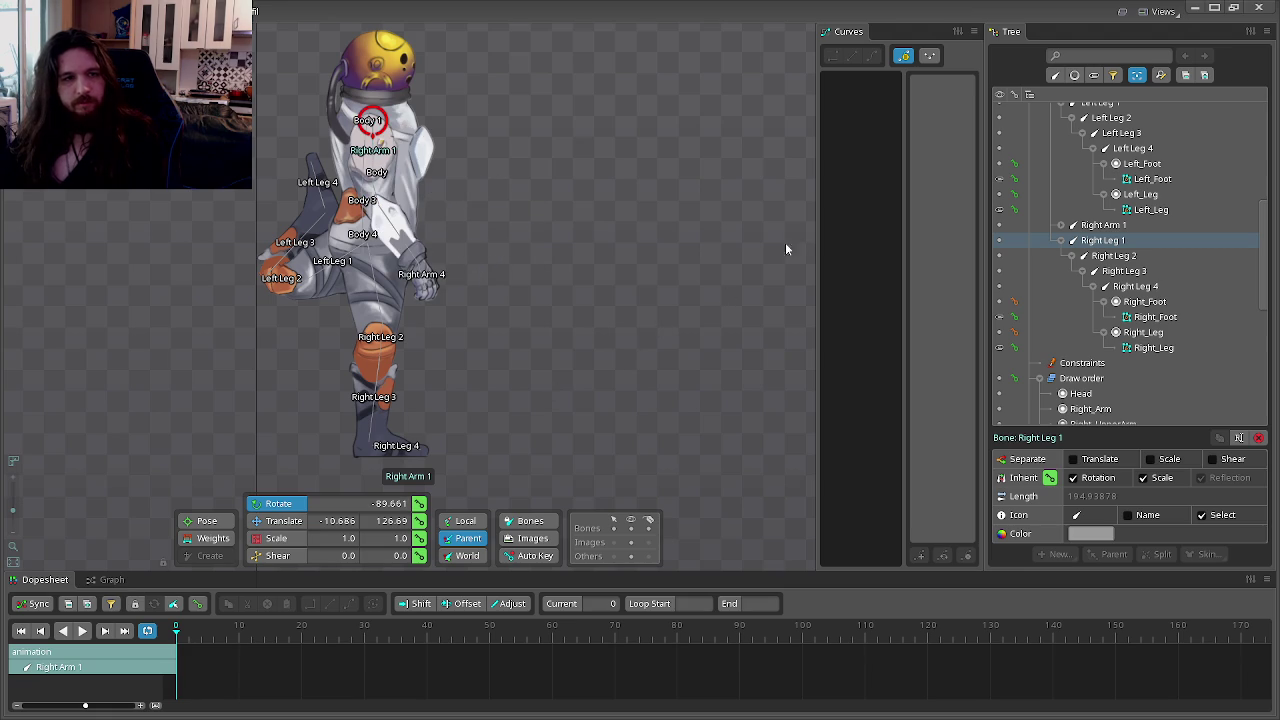
Step: Swing Right Leg 1 outward, bend Right Leg 2 at the knee, and rotate Right Leg 3
left_click(356, 268)
scroll(358, 262, "up", 3)
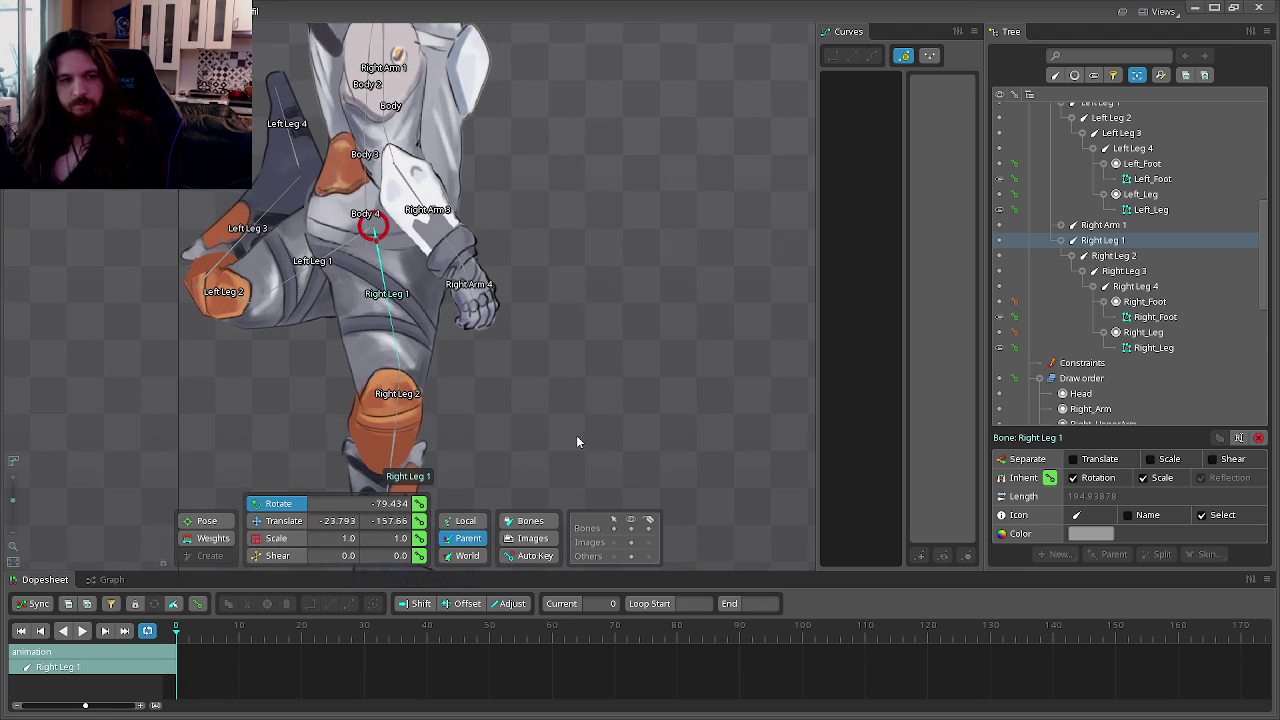
left_click_drag(576, 441, 738, 92)
left_click(1113, 256)
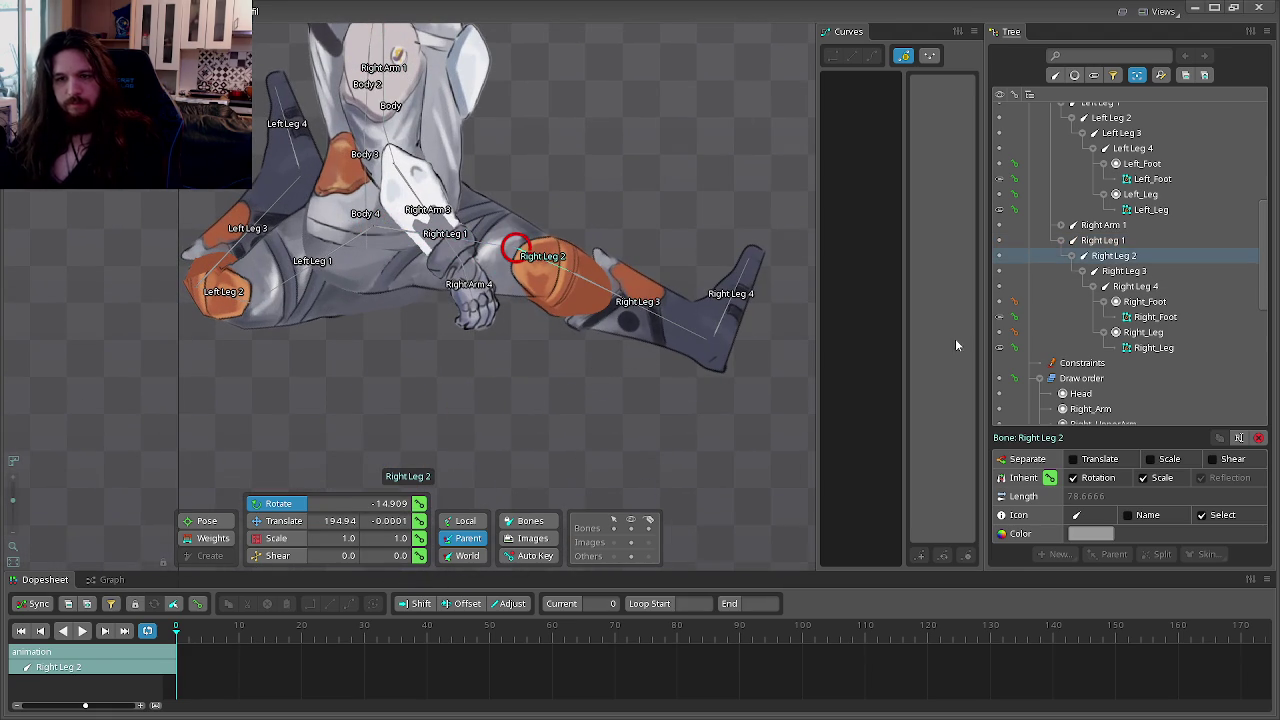
left_click_drag(756, 153, 662, 413)
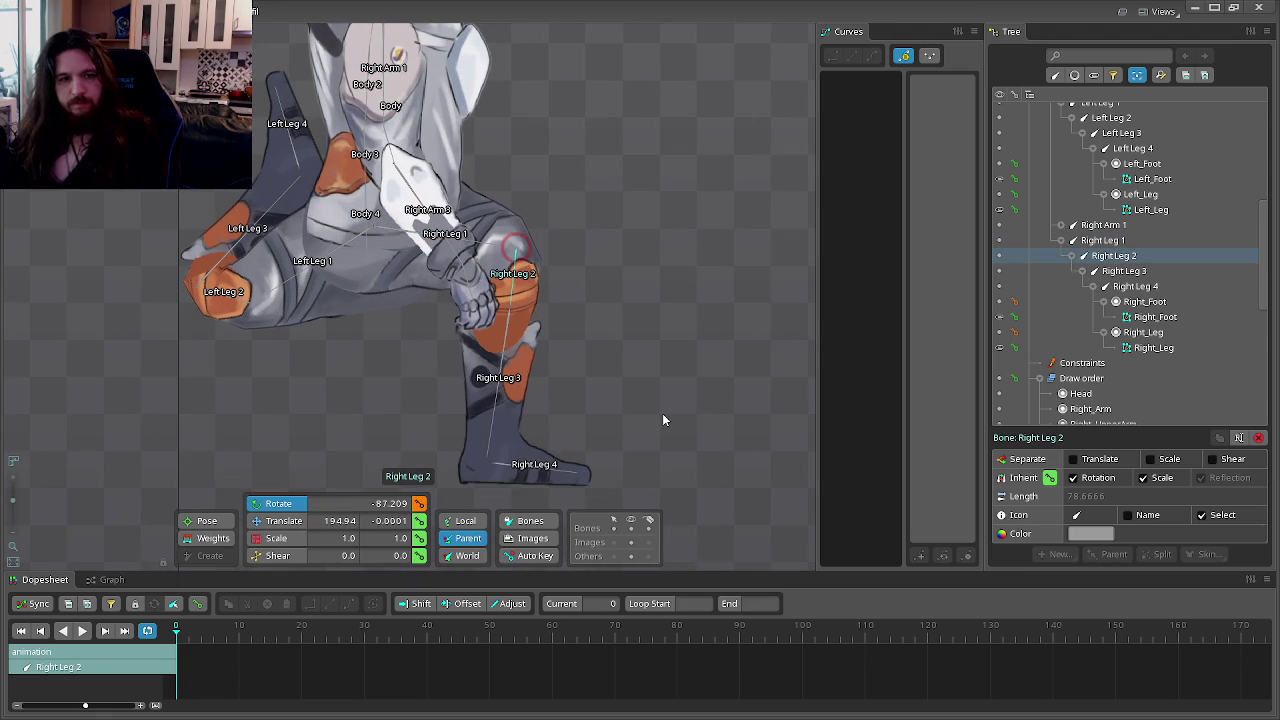
left_click(1124, 271)
left_click_drag(760, 290, 642, 404)
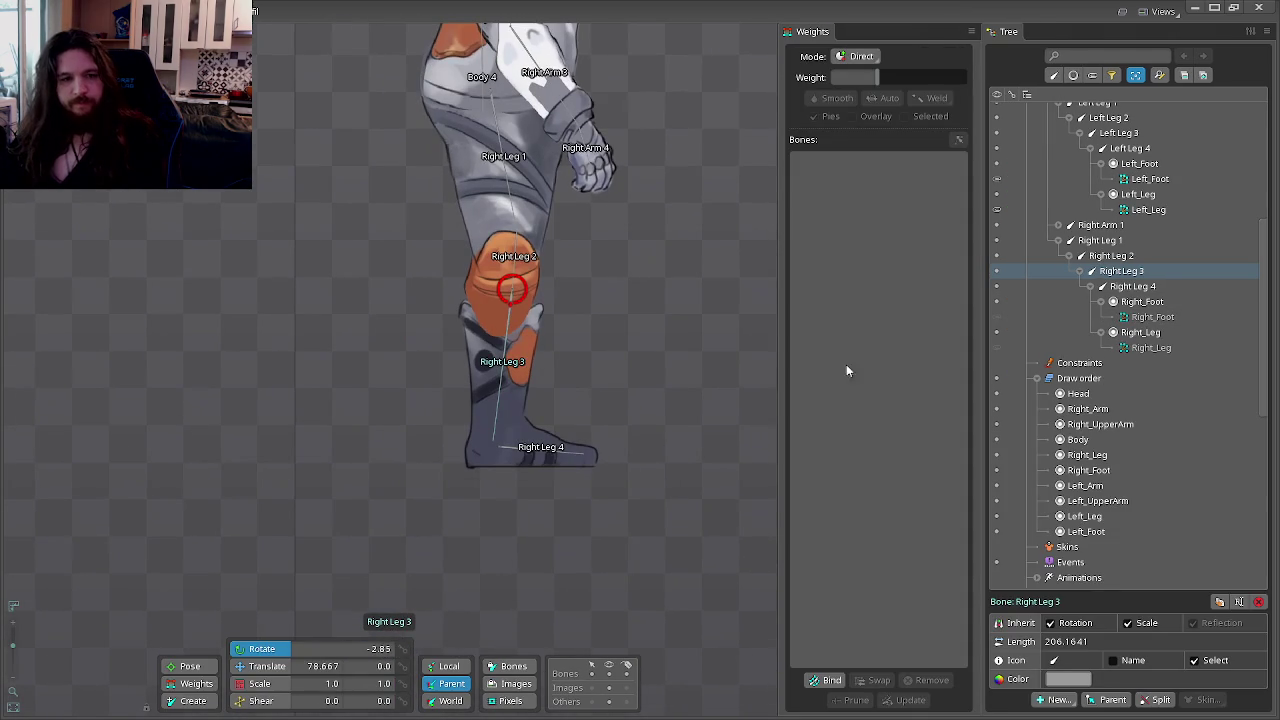
Step: Inspect the Right_Foot and Right_Leg bone bindings and start binding the Right_Leg mesh
left_click(1000, 318)
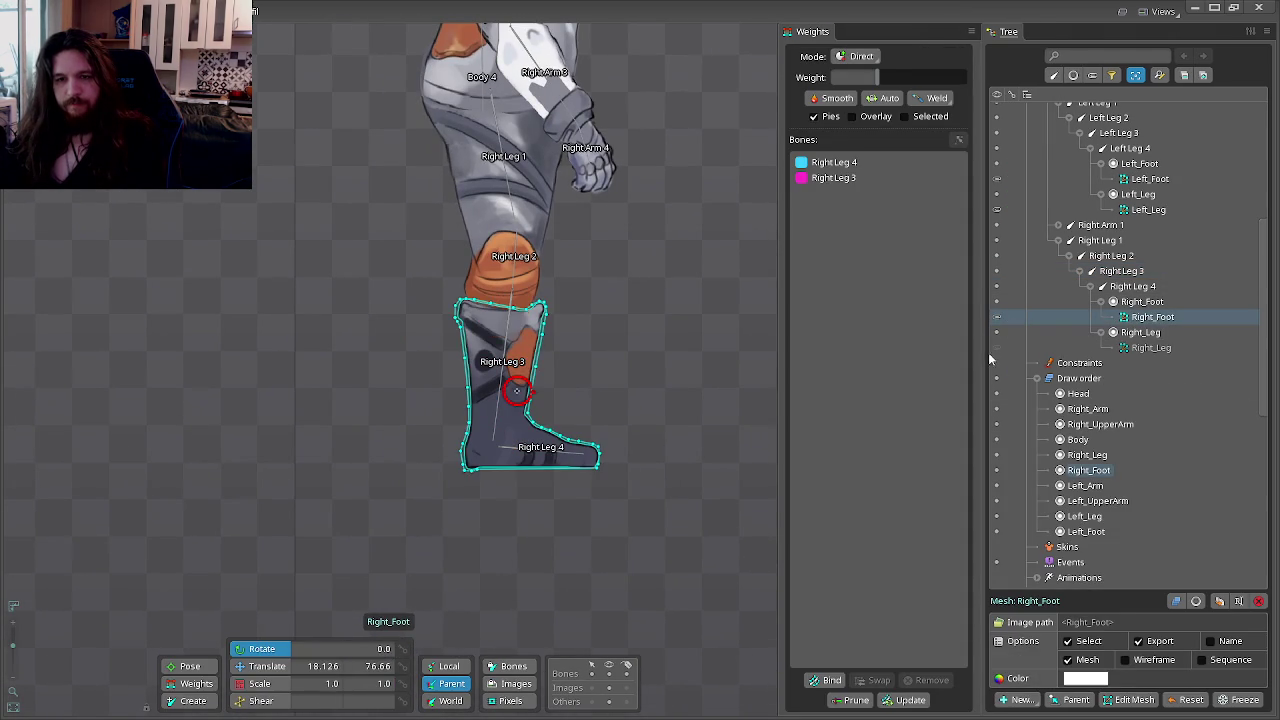
left_click(996, 349)
left_click(1148, 317)
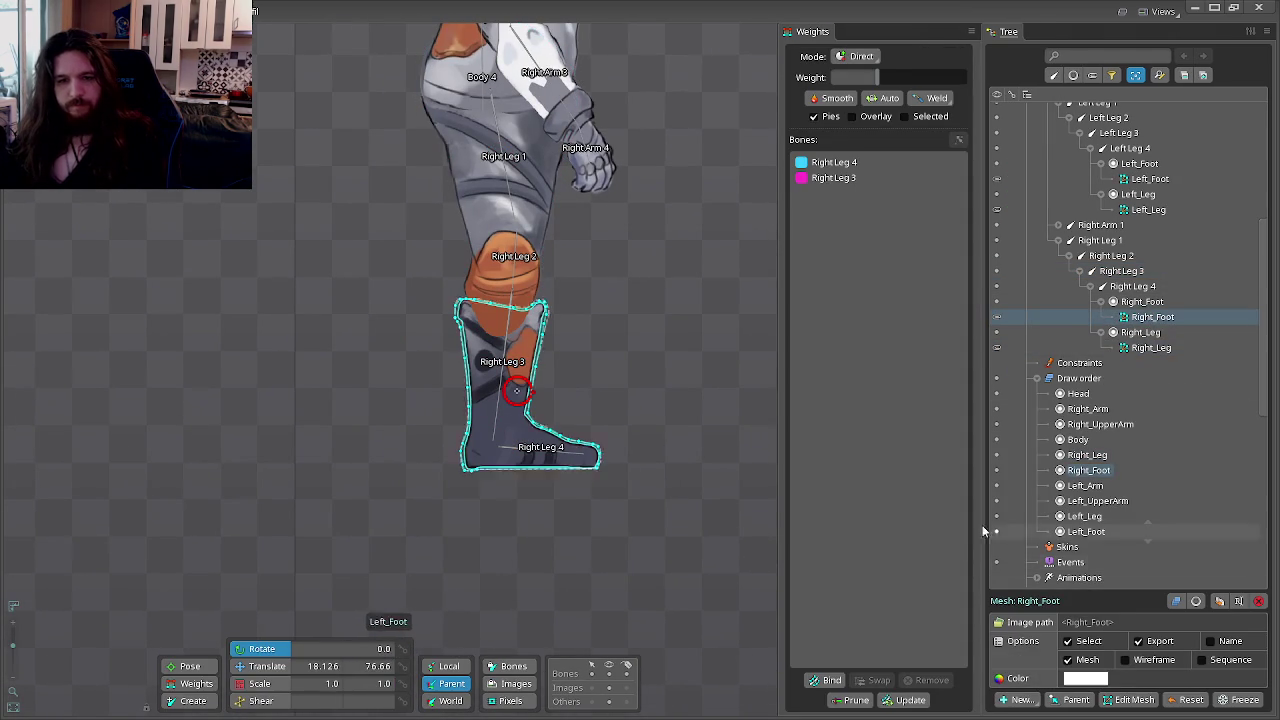
left_click(826, 680)
scroll(493, 254, "up", 2)
scroll(493, 254, "up", 1)
scroll(493, 254, "up", 1)
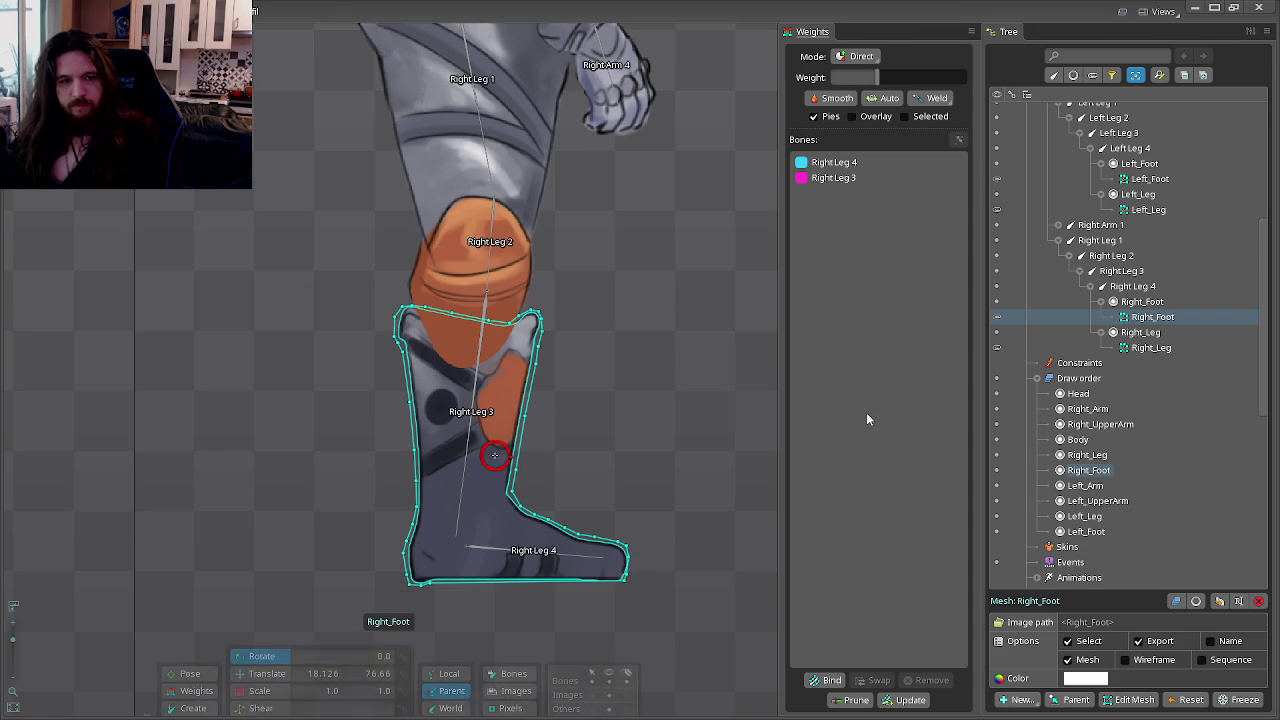
left_click(1150, 347)
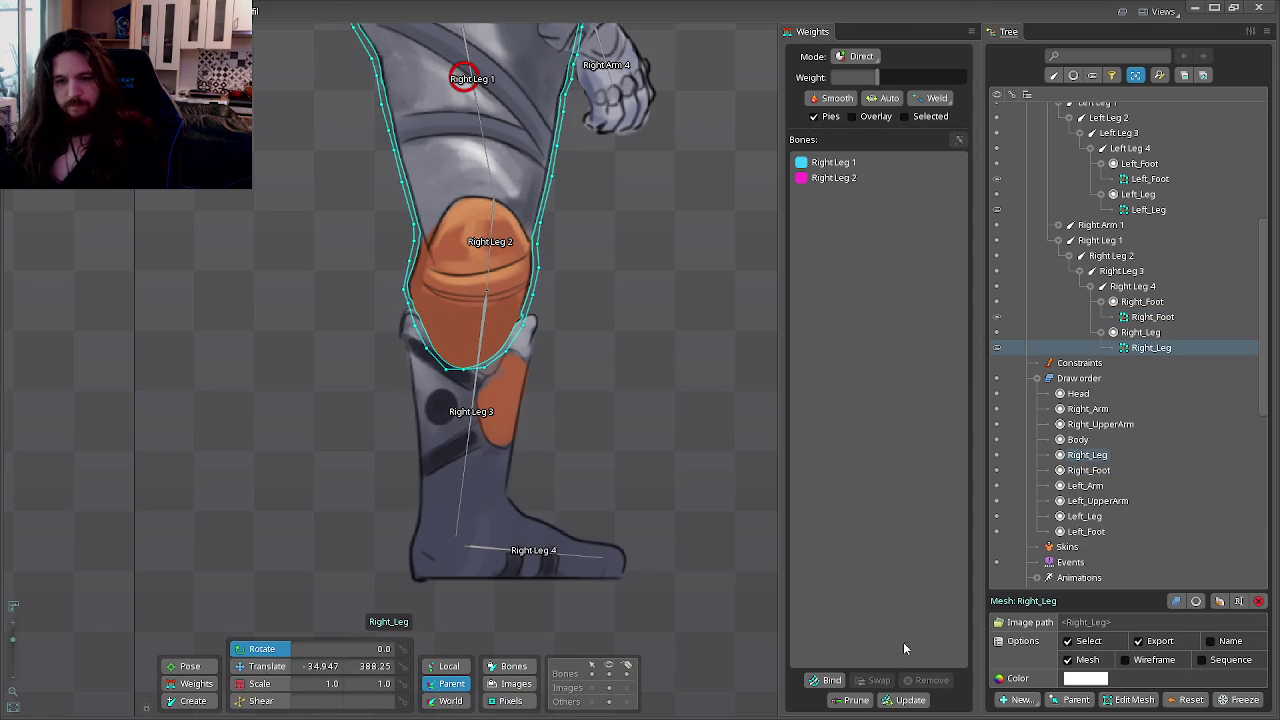
left_click(700, 308)
Step: Rebind Right_Leg to Right Leg 1, 2 and 3 and auto-calculate its weights
left_click(822, 160)
left_click(823, 177)
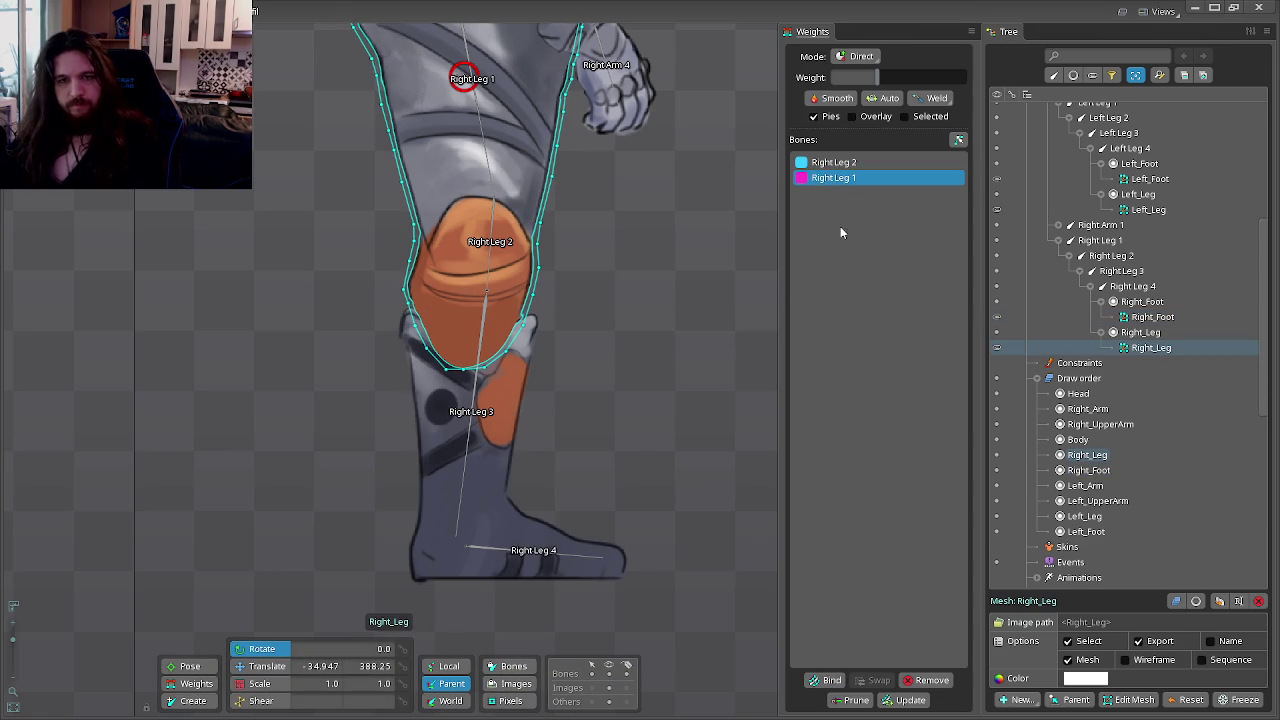
left_click(926, 680)
left_click(825, 680)
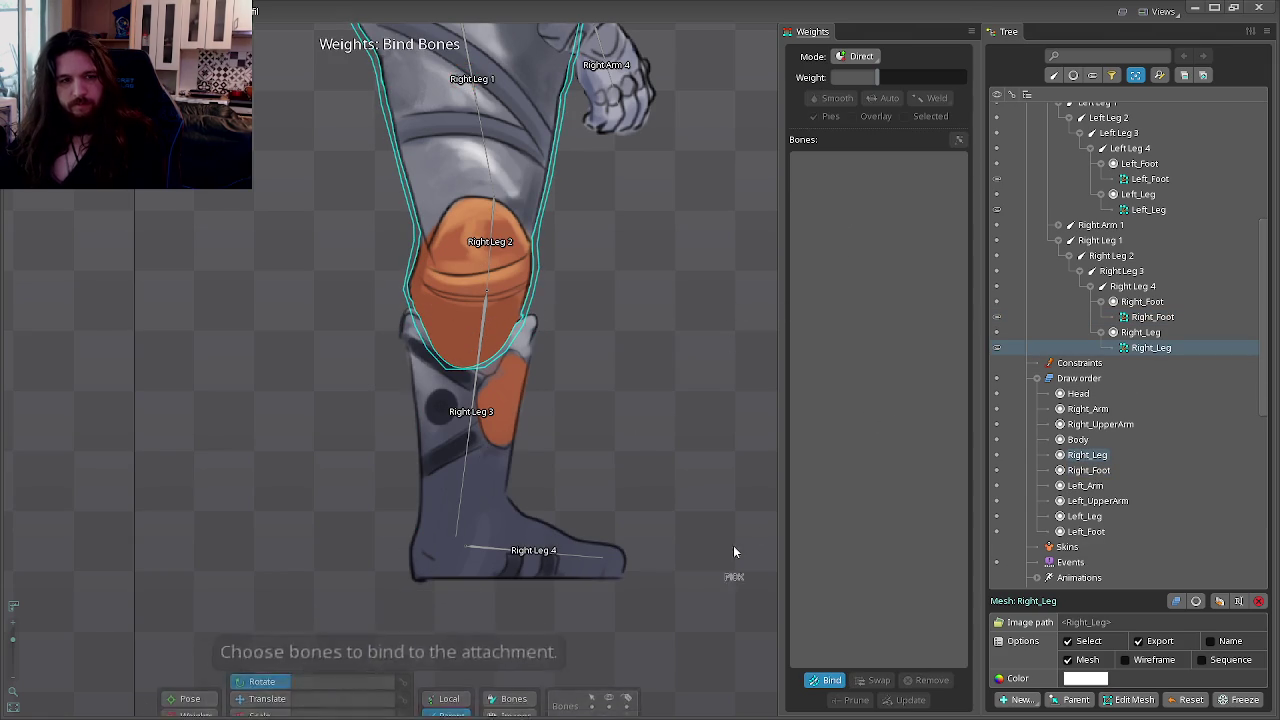
left_click(491, 240)
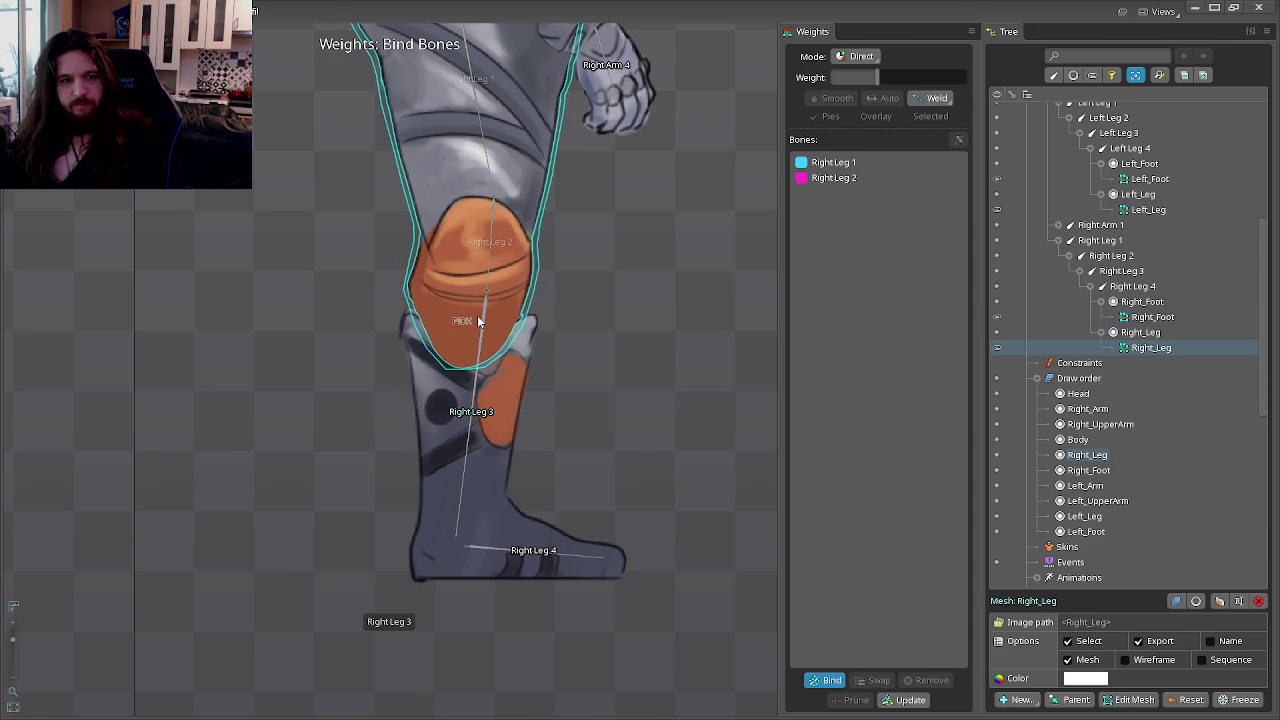
left_click(819, 684)
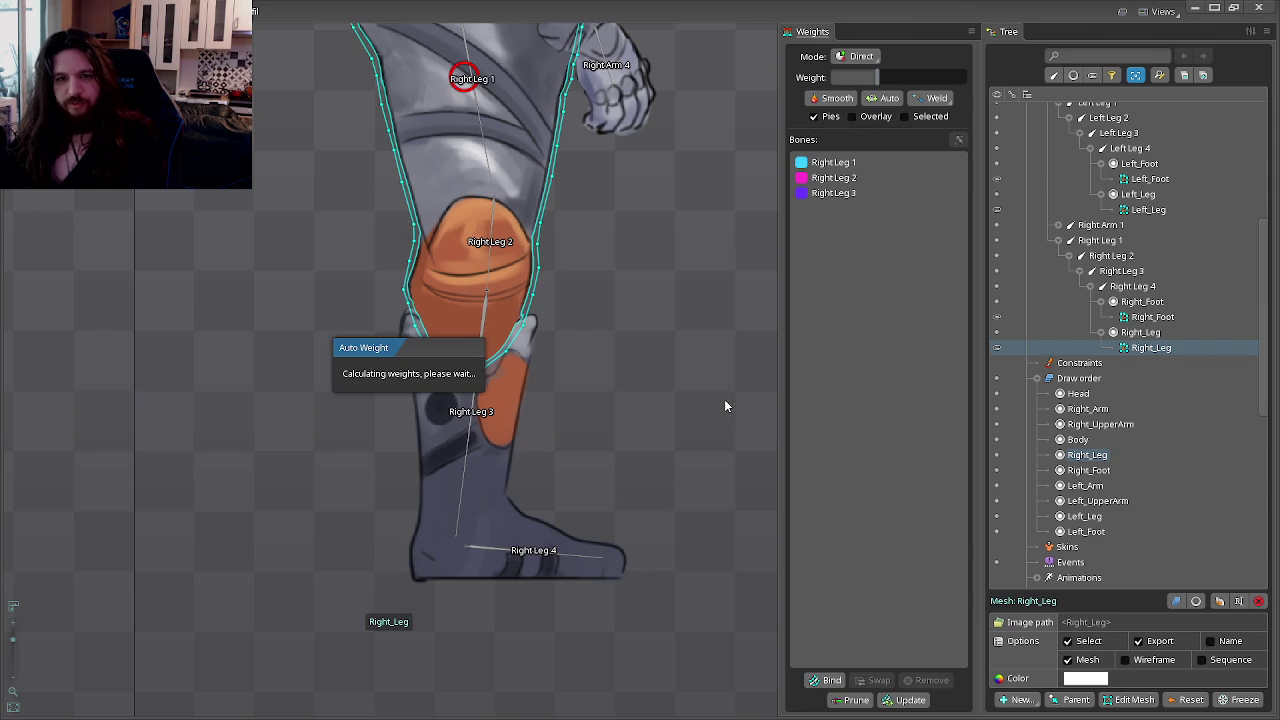
scroll(713, 375, "down", 2)
Step: Switch from Spine to the Firefox browser window
key("alt+Tab")
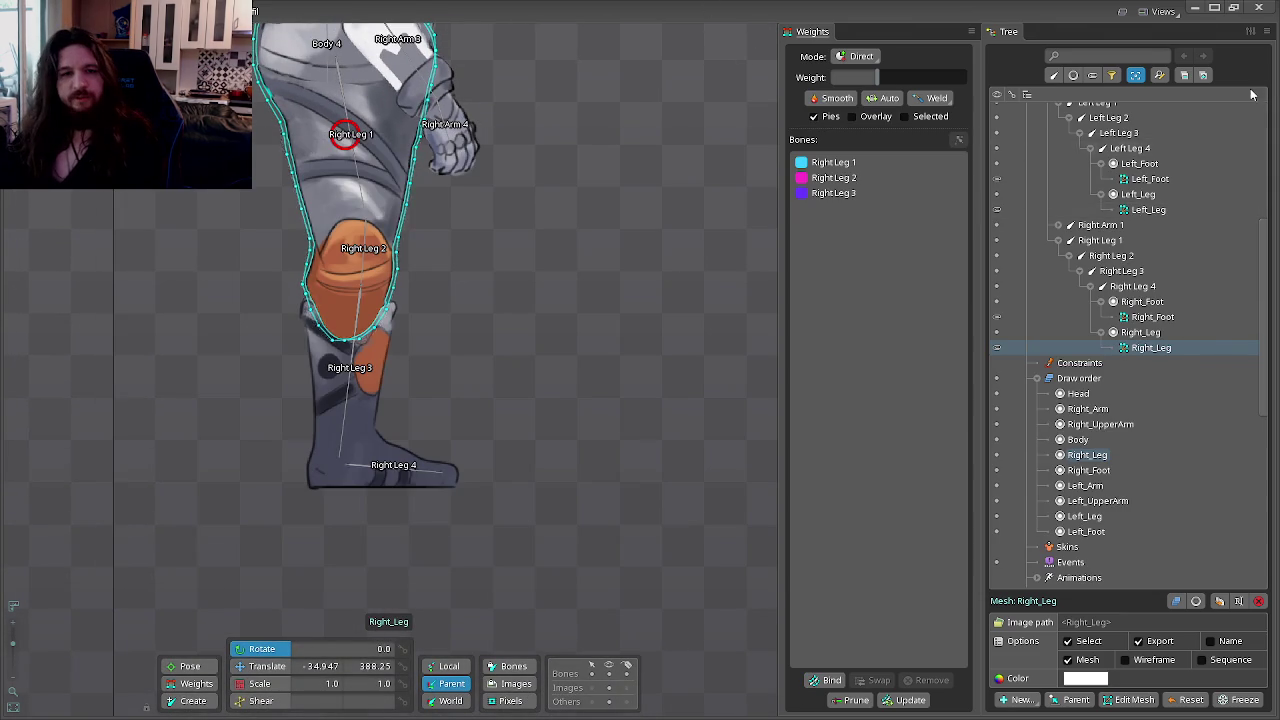
key("alt+Tab")
left_click(998, 229)
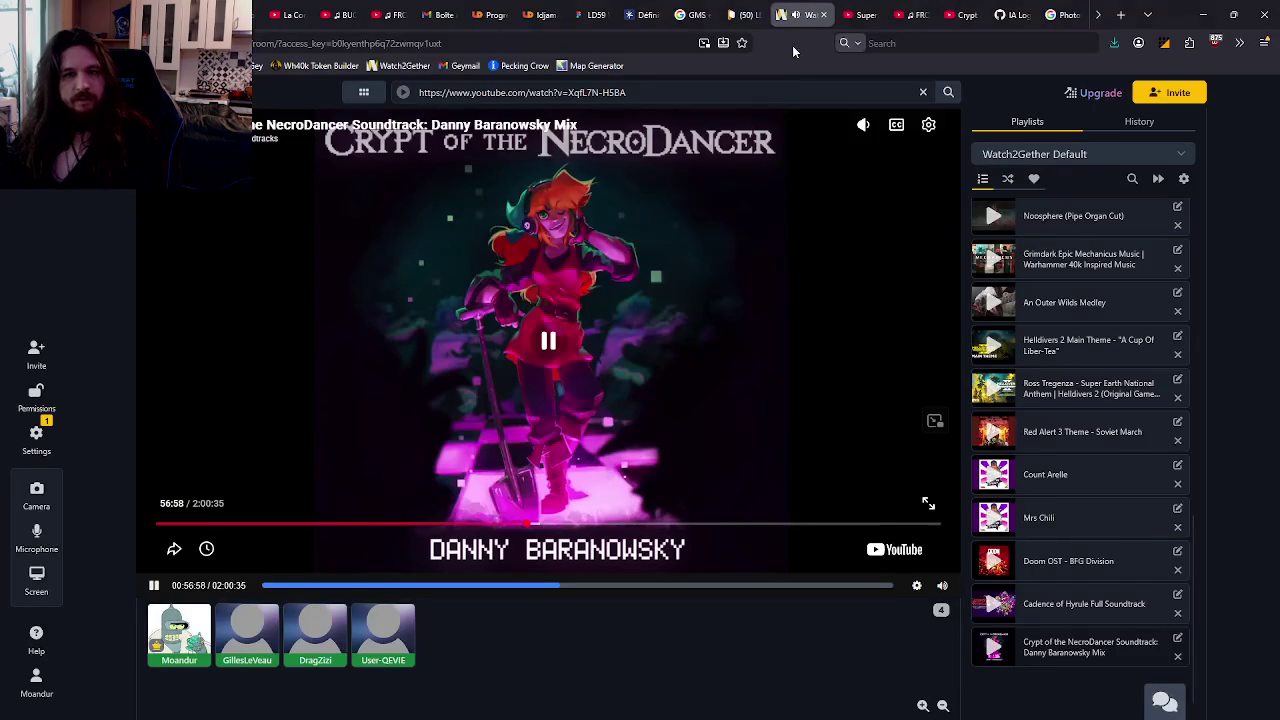
Step: Refresh the Ludum Dare 59 feed and scroll down through the latest jam posts
left_click(743, 14)
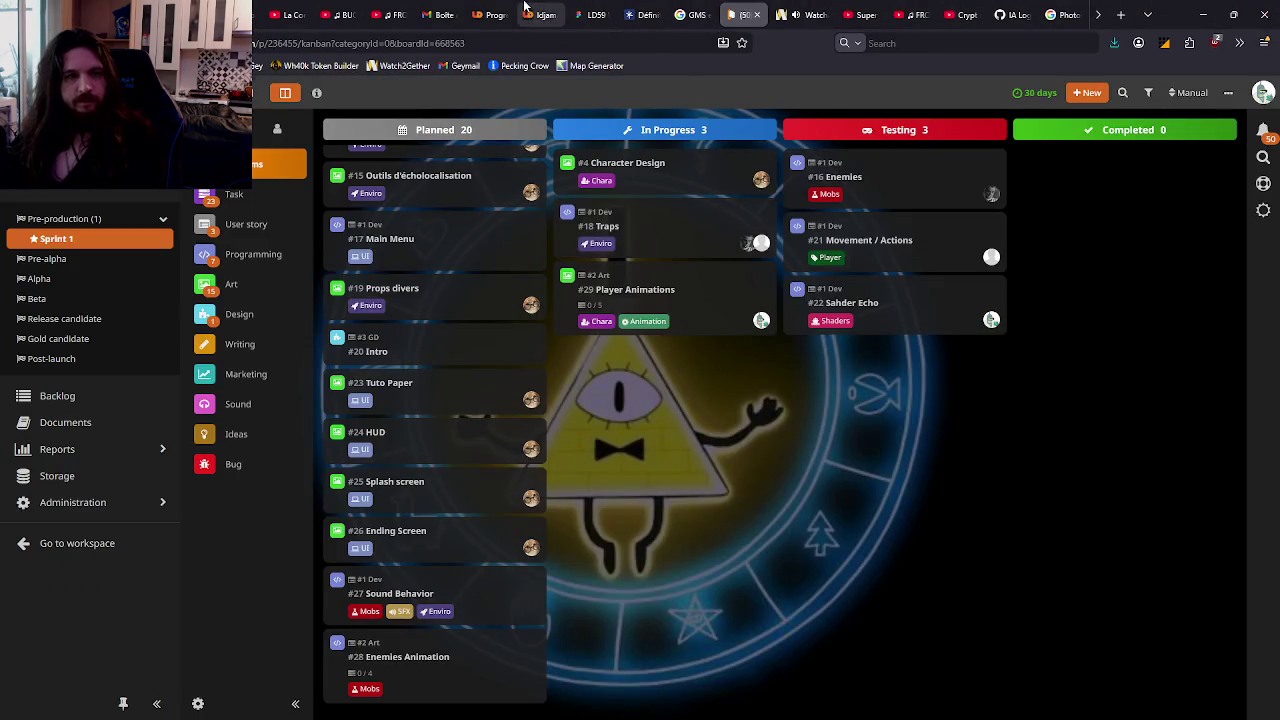
left_click(526, 14)
key("F5")
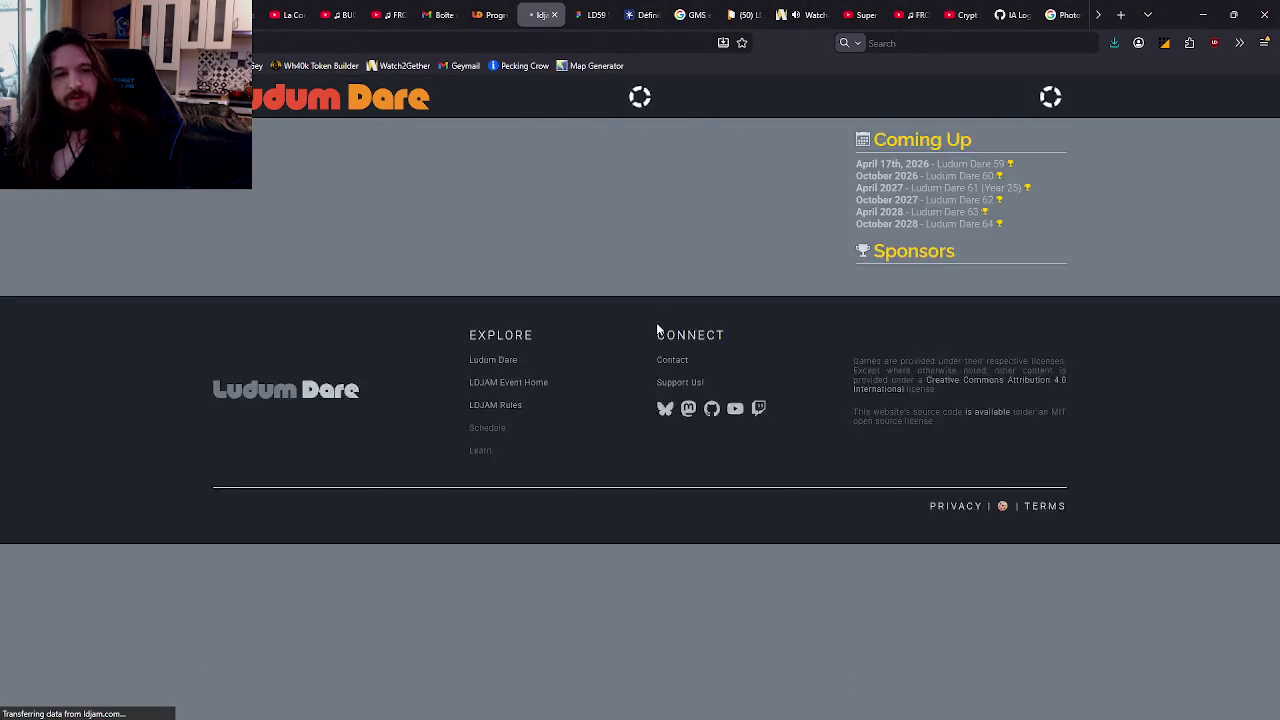
scroll(692, 310, "down", 3)
scroll(692, 305, "down", 3)
scroll(694, 300, "down", 3)
scroll(697, 298, "down", 4)
scroll(699, 298, "down", 4)
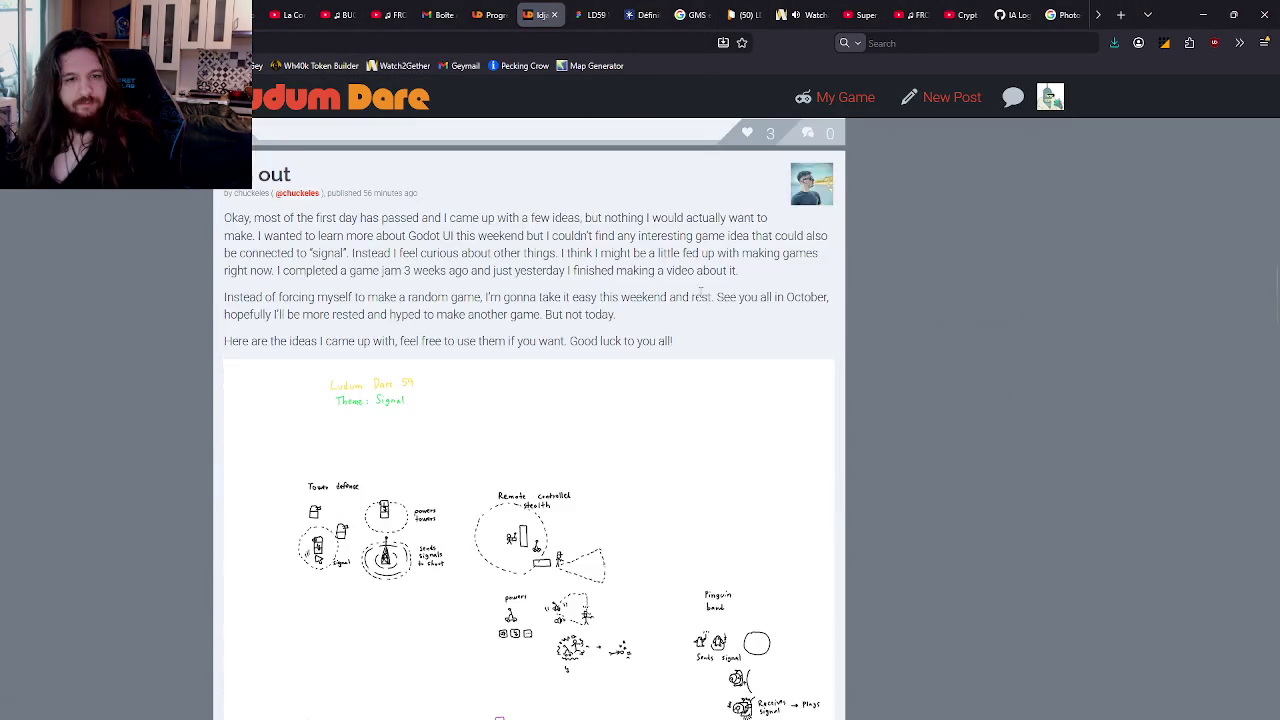
scroll(700, 297, "down", 4)
scroll(701, 295, "down", 4)
scroll(700, 293, "down", 5)
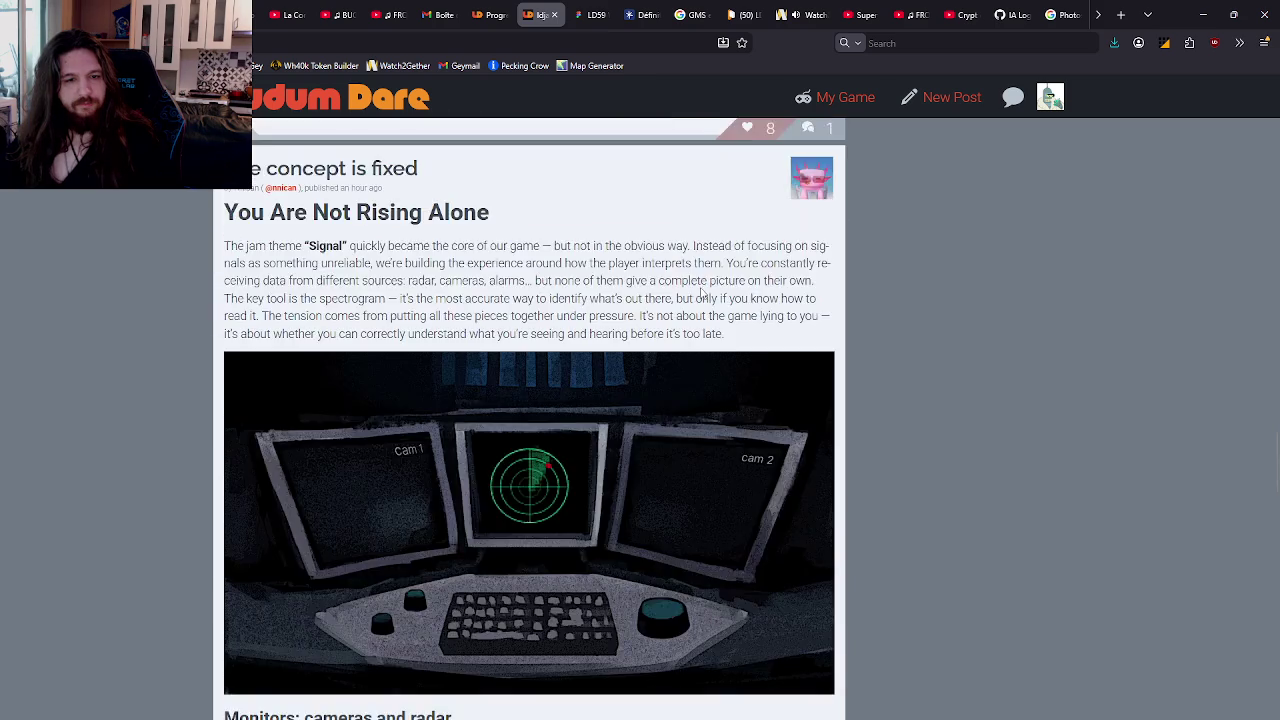
scroll(705, 295, "down", 4)
scroll(710, 297, "down", 1)
scroll(720, 300, "up", 6)
scroll(718, 296, "down", 3)
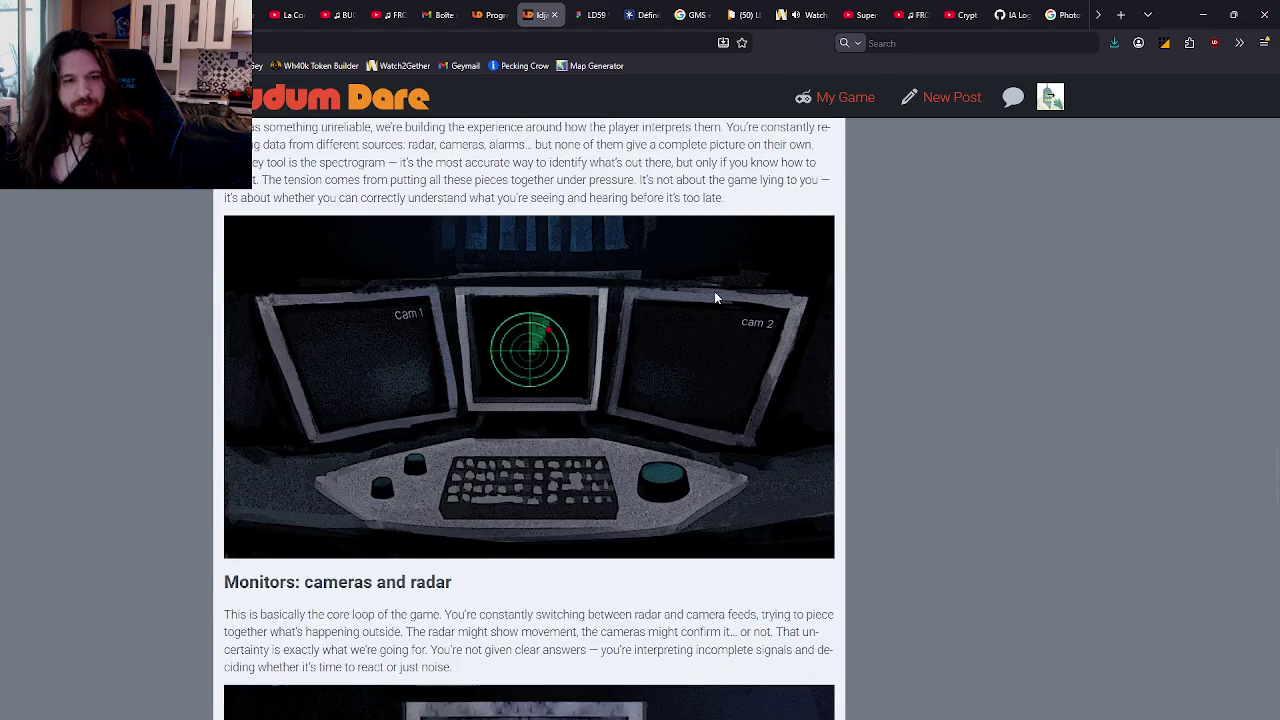
scroll(716, 292, "down", 4)
scroll(719, 290, "down", 5)
scroll(719, 294, "down", 5)
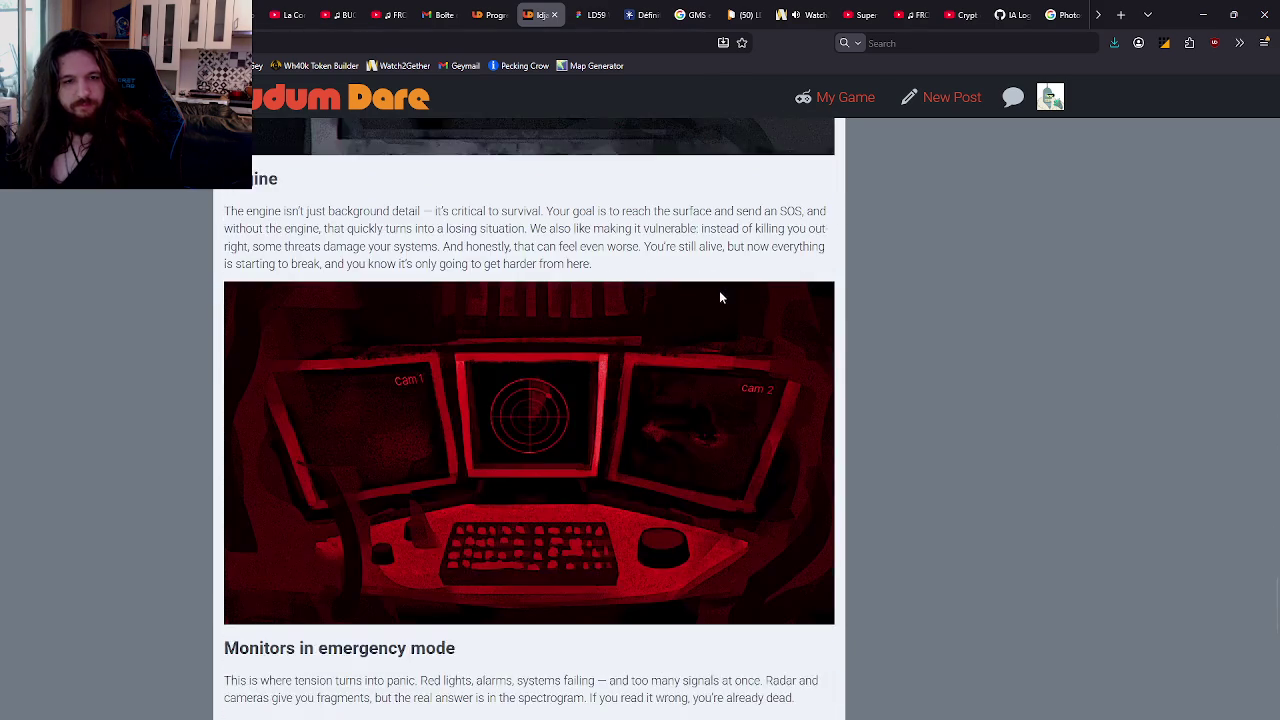
scroll(720, 293, "down", 4)
scroll(720, 290, "down", 3)
scroll(710, 310, "up", 2)
Step: Load more posts, browse them, scroll back to the top and return to Spine
left_click(529, 641)
scroll(840, 422, "down", 5)
scroll(807, 416, "down", 1)
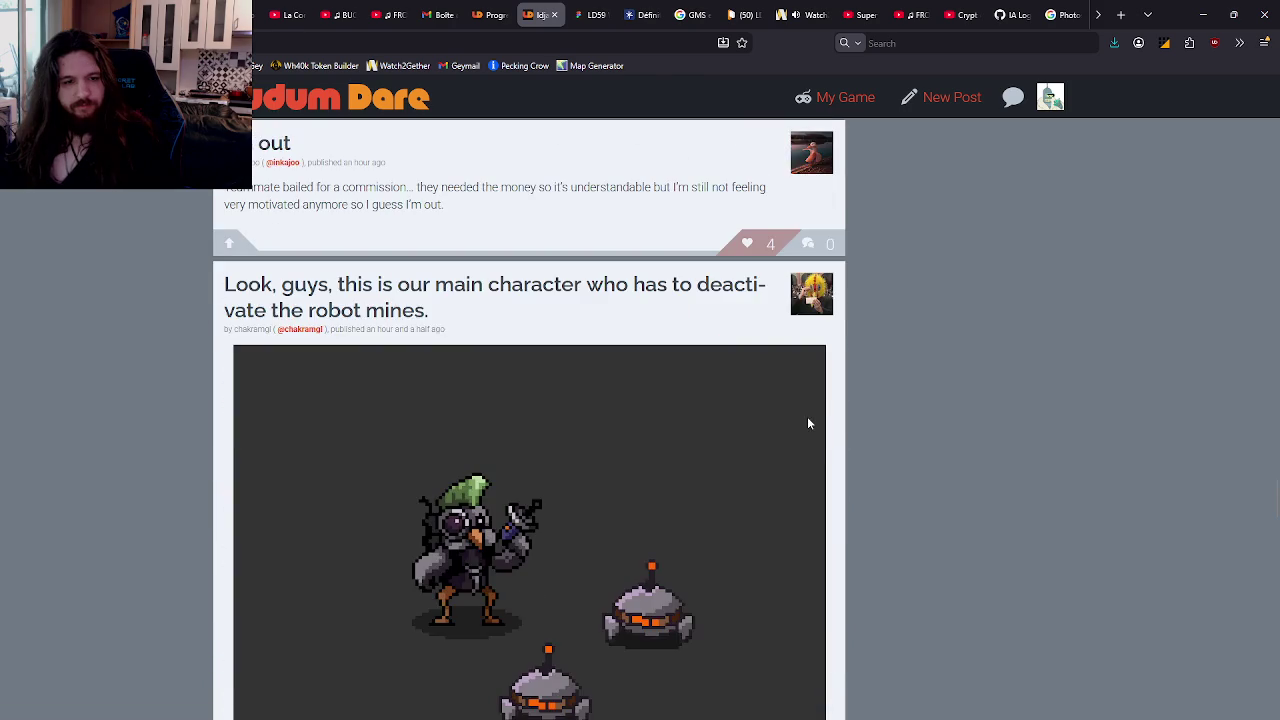
scroll(811, 406, "down", 3)
scroll(805, 409, "up", 1)
scroll(545, 299, "up", 1)
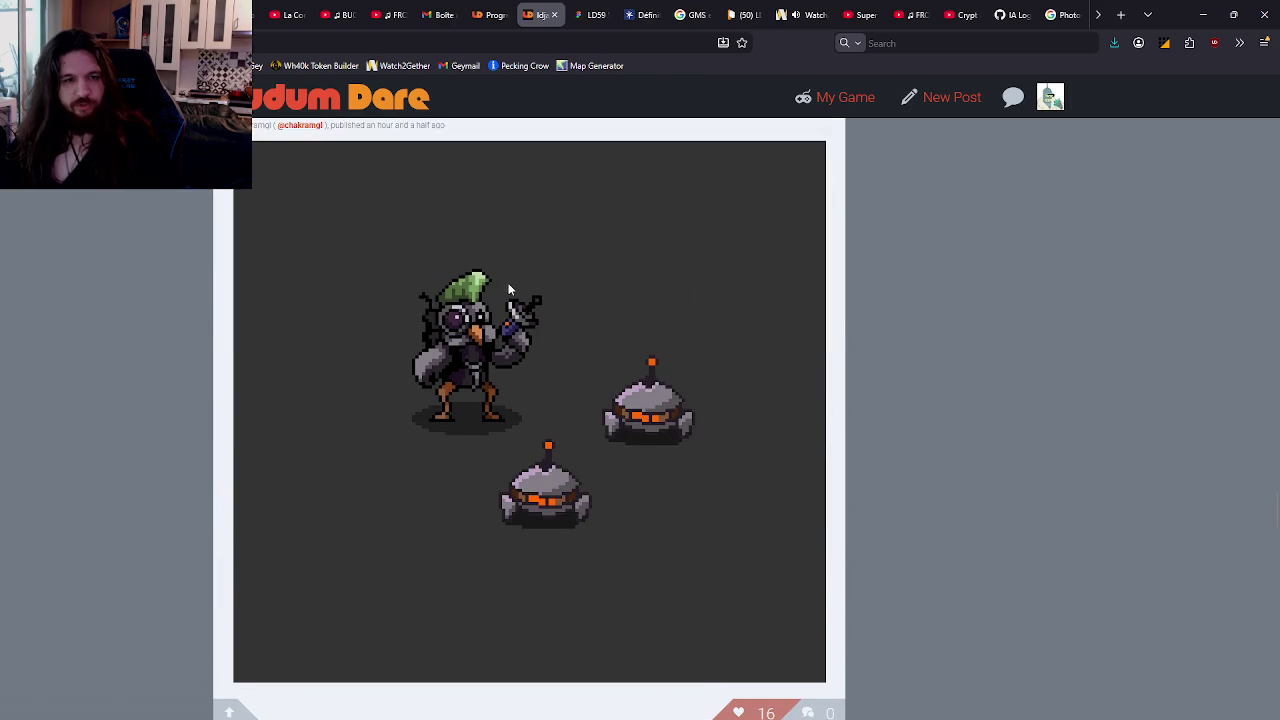
scroll(718, 329, "down", 5)
scroll(718, 327, "down", 4)
scroll(900, 390, "up", 10)
scroll(903, 383, "up", 10)
scroll(890, 460, "up", 3)
scroll(886, 534, "up", 10)
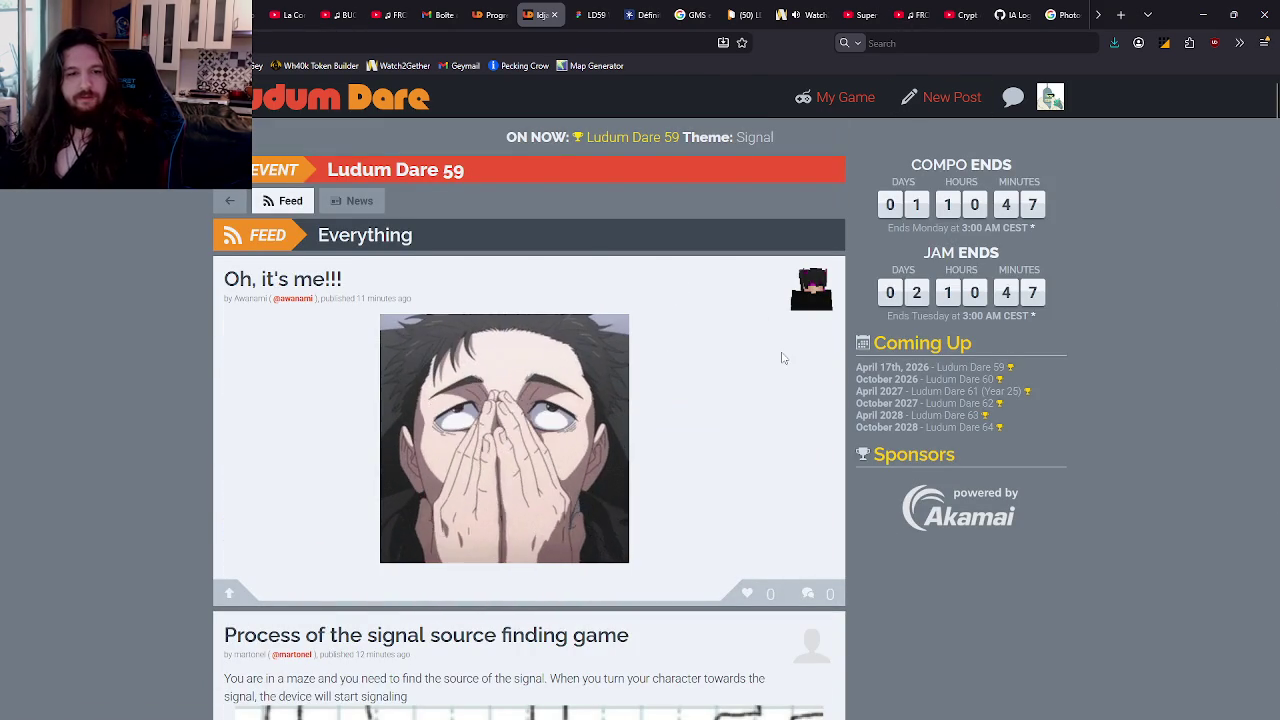
key("alt+Tab")
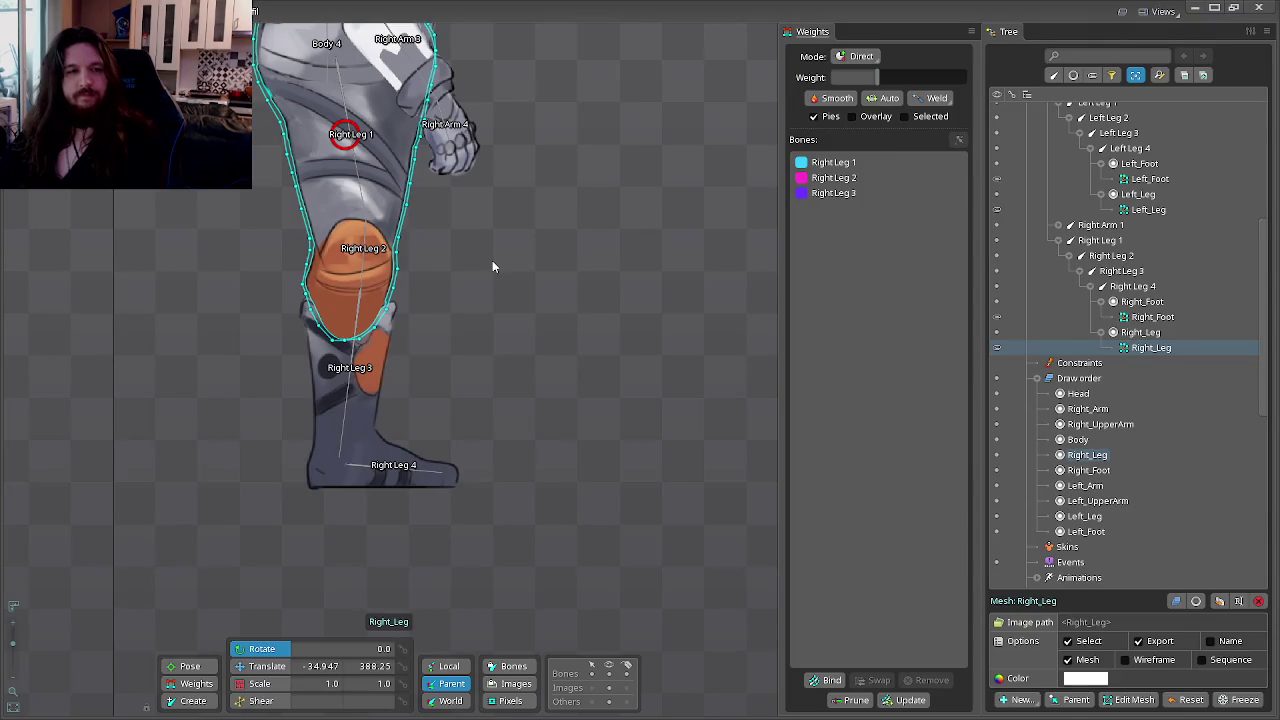
Step: Select the Right_Foot and Right_Leg meshes, enter Animate mode and bend the right leg
left_click(492, 260)
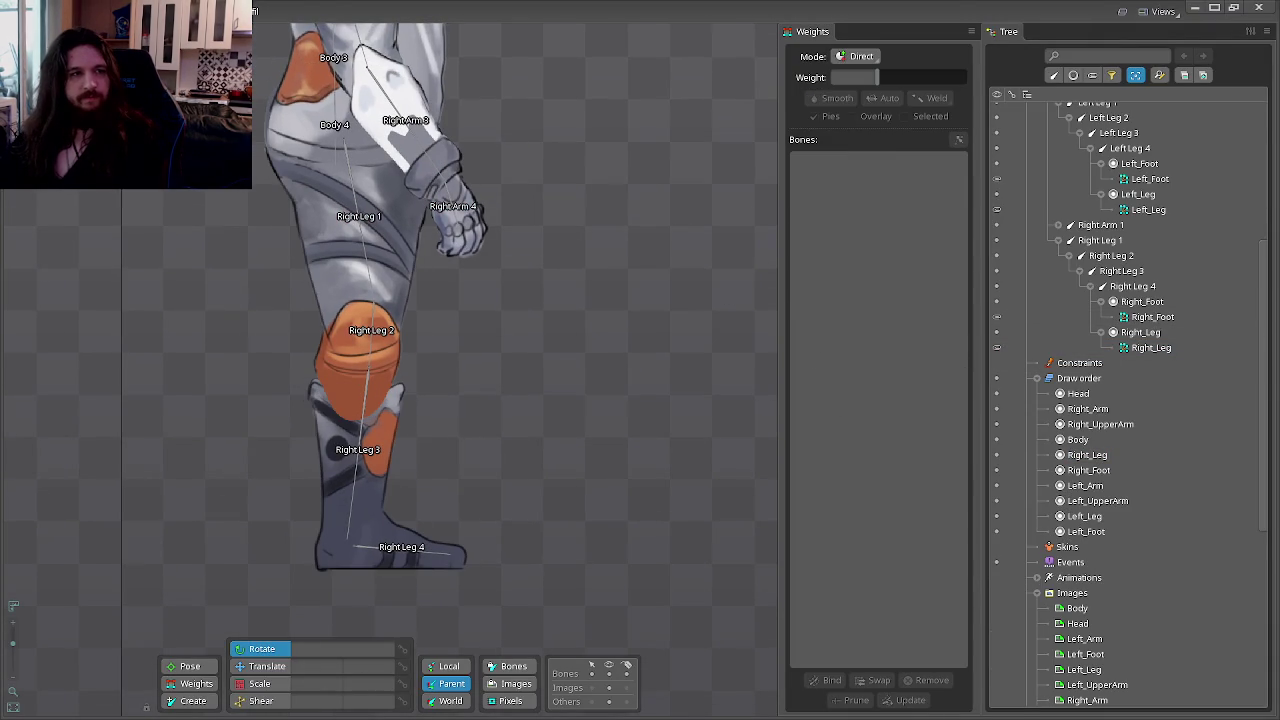
left_click(1152, 316)
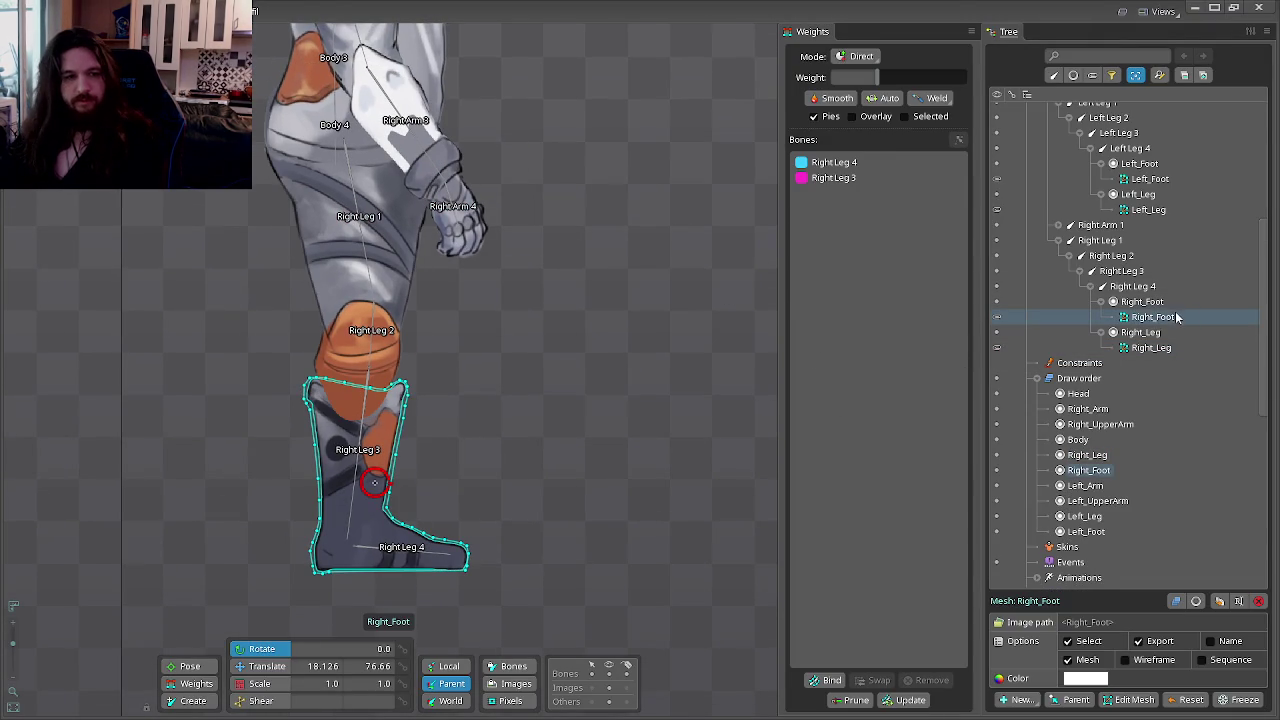
left_click(1151, 347)
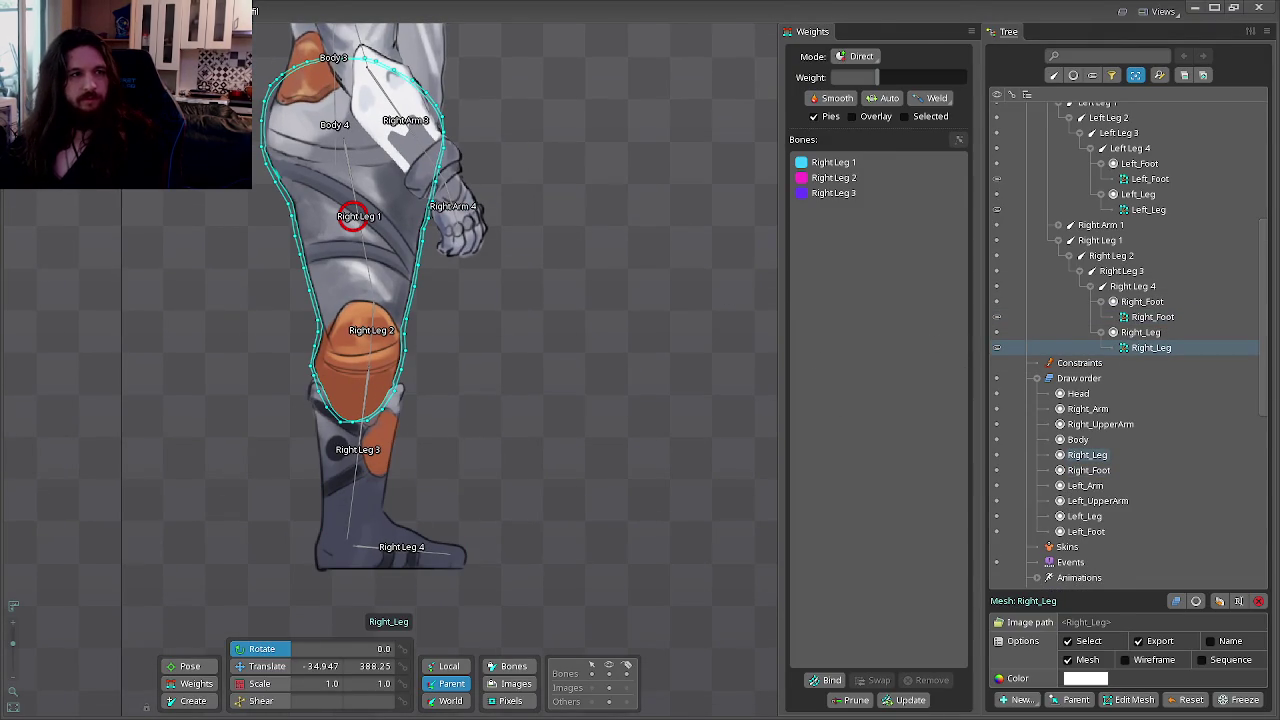
key("Tab")
left_click_drag(636, 208, 540, 355)
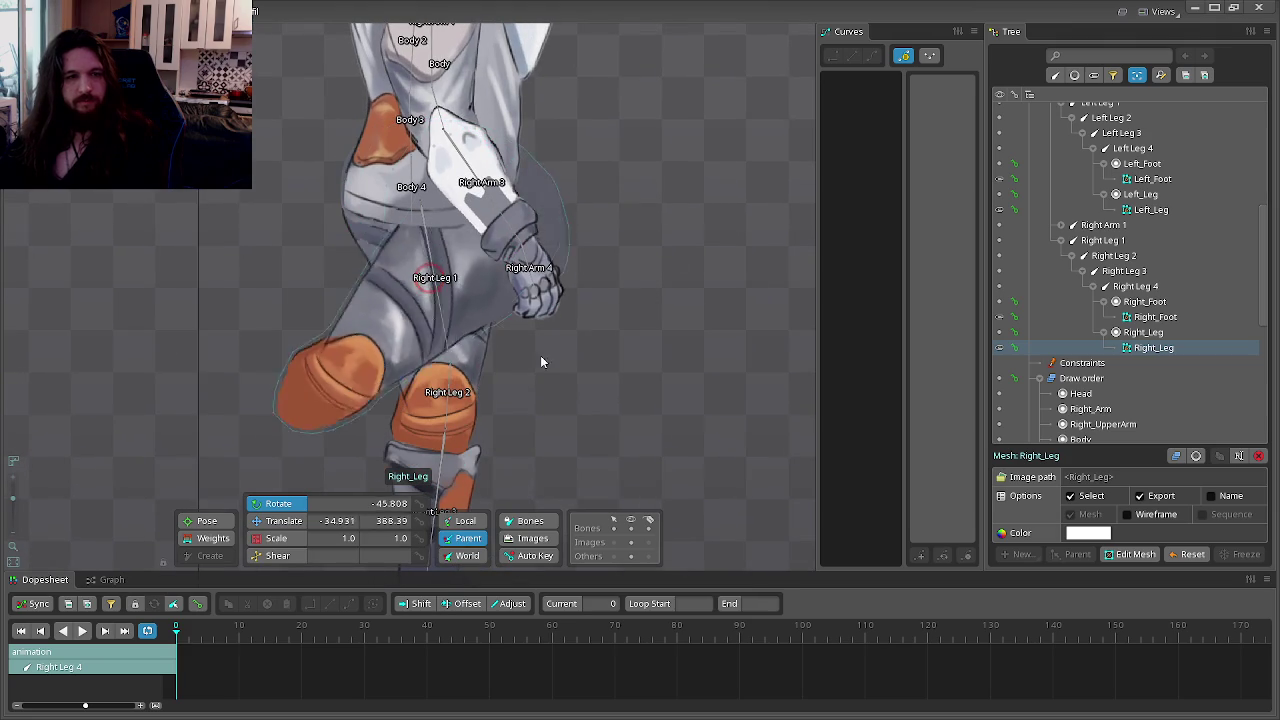
Step: Straighten the right leg, swing Right Leg 1 left and bend Right Leg 2 upward
left_click_drag(540, 355, 780, 272)
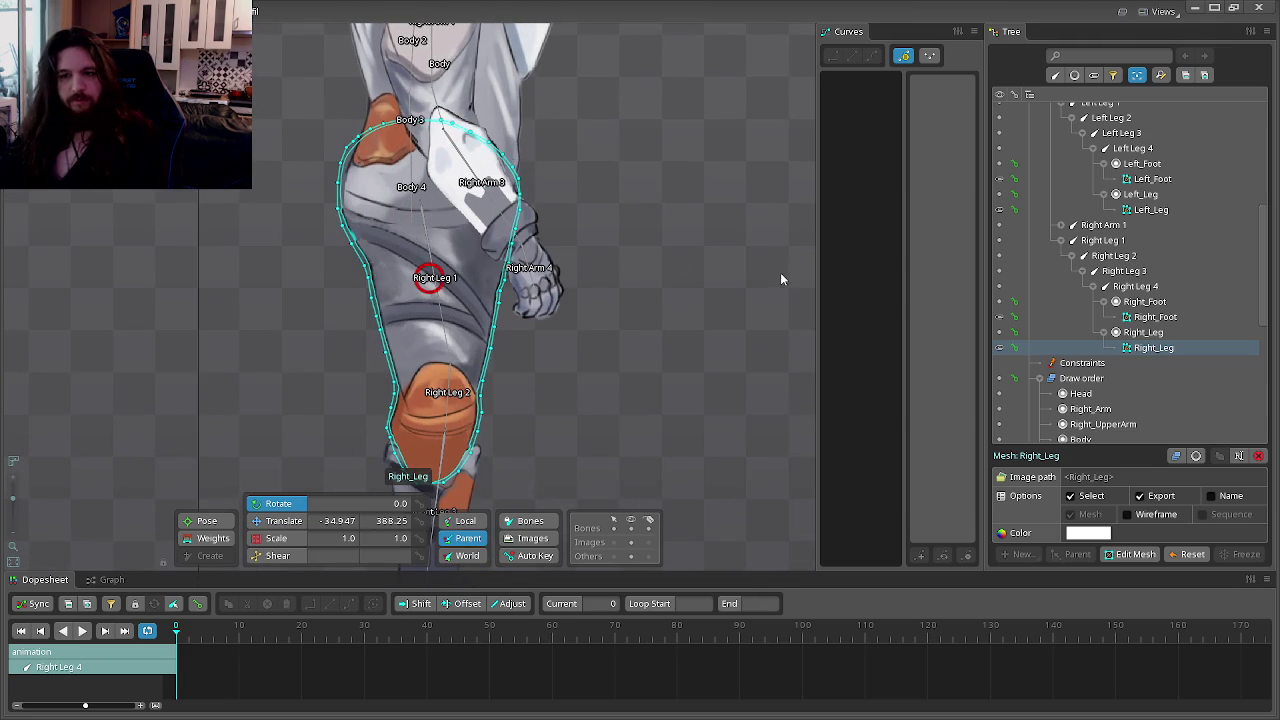
left_click(1102, 242)
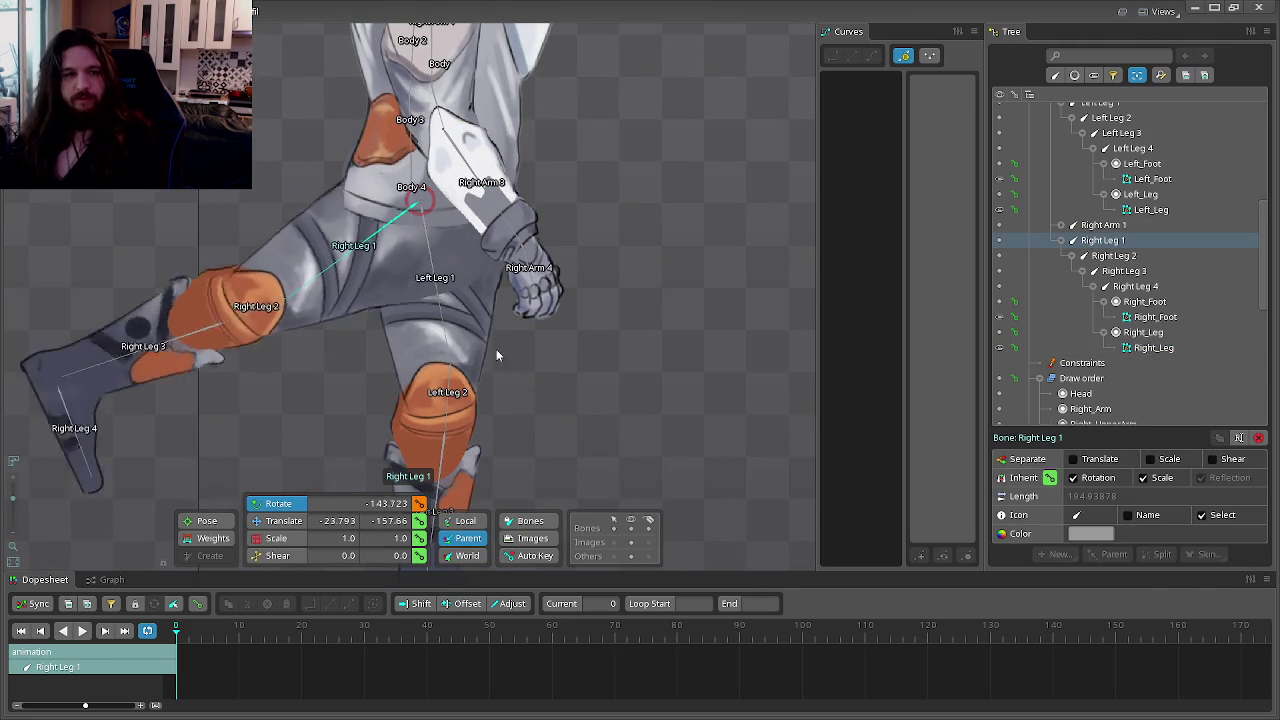
left_click_drag(762, 183, 571, 322)
left_click(1110, 257)
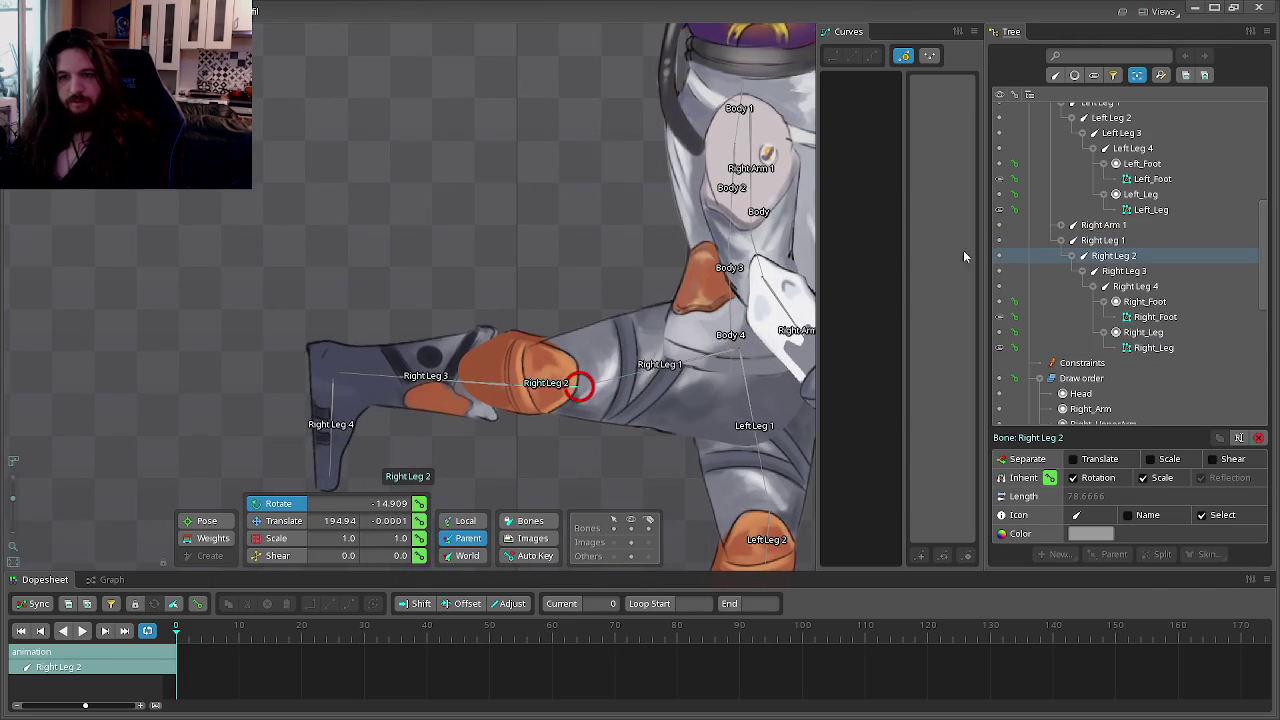
left_click_drag(680, 154, 550, 520)
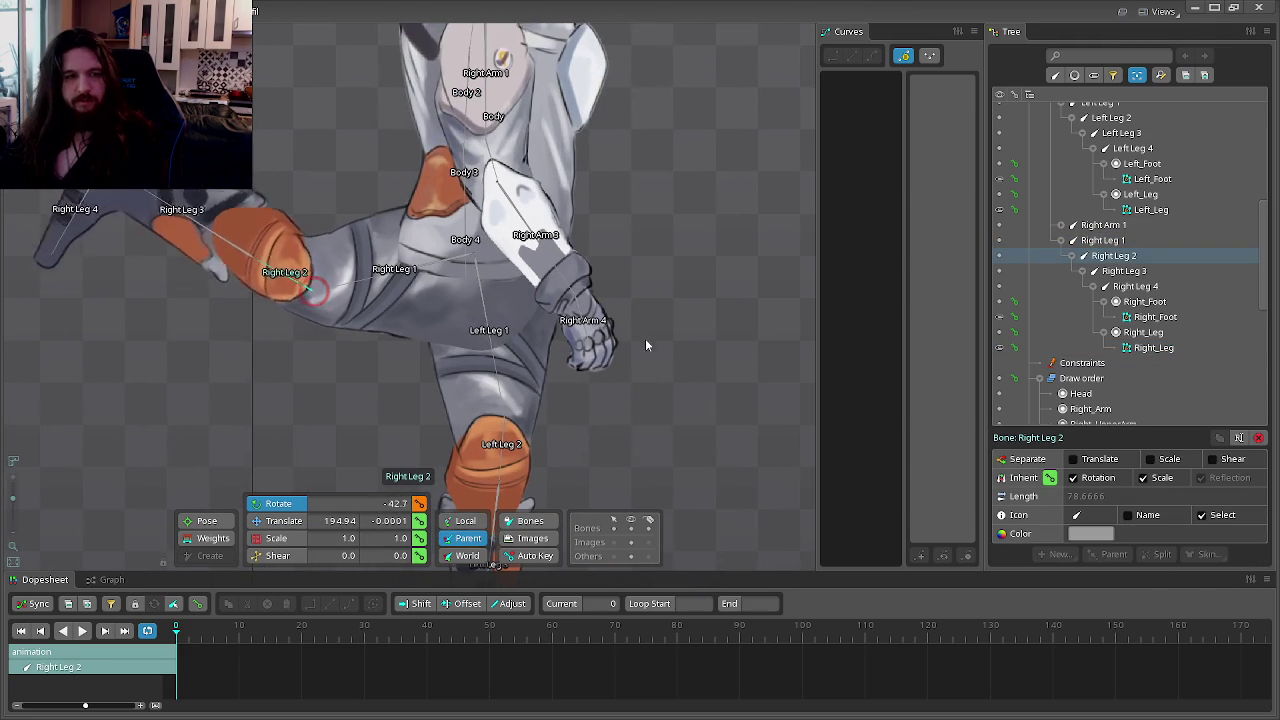
Step: Rotate Right Leg 3 and Right Leg 4 upward, zoom out, and return to Setup mode
left_click(1110, 271)
left_click_drag(760, 170, 645, 480)
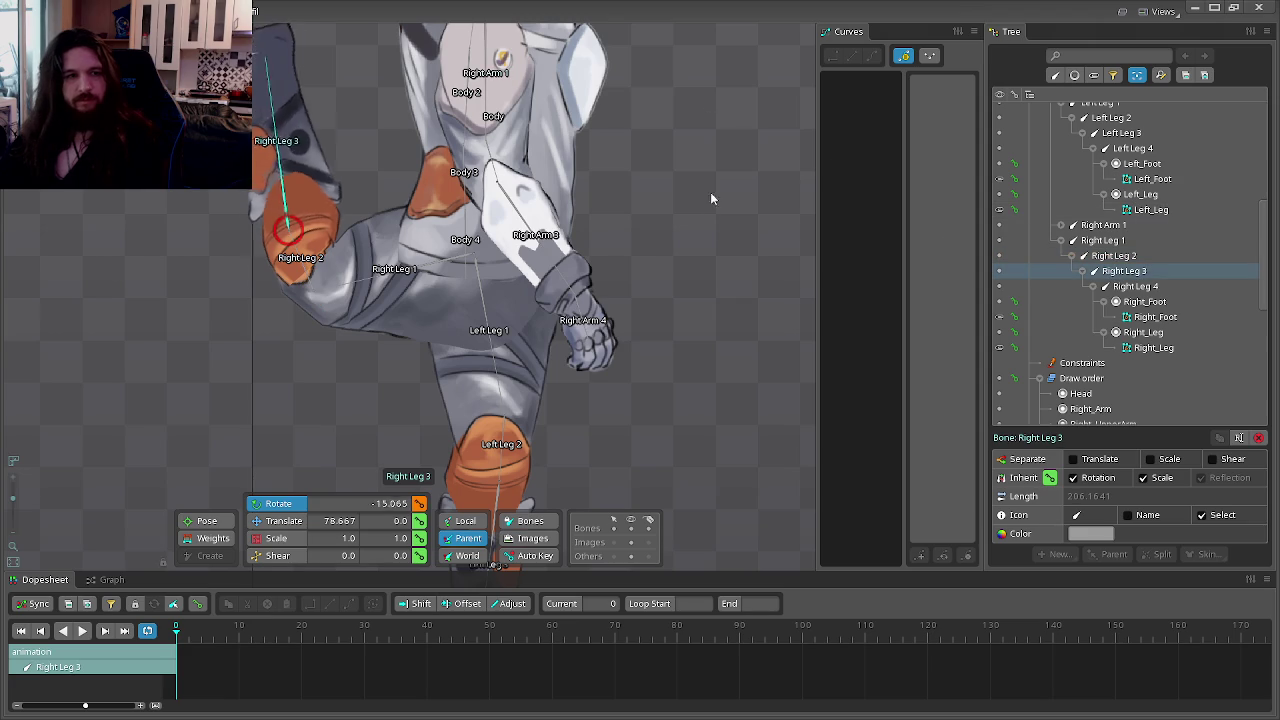
left_click(1135, 286)
left_click_drag(767, 121, 735, 309)
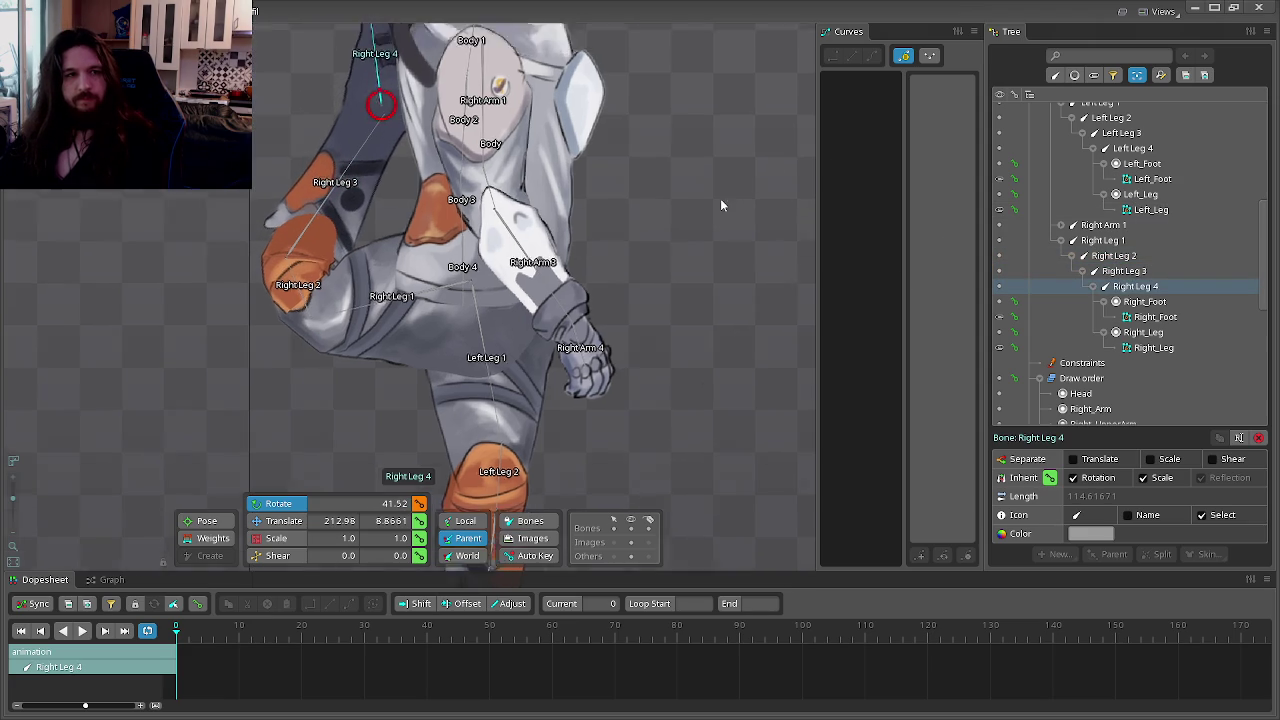
scroll(664, 311, "down", 3)
scroll(610, 211, "down", 2)
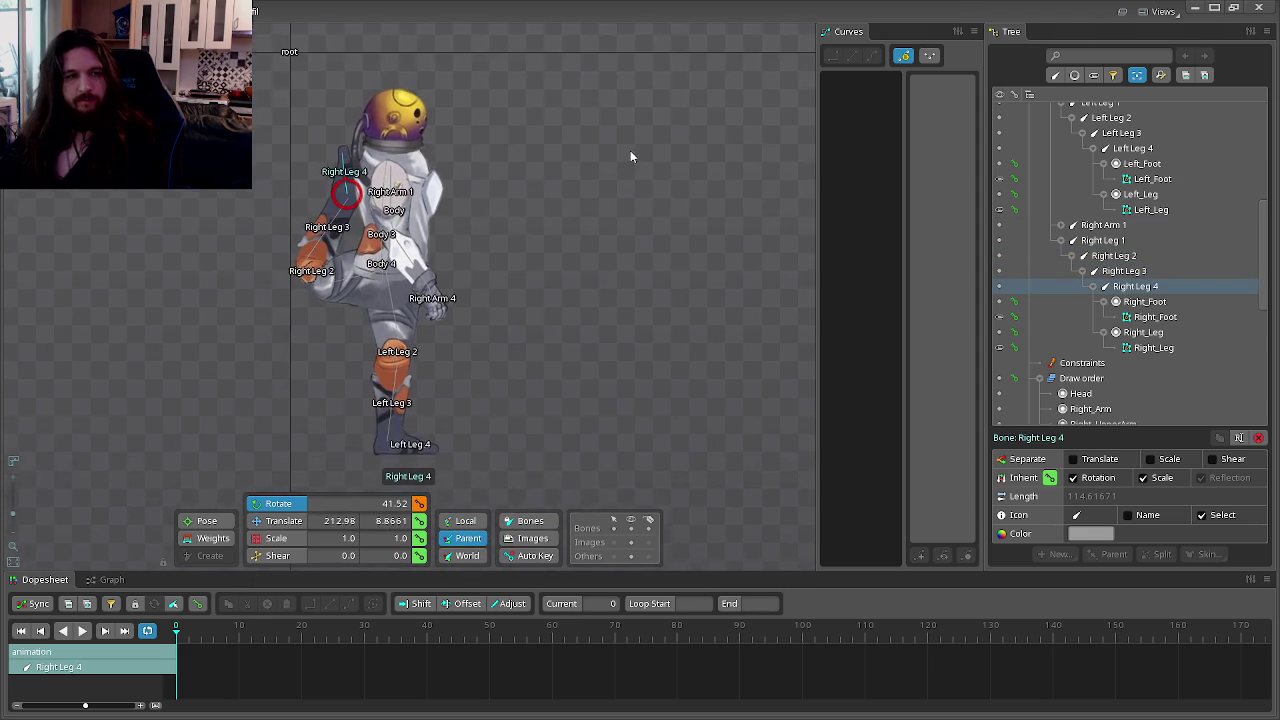
left_click(255, 11)
scroll(1002, 300, "up", 4)
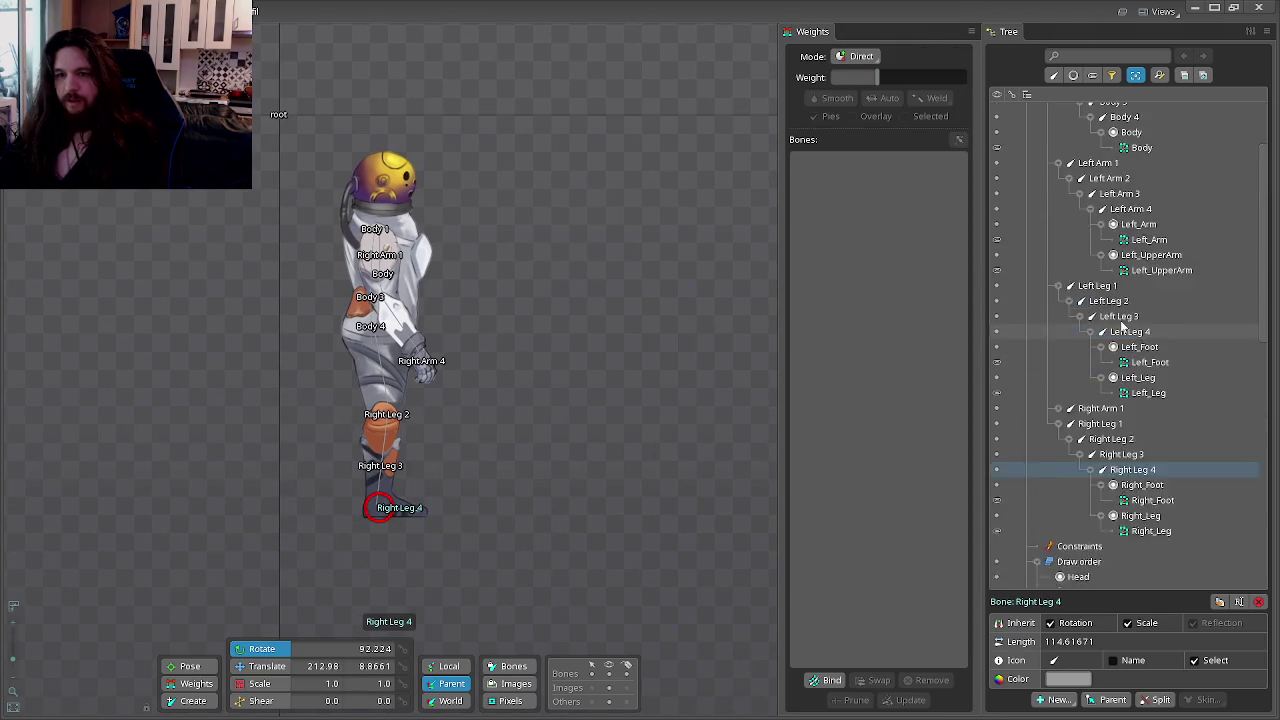
Step: Select the Body bone in the Tree as the parent for the new bone
scroll(1030, 230, "up", 2)
left_click(1078, 141)
scroll(482, 205, "up", 1)
scroll(482, 205, "up", 3)
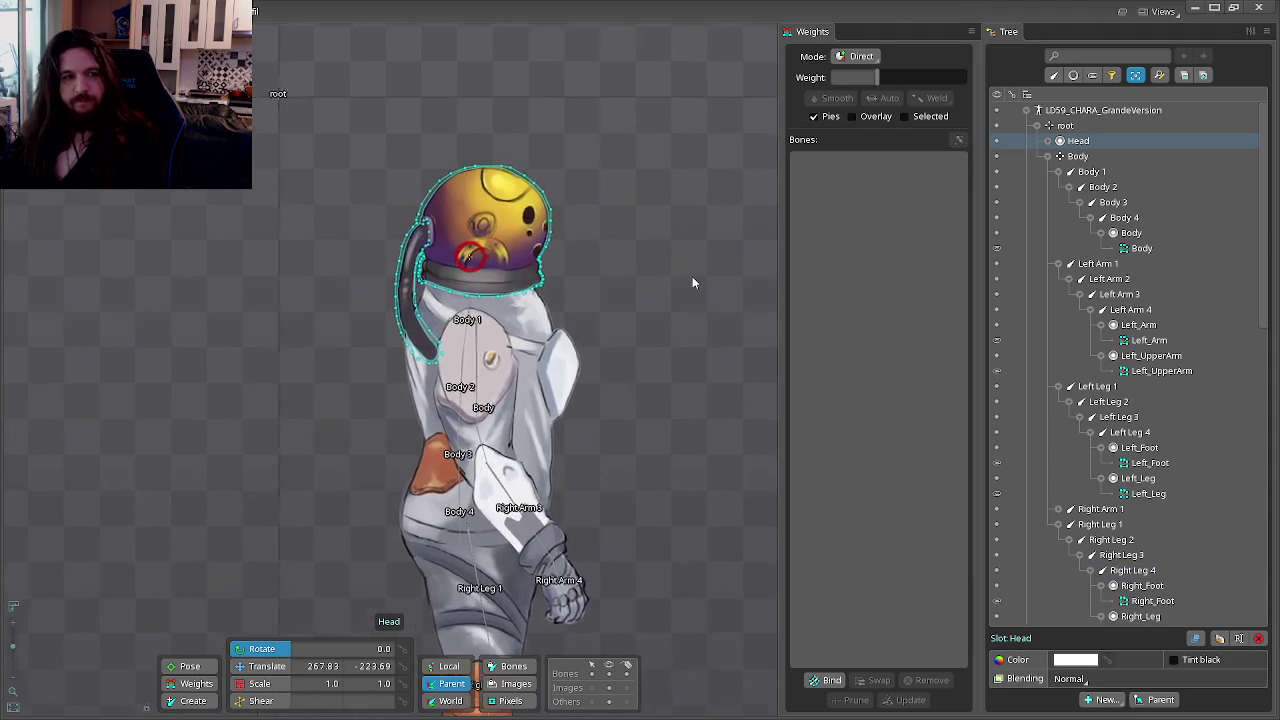
scroll(692, 276, "up", 2)
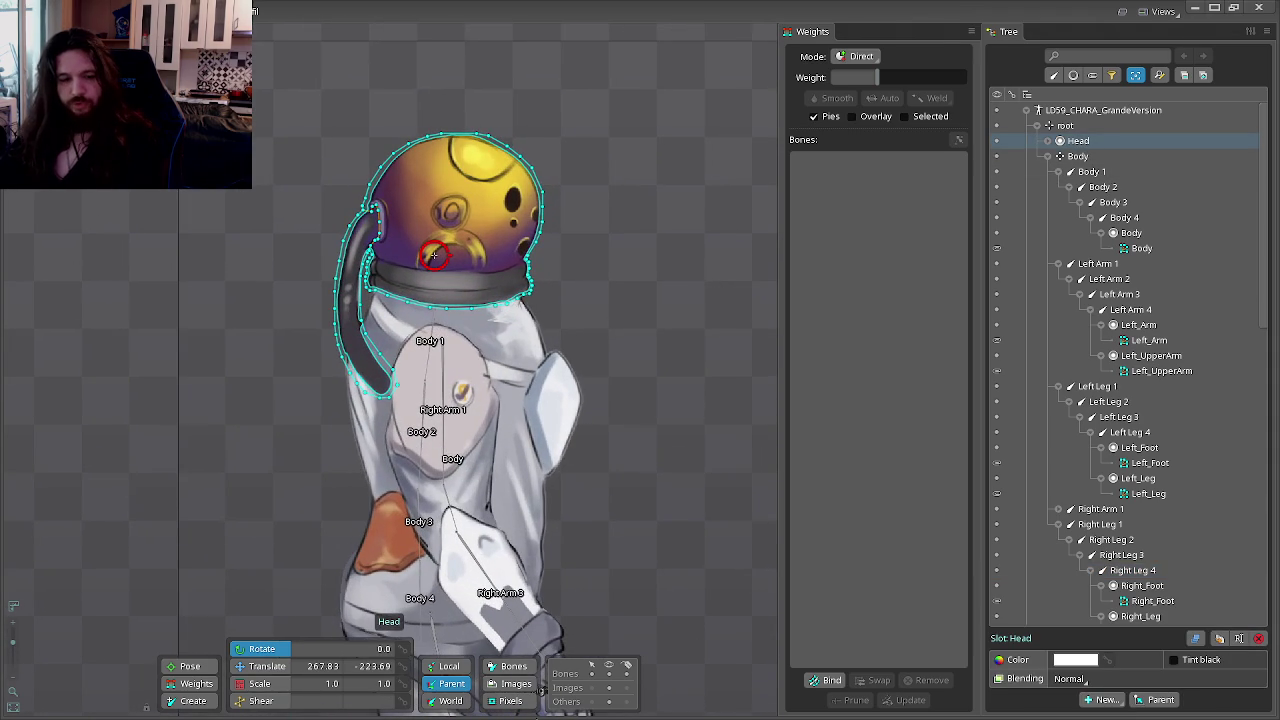
left_click(1078, 156)
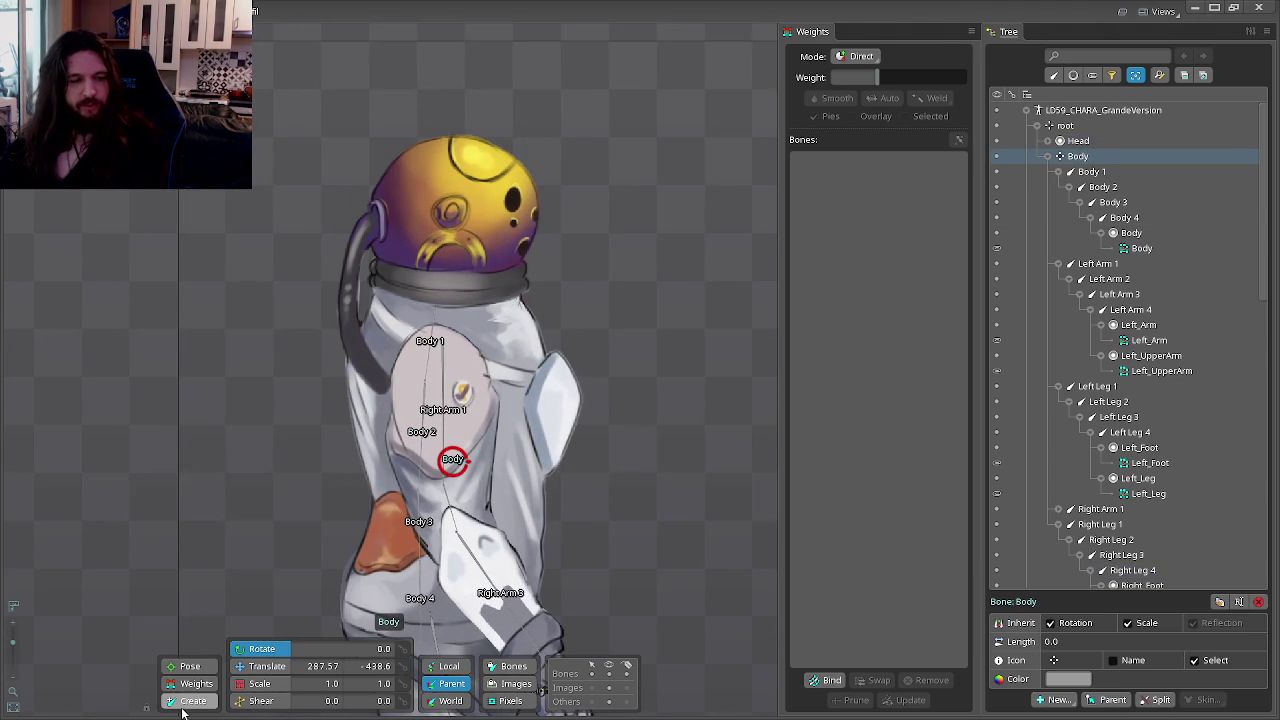
scroll(506, 451, "up", 1)
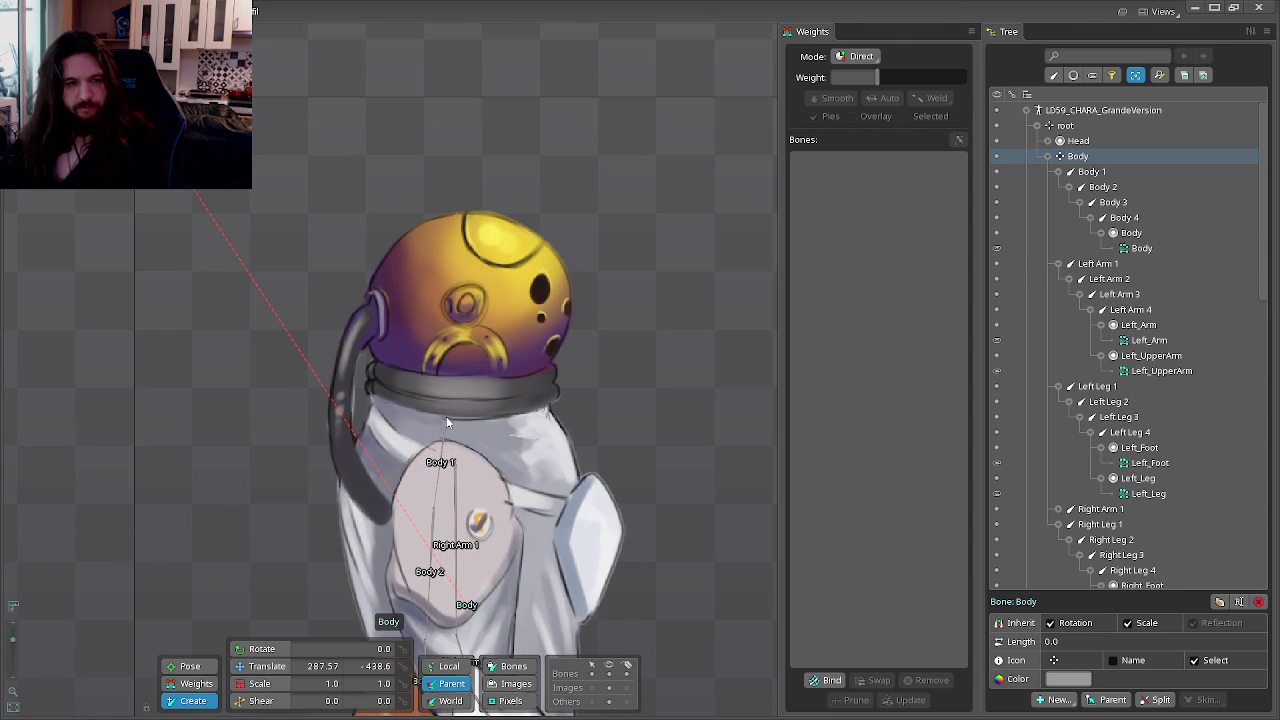
Step: Draw trial Body2 bones from the neck into the helmet and delete them
left_click_drag(446, 416, 448, 372)
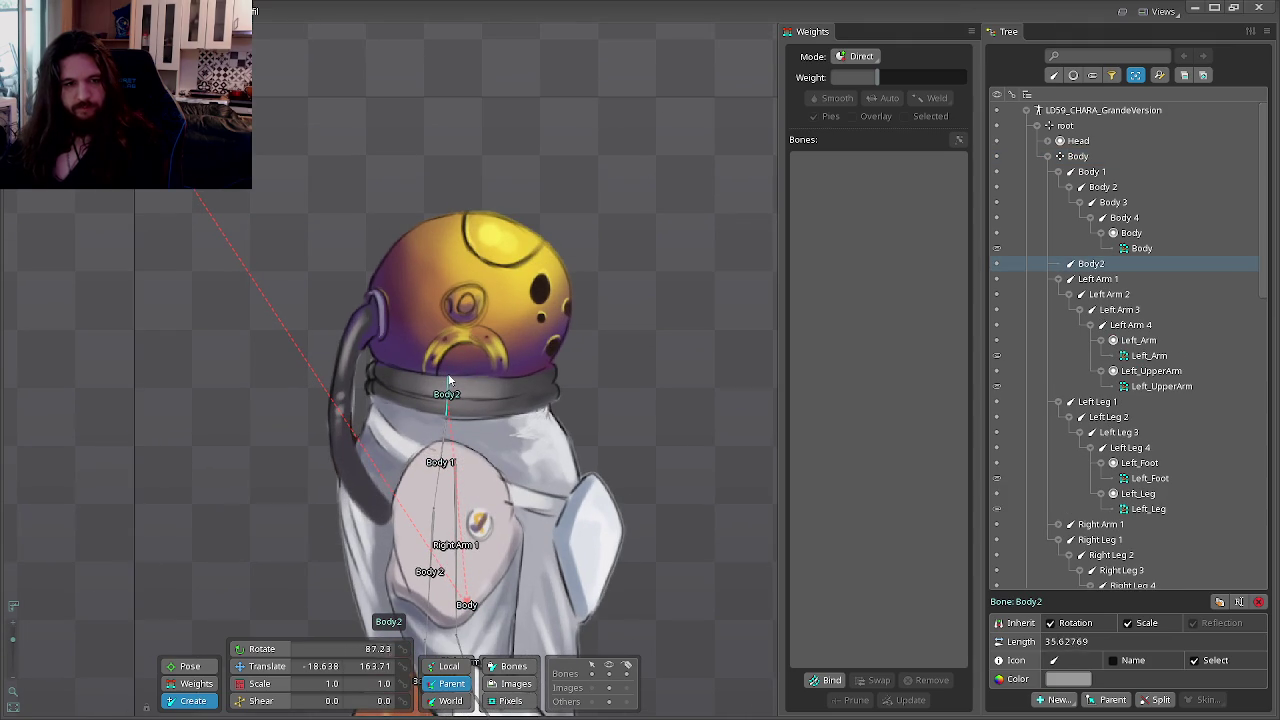
left_click_drag(476, 290, 475, 268)
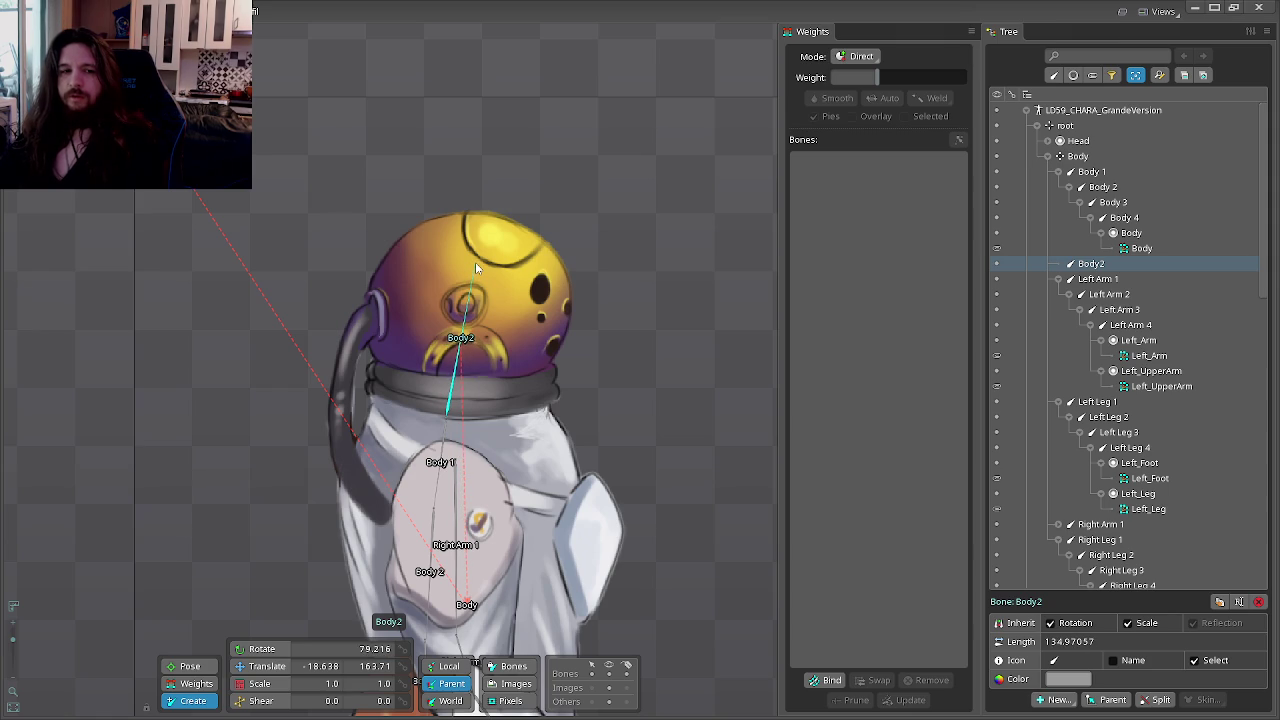
left_click_drag(475, 262, 481, 258)
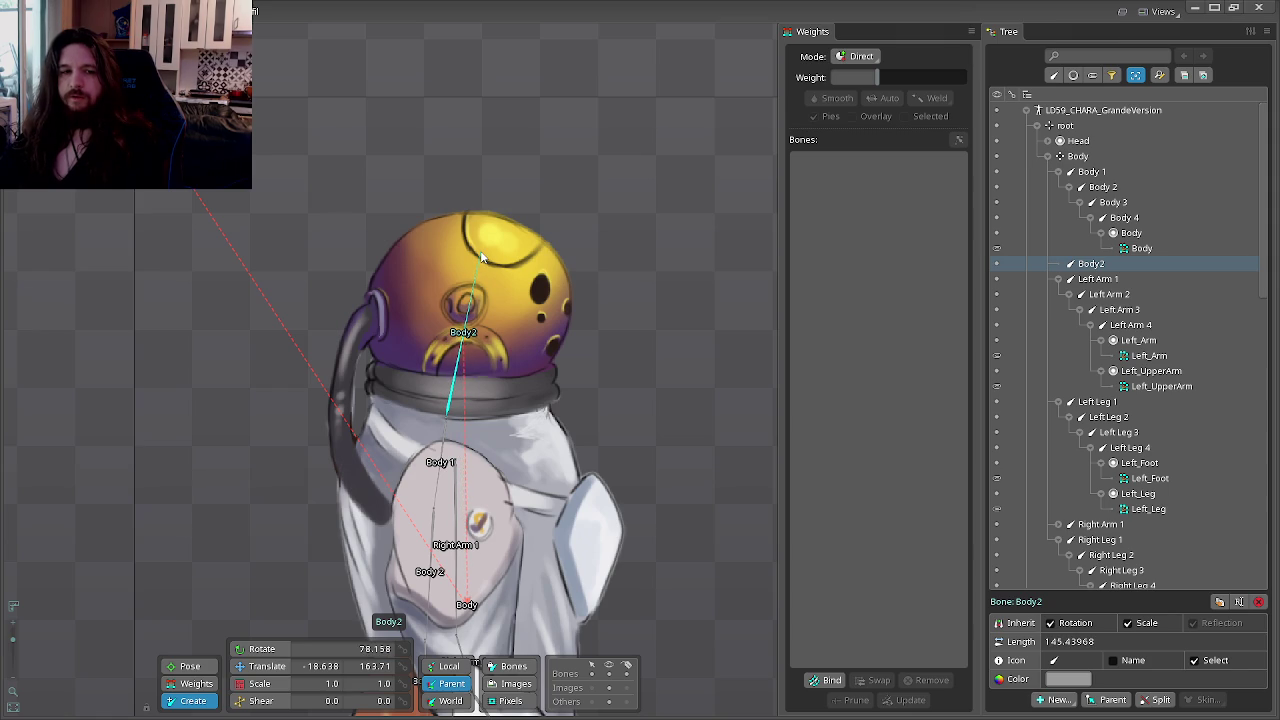
key("Delete")
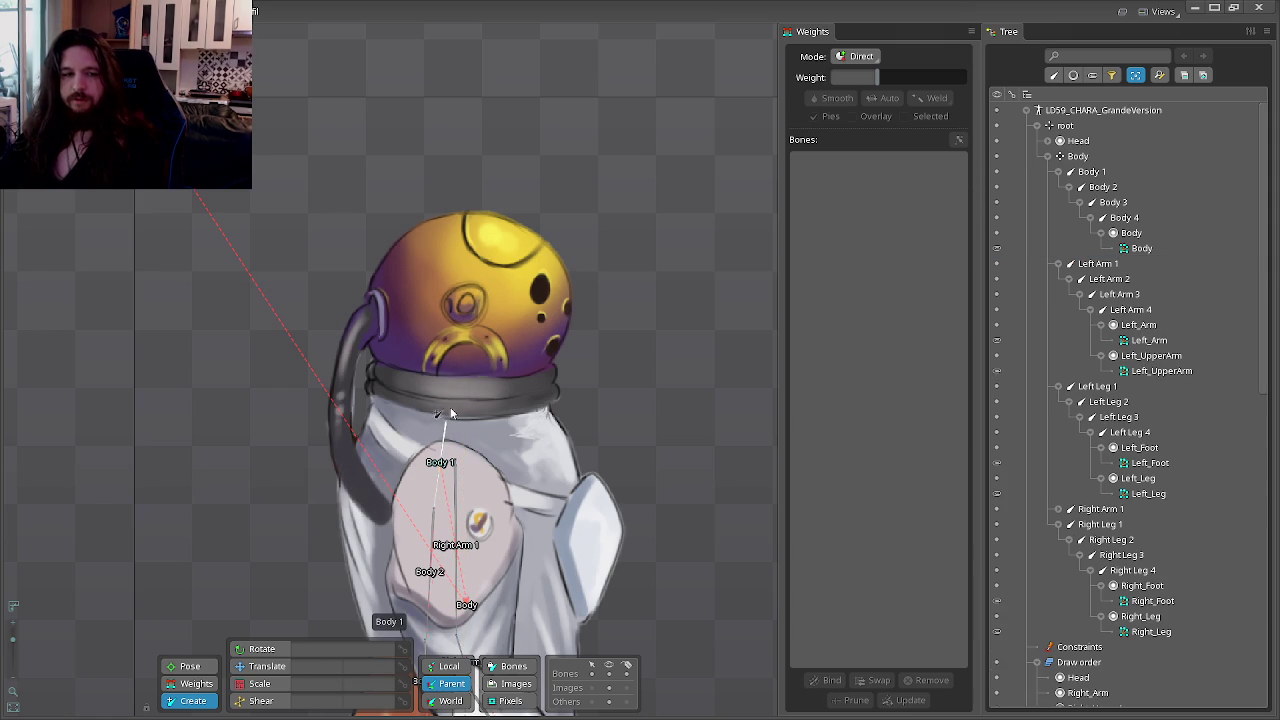
left_click_drag(448, 397, 479, 301)
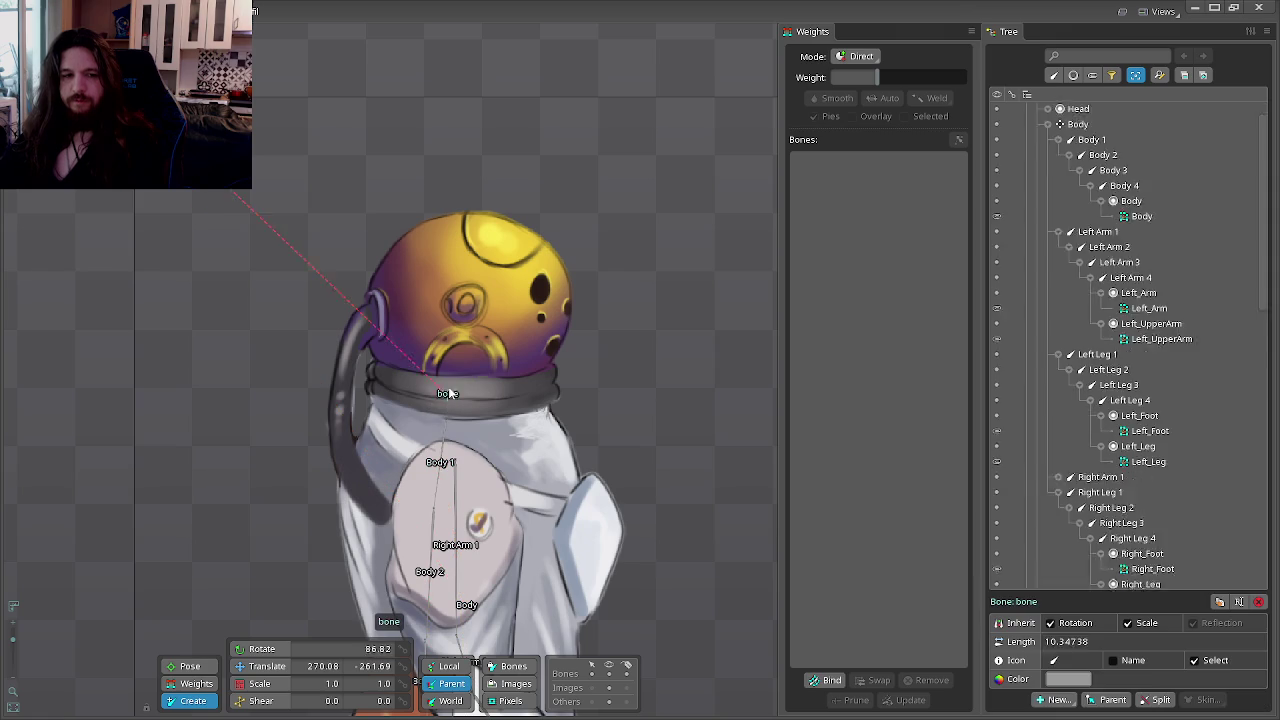
key("Delete")
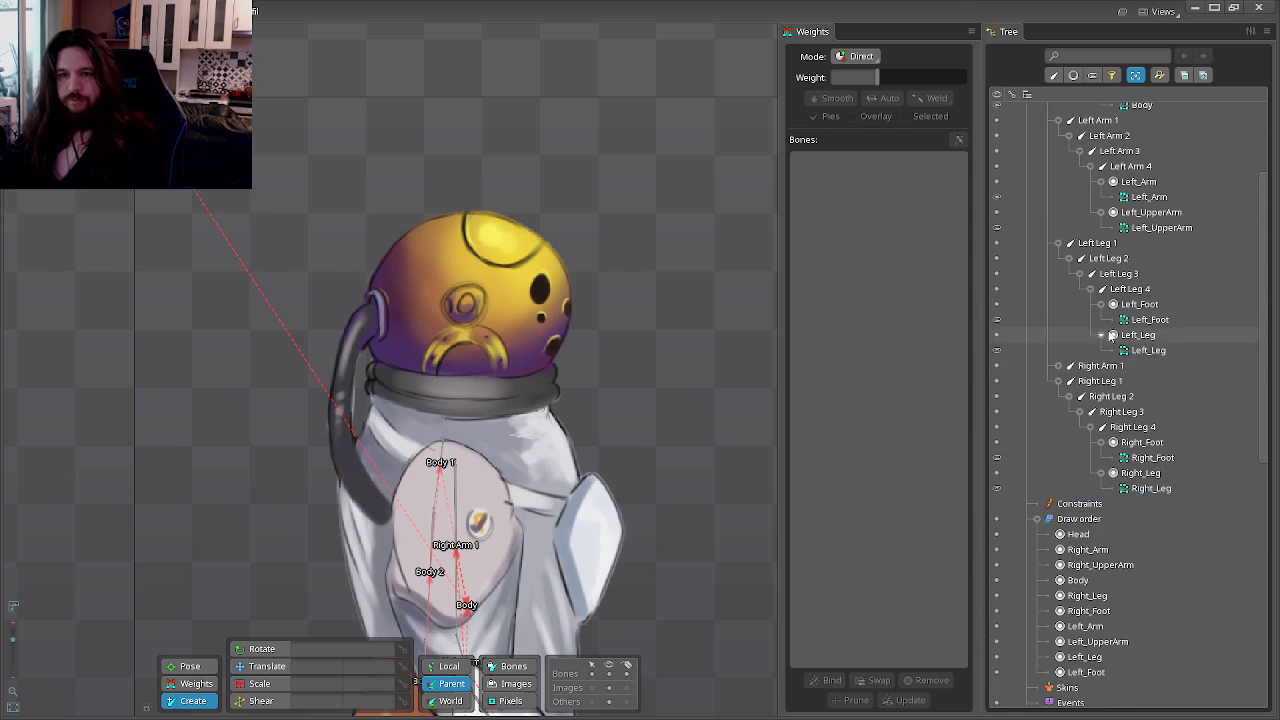
Step: Reselect Body and draw the Body2 bone from the neck up into the helmet
scroll(1150, 330, "up", 5)
left_click(1077, 156)
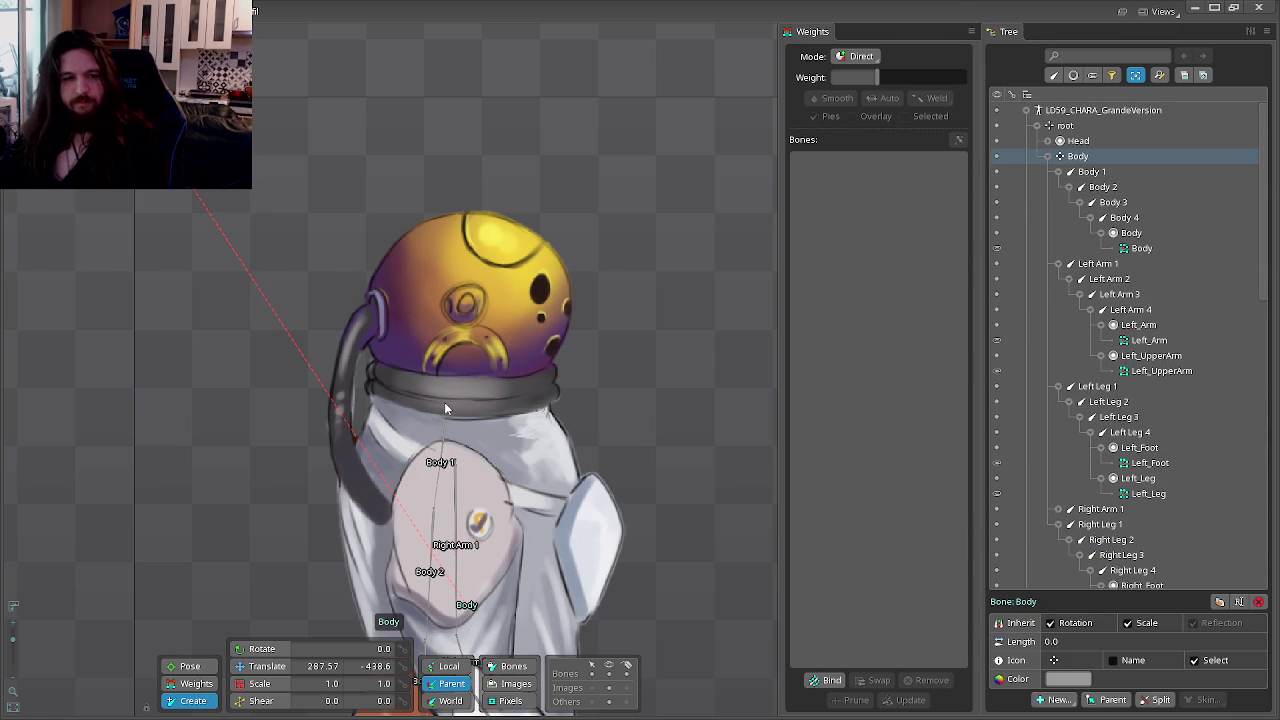
left_click_drag(445, 400, 470, 303)
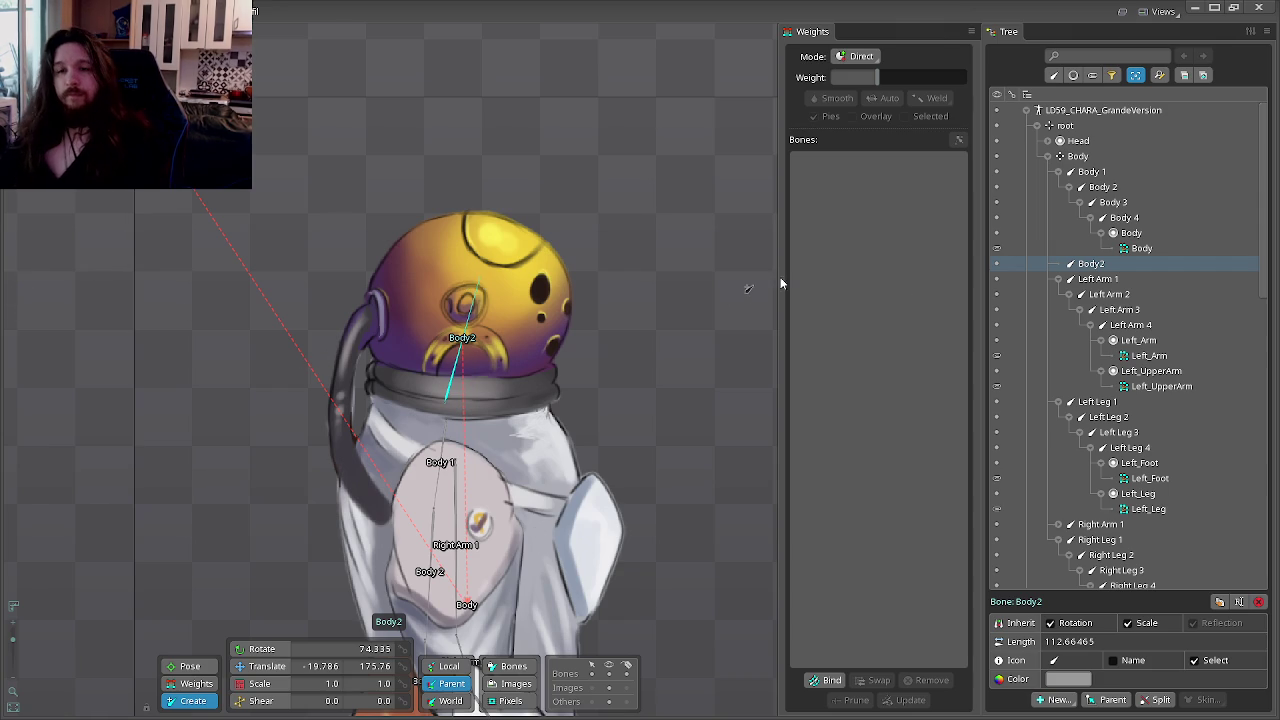
Step: Rename bone Body2 to Head and move the Head slot under it
double_click(1097, 264)
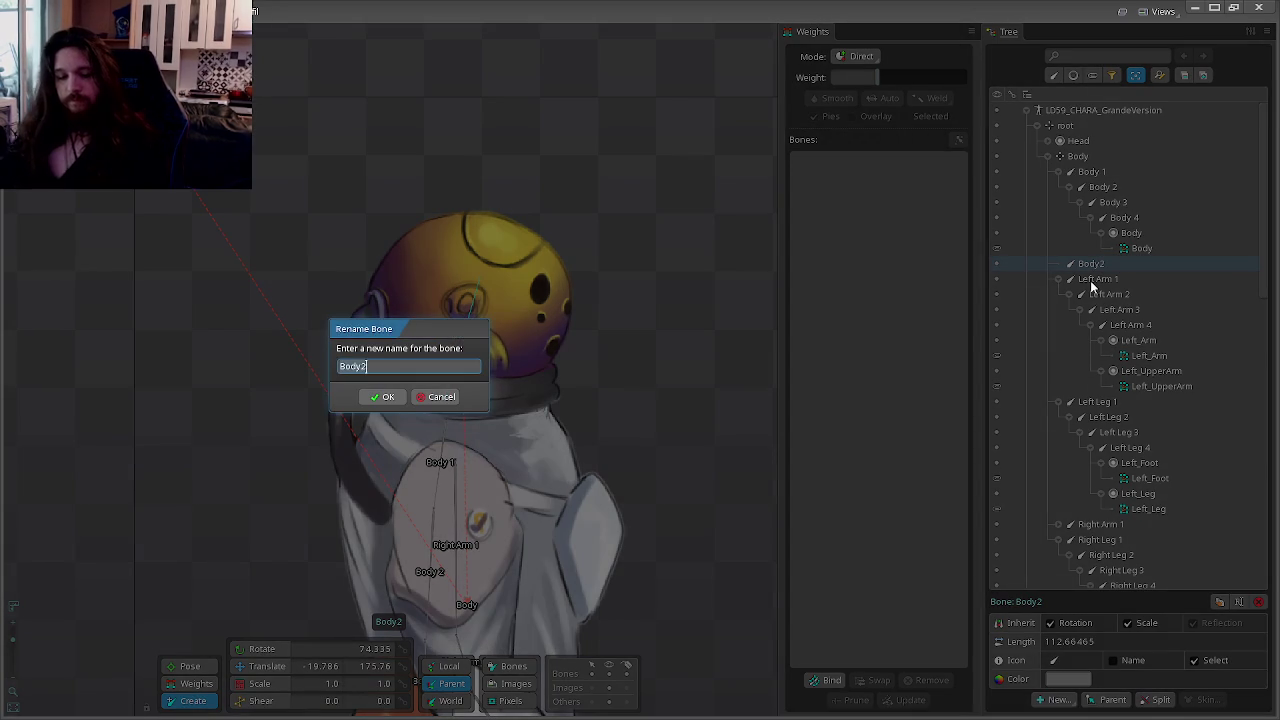
type("ad")
key("Return")
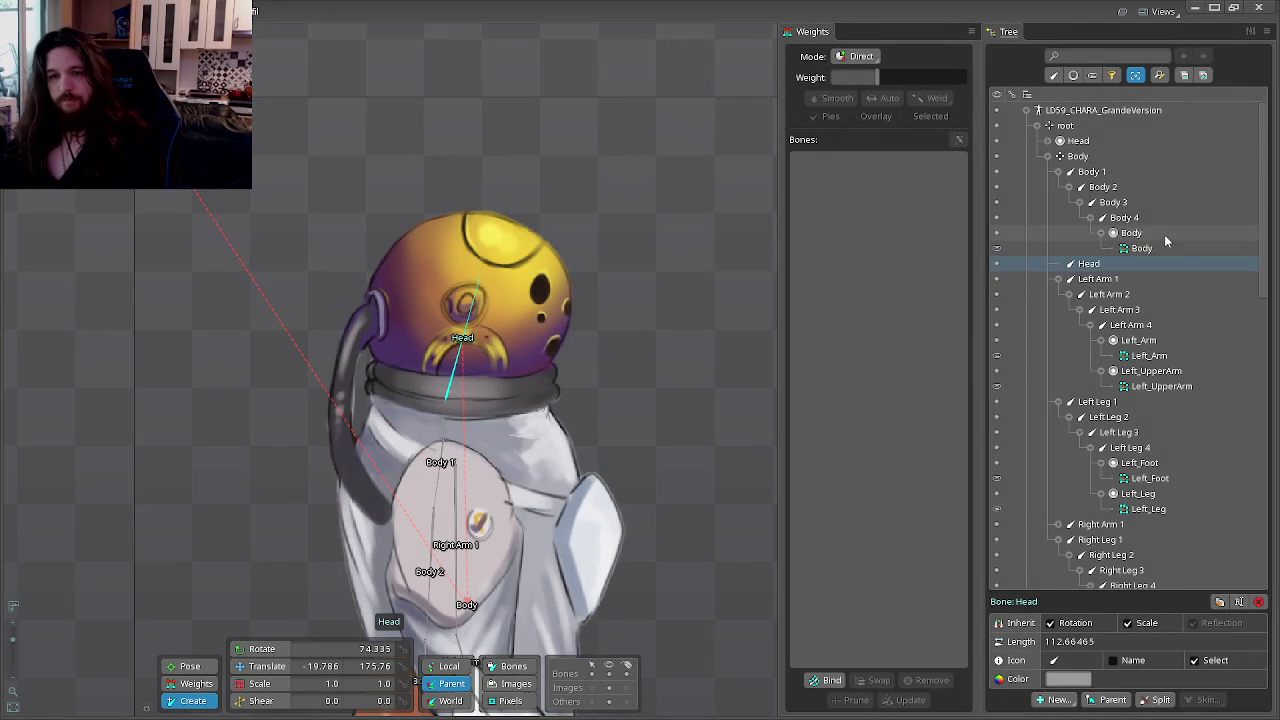
left_click_drag(1072, 145, 1090, 263)
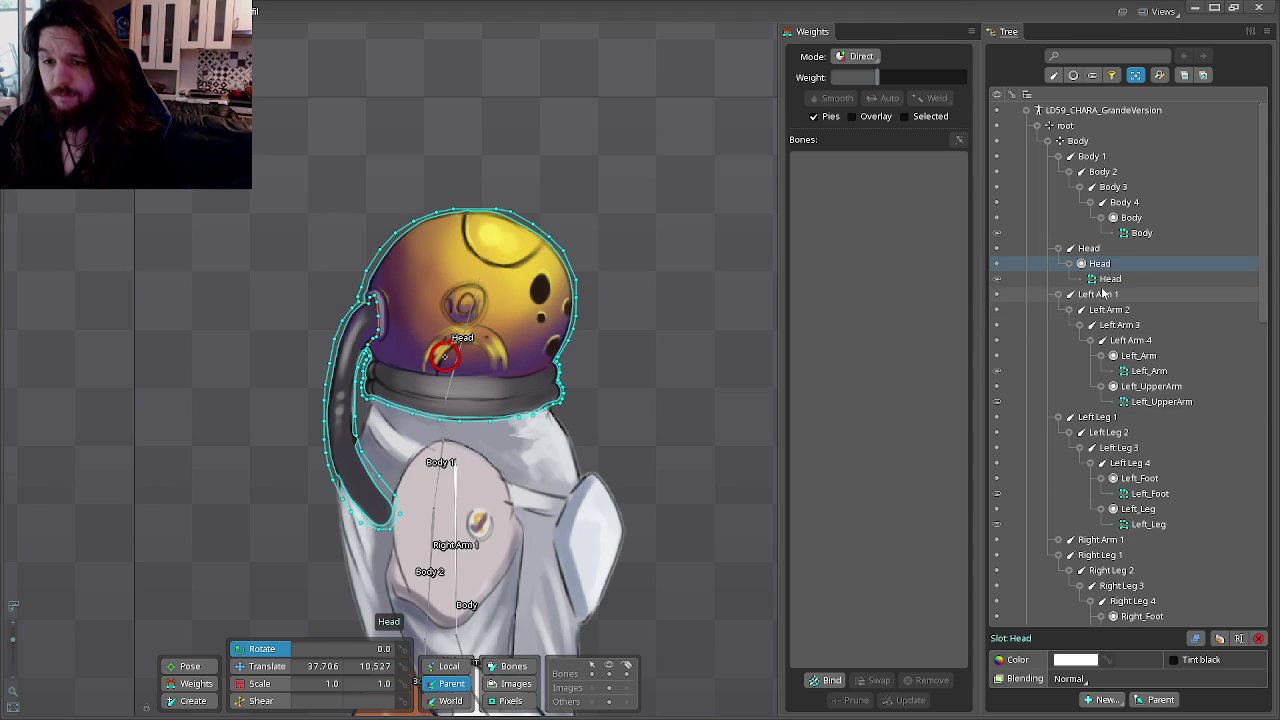
Step: Bind bones to the helmet Head mesh and test-rotate Body 1 and Head in Animate mode
left_click(1101, 280)
left_click(830, 680)
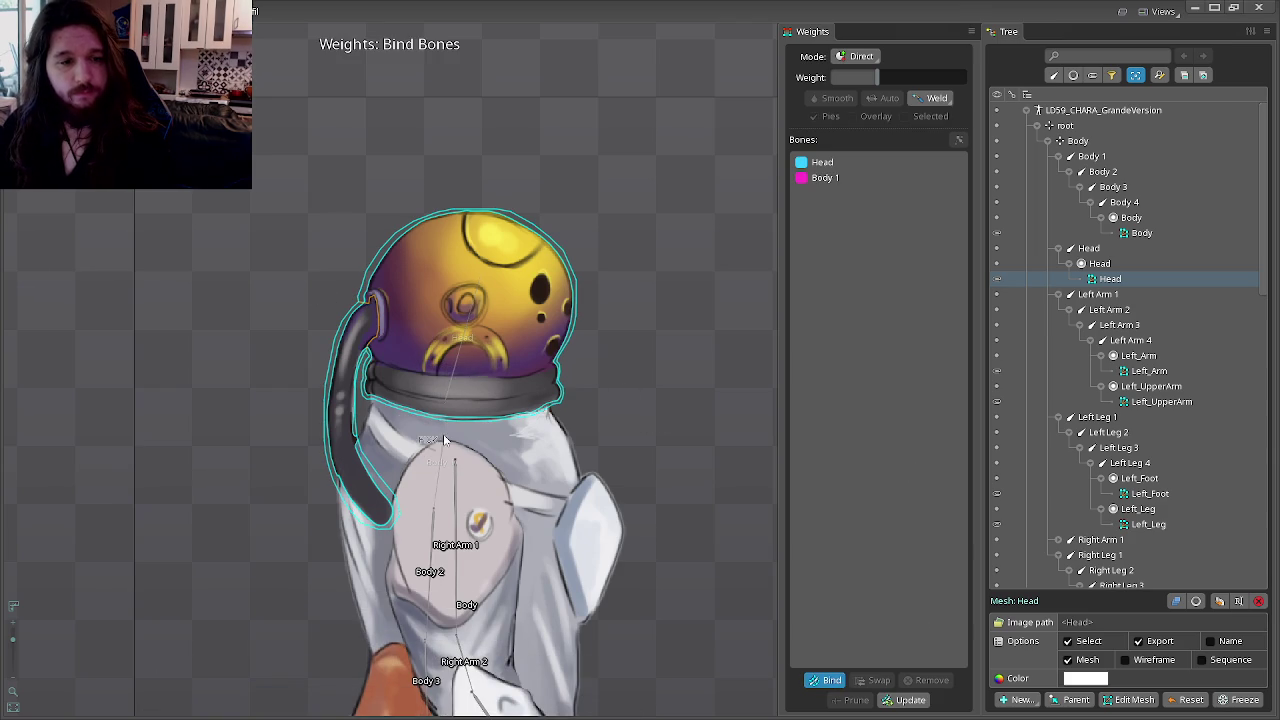
key("ctrl+Tab")
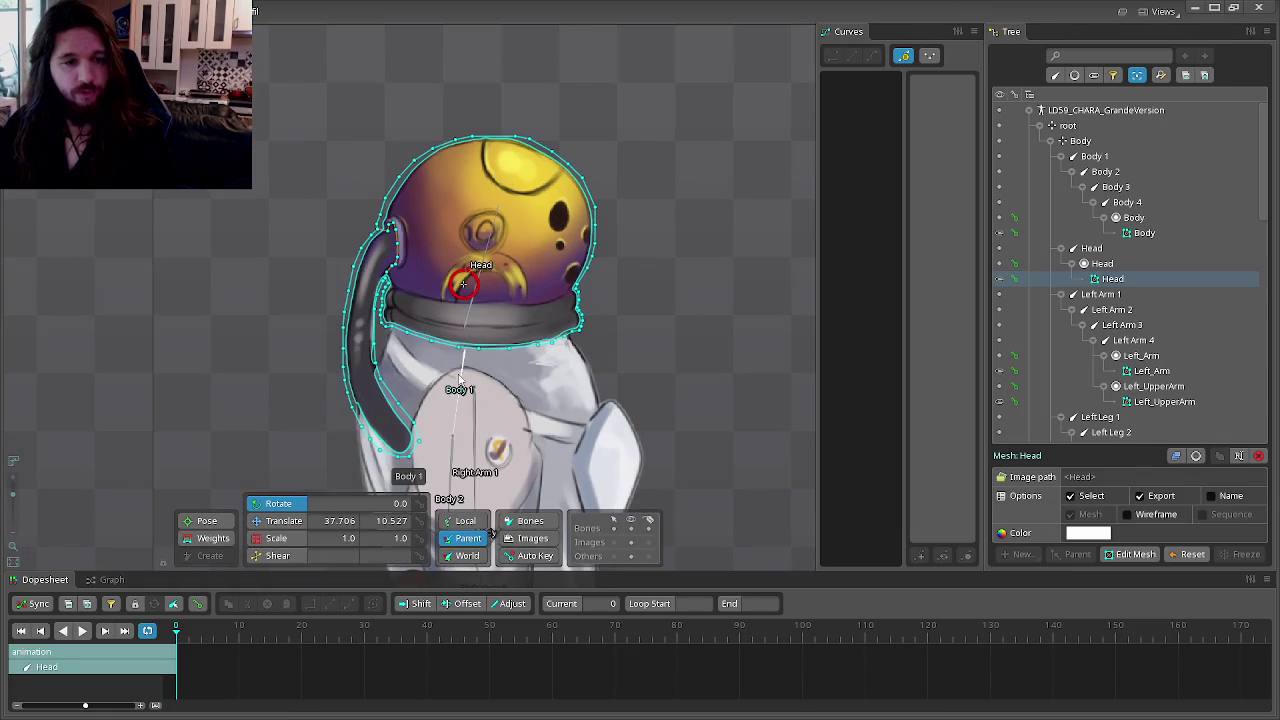
left_click(464, 347)
mouse_move(738, 308)
left_mouse_down()
mouse_move(660, 424)
mouse_move(708, 162)
mouse_move(663, 449)
mouse_move(713, 162)
mouse_move(697, 435)
mouse_move(706, 151)
mouse_move(706, 457)
mouse_move(726, 213)
mouse_move(729, 412)
mouse_move(716, 436)
mouse_move(686, 48)
mouse_move(710, 377)
mouse_move(703, 369)
left_mouse_up()
mouse_move(474, 292)
left_mouse_down()
mouse_move(683, 131)
mouse_move(723, 257)
mouse_move(780, 317)
mouse_move(503, 170)
left_mouse_up()
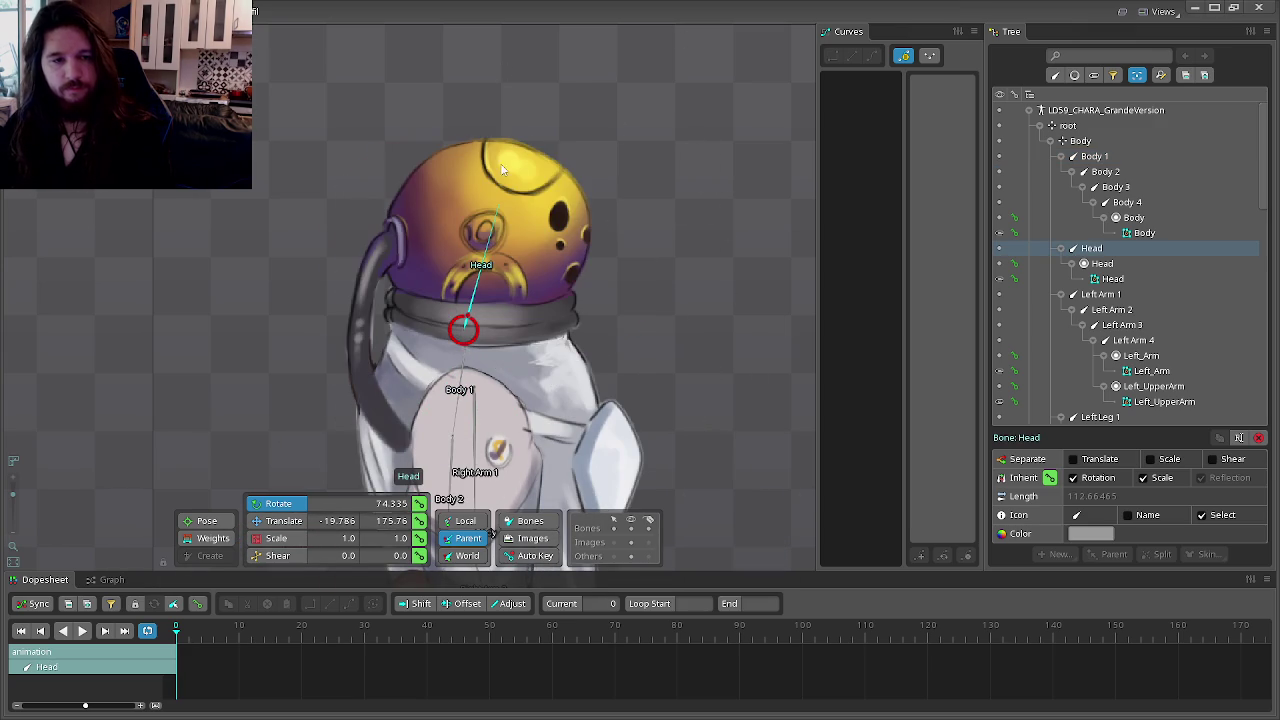
Step: Back in Setup mode, move the Head slot back under root and select the Head bone
key("Tab")
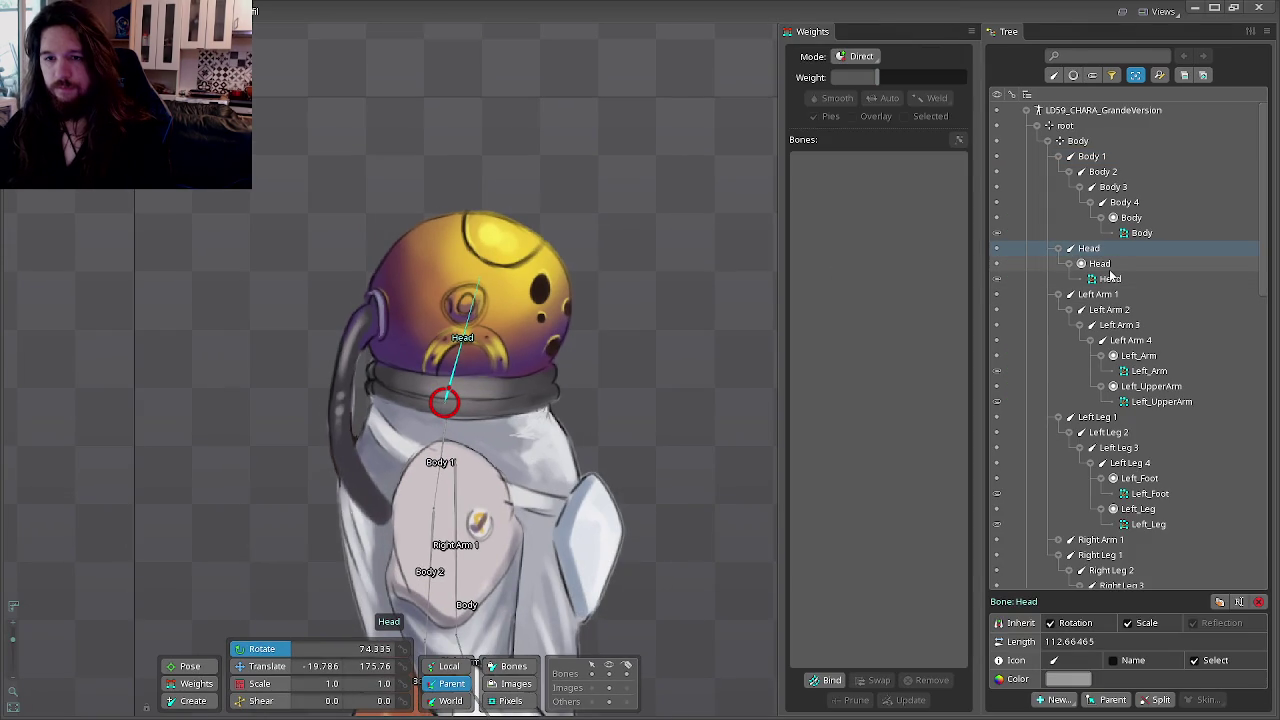
left_click(1102, 264)
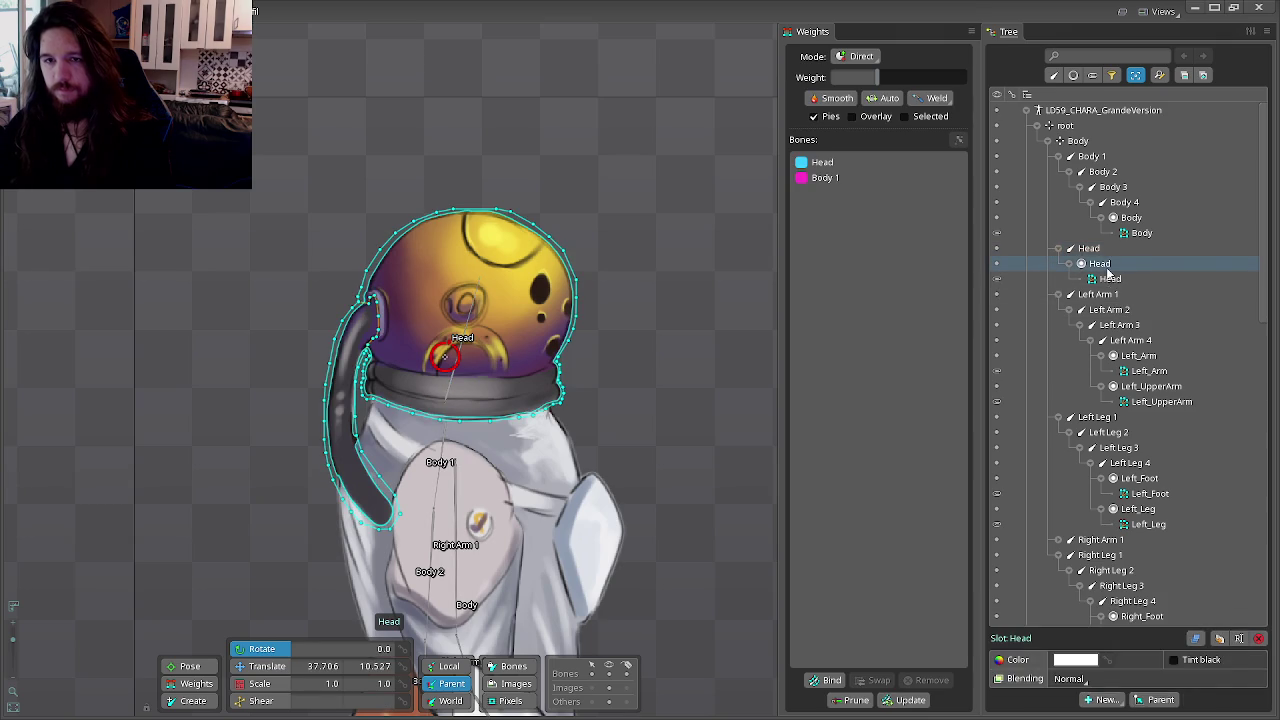
left_click_drag(1094, 140, 1080, 125)
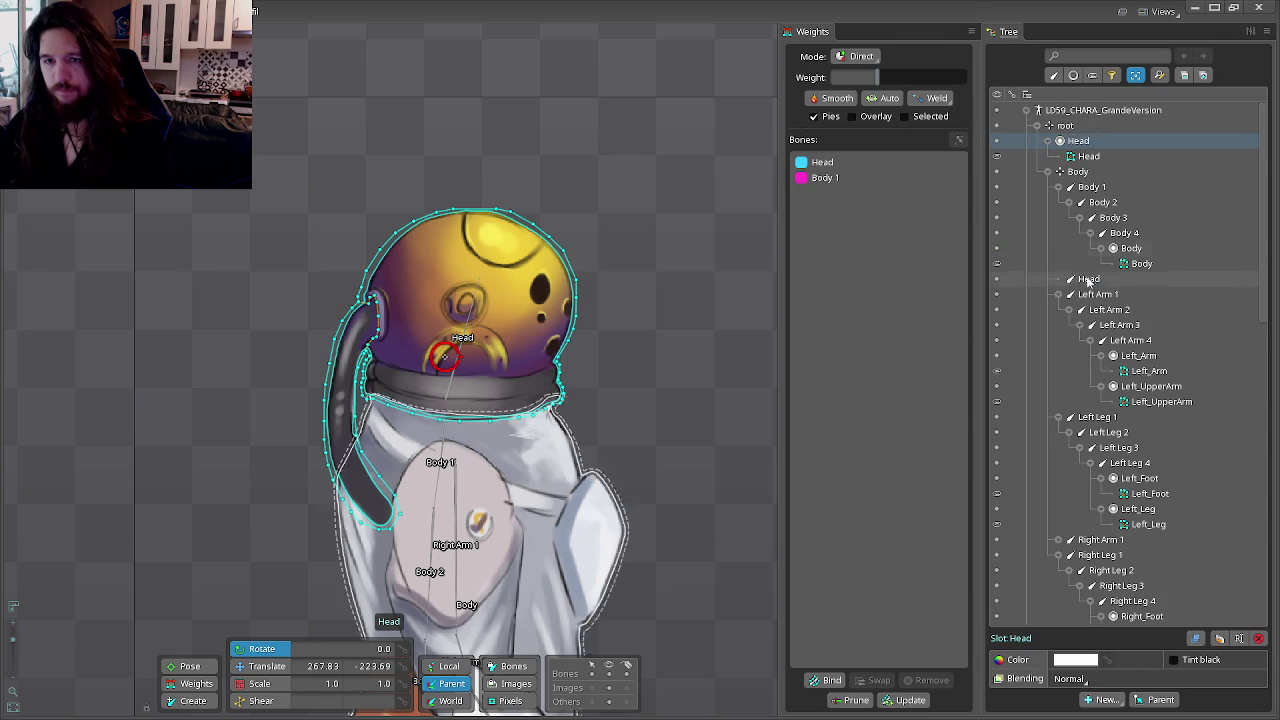
left_click(1088, 279)
Step: Delete the old Head bone and draw a new bone from the neck into the helmet
key("Delete")
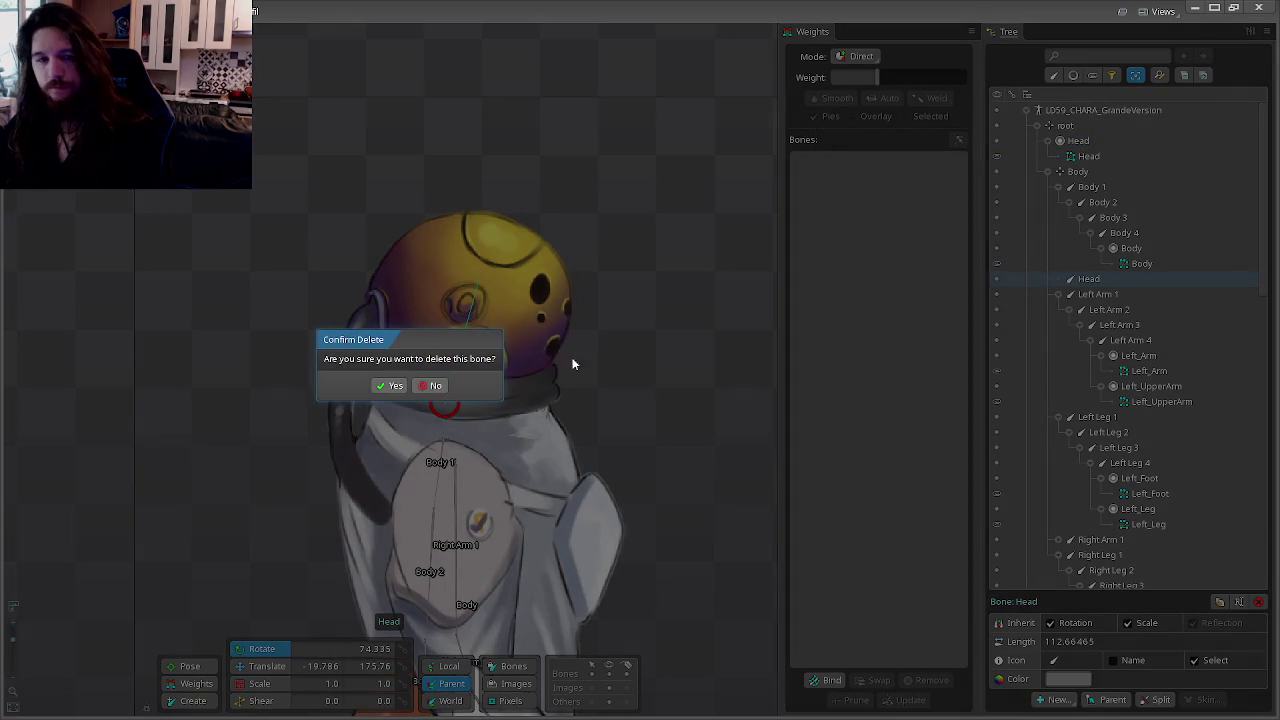
left_click(393, 386)
left_click(1098, 189)
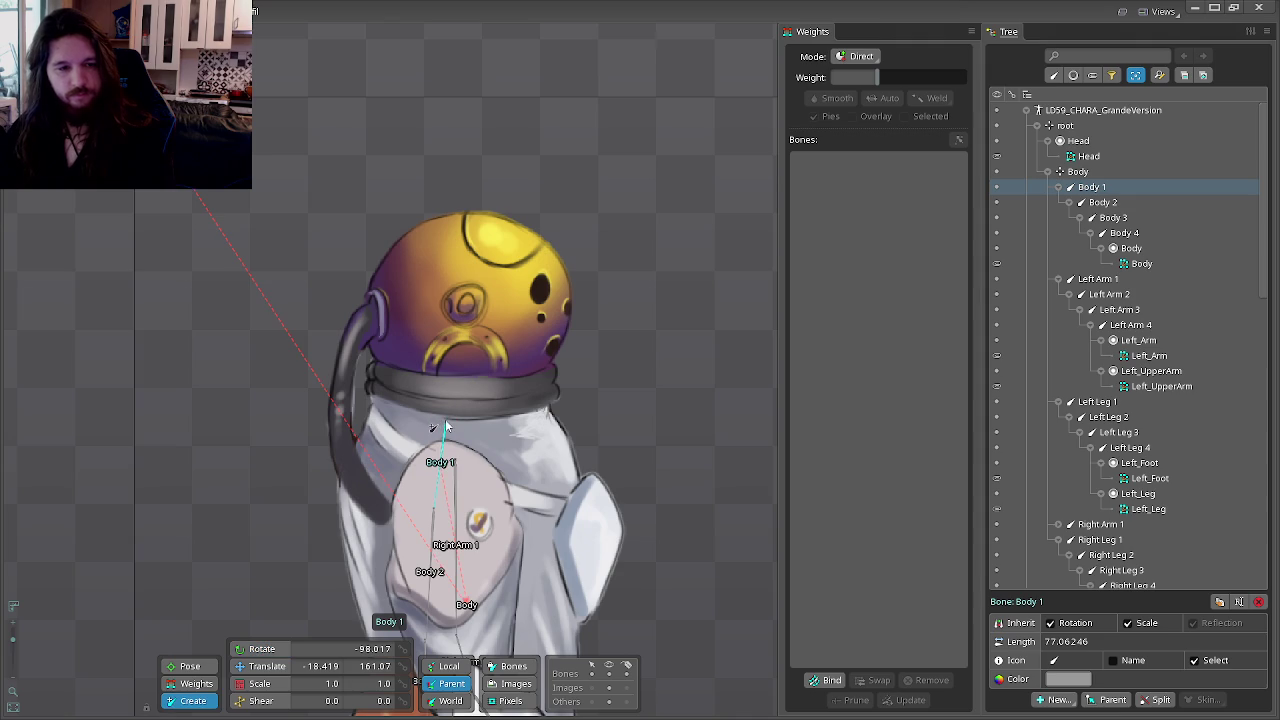
left_click_drag(445, 419, 473, 318)
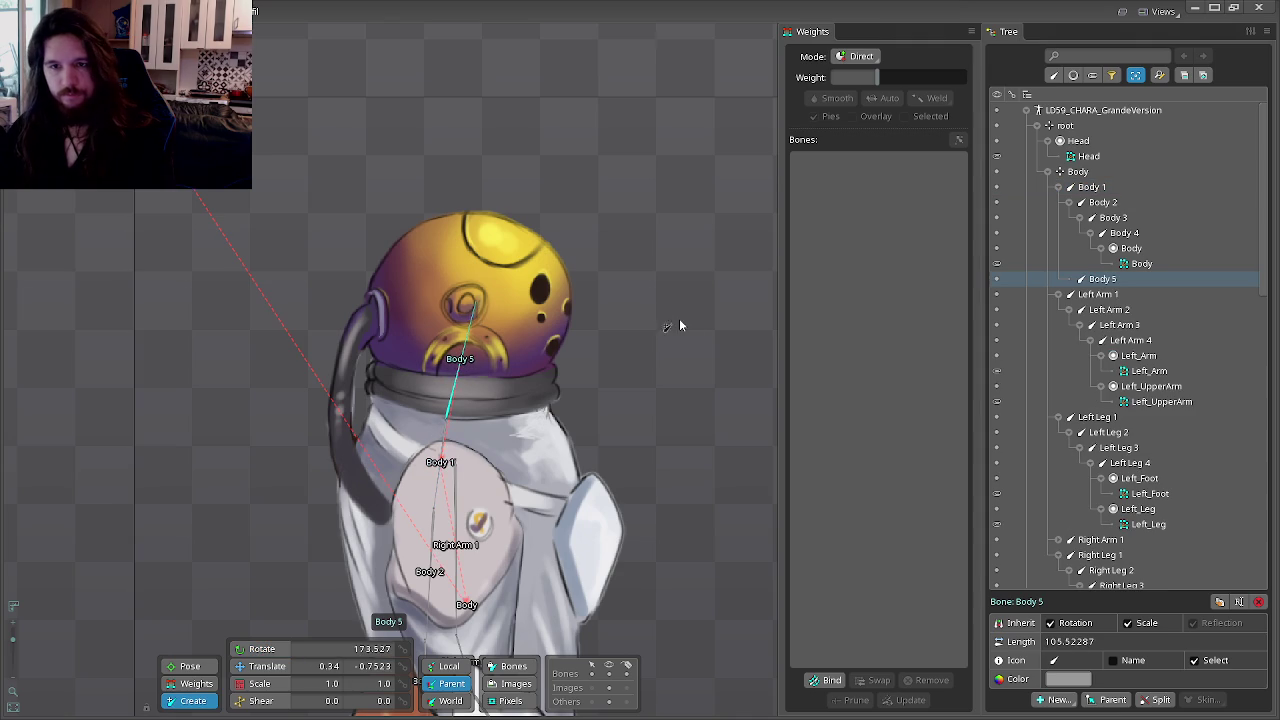
Step: Put the Head slot under the new Body 5 bone and rename that bone Head
left_click_drag(1100, 279, 1100, 198)
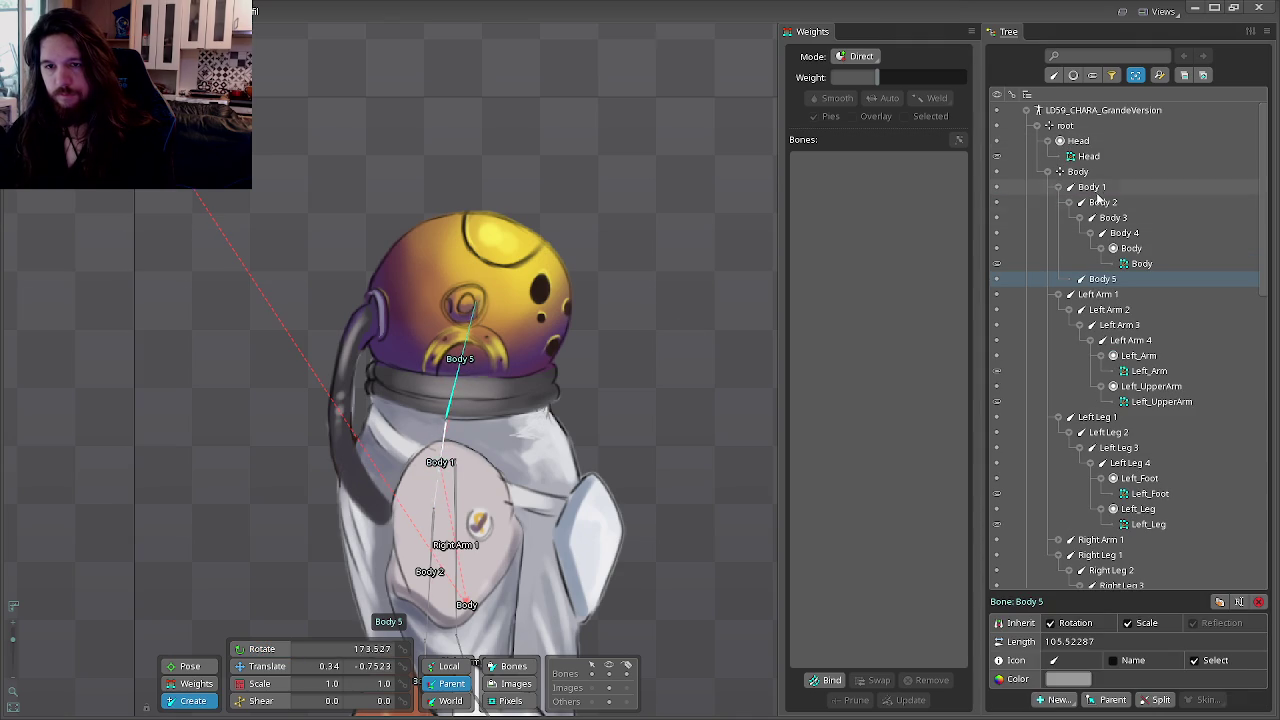
left_click(1078, 141)
left_click_drag(1115, 251, 1100, 279)
left_click(1102, 248)
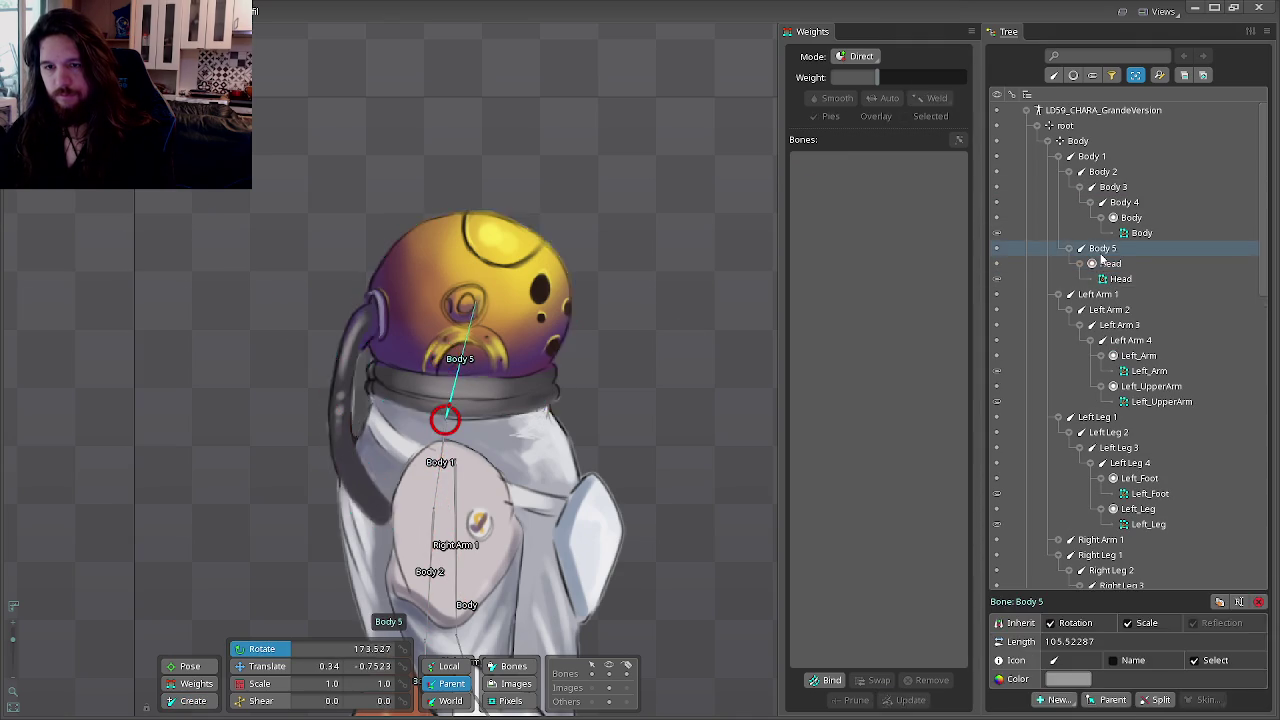
key("F2")
type("Head")
key("Return")
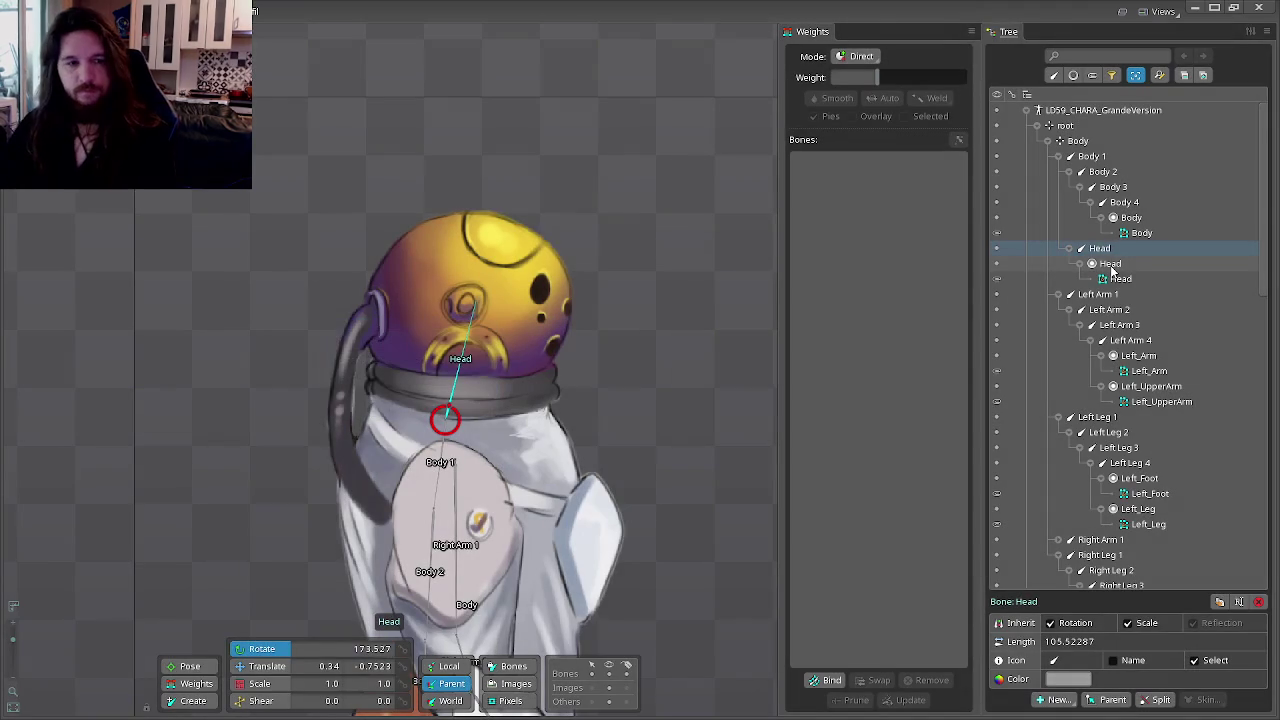
left_click(1120, 278)
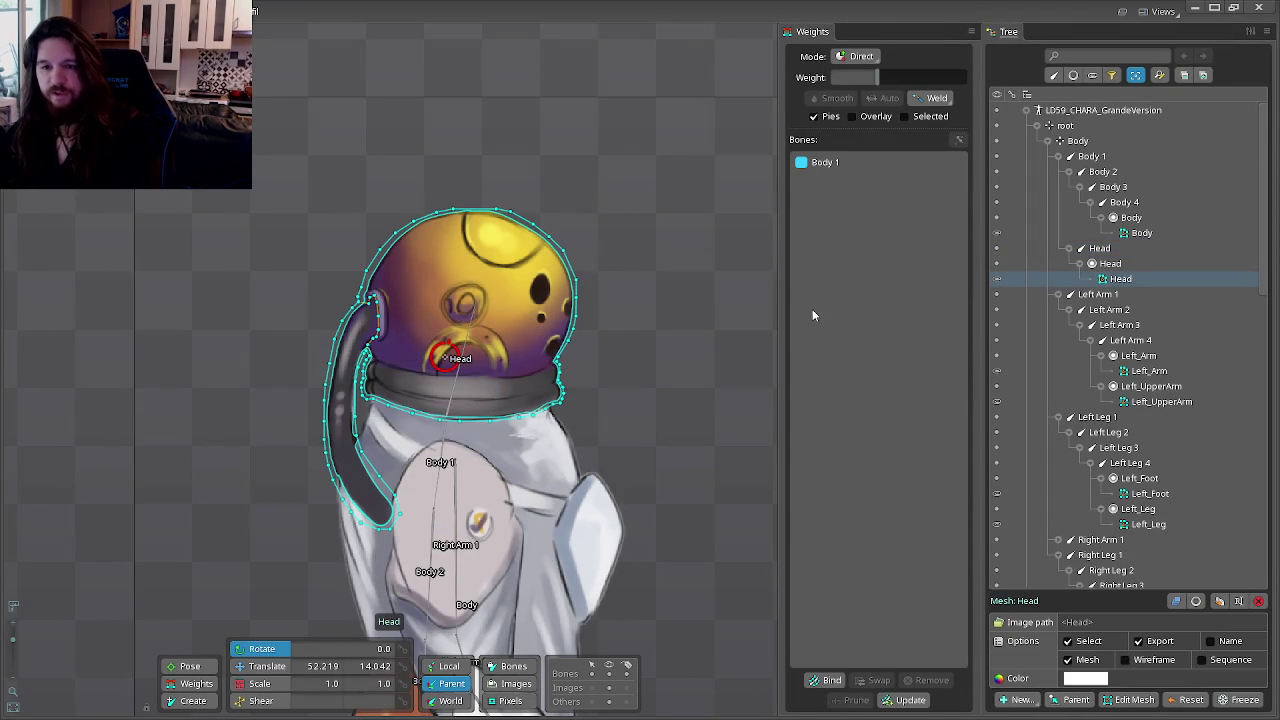
Step: Bind the Head bone to the helmet mesh and test it in Animate mode
left_click(826, 680)
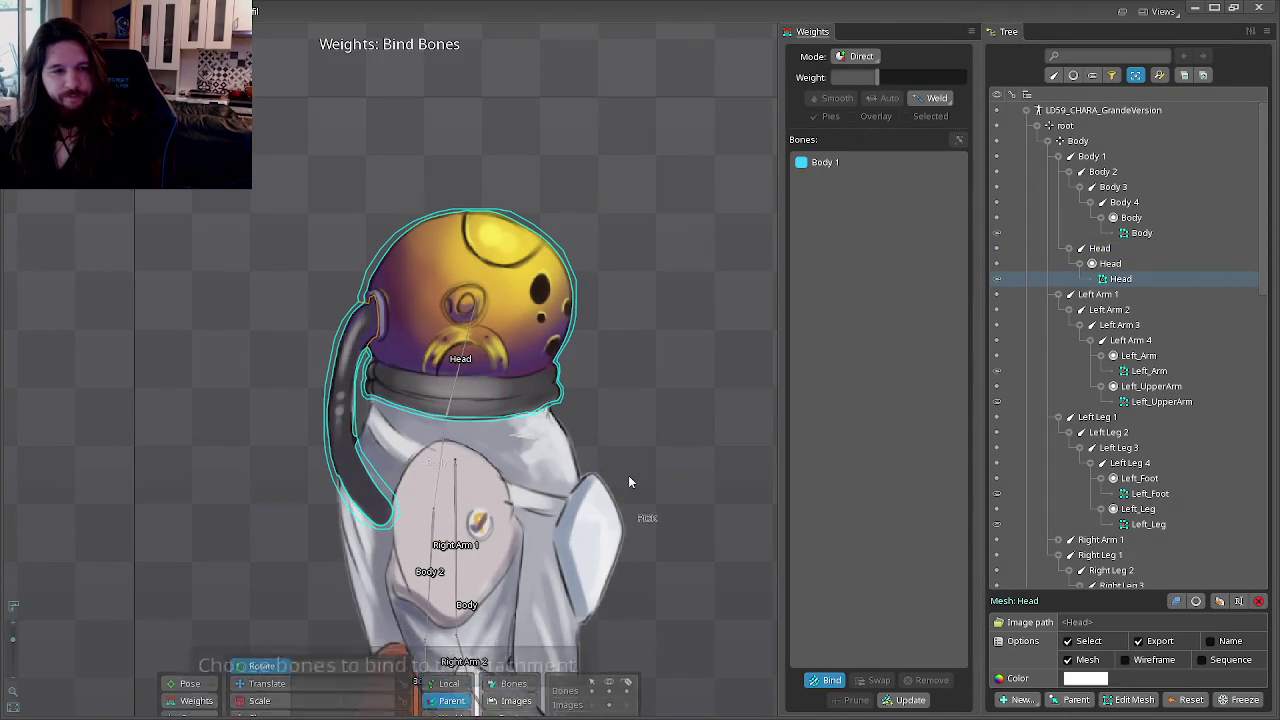
left_click(462, 369)
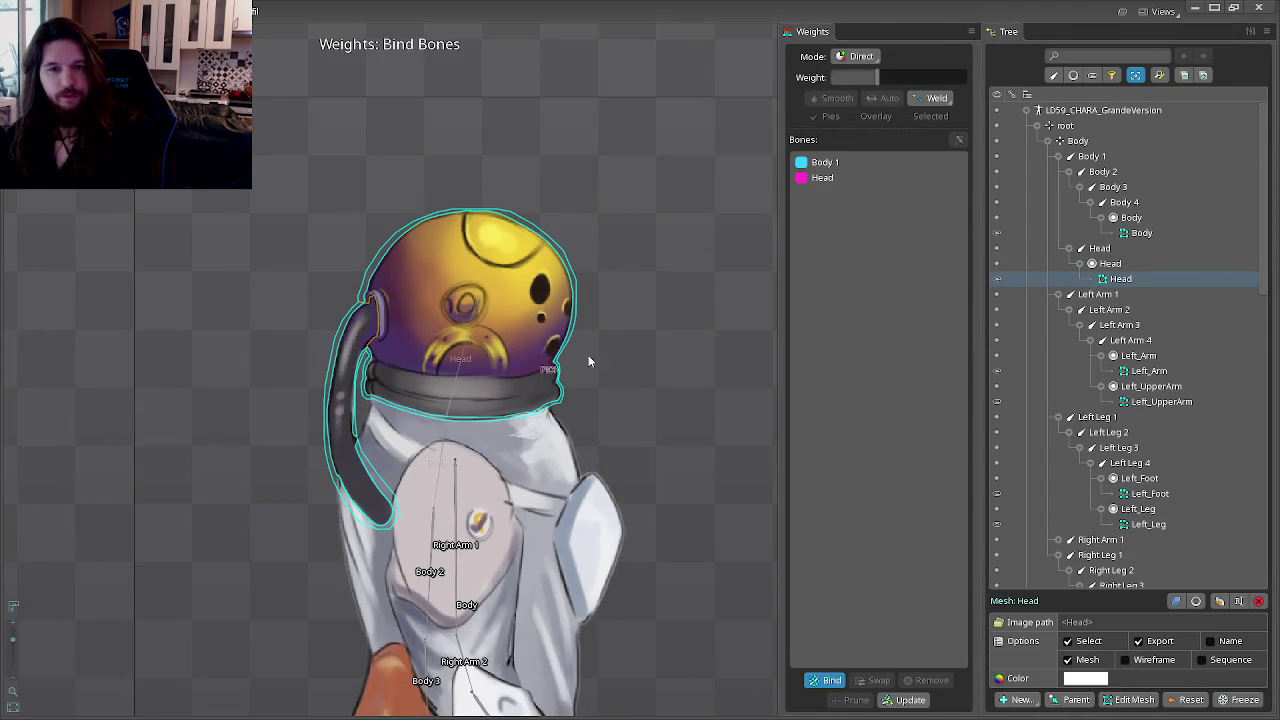
left_click(818, 683)
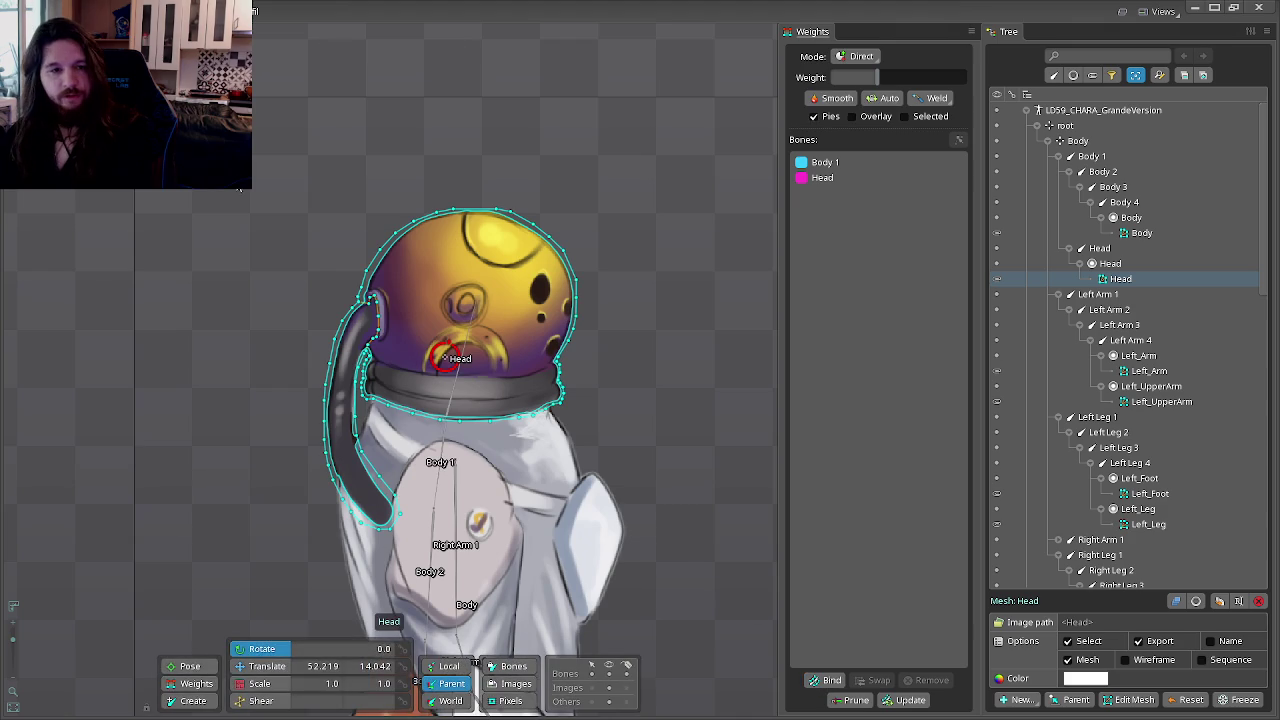
key("Tab")
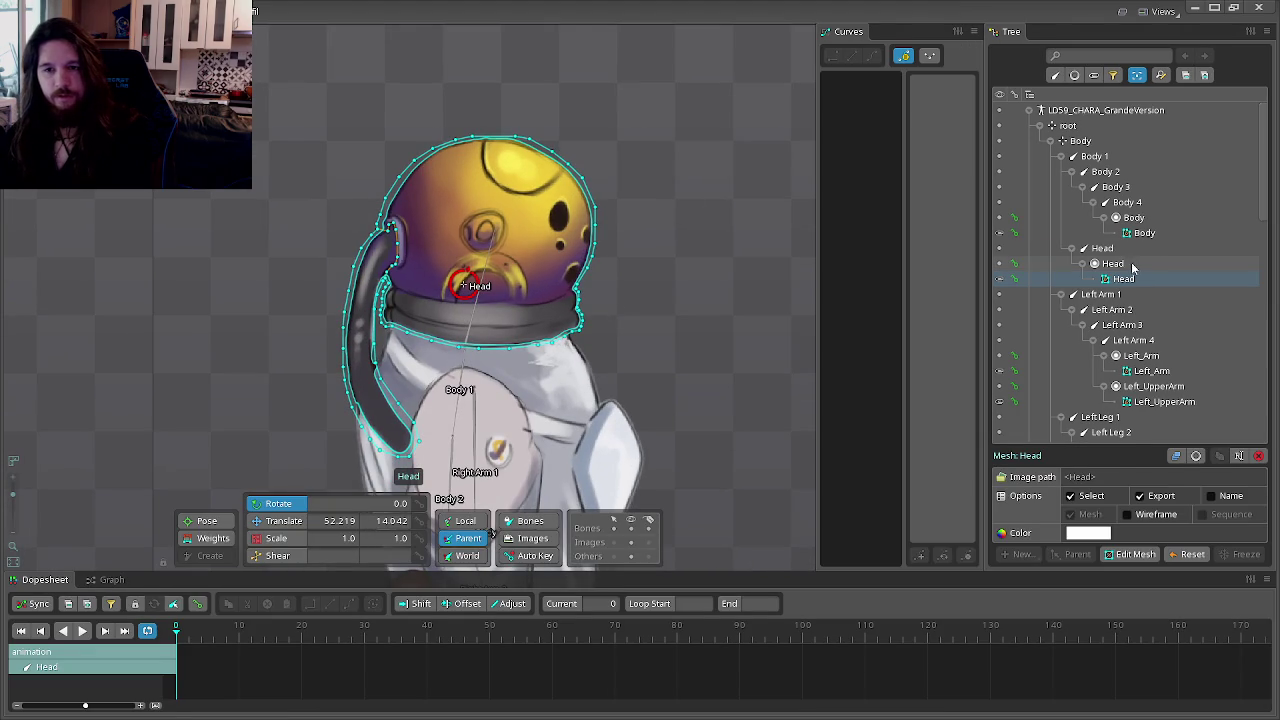
left_click(1100, 248)
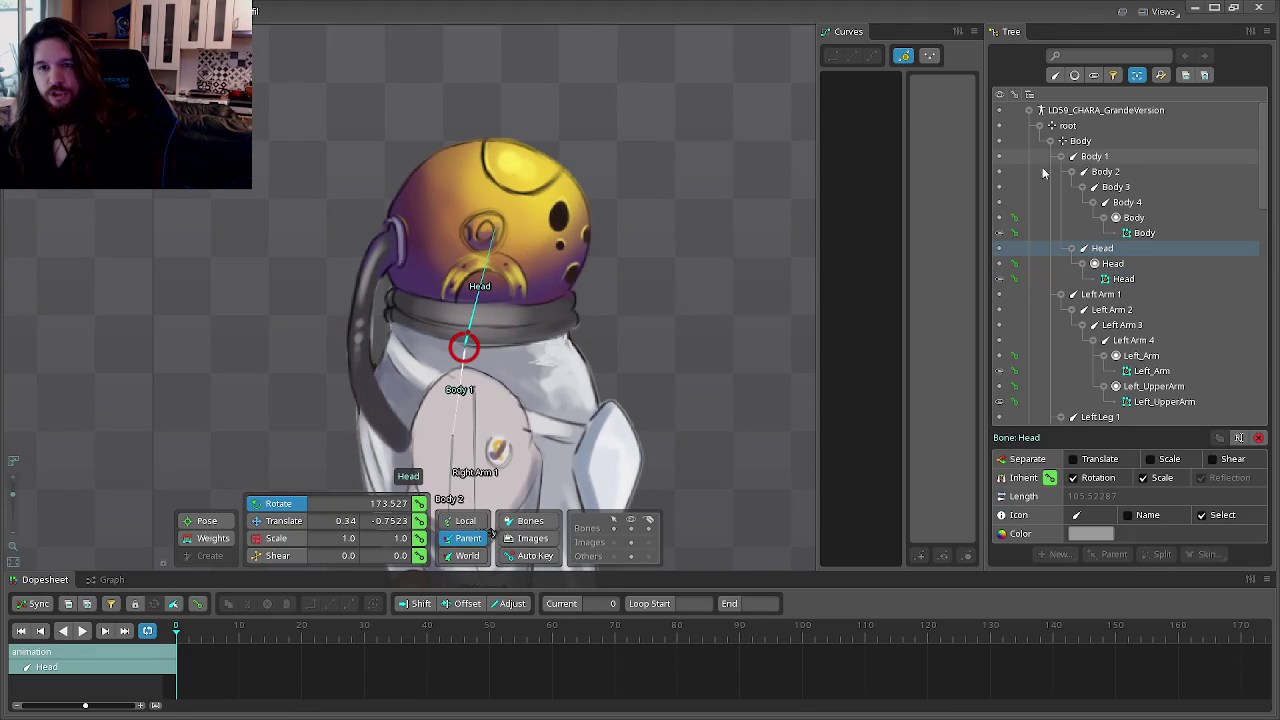
key("Tab")
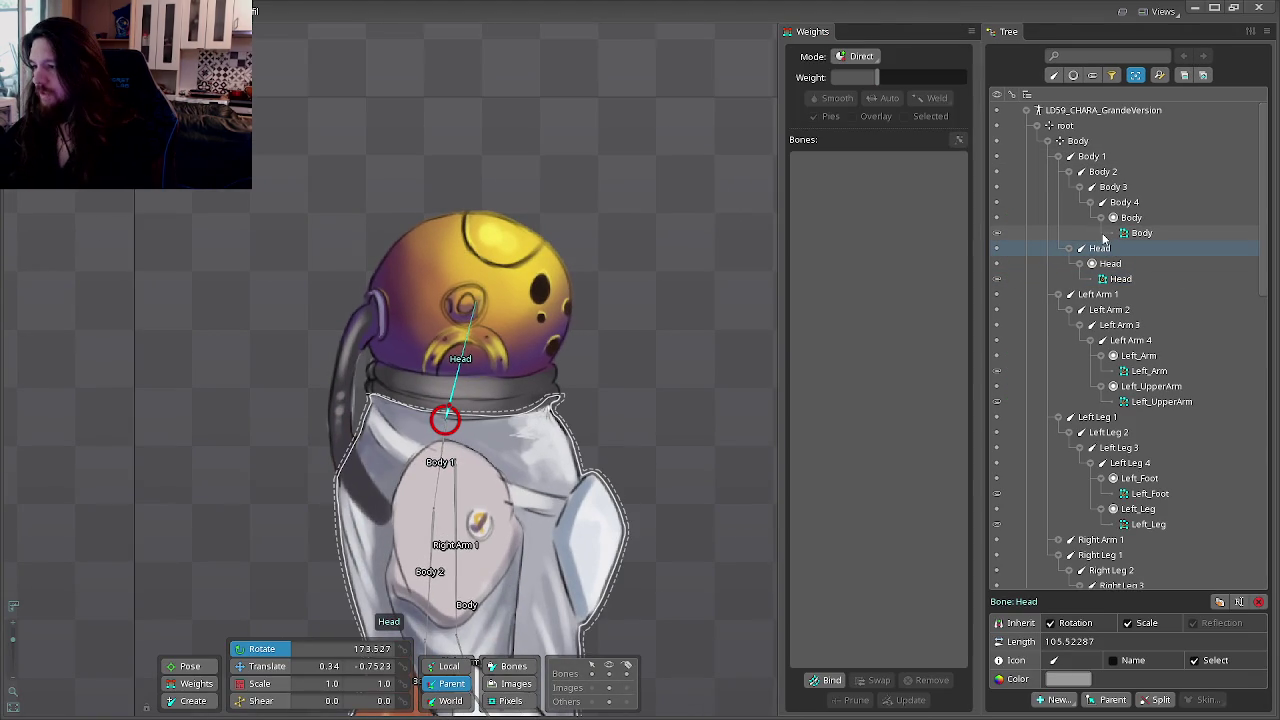
Step: Clear the helmet mesh's bound bones, rebind Head and Body 1, and show vertex weights
left_click(1120, 279)
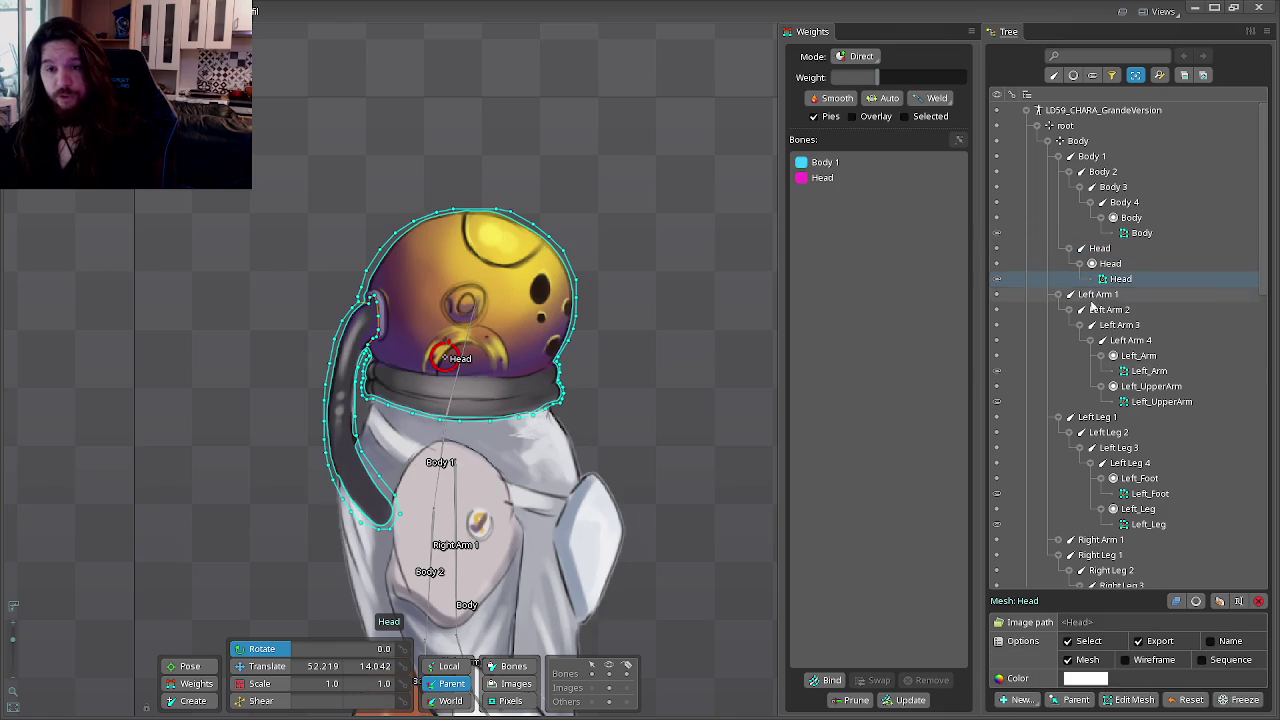
left_click(821, 180)
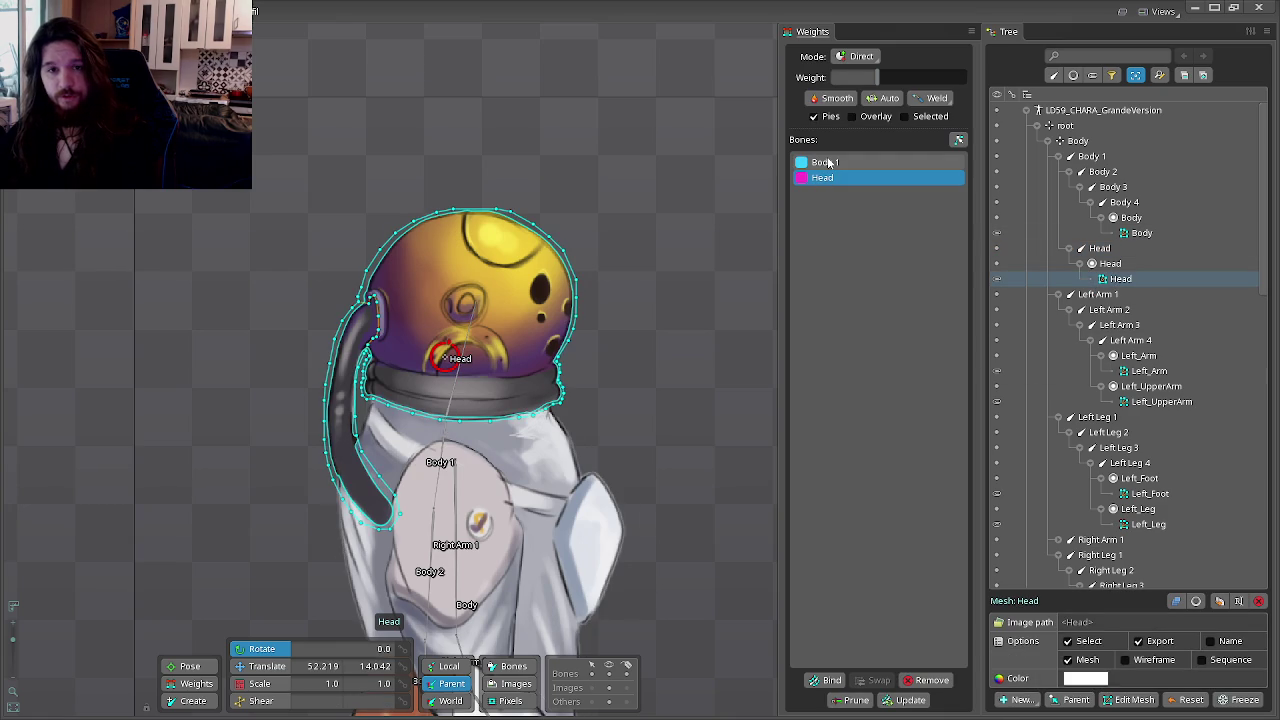
left_click(828, 163, "ctrl")
left_click(919, 683)
left_click(826, 680)
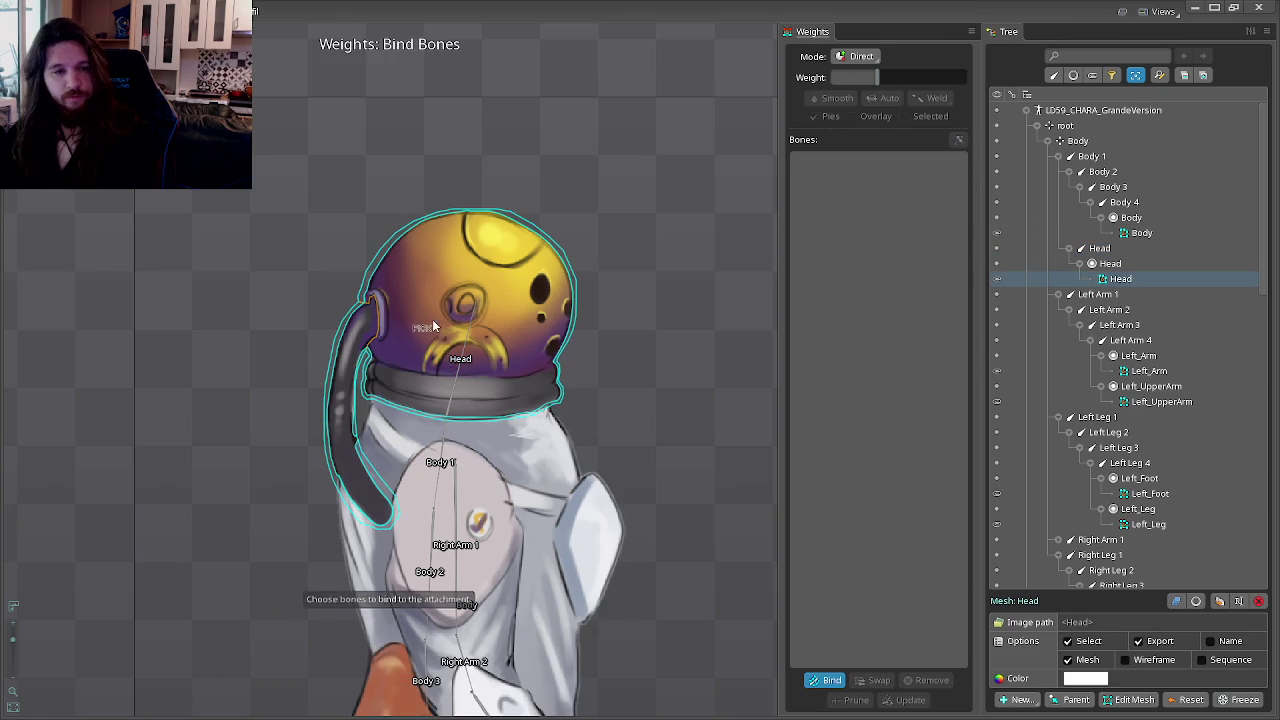
left_click(460, 365)
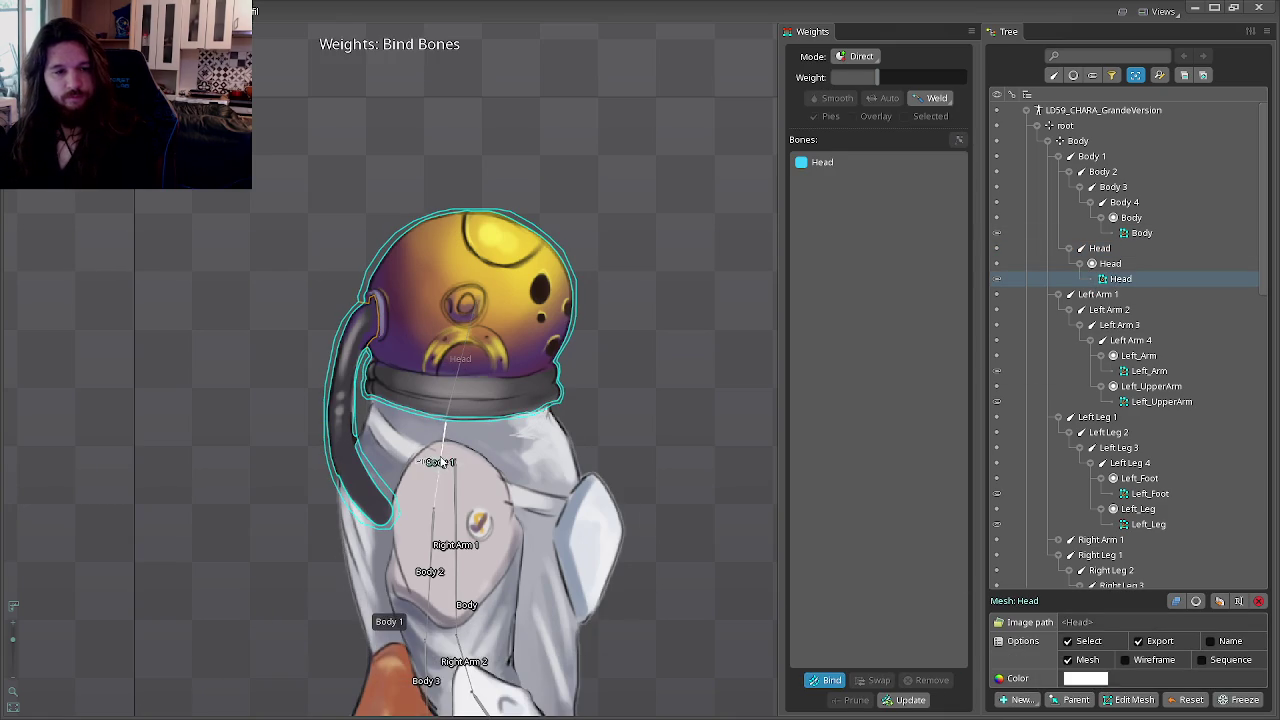
left_click(828, 681)
left_click(203, 686)
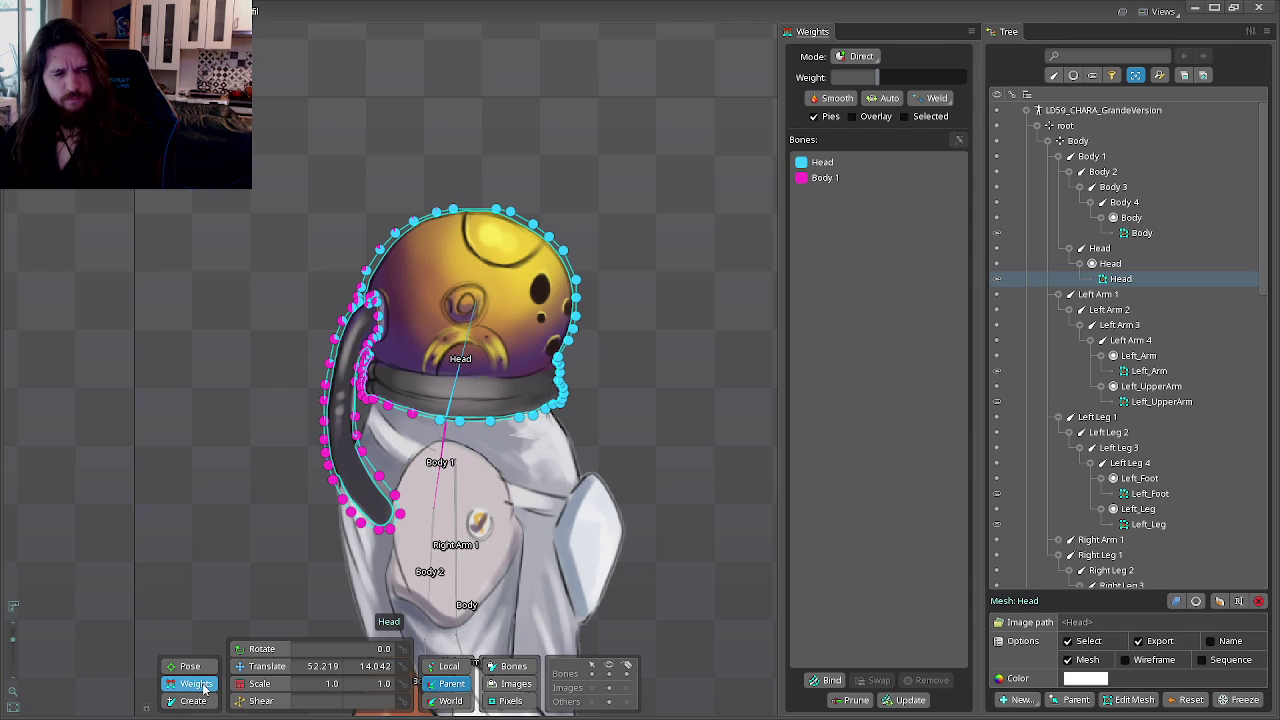
Step: Raise Body 1's weight on a lower neck vertex of the helmet
scroll(400, 419, "up", 2)
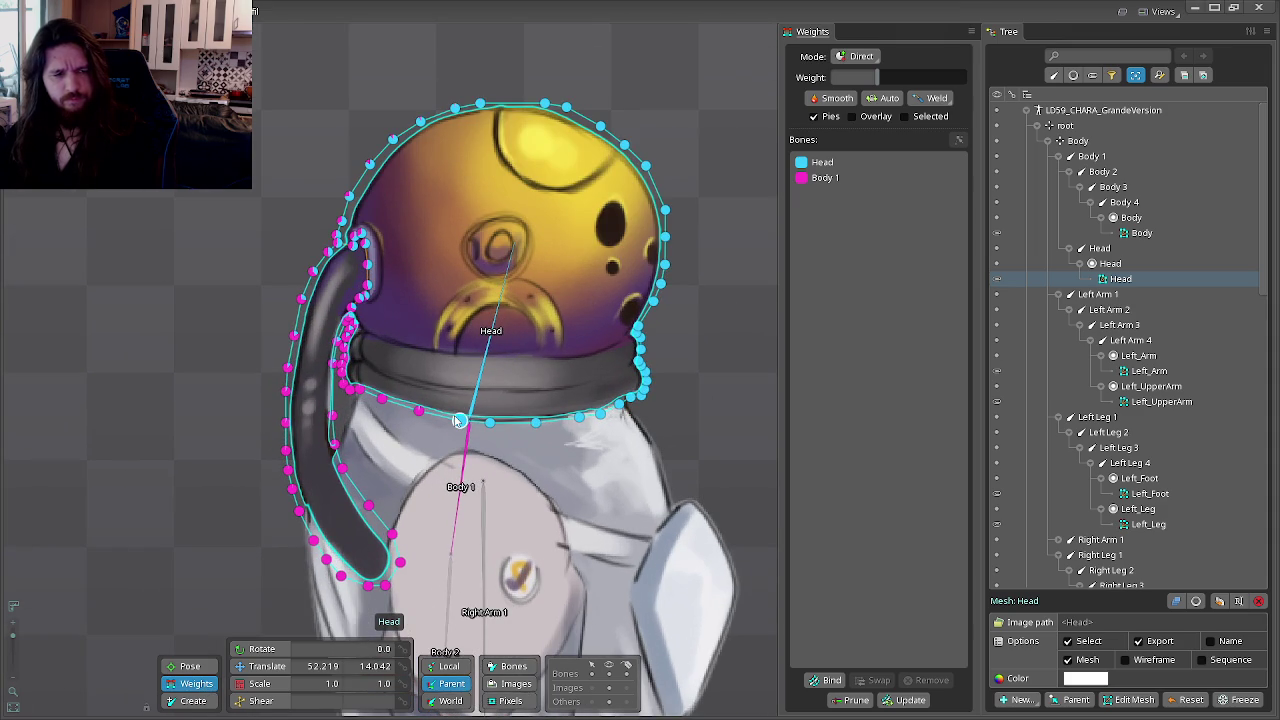
left_click(457, 421)
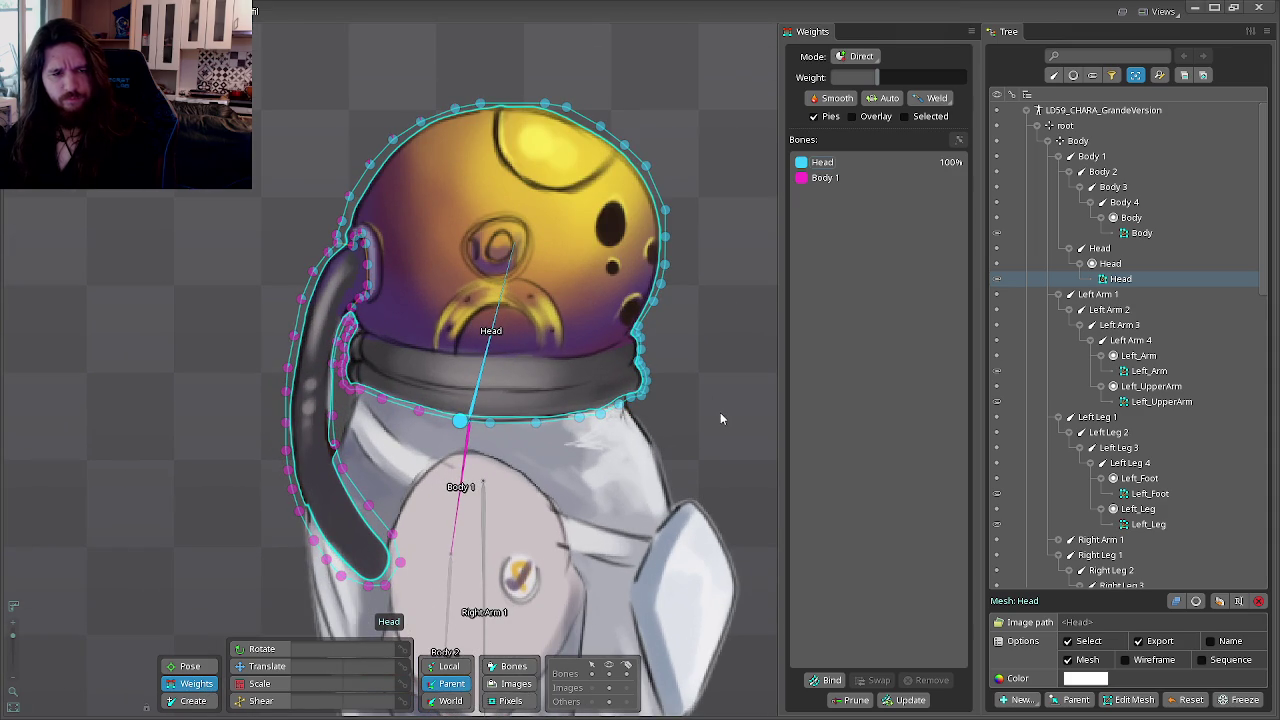
left_click(838, 166)
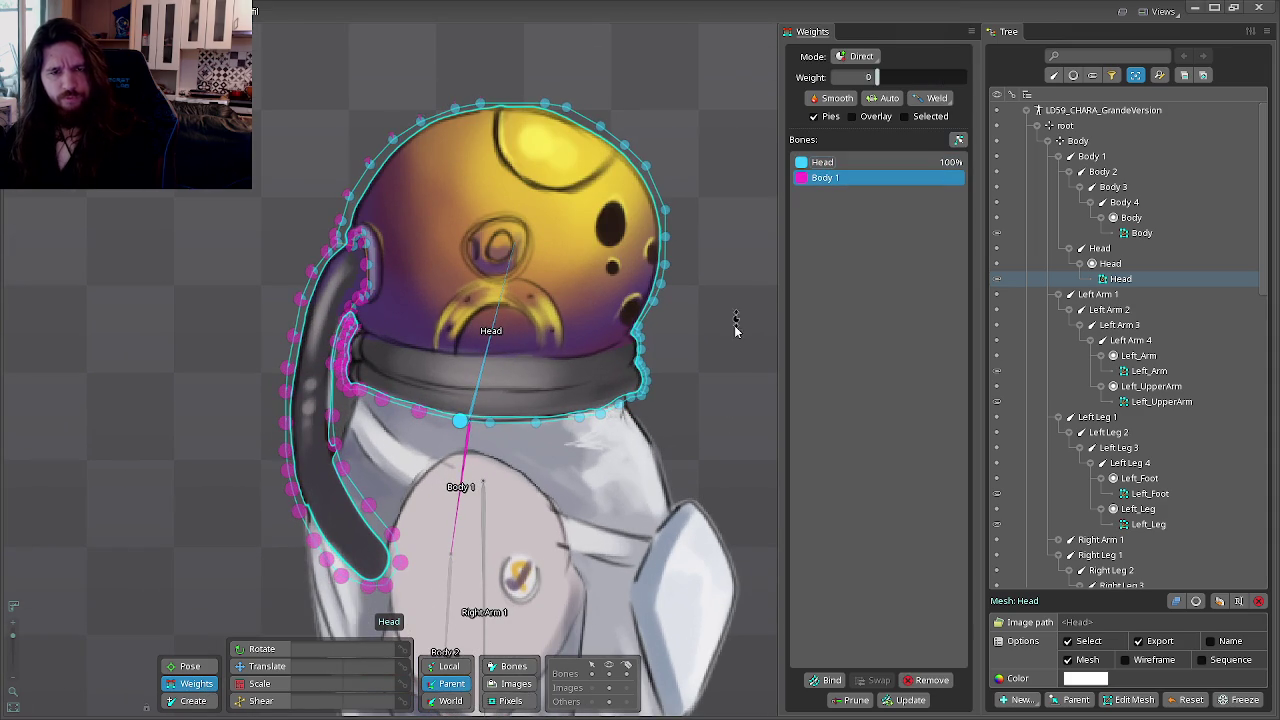
left_click_drag(727, 387, 701, 365)
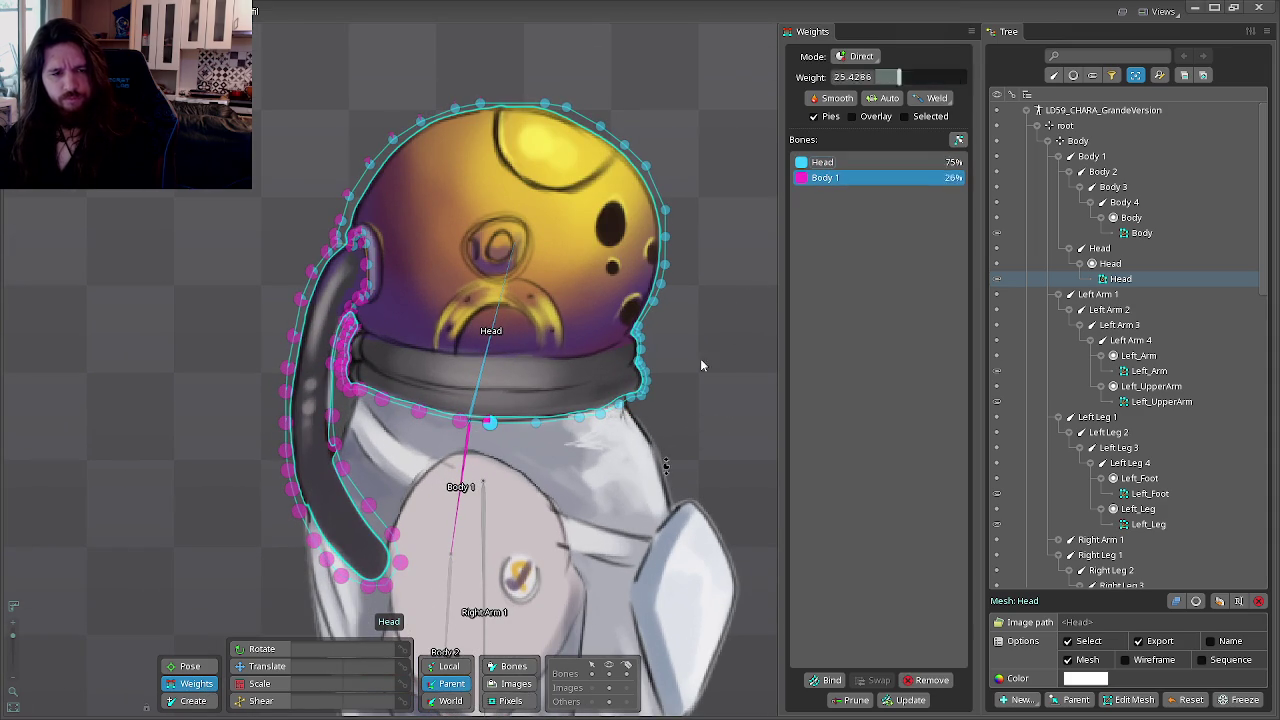
left_click_drag(543, 425, 593, 490)
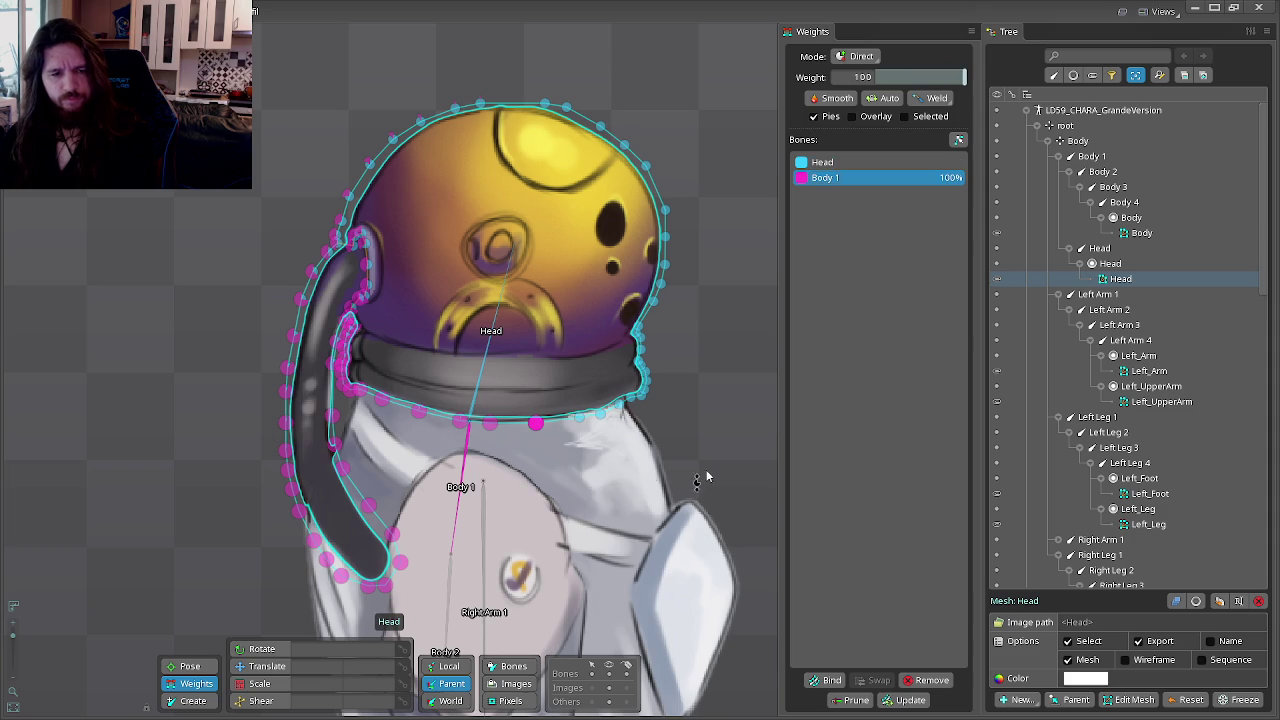
Step: Weight the right-side neck vertices fully to Body 1, then switch to Animate mode
left_click(578, 421)
left_click_drag(683, 441, 516, 338)
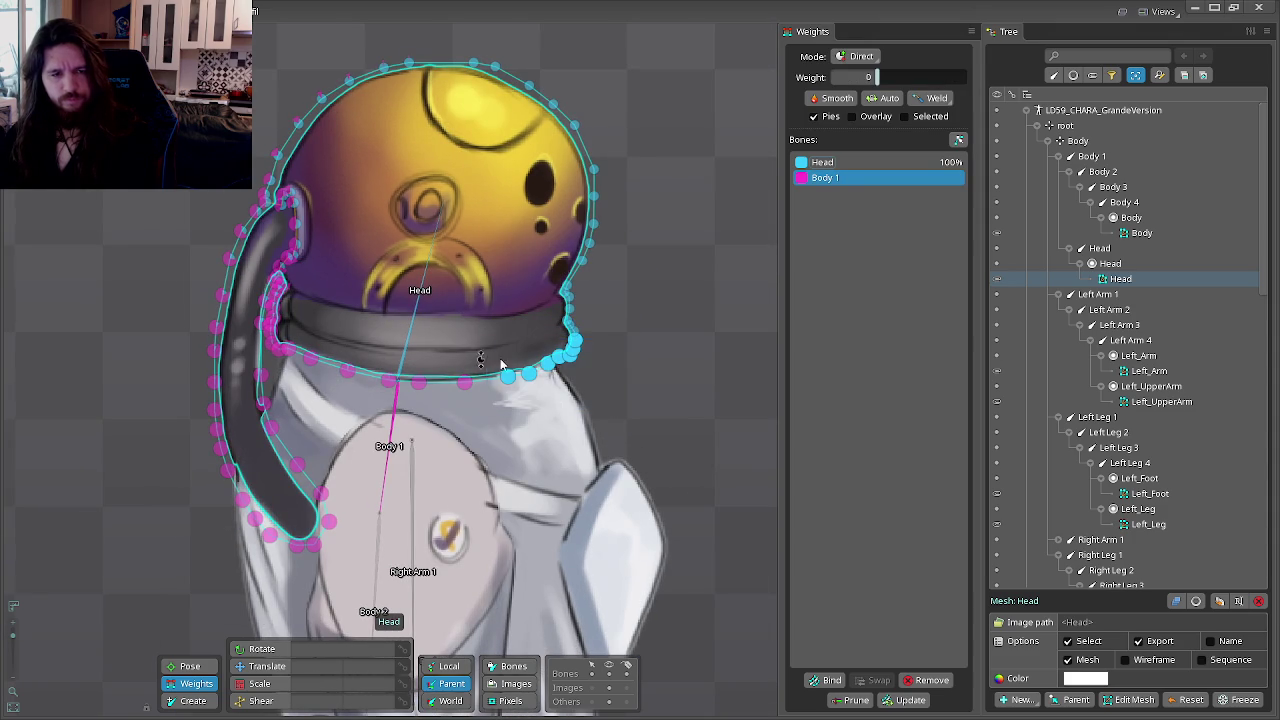
left_click_drag(680, 350, 646, 225)
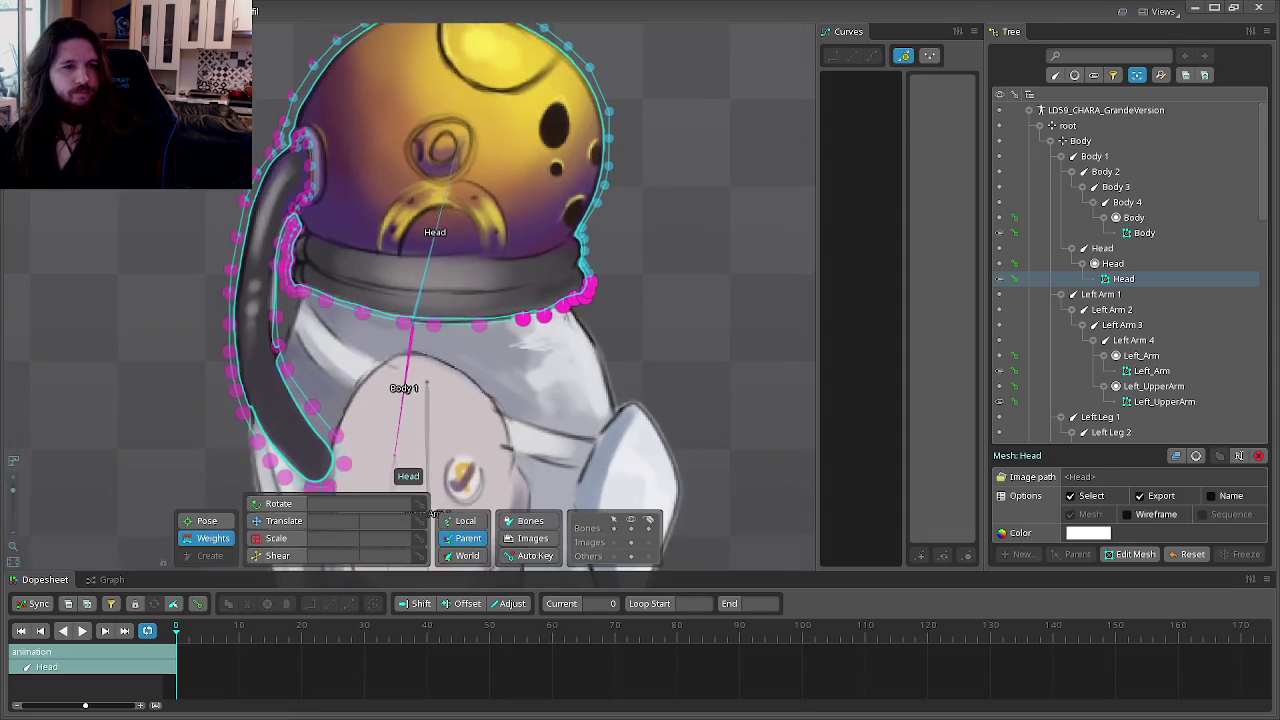
left_click(127, 10)
scroll(325, 284, "down", 2)
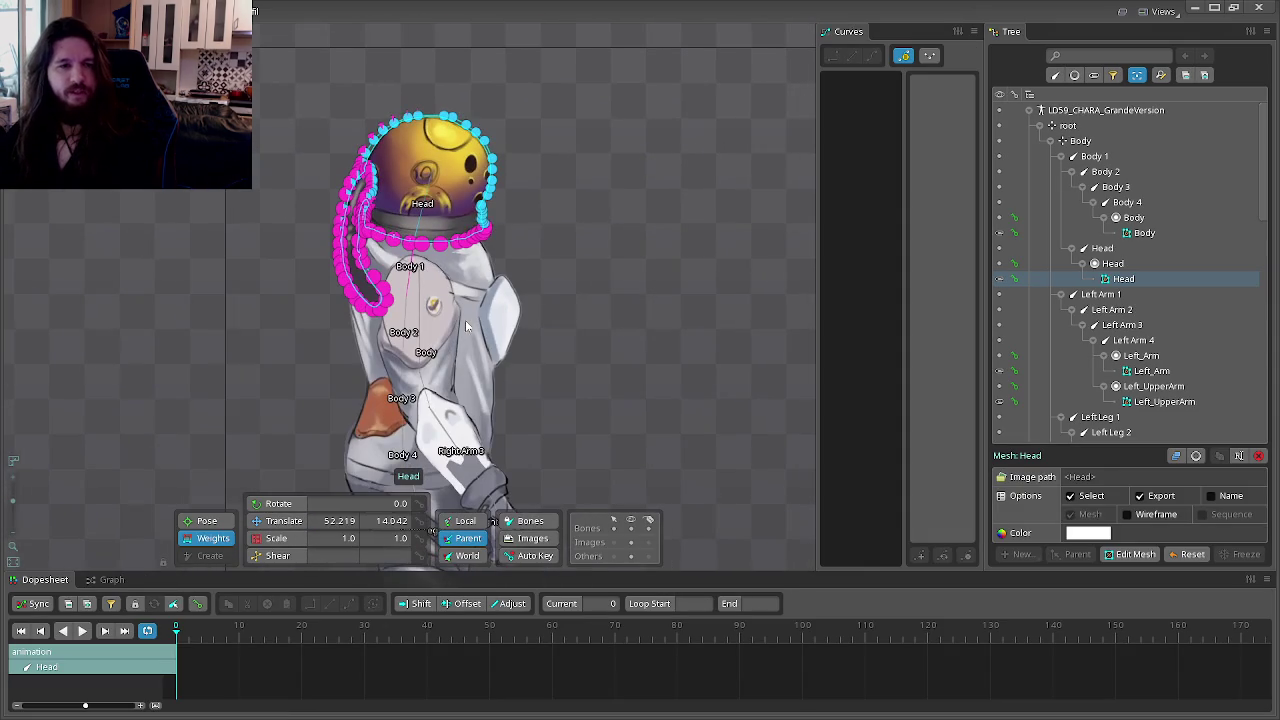
Step: Test-rotate the Head bone and Body 1, undoing the body rotation
left_click(511, 164)
scroll(511, 164, "up", 2)
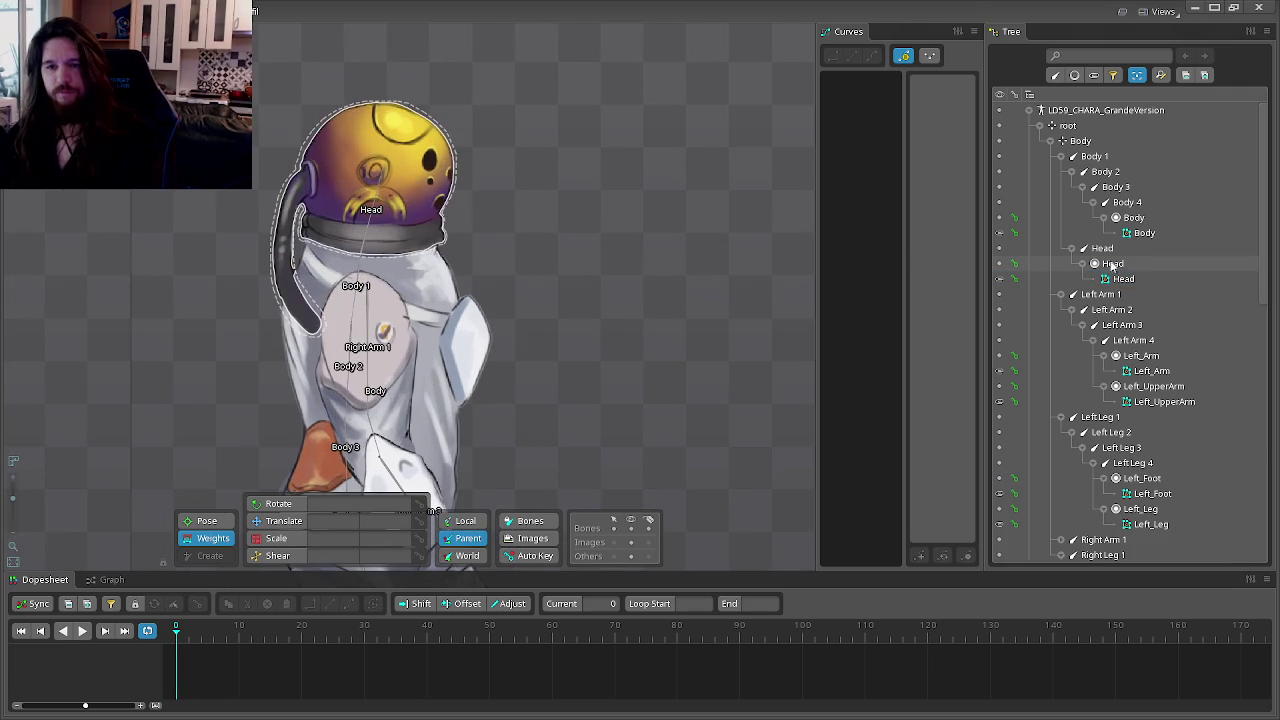
left_click(1110, 249)
key("c")
mouse_move(580, 191)
left_mouse_down()
mouse_move(622, 310)
mouse_move(652, 215)
mouse_move(619, 148)
mouse_move(609, 170)
mouse_move(688, 285)
left_mouse_up()
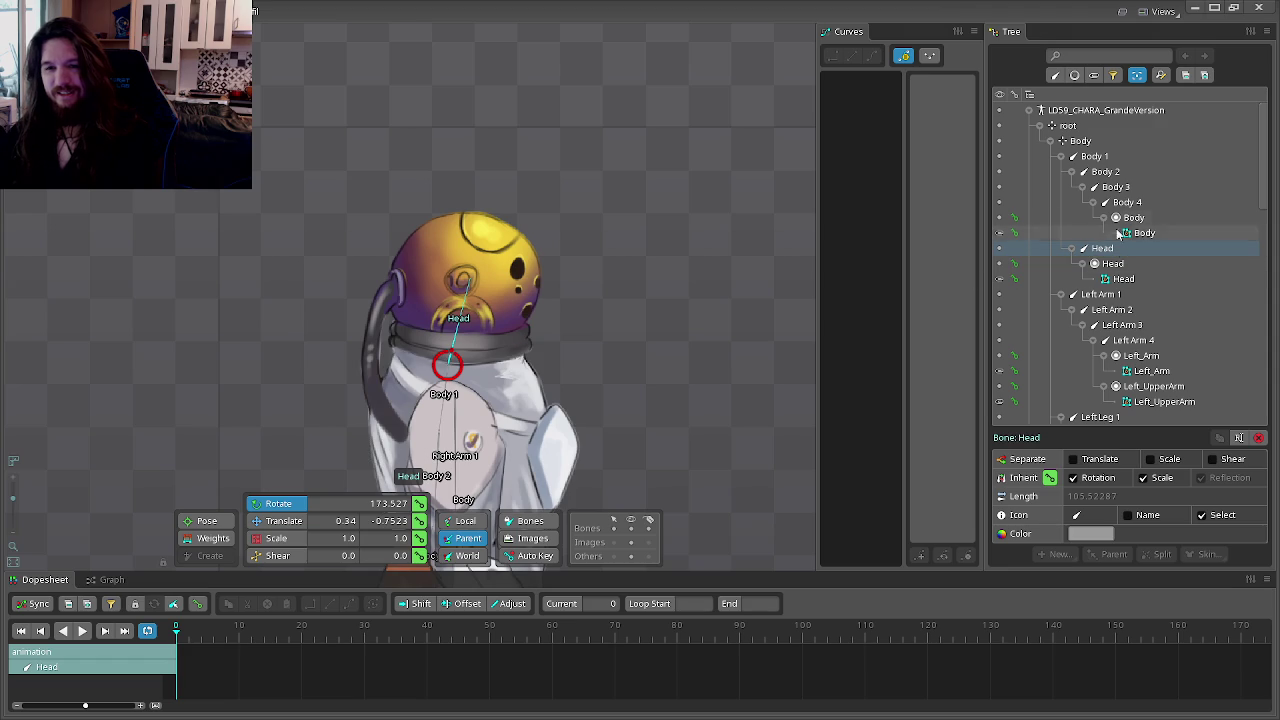
left_click(1095, 156)
mouse_move(632, 267)
left_mouse_down()
mouse_move(466, 151)
mouse_move(280, 137)
mouse_move(671, 258)
mouse_move(536, 469)
mouse_move(424, 326)
mouse_move(586, 250)
mouse_move(674, 297)
mouse_move(634, 263)
mouse_move(619, 224)
mouse_move(642, 237)
left_mouse_up()
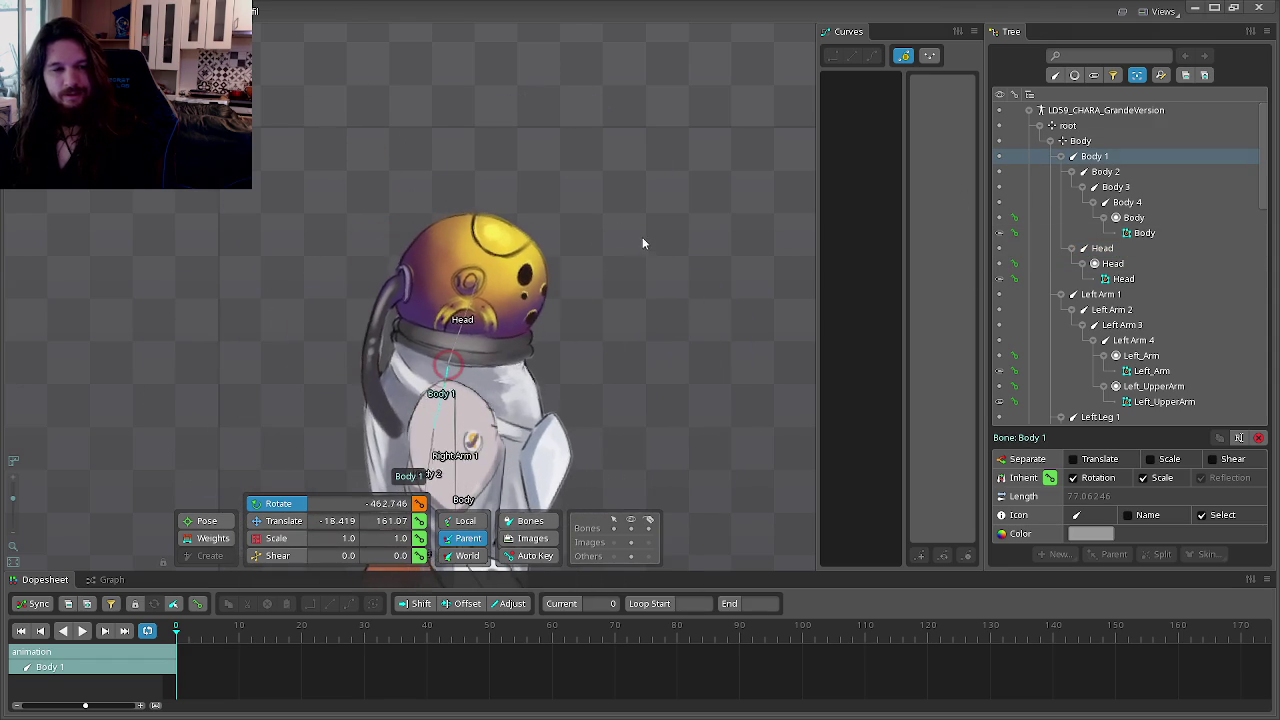
key("ctrl+z")
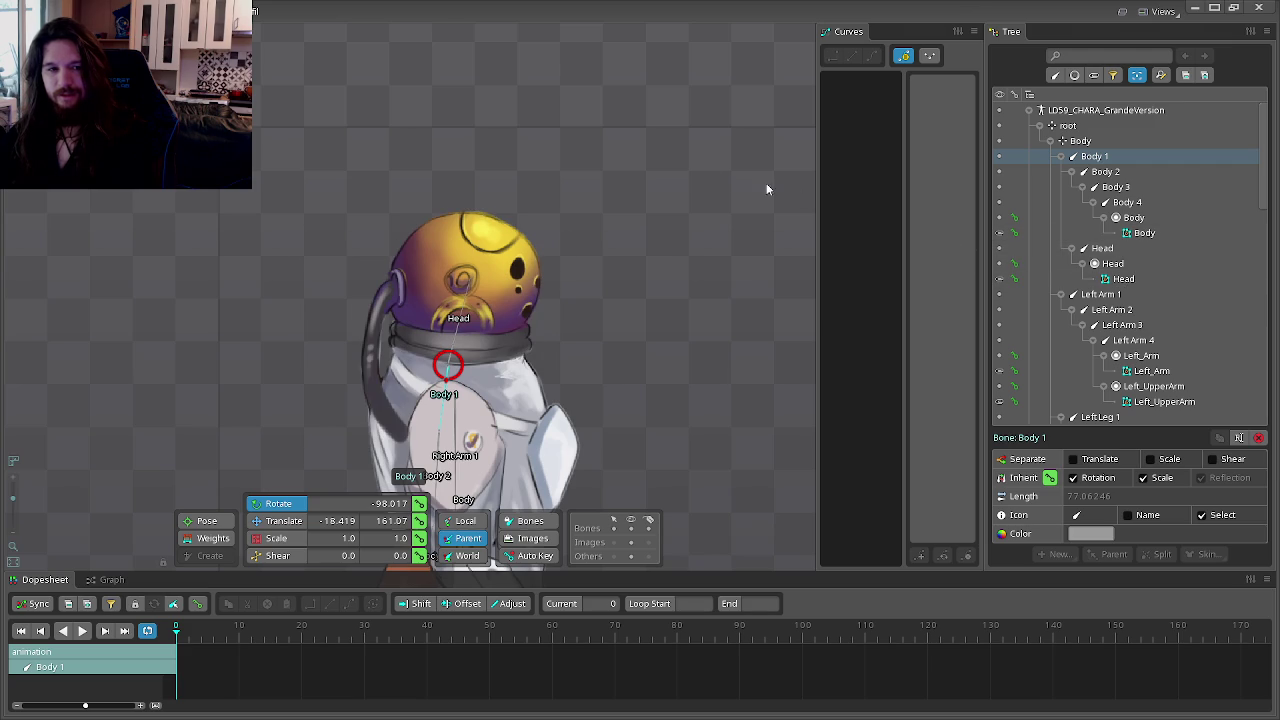
Step: Rotate the head again, undo it, re-test the Head bone, then return to Setup
left_click(1124, 278)
mouse_move(700, 208)
left_mouse_down()
mouse_move(491, 118)
mouse_move(289, 141)
left_mouse_up()
key("ctrl+z")
left_click(1117, 262)
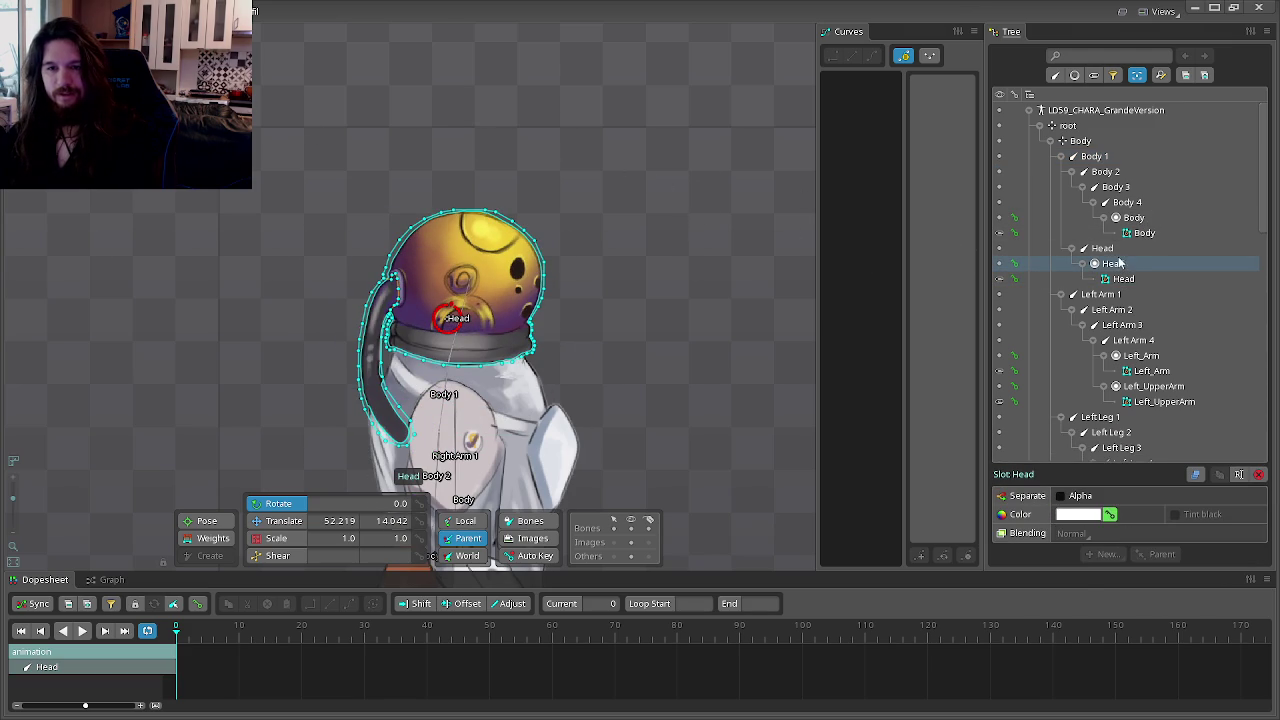
left_click(1102, 248)
mouse_move(570, 215)
left_mouse_down()
mouse_move(419, 183)
mouse_move(594, 279)
mouse_move(590, 300)
mouse_move(556, 218)
left_mouse_up()
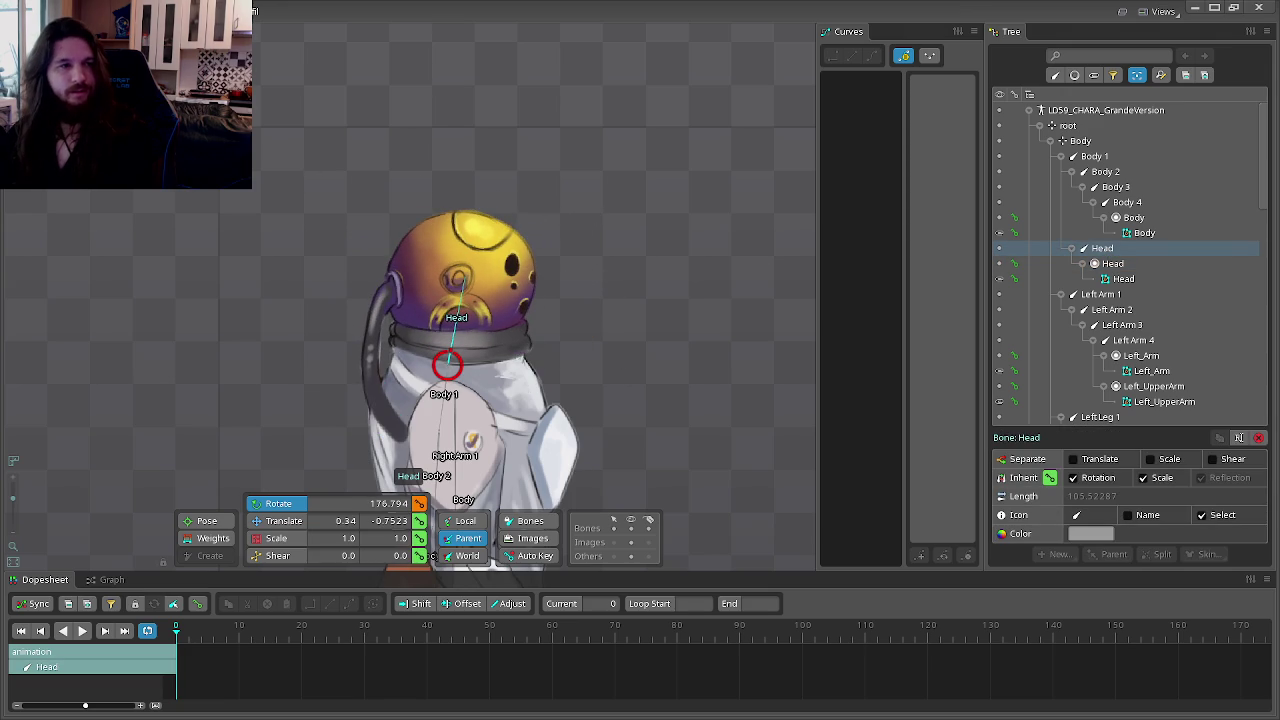
left_click(60, 25)
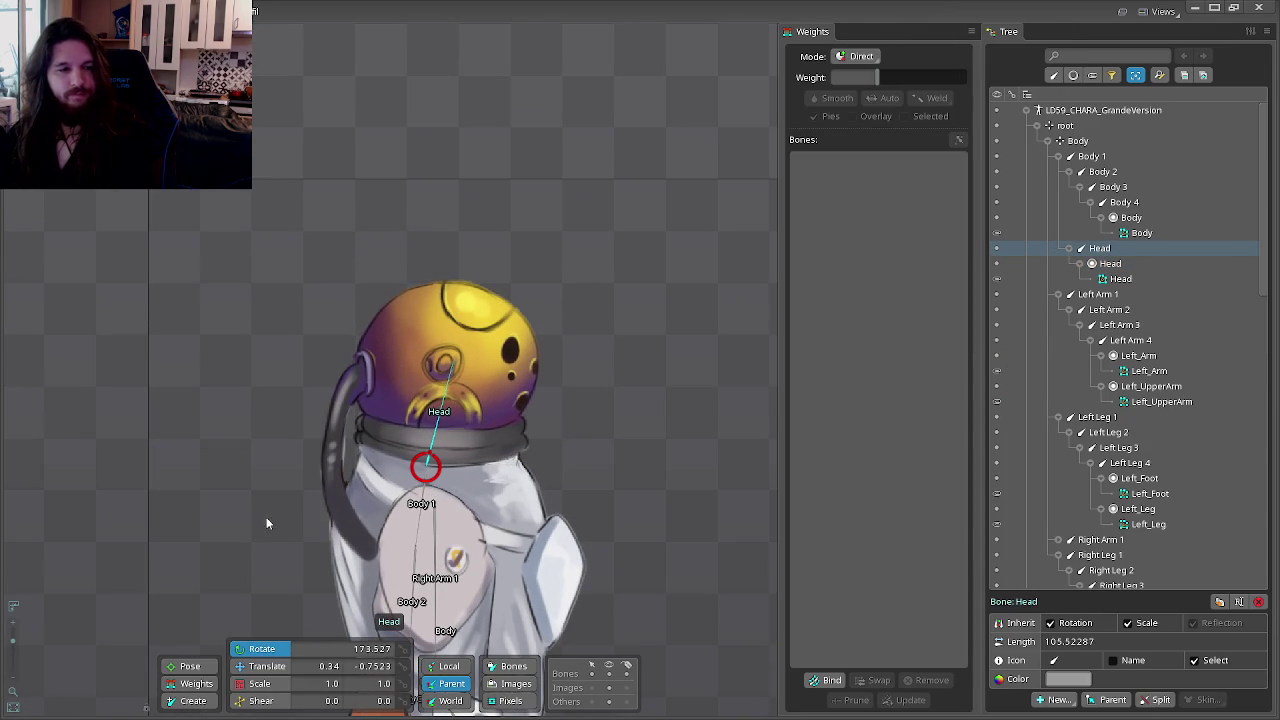
Step: Marquee-select the helmet mesh vertices in Weights mode, check Body 1, then go back to Animate
left_click(1120, 278)
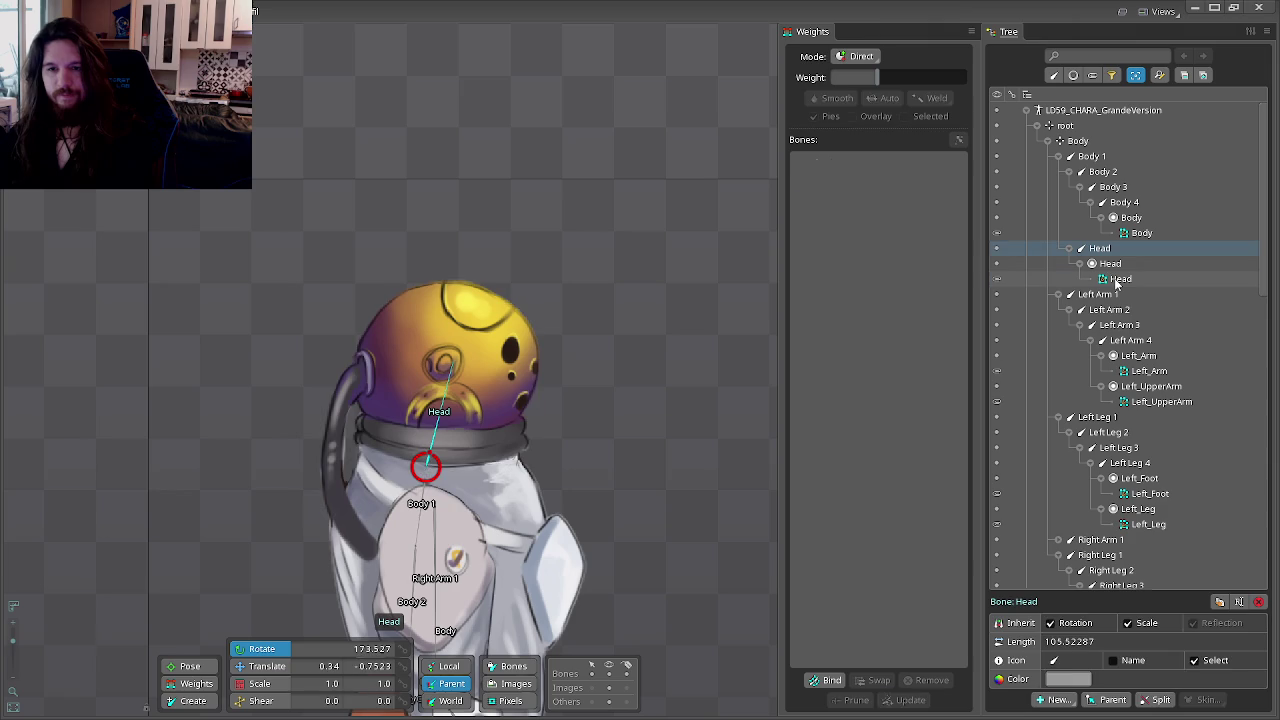
left_click(198, 683)
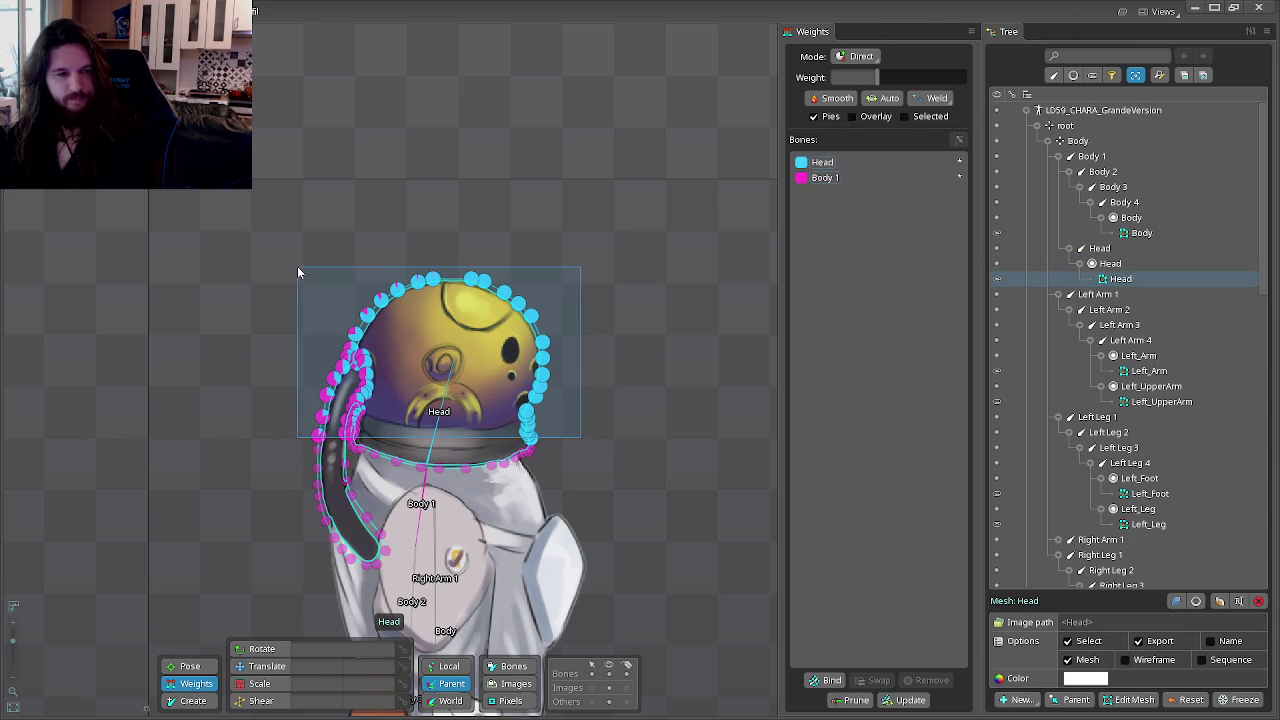
left_click_drag(557, 422, 298, 266)
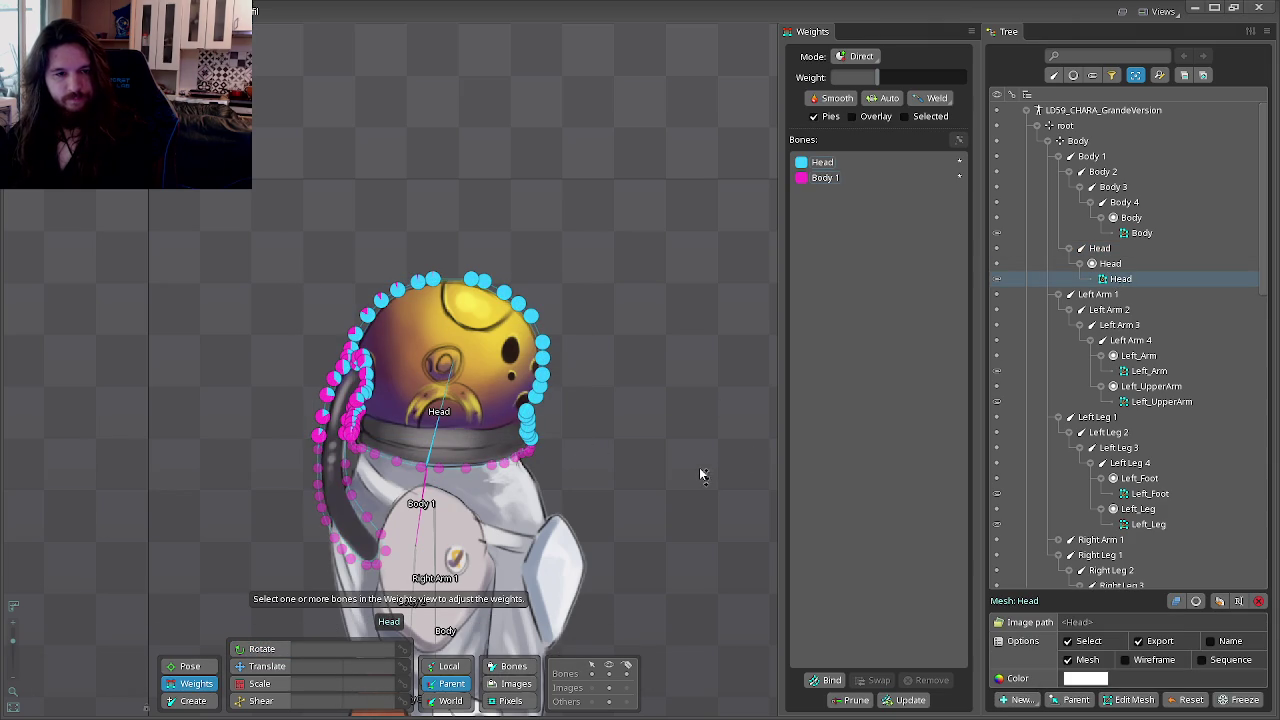
left_click(828, 178)
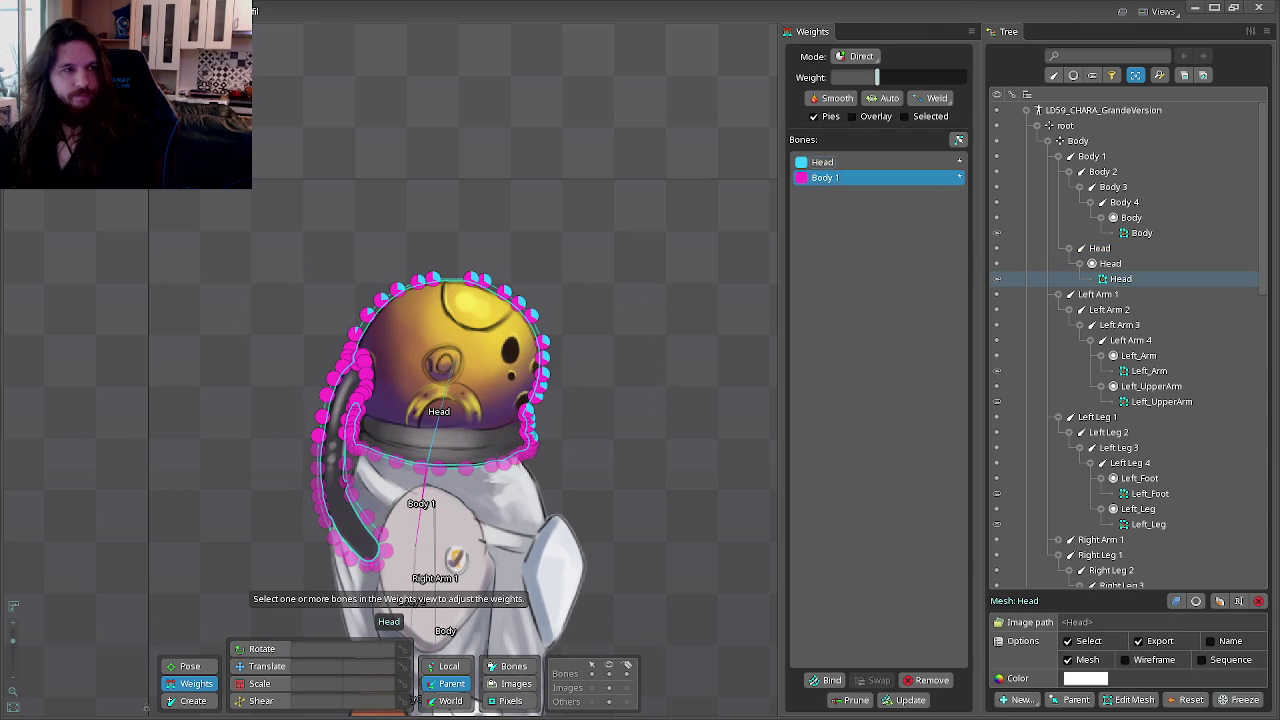
key("Tab")
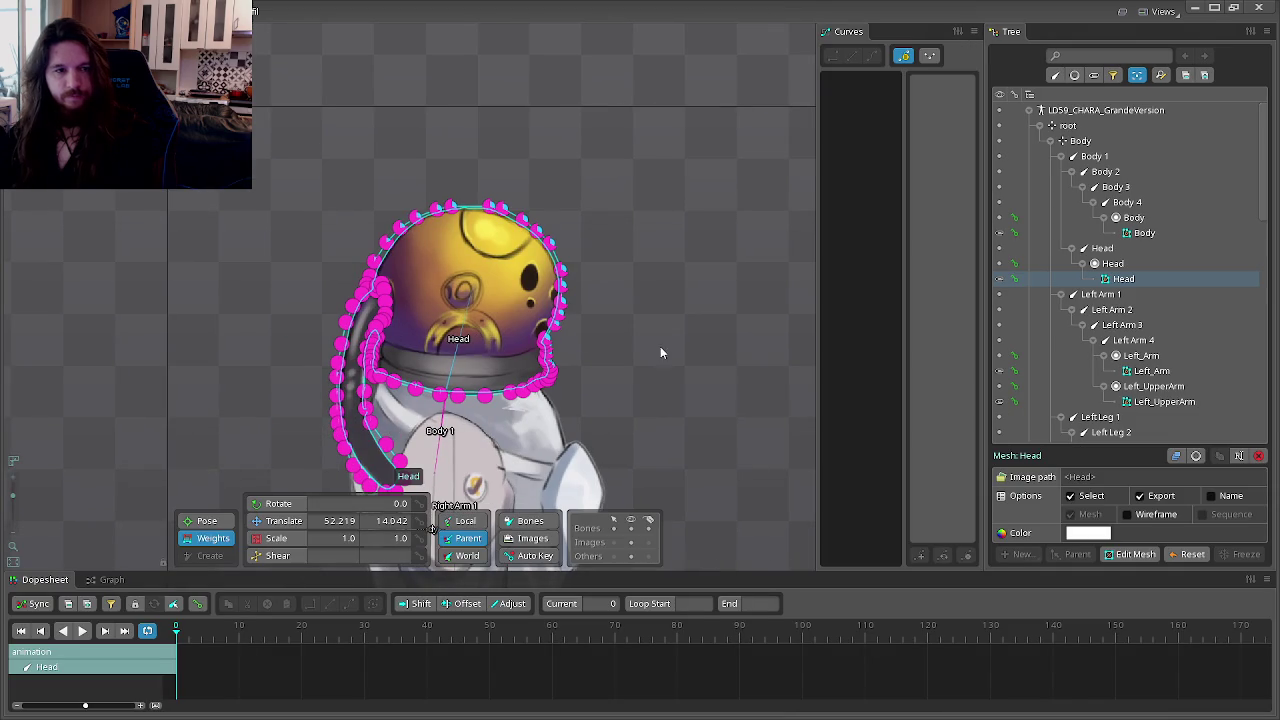
Step: Rotate the Head bone and tilt the character around Body 1
left_click(1123, 251)
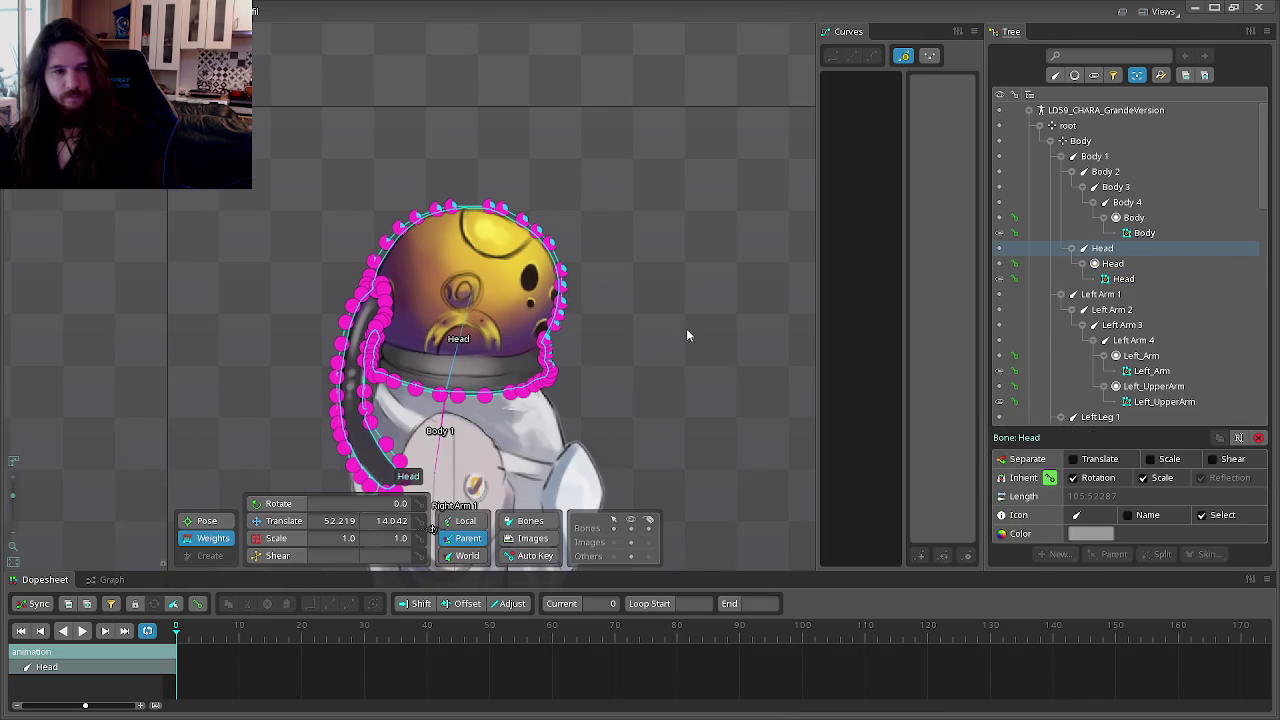
left_click(686, 328)
left_click(1110, 249)
mouse_move(664, 284)
left_mouse_down()
mouse_move(638, 239)
mouse_move(514, 189)
mouse_move(783, 505)
mouse_move(546, 136)
mouse_move(723, 421)
mouse_move(577, 188)
mouse_move(714, 371)
mouse_move(620, 153)
mouse_move(754, 394)
mouse_move(586, 137)
mouse_move(460, 97)
mouse_move(666, 310)
mouse_move(543, 114)
mouse_move(671, 383)
mouse_move(563, 149)
mouse_move(678, 322)
mouse_move(486, 57)
mouse_move(685, 350)
mouse_move(586, 149)
left_mouse_up()
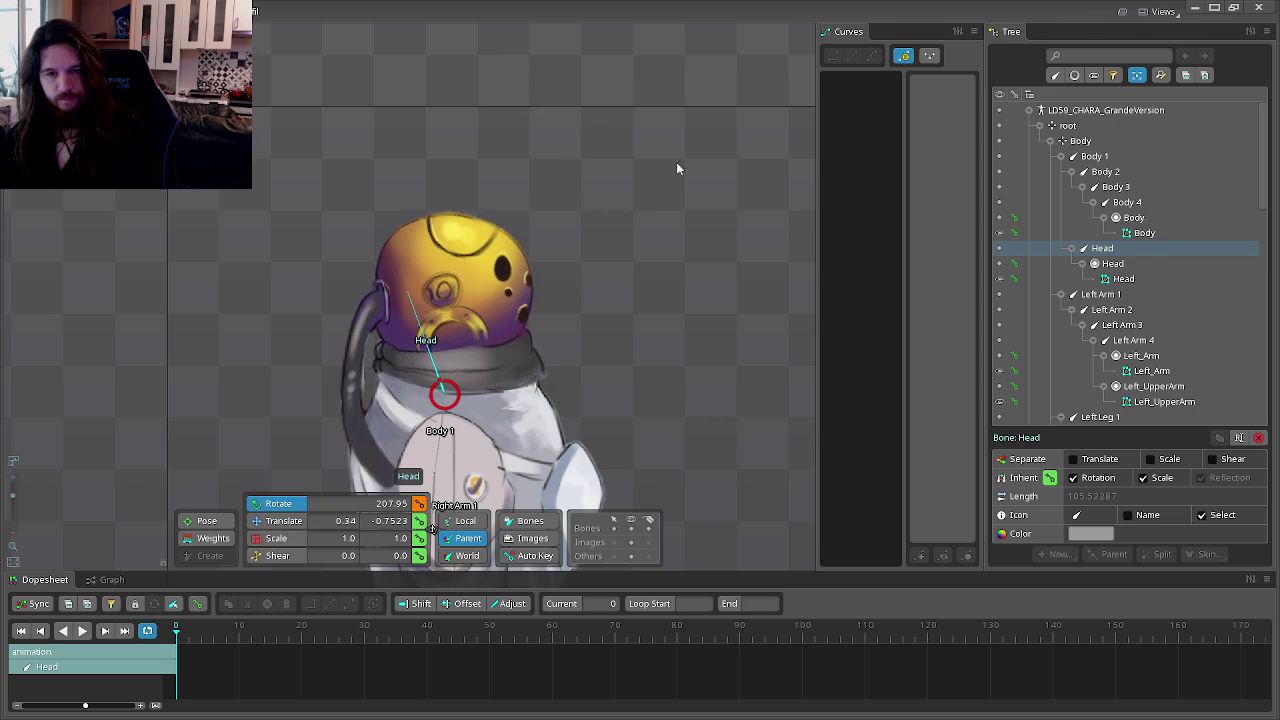
left_click(1100, 156)
mouse_move(610, 301)
left_mouse_down()
mouse_move(637, 208)
mouse_move(550, 136)
left_mouse_up()
Step: Bend the upper body around Body 2, rotate the head back, and select the Body mesh
left_click(1105, 171)
mouse_move(711, 205)
left_mouse_down()
mouse_move(786, 420)
mouse_move(908, 343)
mouse_move(671, 223)
mouse_move(741, 244)
left_mouse_up()
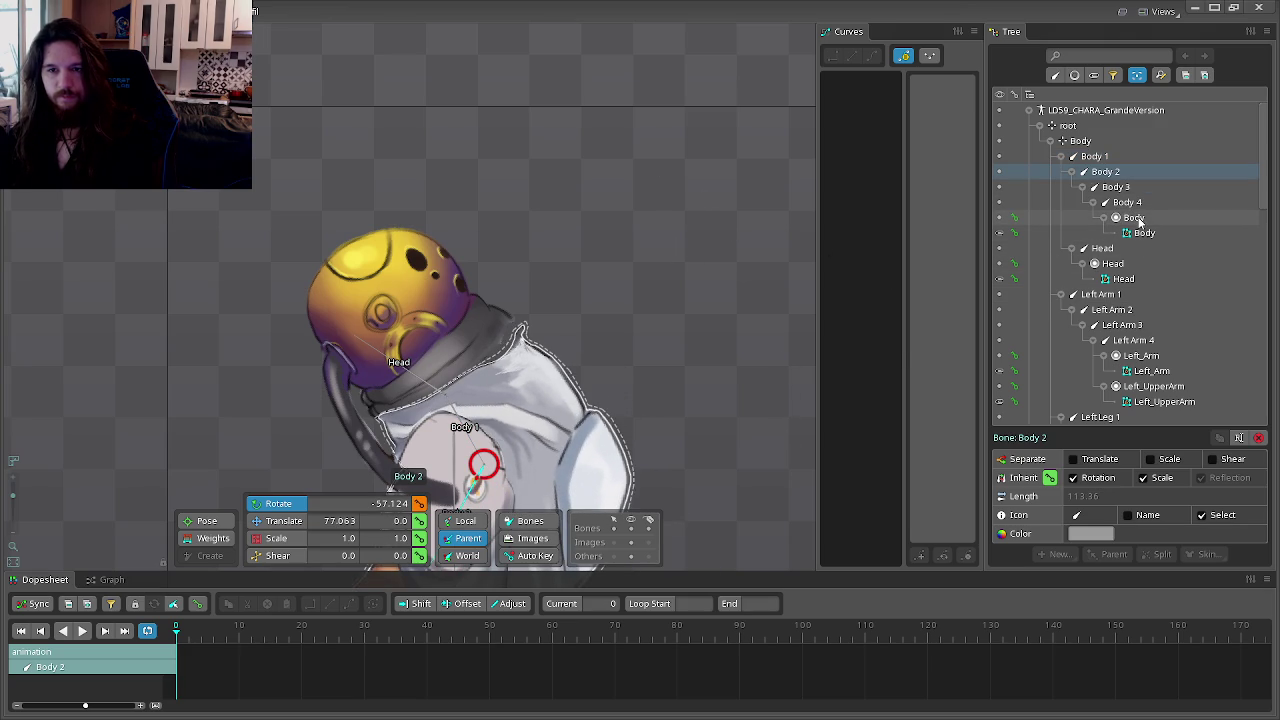
left_click(1124, 264)
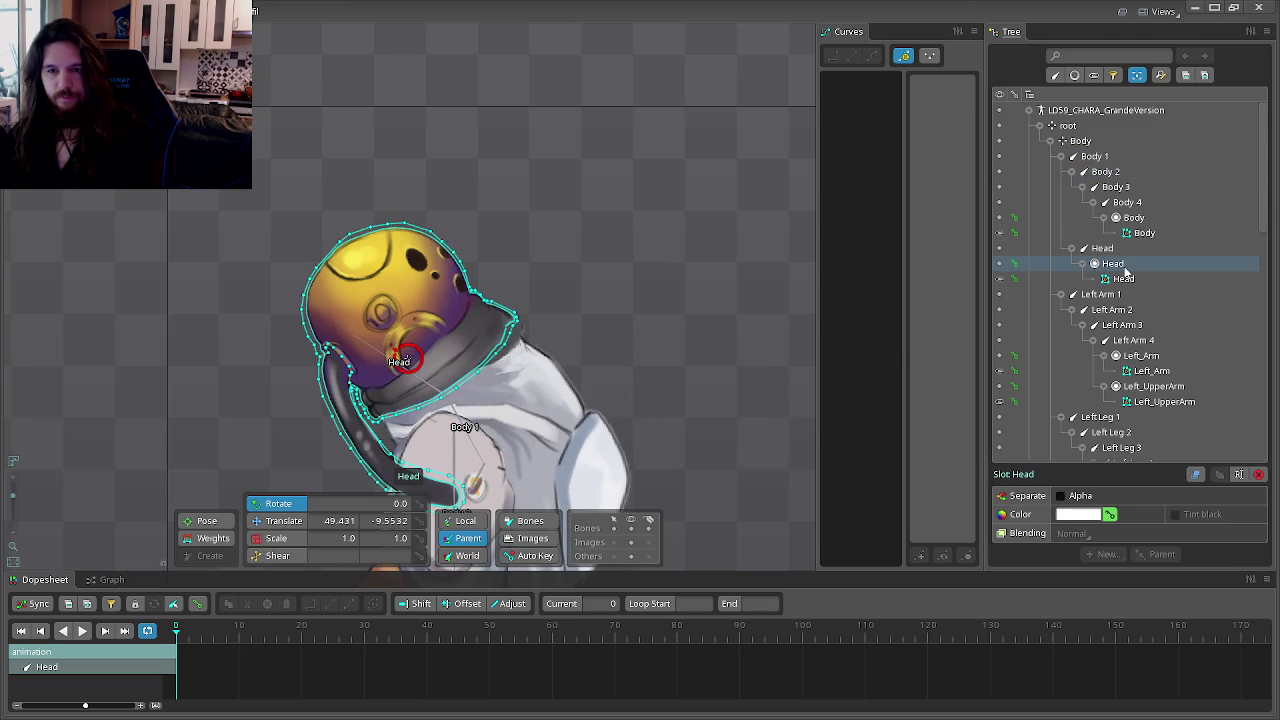
left_click_drag(670, 174, 478, 372)
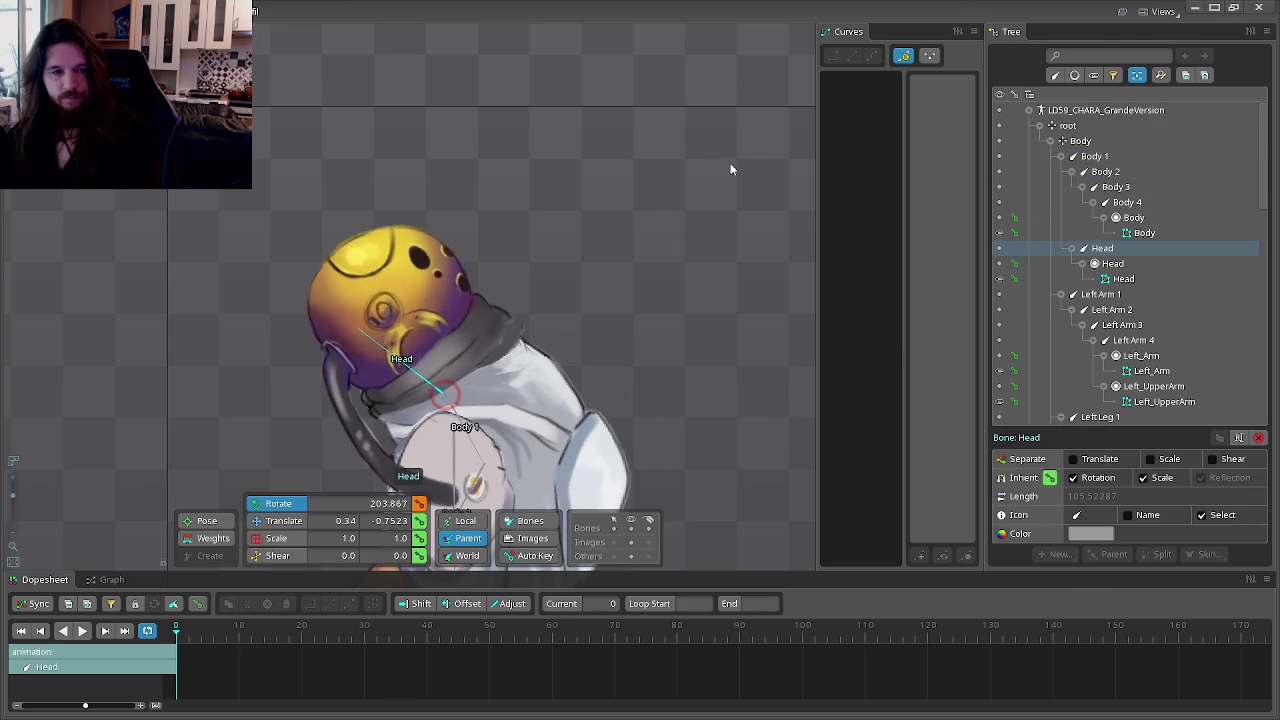
scroll(478, 366, "up", 5)
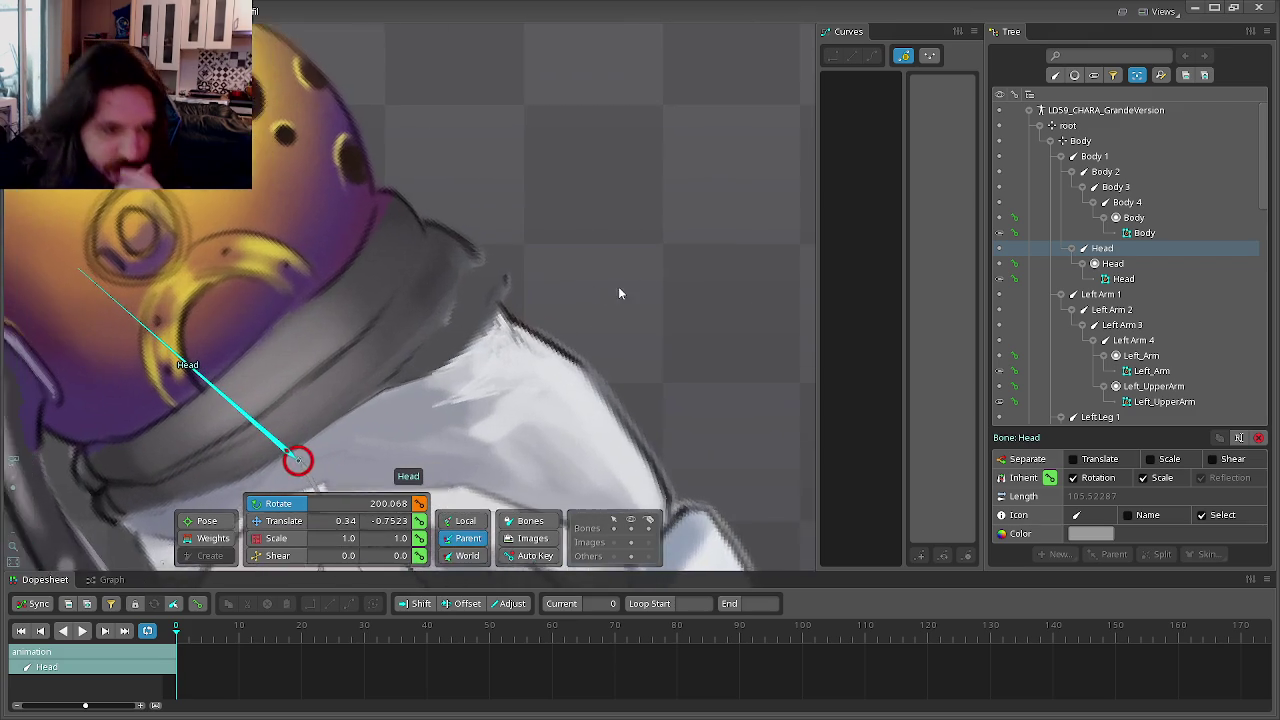
scroll(680, 258, "down", 2)
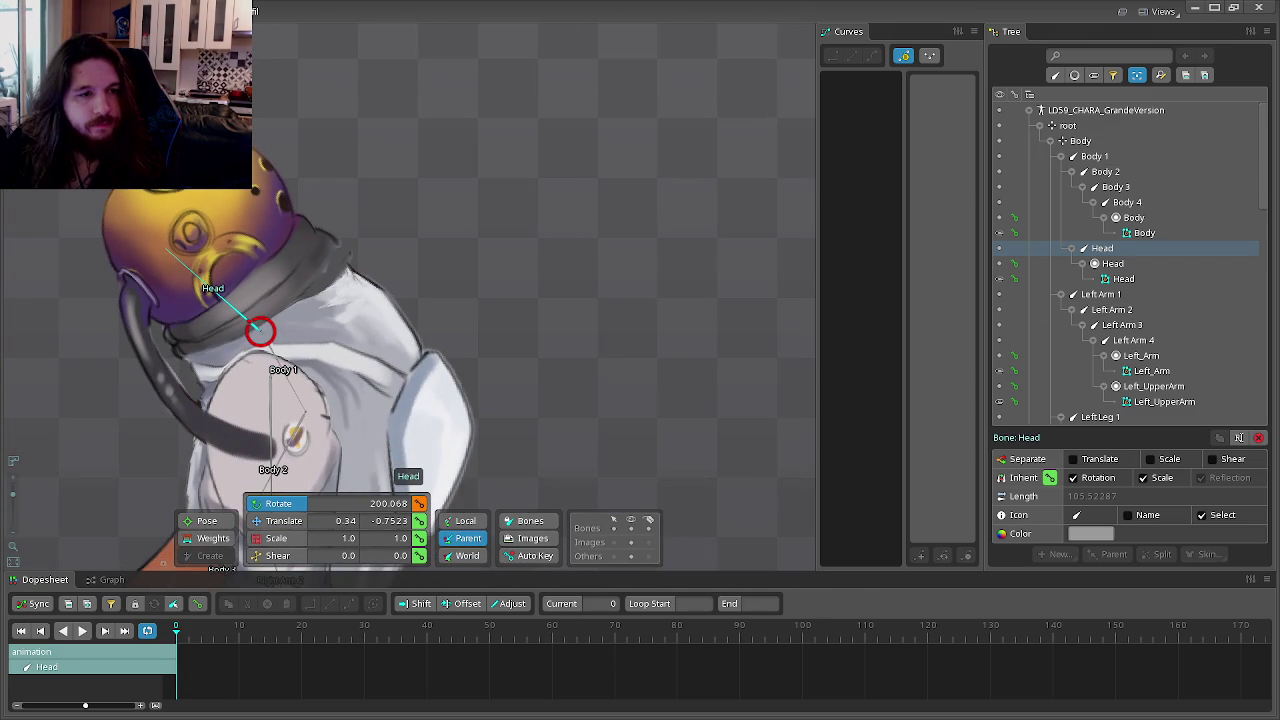
left_click(1143, 232)
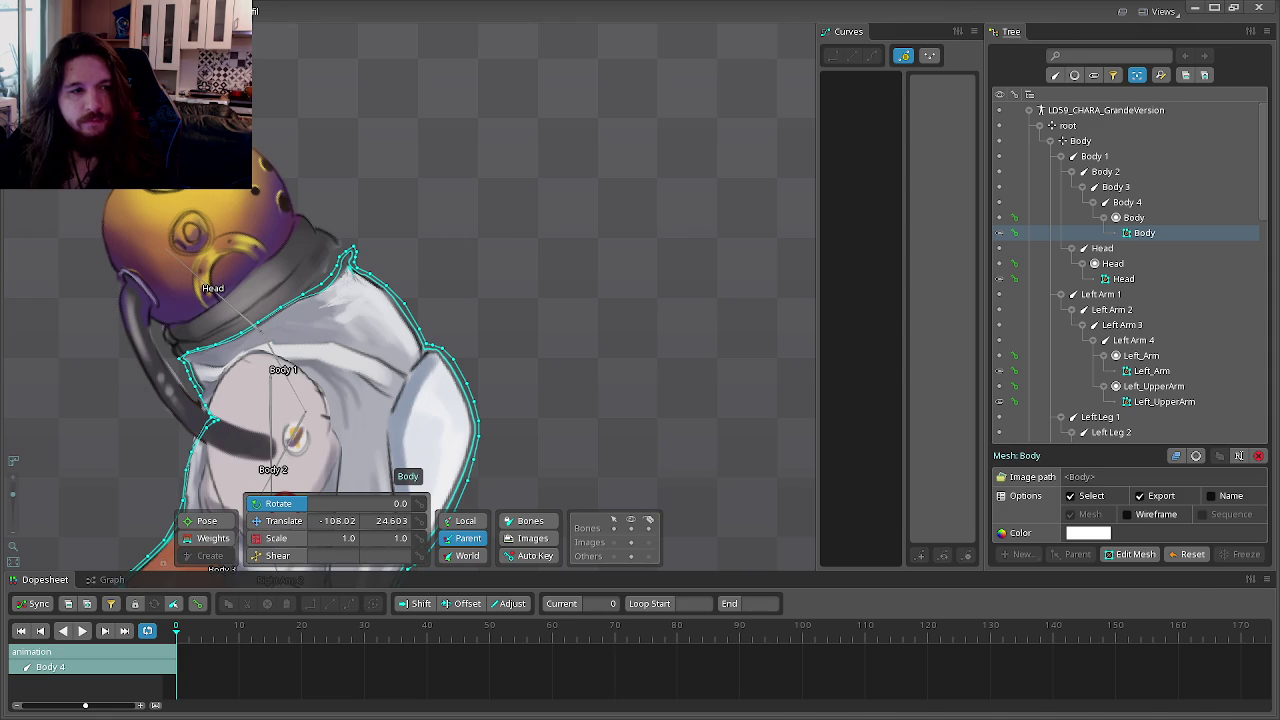
Step: In Setup mode, add the Head bone to the Body mesh's bindings and enable Weights mode
key("Tab")
left_click(832, 680)
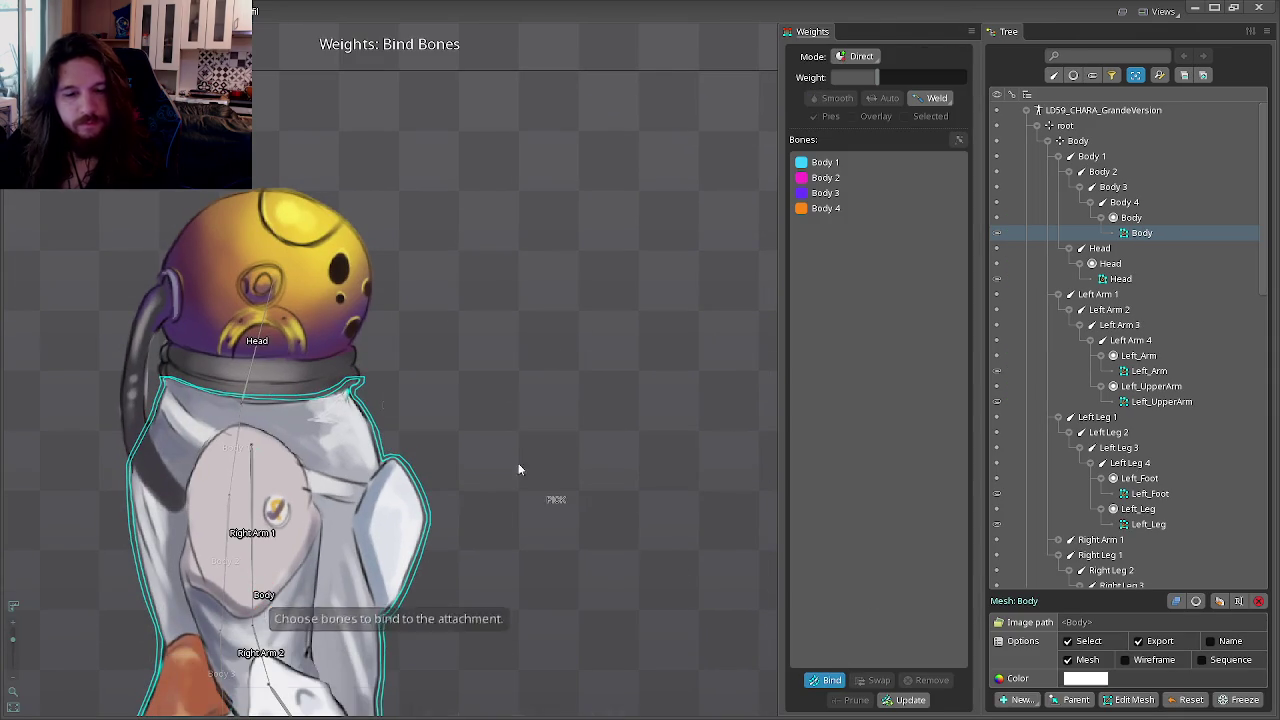
left_click(260, 315)
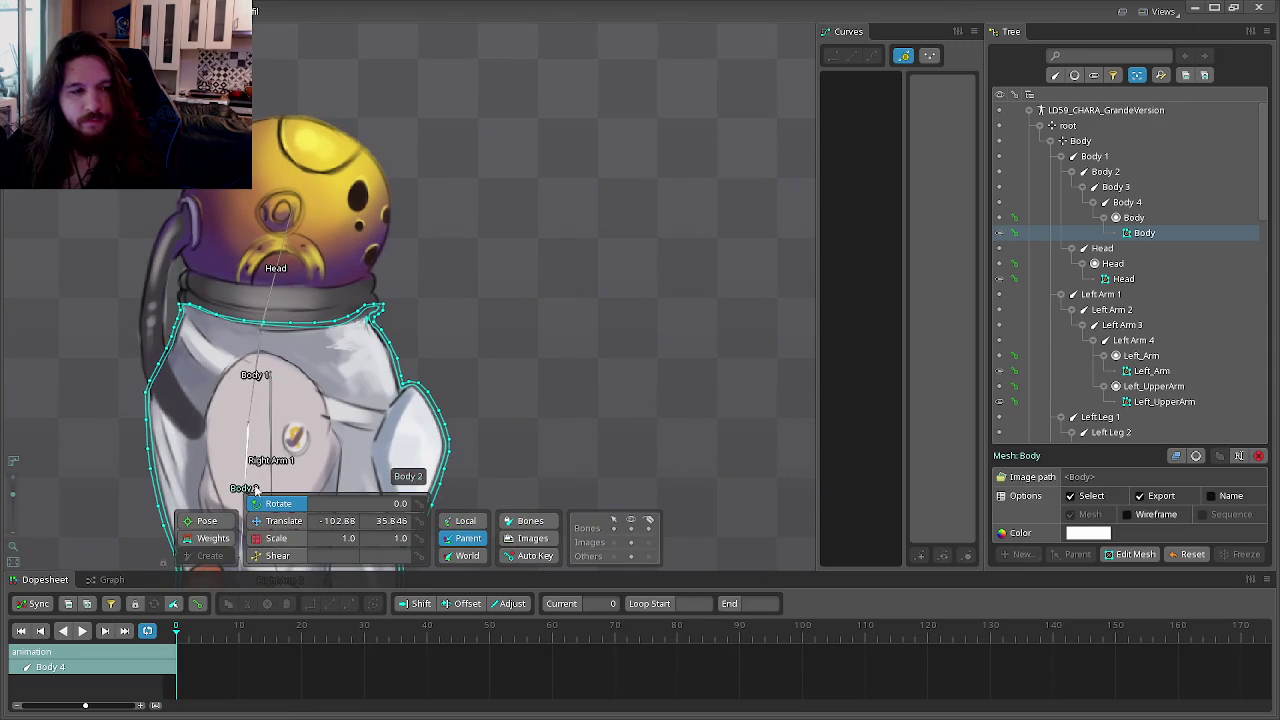
left_click(200, 541)
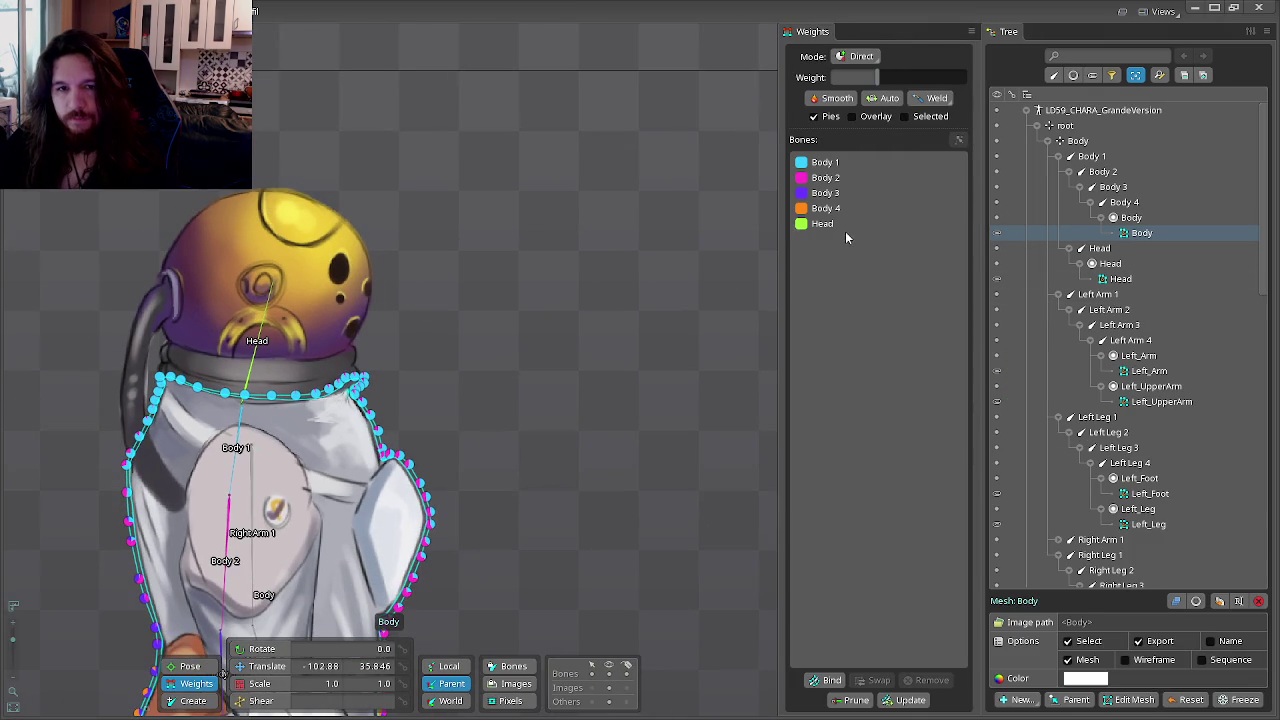
Step: Auto-weight the Body mesh across Body 1–4 and the Head bone
left_click(845, 228)
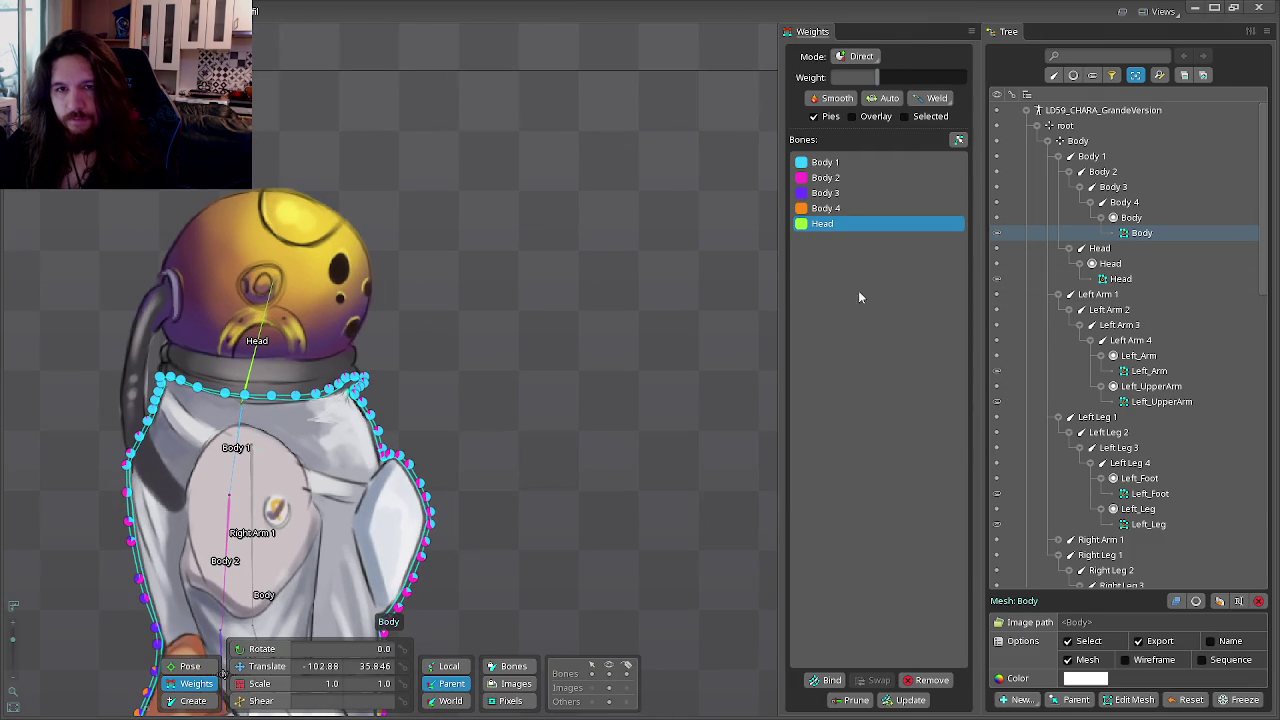
left_click(884, 98)
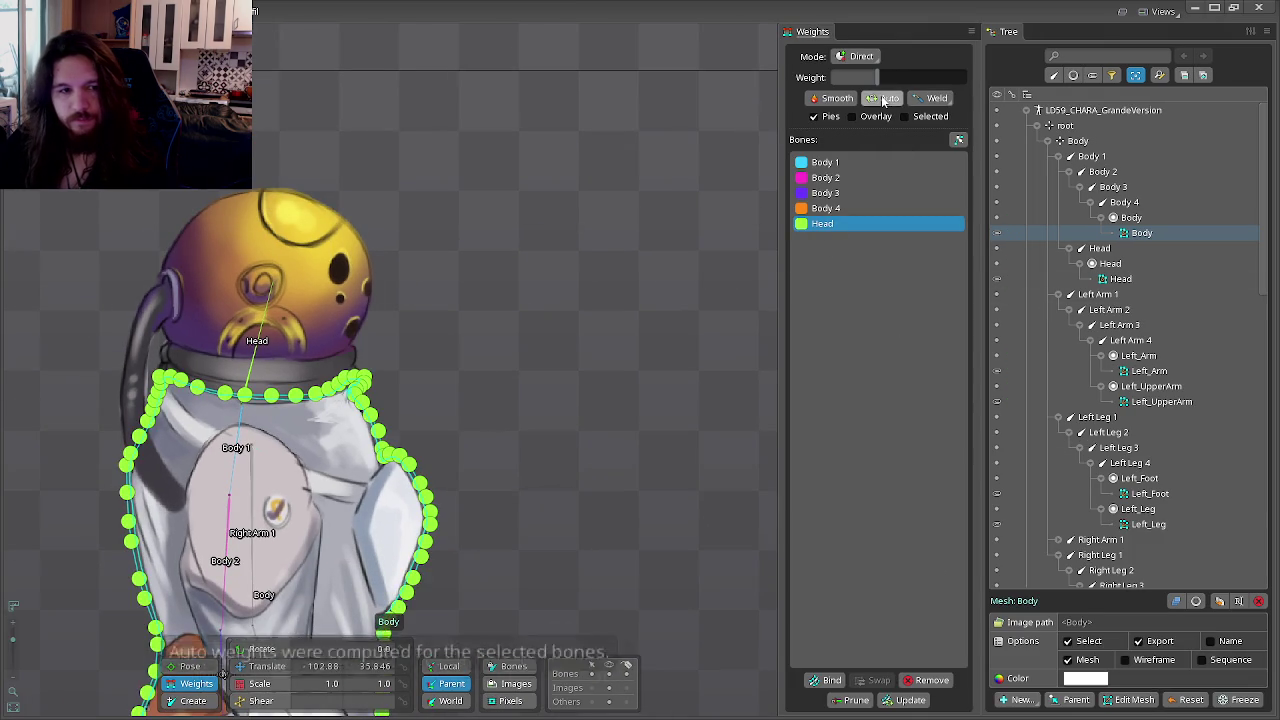
scroll(523, 423, "down", 2)
left_click(826, 162)
left_click(830, 226, "shift")
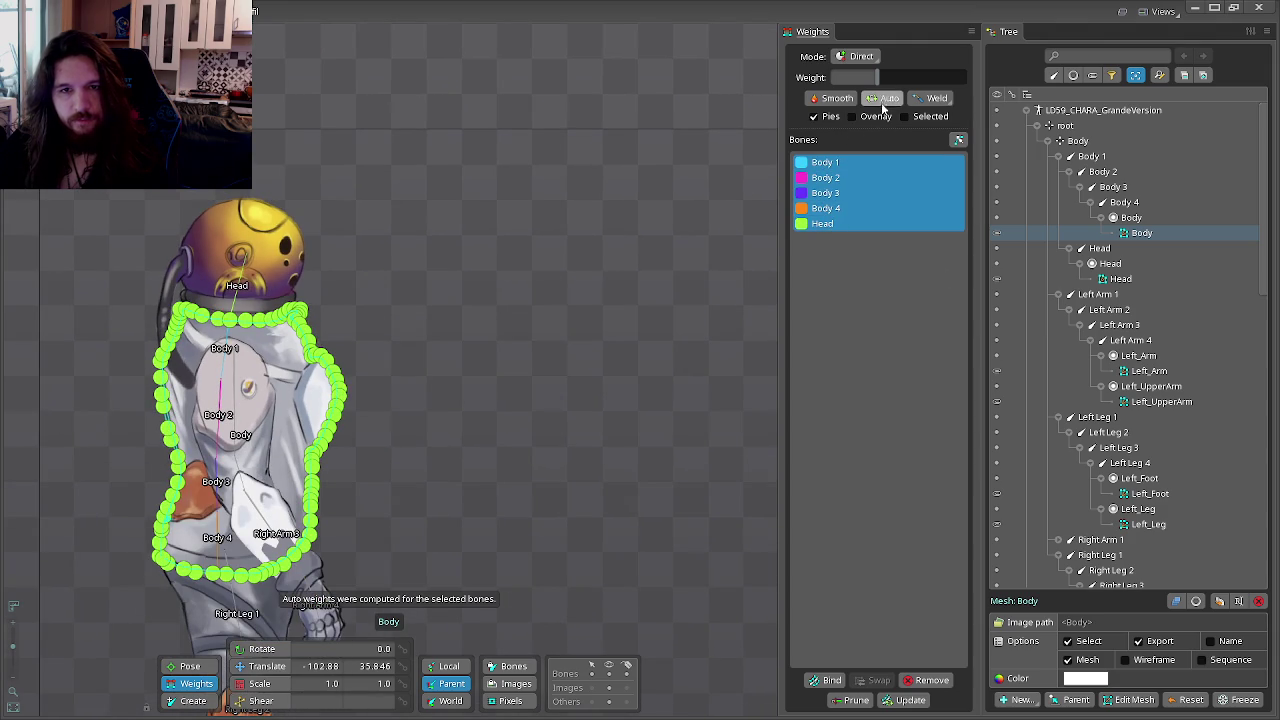
left_click(884, 102)
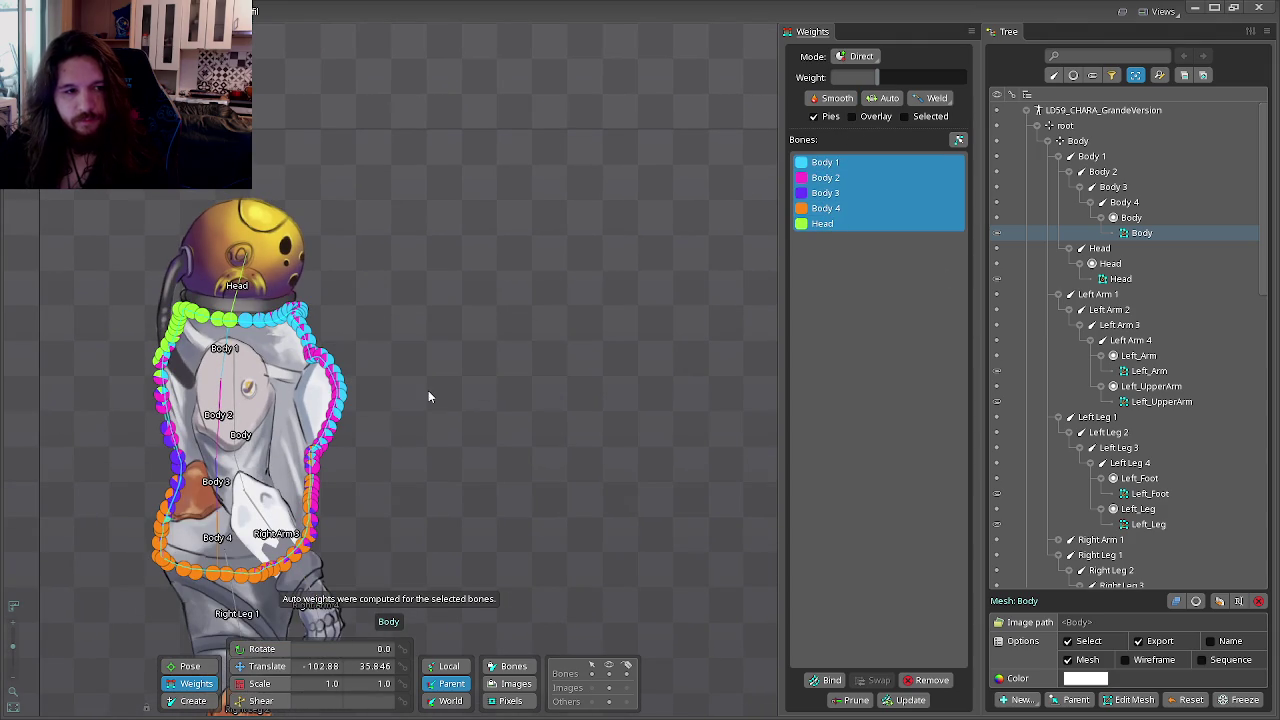
Step: Test the body weights by rotating the Head bone, then reselect Head in the body mesh
key("Tab")
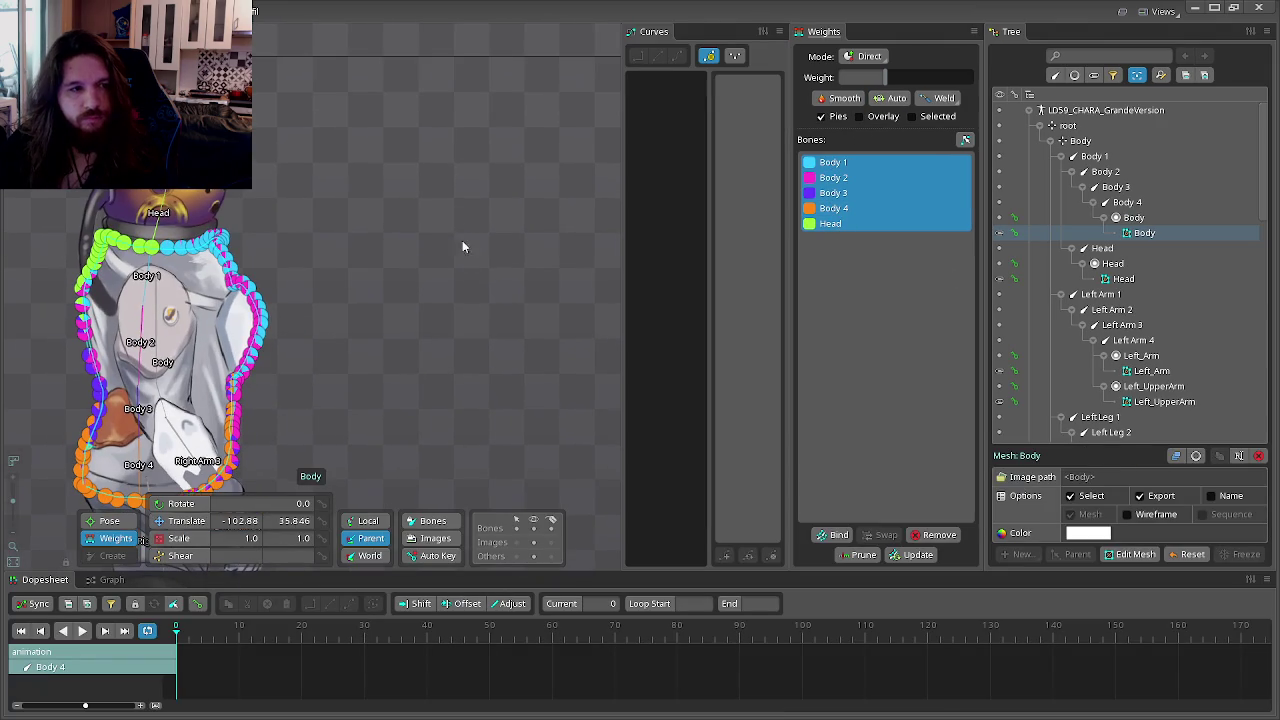
left_click(1113, 263)
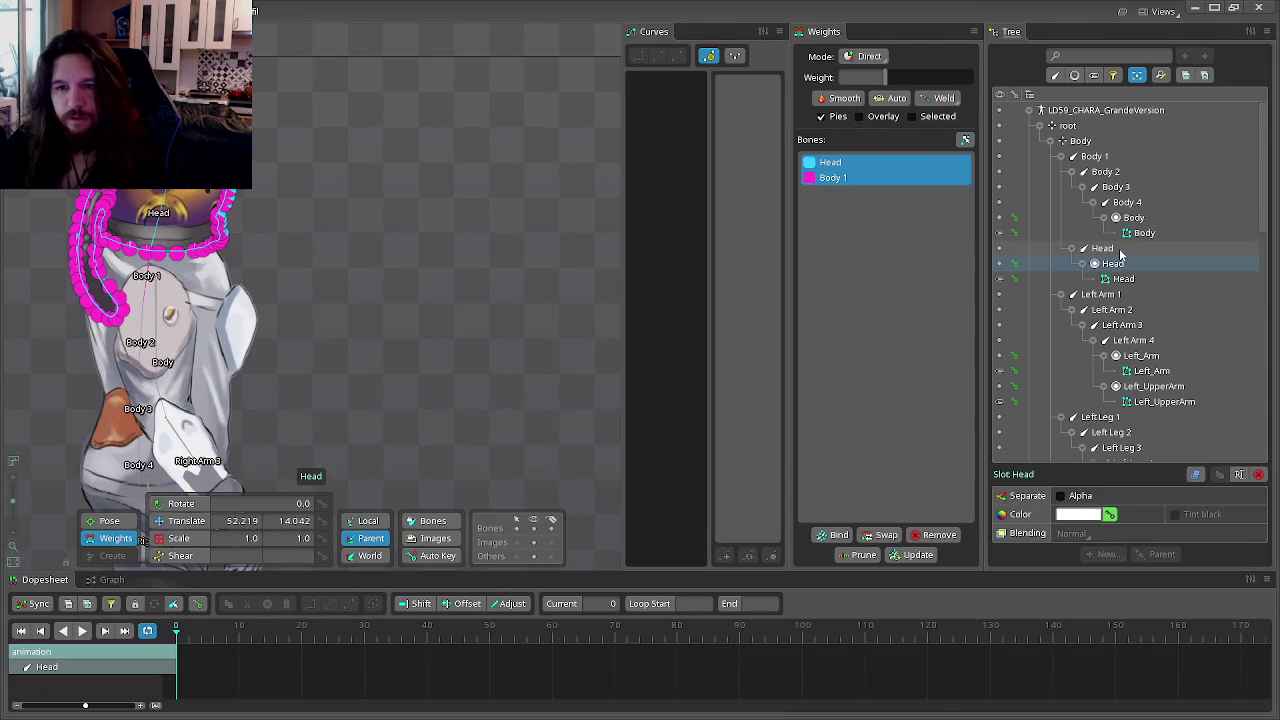
left_click_drag(354, 123, 273, 119)
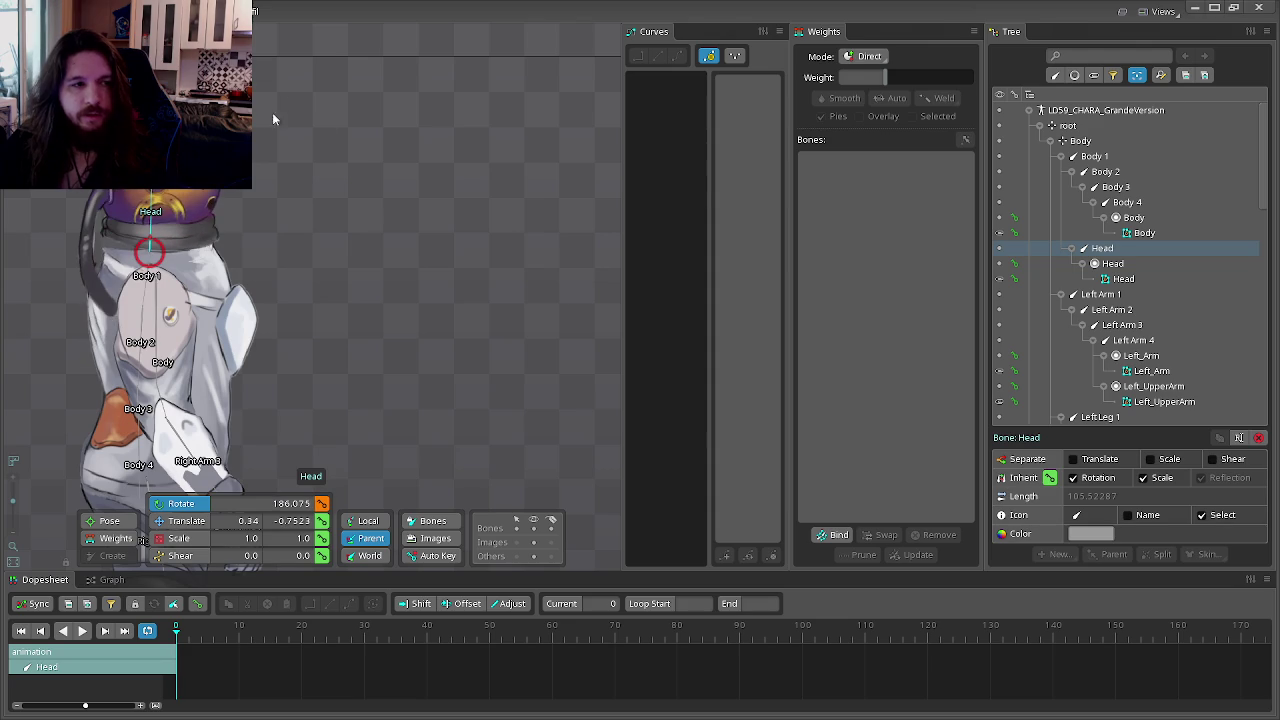
key("Tab")
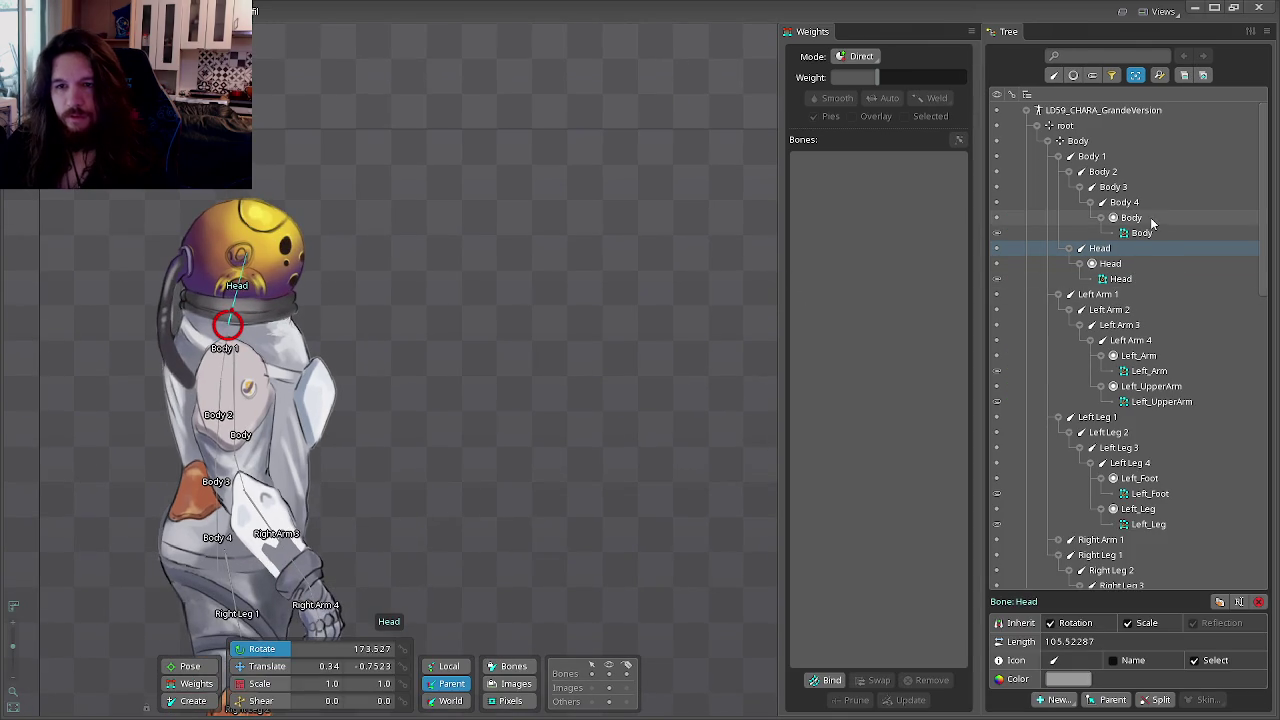
left_click(1141, 233)
left_click(822, 224)
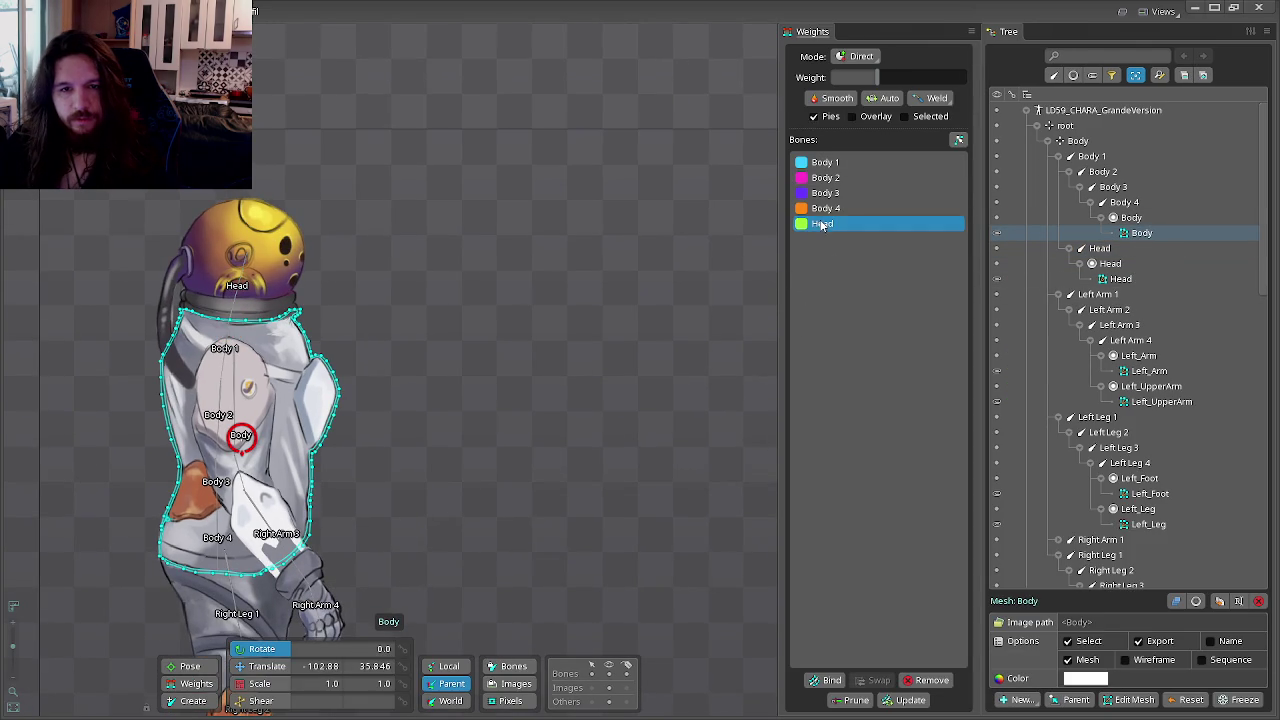
Step: Remove Head from the body mesh's weight bones and auto-weight it to Body 1–4
left_click(930, 680)
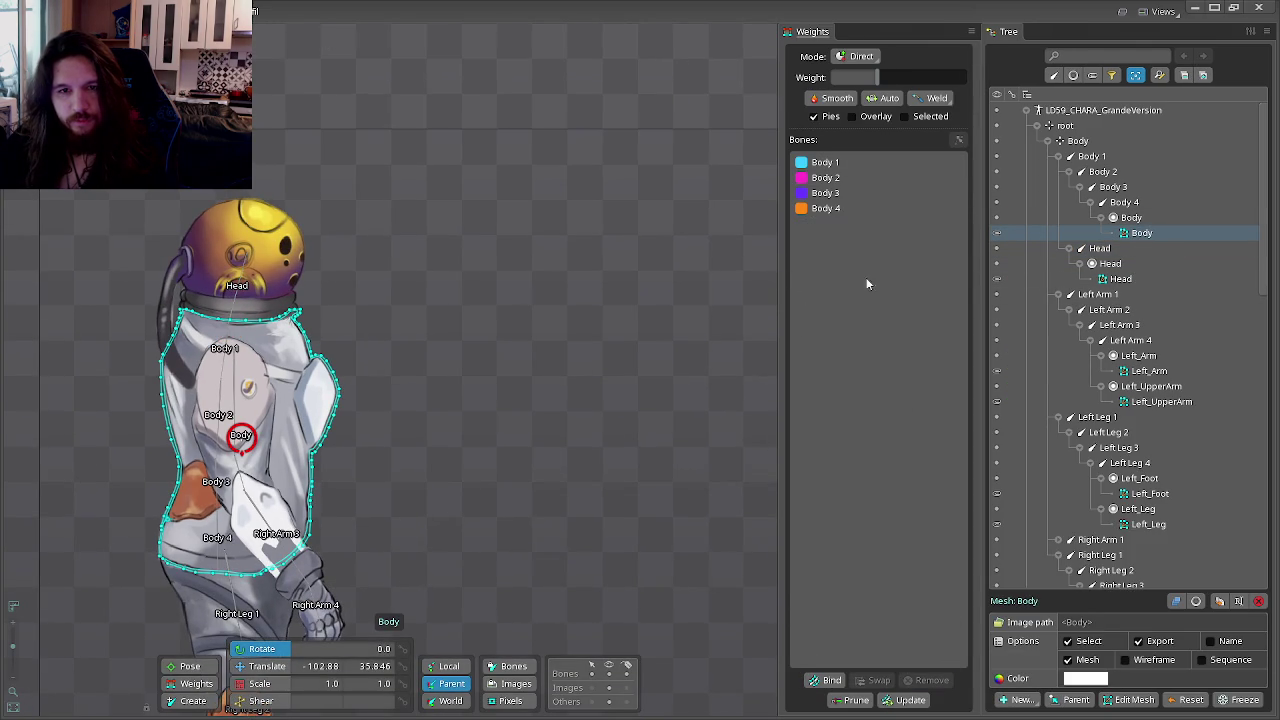
left_click(828, 195)
left_click(834, 162, "shift")
left_click(874, 98)
left_click(198, 685)
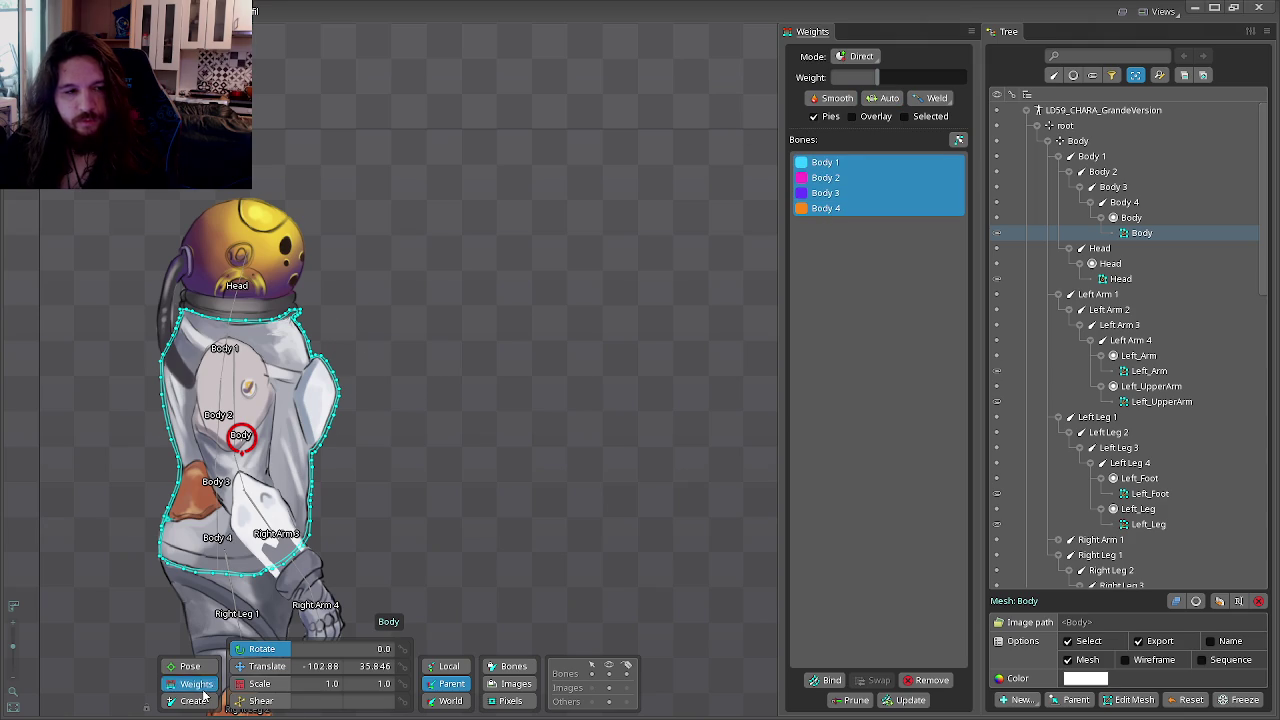
Step: In Animate mode, test-pose the torso by rotating Body 1, Body 2 and Body 4
key("Tab")
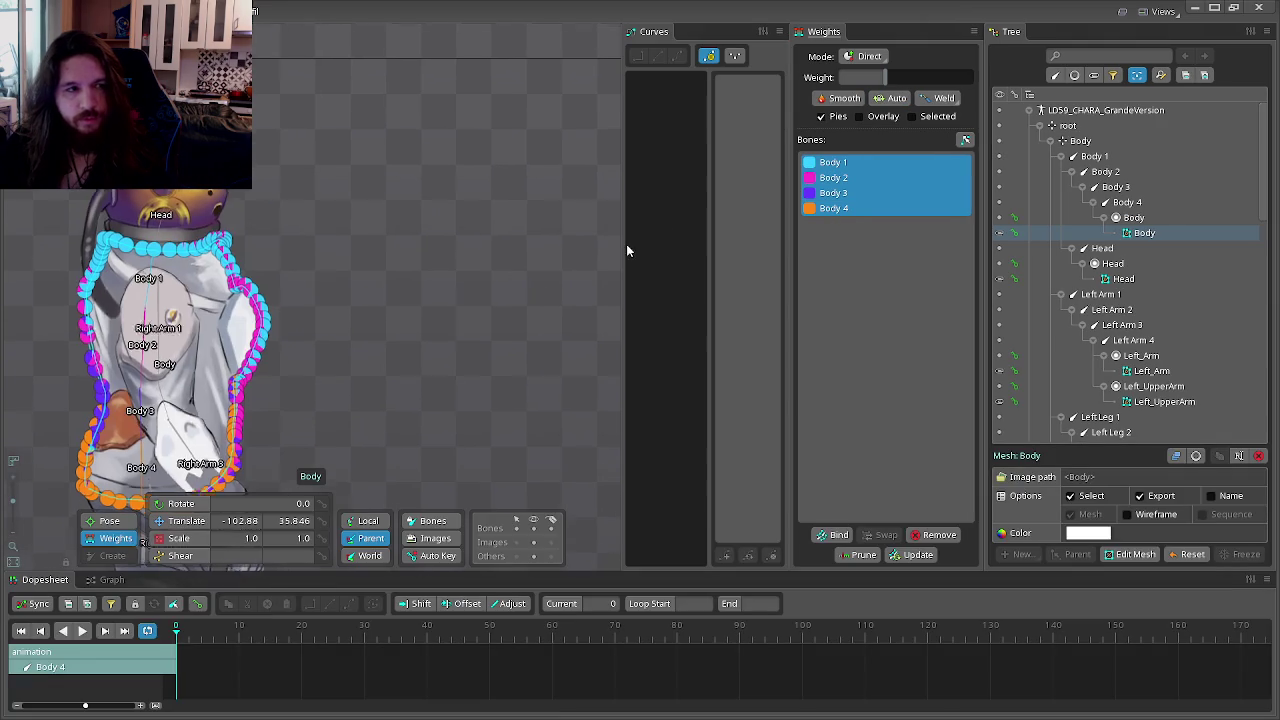
left_click(1137, 153)
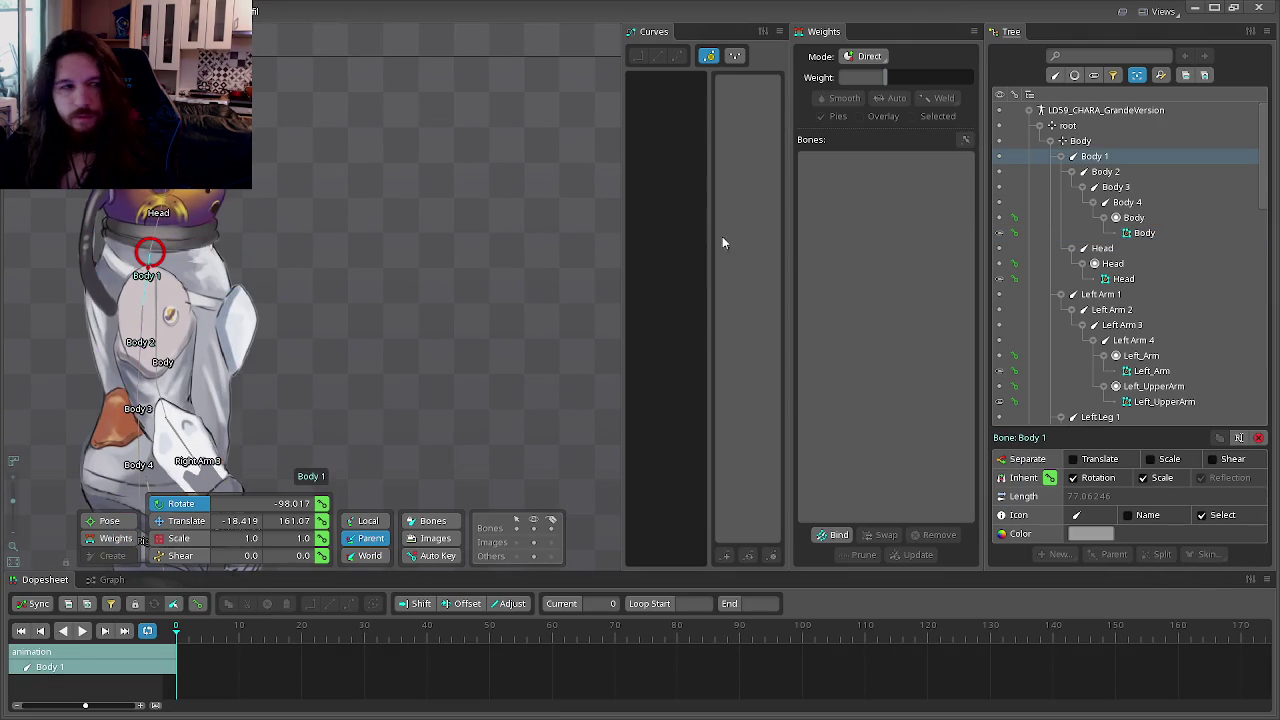
left_click_drag(388, 316, 576, 129)
left_click(1105, 171)
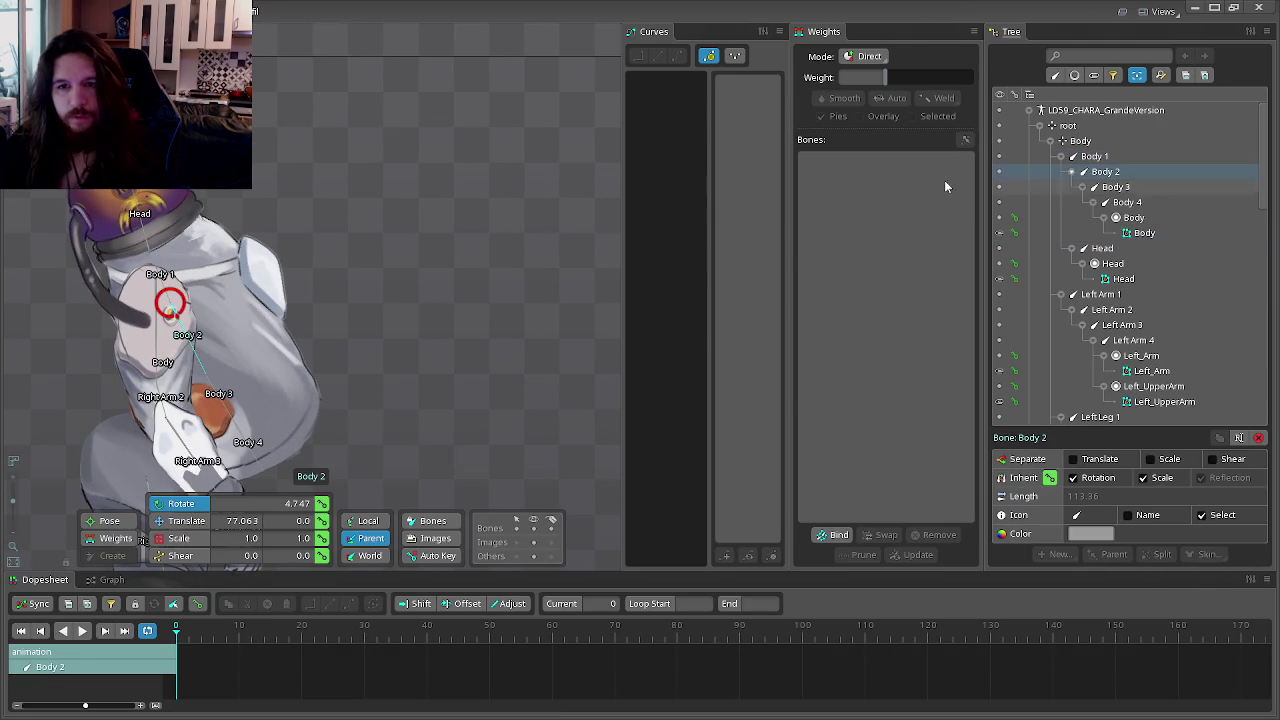
left_click_drag(418, 236, 470, 355)
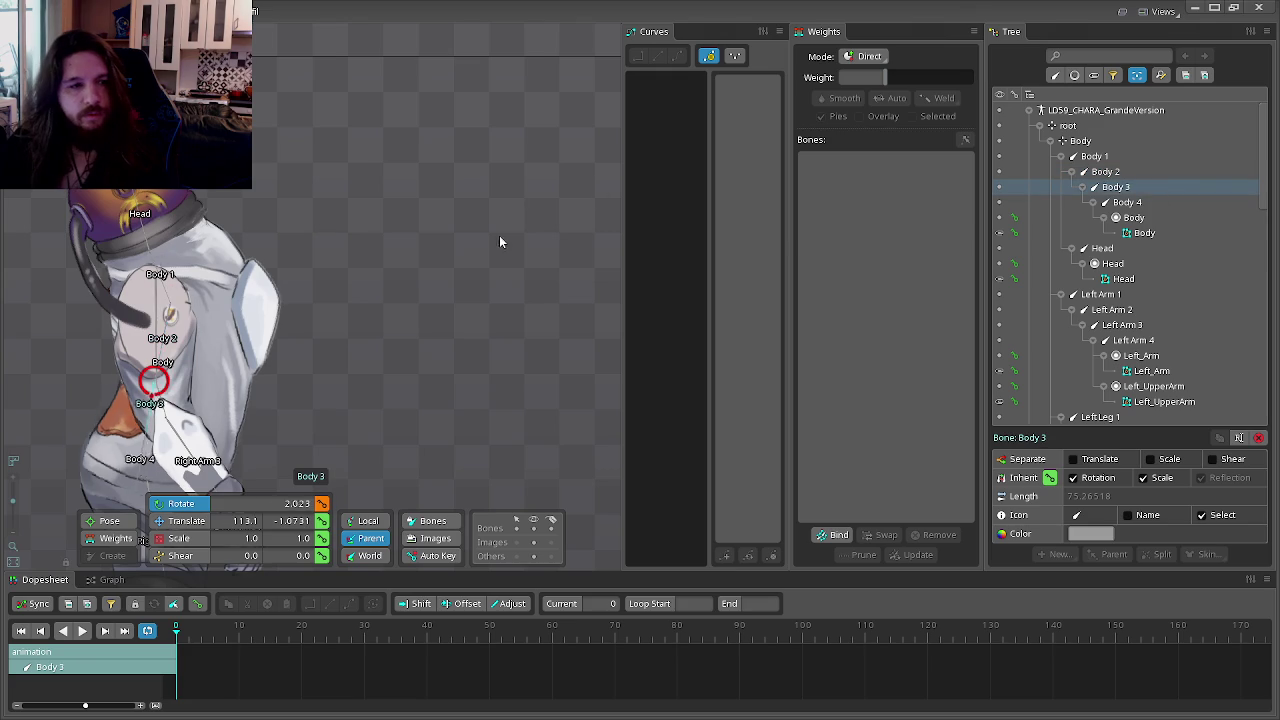
left_click_drag(499, 235, 711, 277)
left_click(1127, 202)
left_click_drag(502, 306, 543, 326)
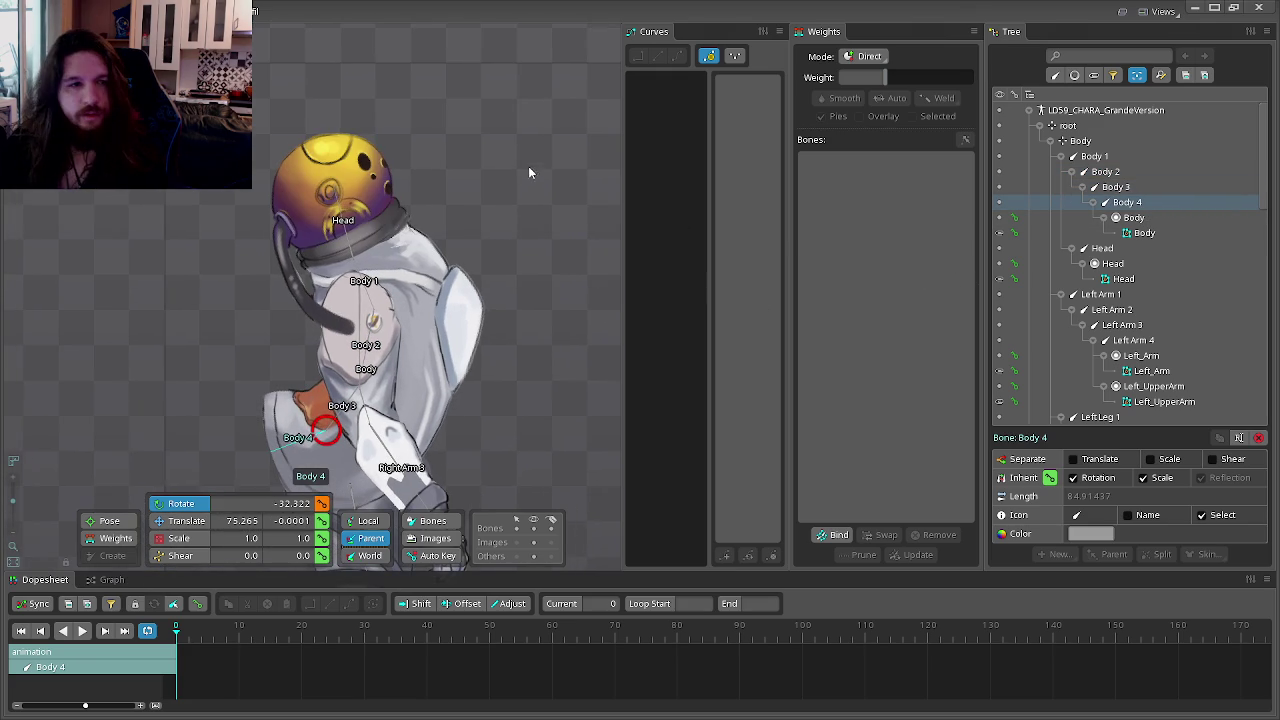
Step: Tilt the Head bone to check deformation, then in Setup box-select the helmet's neck vertices
left_click(1102, 248)
mouse_move(568, 182)
left_mouse_down()
mouse_move(274, 155)
mouse_move(263, 33)
left_mouse_up()
scroll(471, 178, "up", 8)
scroll(433, 66, "down", 6)
key("Tab")
left_click_drag(490, 497, 171, 410)
Step: Give the helmet's neck vertices 100% Body 1 weight and swing the Head to check the neck
left_click(850, 177)
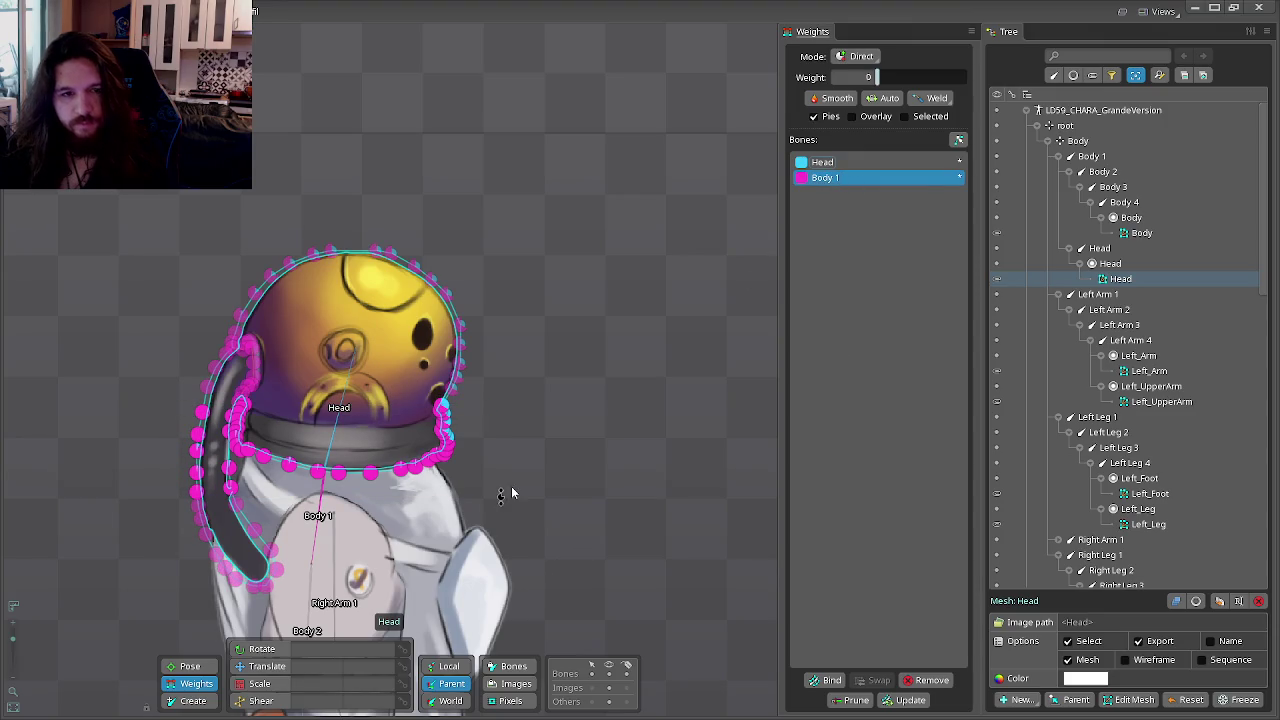
key("Tab")
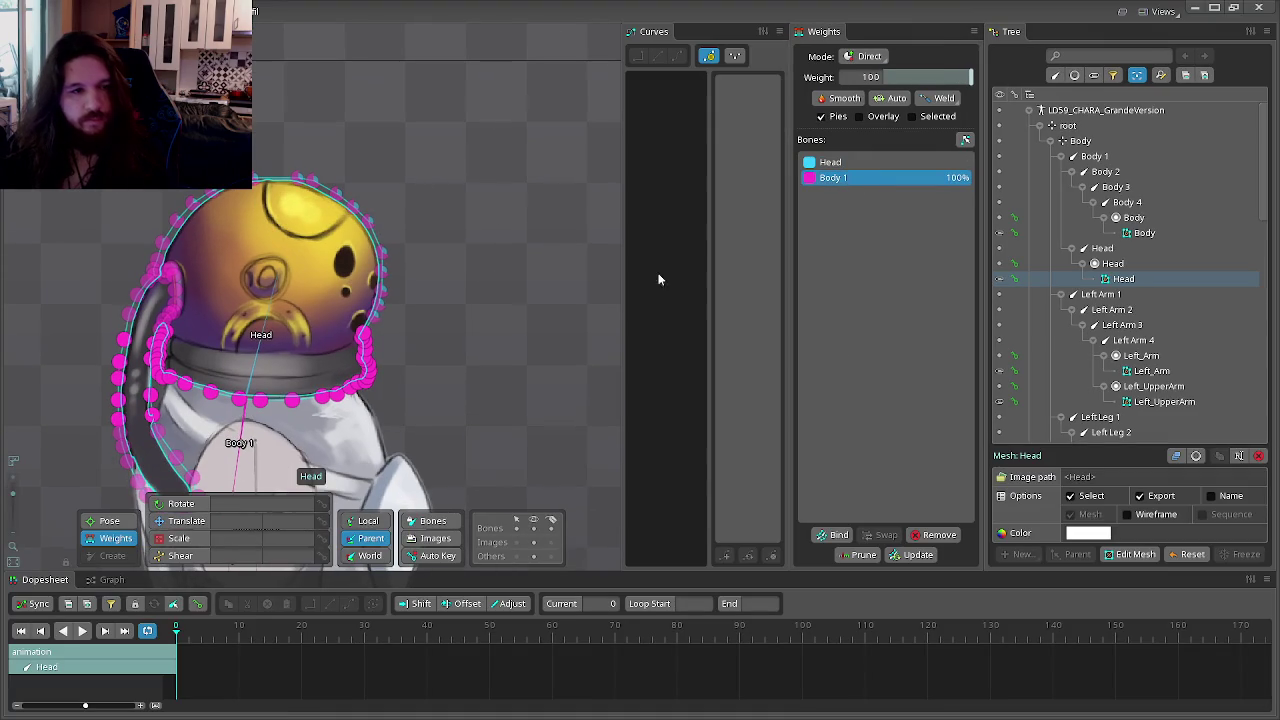
left_click(1116, 250)
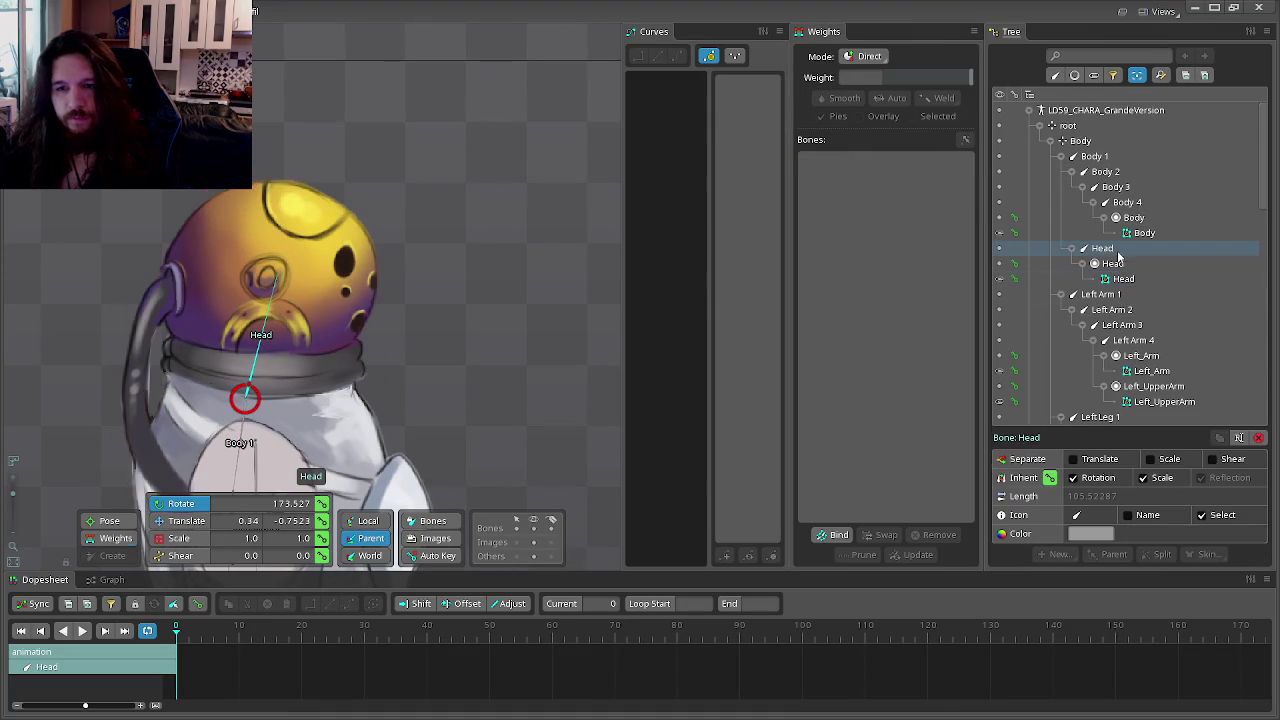
mouse_move(483, 212)
left_mouse_down()
mouse_move(235, 130)
mouse_move(382, 116)
mouse_move(366, 136)
mouse_move(334, 134)
left_mouse_up()
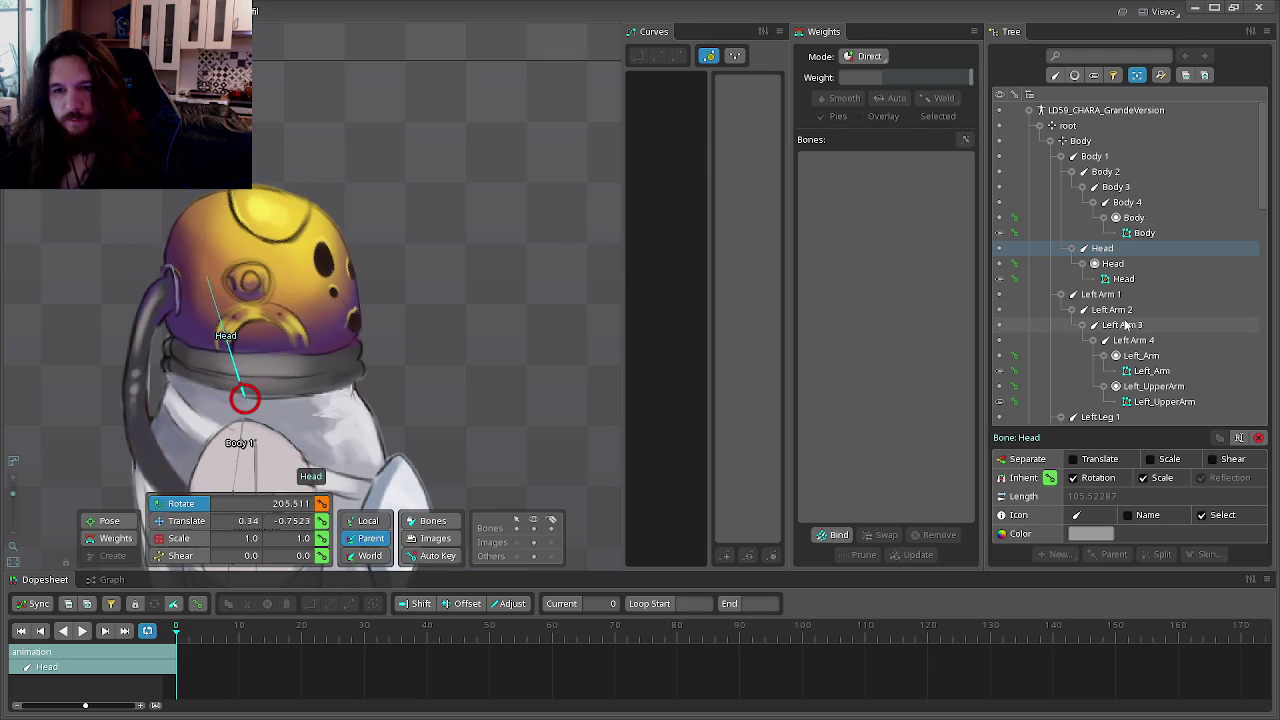
Step: Test-pose by tilting Body 1 and Body 2, then tilt the helmet back toward upright
left_click(1094, 156)
mouse_move(740, 320)
left_mouse_down()
mouse_move(536, 232)
mouse_move(422, 147)
left_mouse_up()
left_click(1105, 171)
mouse_move(815, 260)
left_mouse_down()
mouse_move(522, 246)
mouse_move(498, 455)
mouse_move(463, 411)
mouse_move(438, 458)
mouse_move(483, 373)
left_mouse_up()
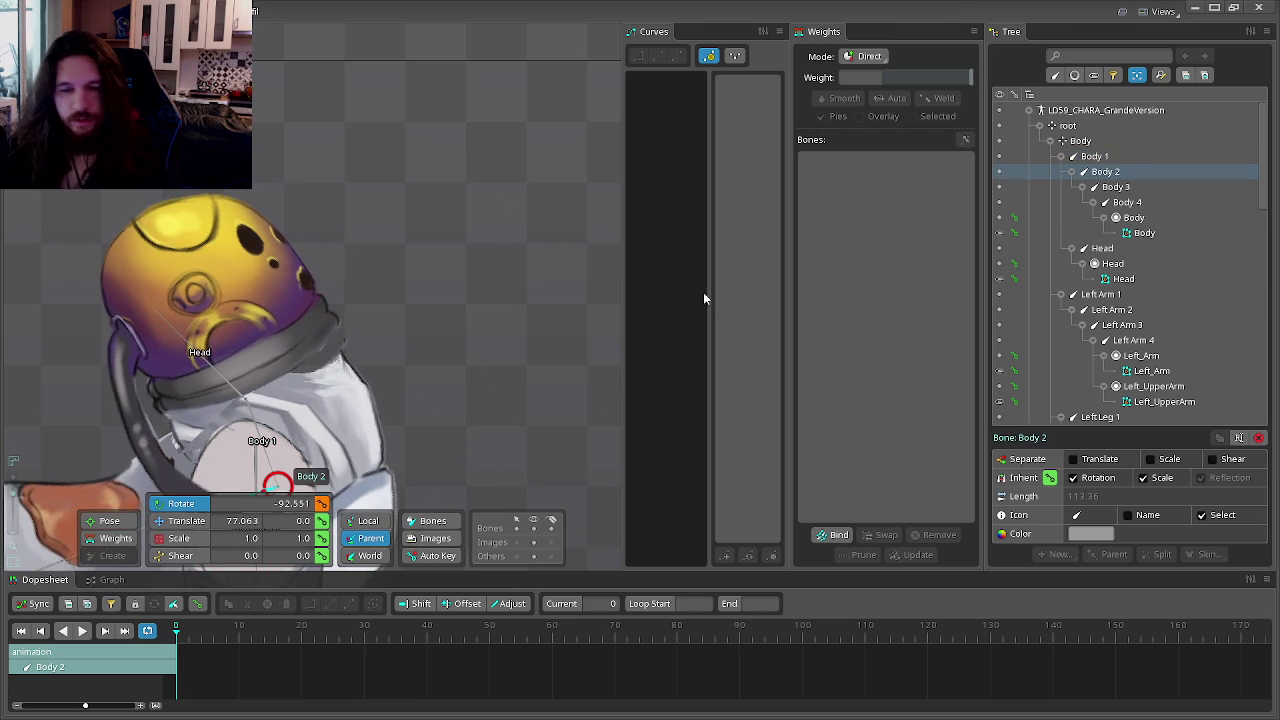
left_click(1102, 248)
mouse_move(327, 199)
left_mouse_down()
mouse_move(614, 266)
mouse_move(502, 162)
mouse_move(566, 163)
mouse_move(674, 506)
mouse_move(480, 240)
mouse_move(581, 313)
mouse_move(551, 314)
mouse_move(605, 206)
mouse_move(497, 129)
mouse_move(592, 197)
mouse_move(506, 109)
mouse_move(577, 166)
mouse_move(544, 135)
left_mouse_up()
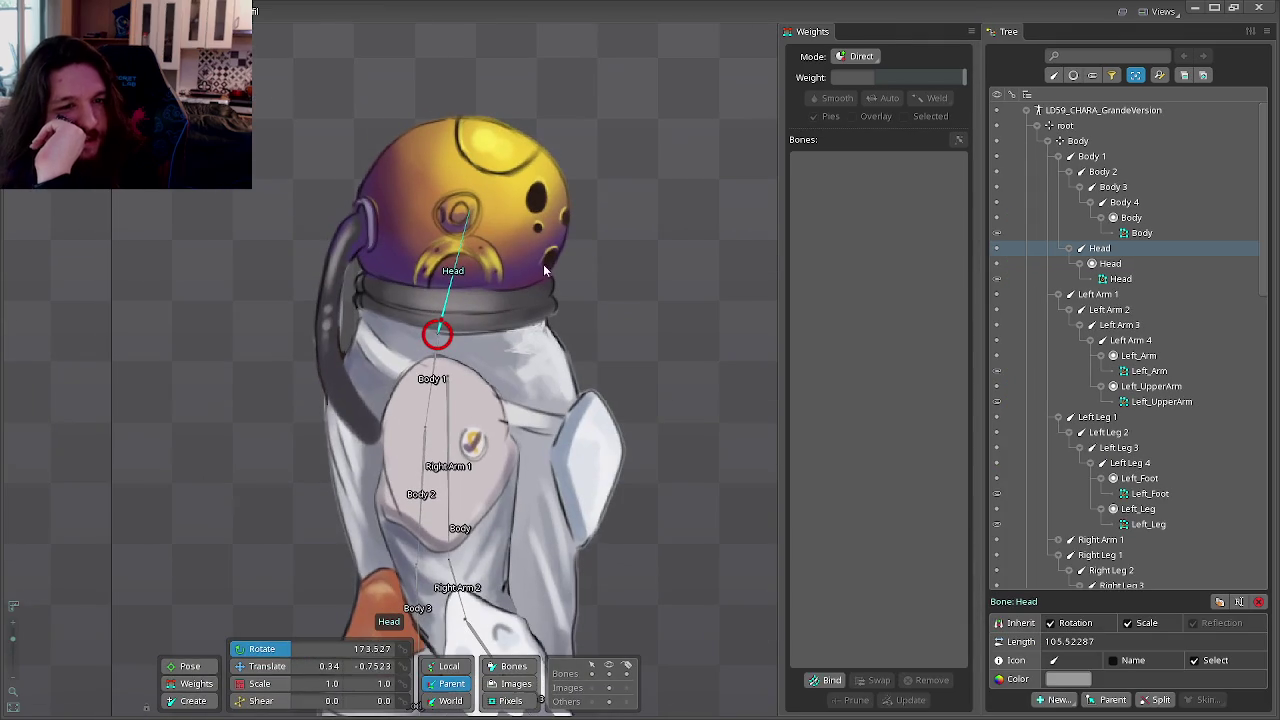
Step: Select the helmet Head mesh in Weights mode and frame the whole helmet in view
left_click(210, 681)
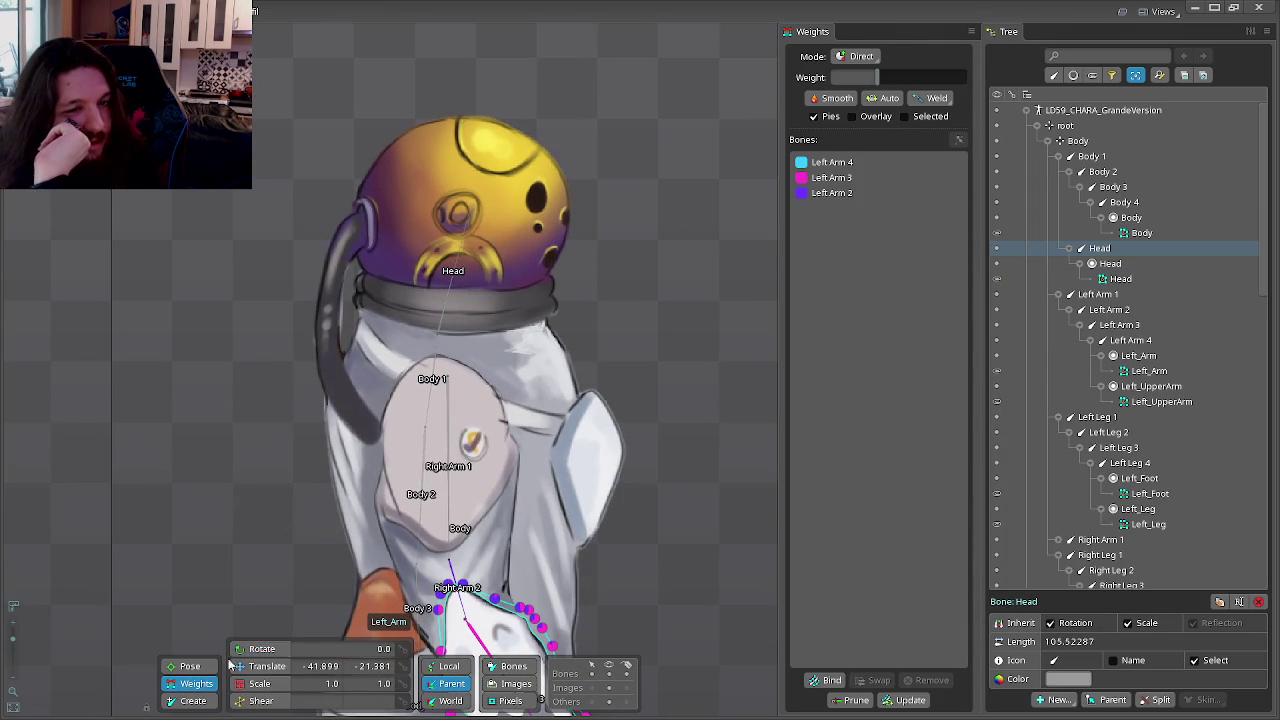
left_click(1140, 233)
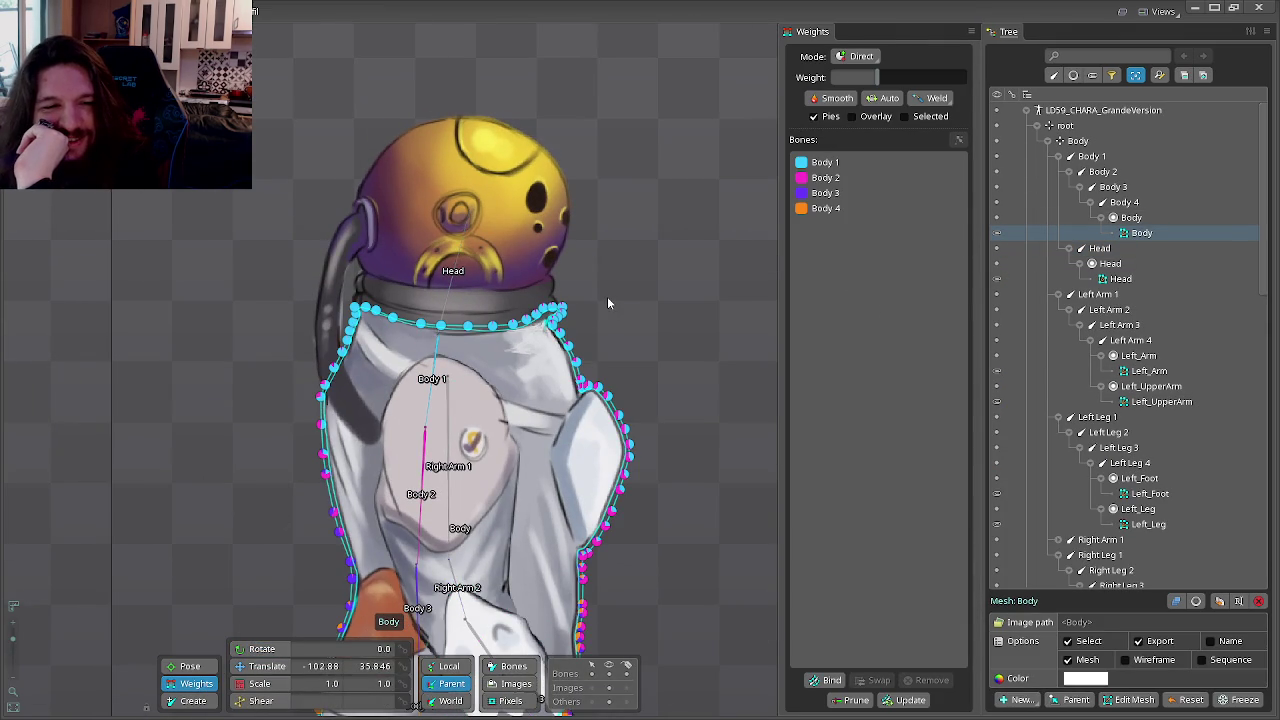
scroll(607, 296, "up", 1)
scroll(607, 290, "up", 2)
scroll(606, 283, "up", 1)
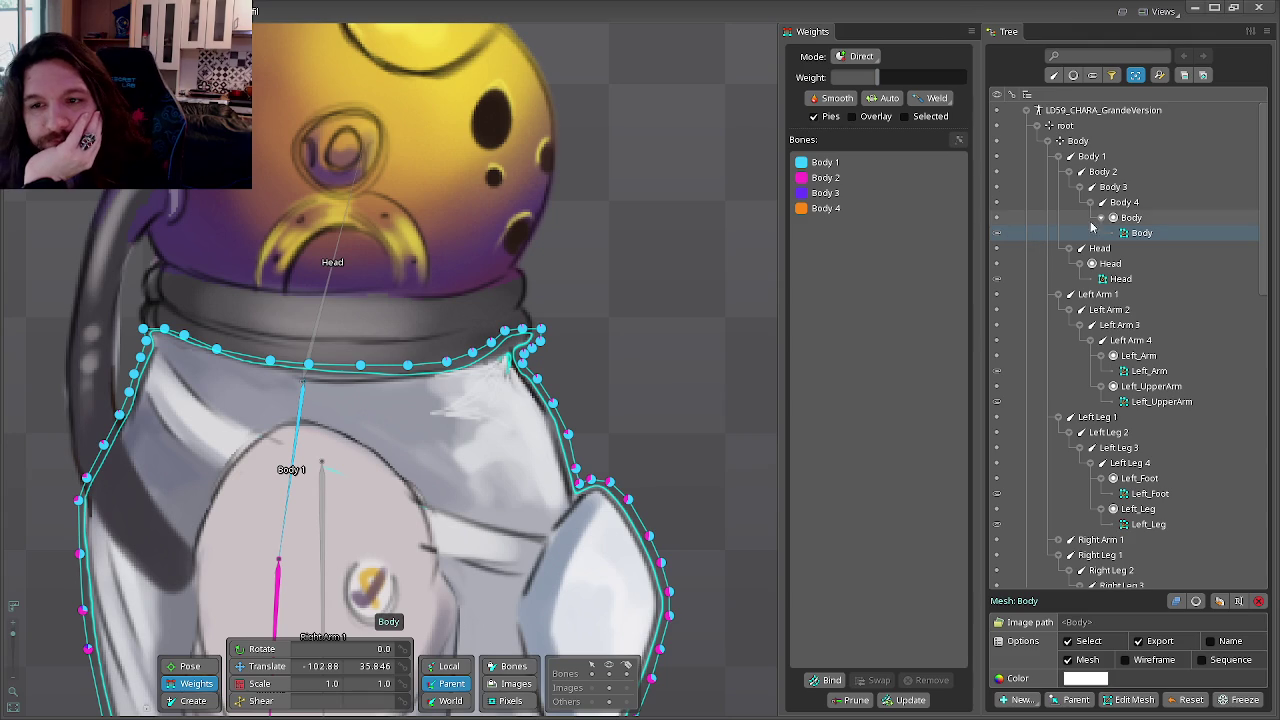
left_click(1116, 279)
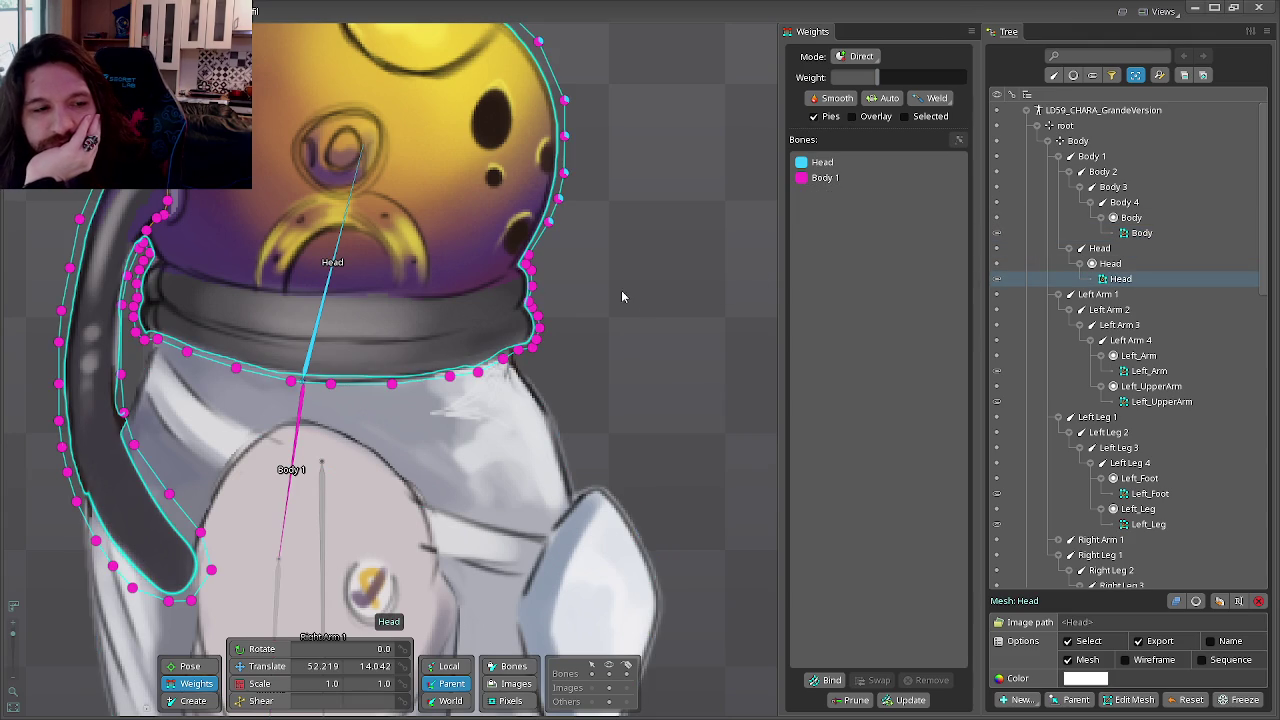
scroll(622, 290, "down", 1)
left_click_drag(583, 286, 673, 340)
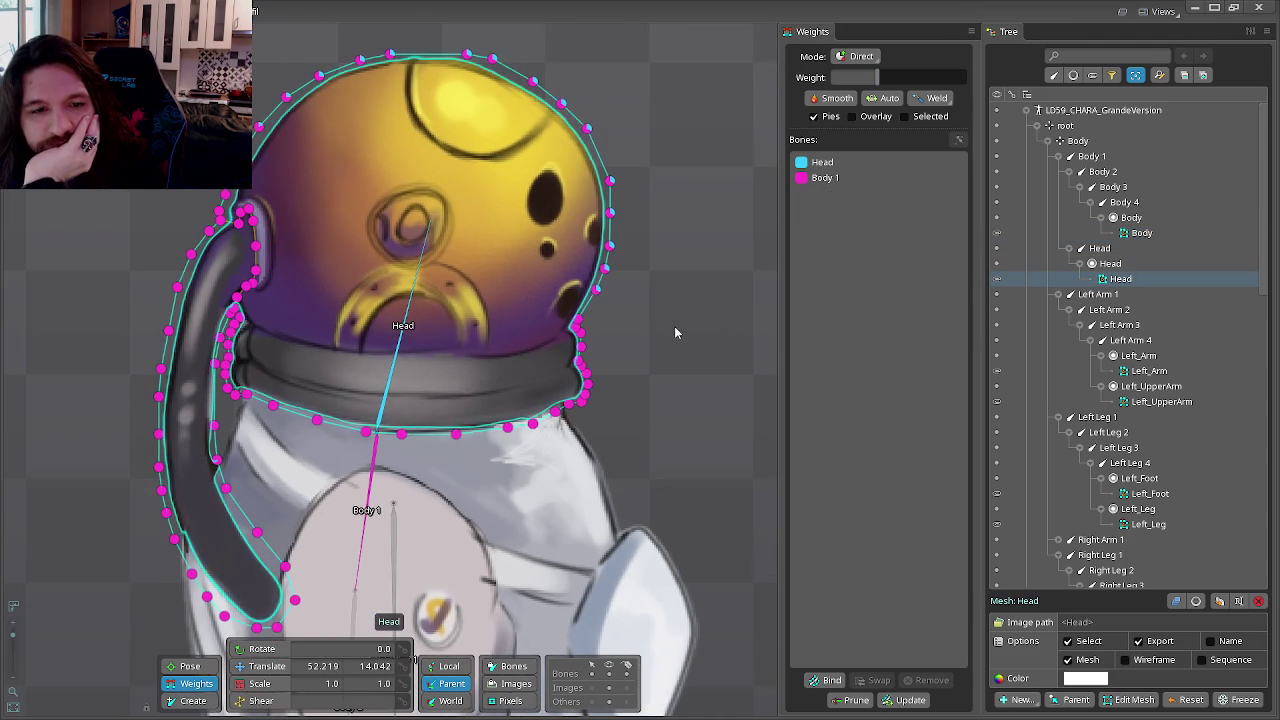
scroll(674, 326, "down", 2)
left_click_drag(553, 312, 666, 318)
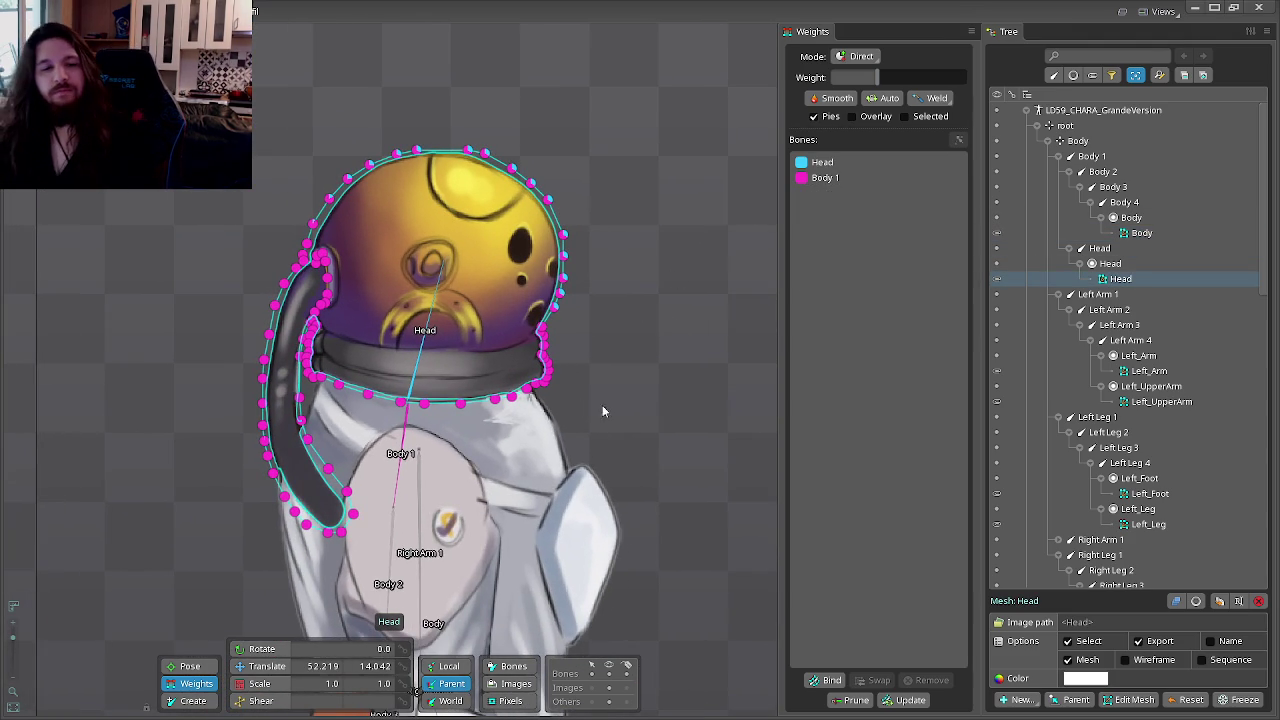
Step: Select the helmet's vertices and remove the Head and Body 1 bones from the head mesh
mouse_move(697, 125)
left_mouse_down()
mouse_move(355, 414)
mouse_move(306, 330)
left_mouse_up()
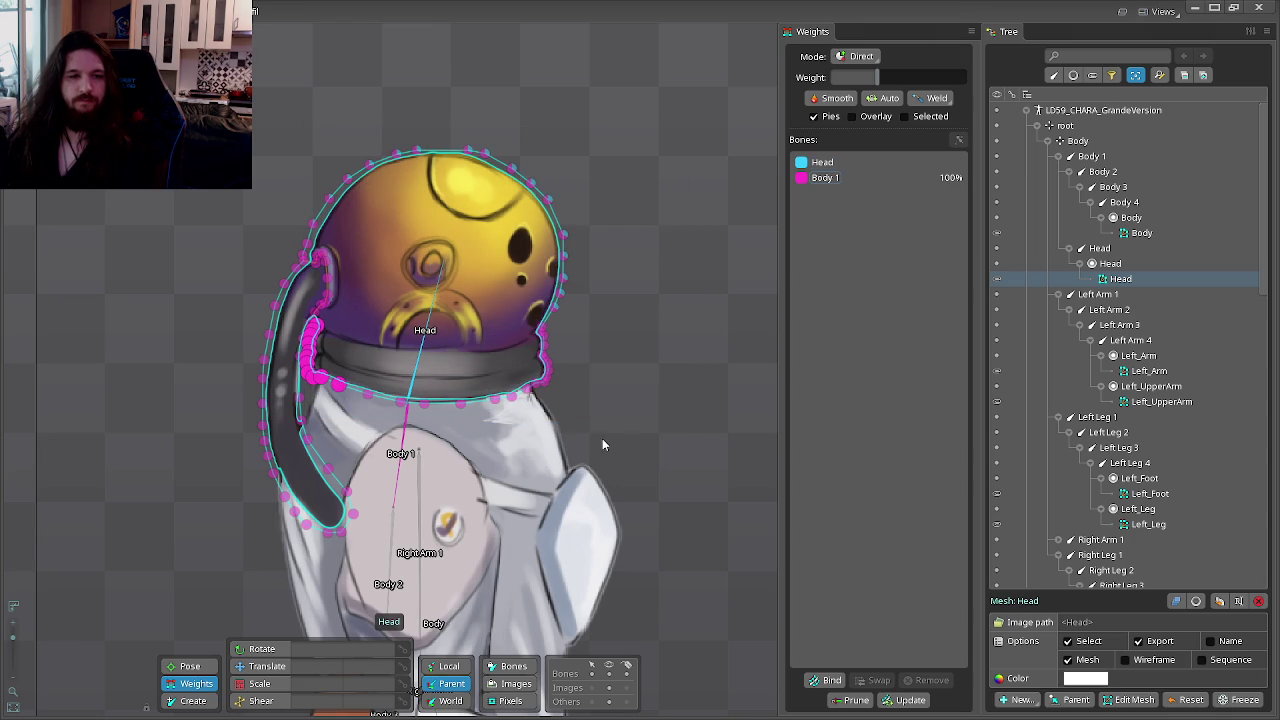
left_click_drag(602, 440, 311, 326)
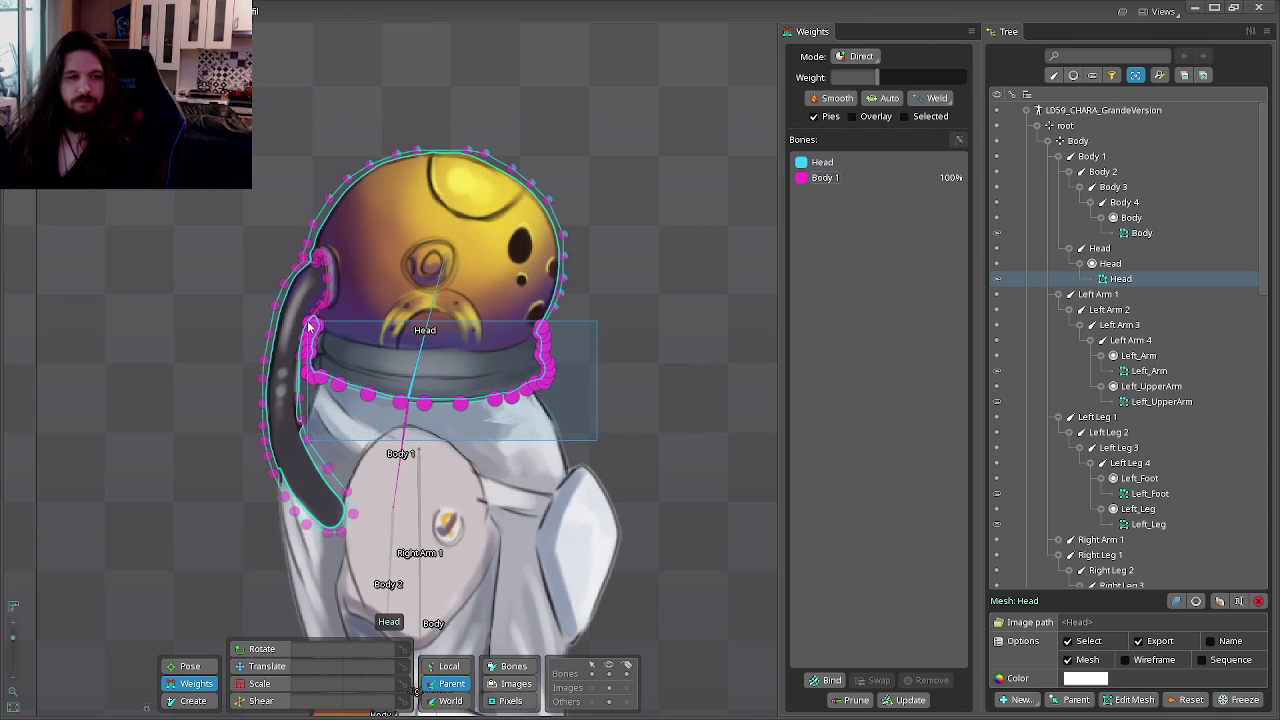
left_click_drag(311, 326, 311, 328)
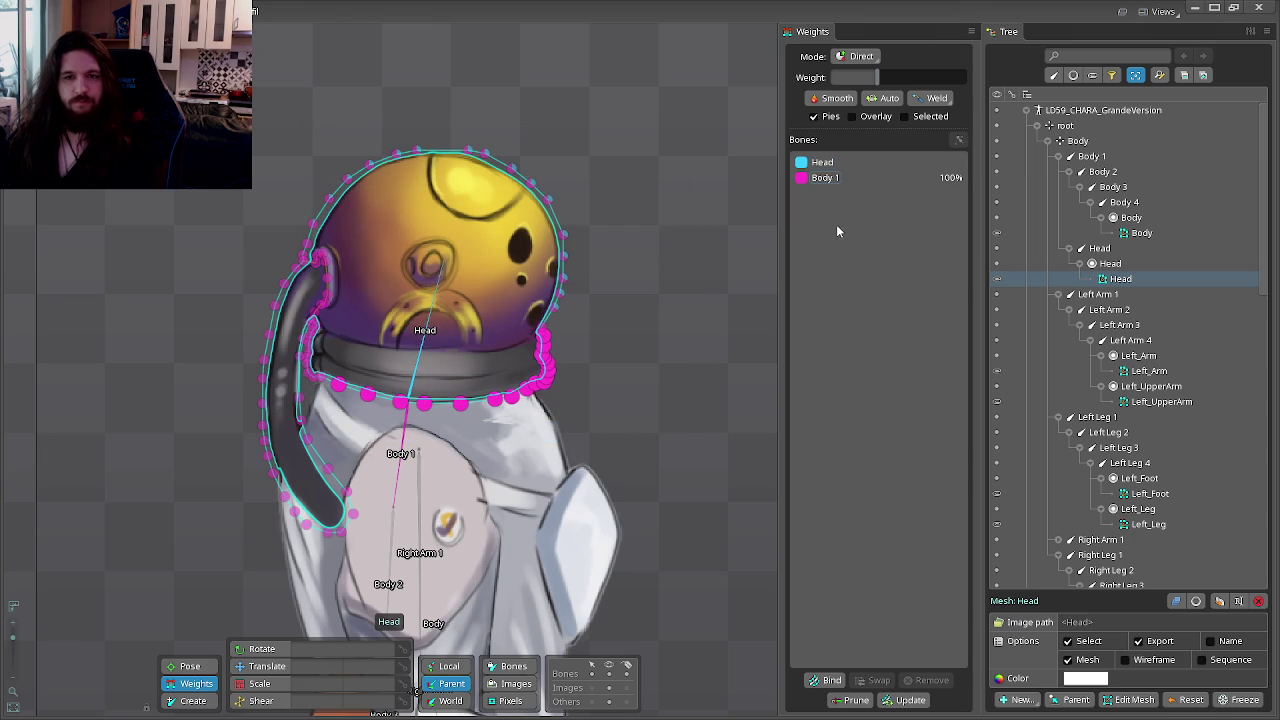
left_click(838, 178)
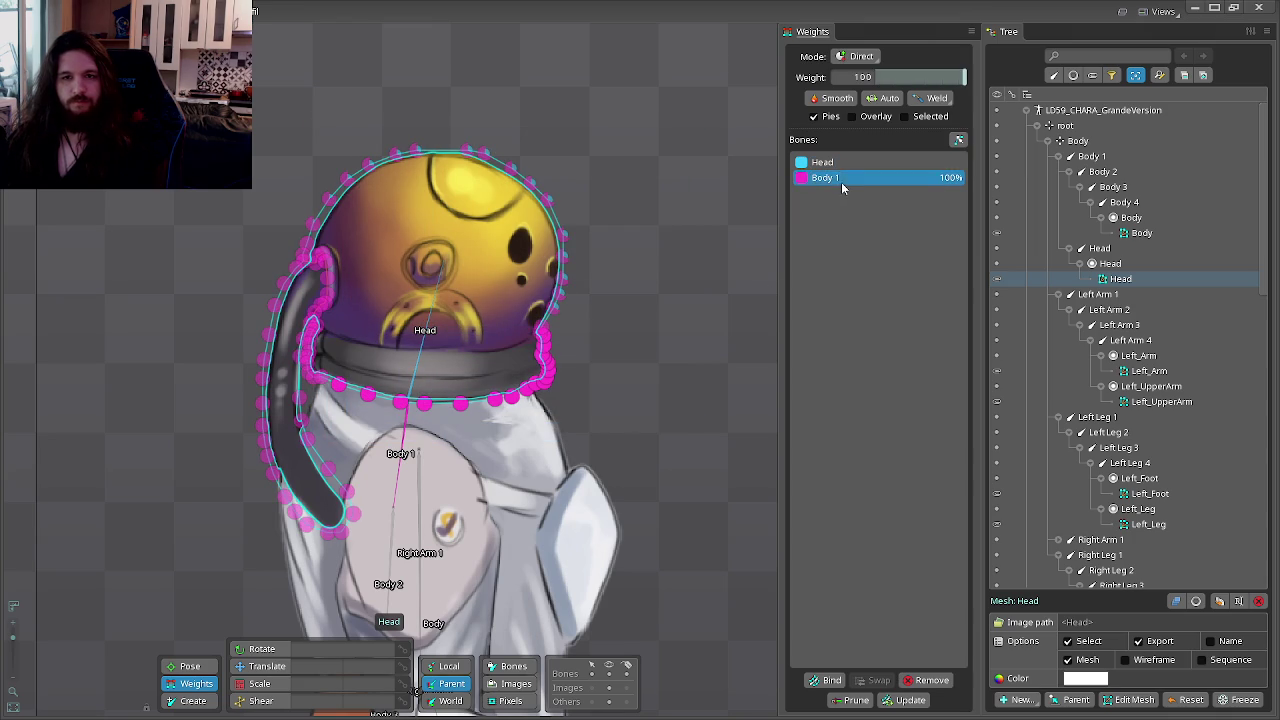
left_click(912, 680)
Step: Bind the Head and Body 2 bones to the head mesh
left_click(830, 680)
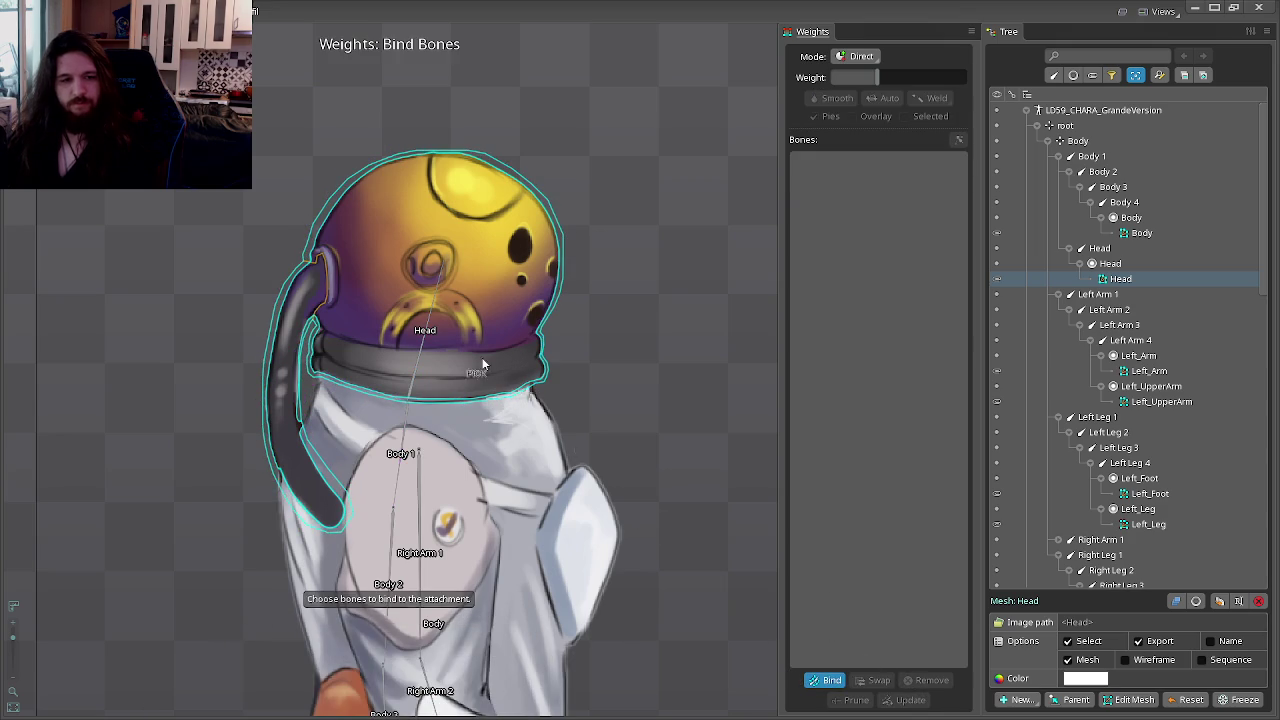
left_click(430, 323)
left_click(390, 527)
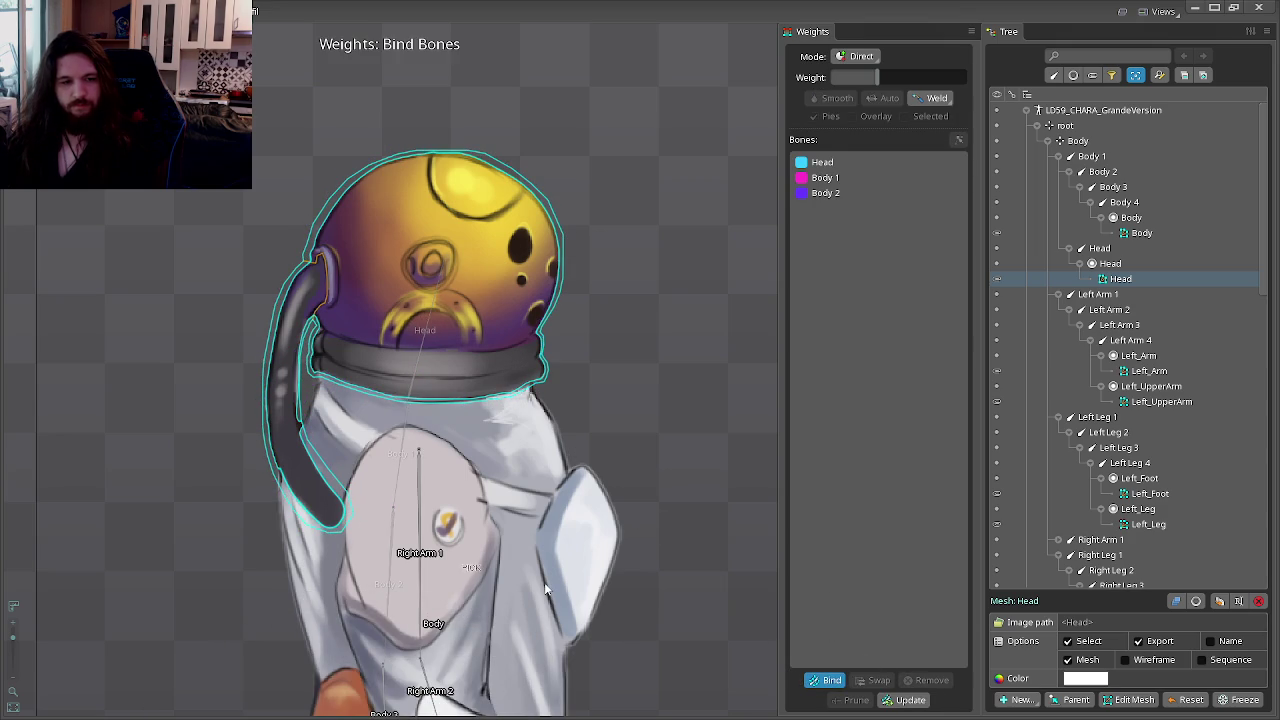
left_click(822, 683)
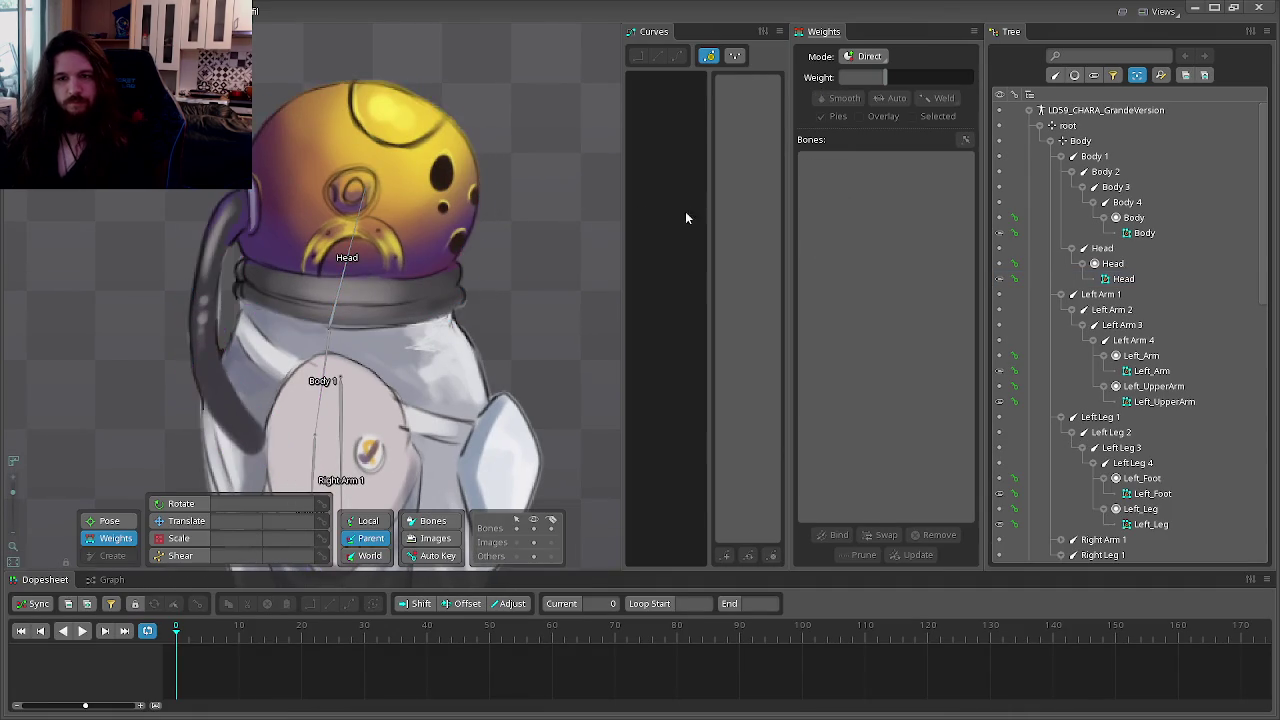
Step: Tilt the Head to check the bend, then select the Head mesh's lower helmet vertices for weighting
left_click(1120, 250)
mouse_move(532, 197)
left_mouse_down()
mouse_move(377, 63)
mouse_move(288, 43)
left_mouse_up()
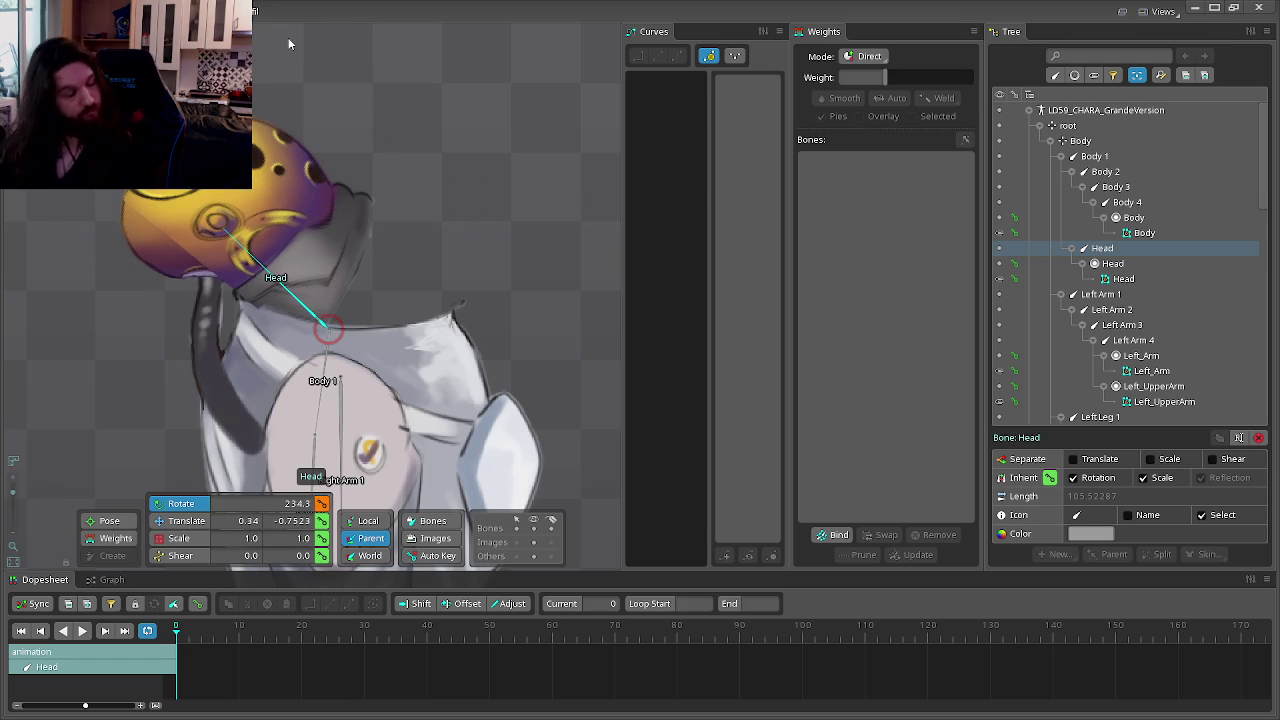
left_click(115, 538)
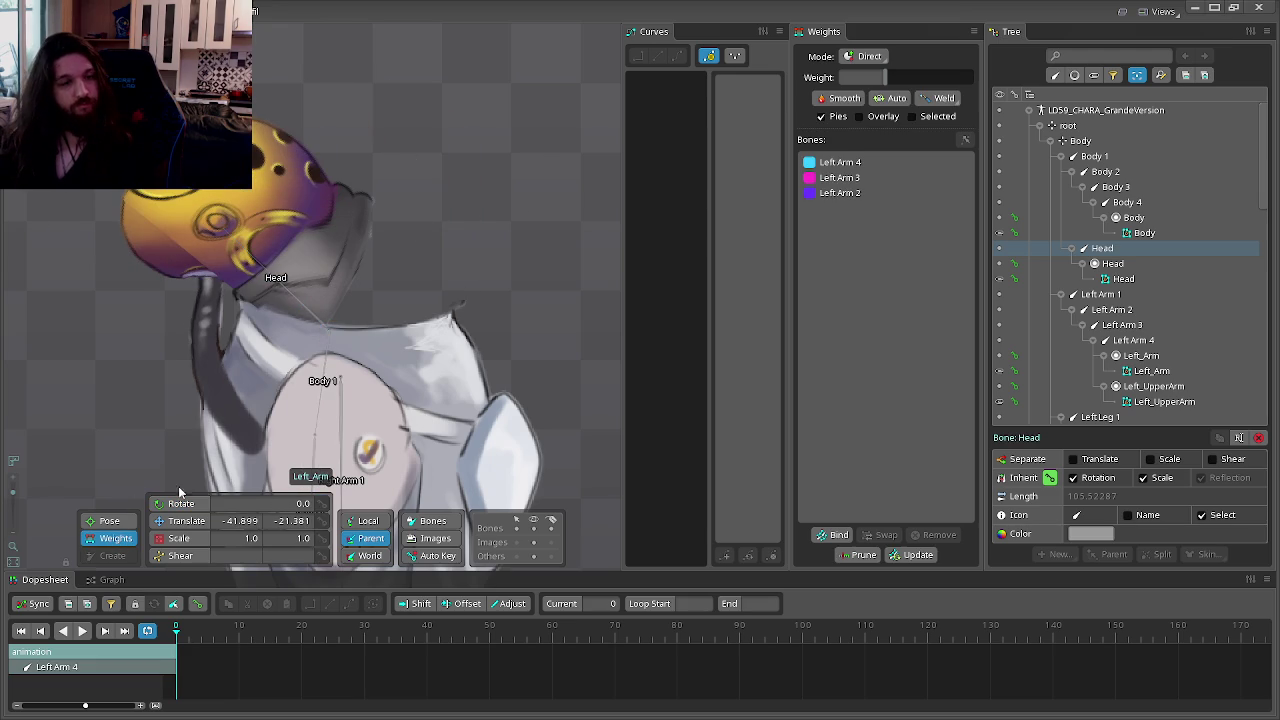
left_click(1150, 280)
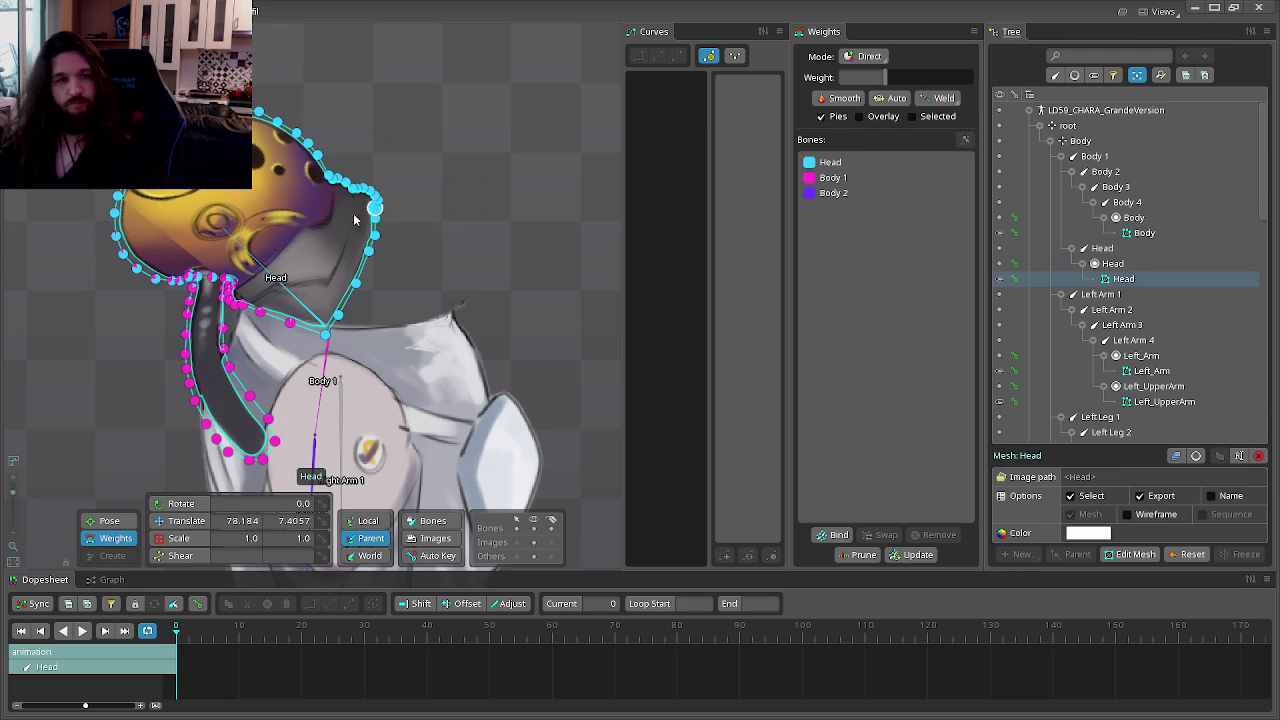
mouse_move(438, 178)
left_mouse_down()
mouse_move(330, 326)
mouse_move(268, 350)
left_mouse_up()
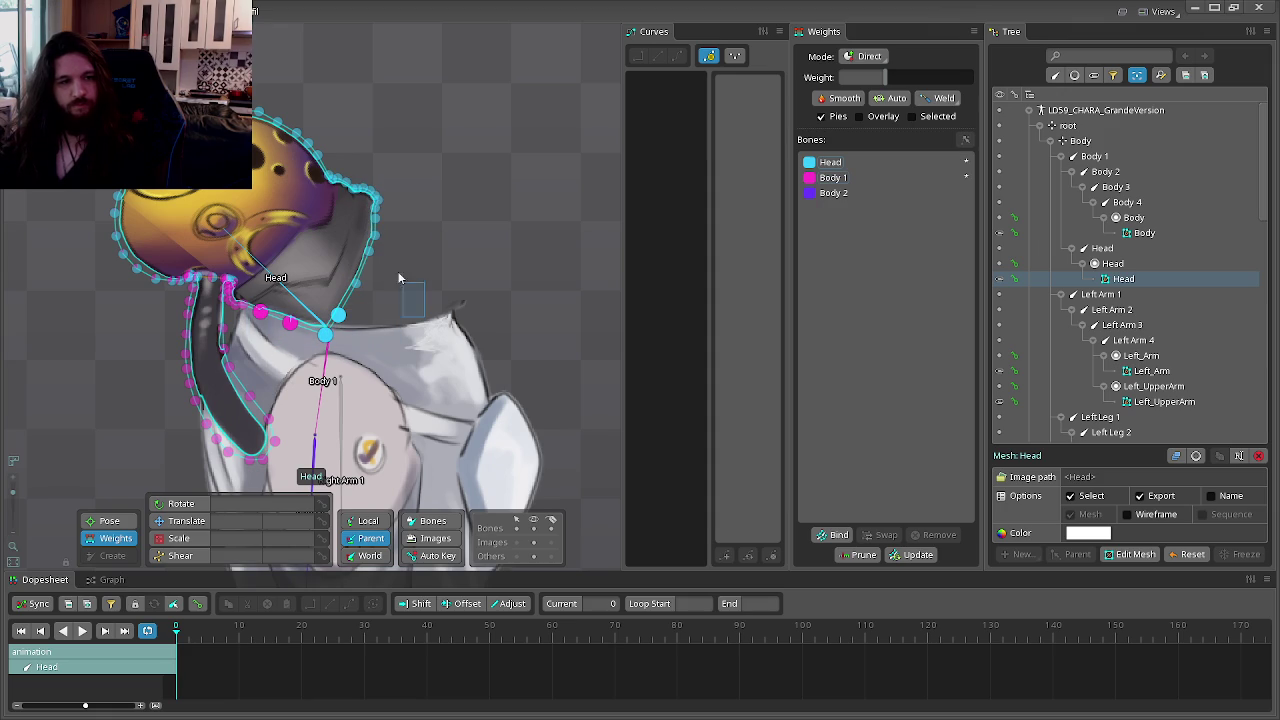
left_click_drag(398, 278, 344, 174)
Step: Weight the selected lower helmet vertices 100% to Body 1 and about 20% to Body 2
left_click(833, 177)
mouse_move(605, 318)
left_mouse_down()
mouse_move(534, 128)
mouse_move(519, 39)
left_mouse_up()
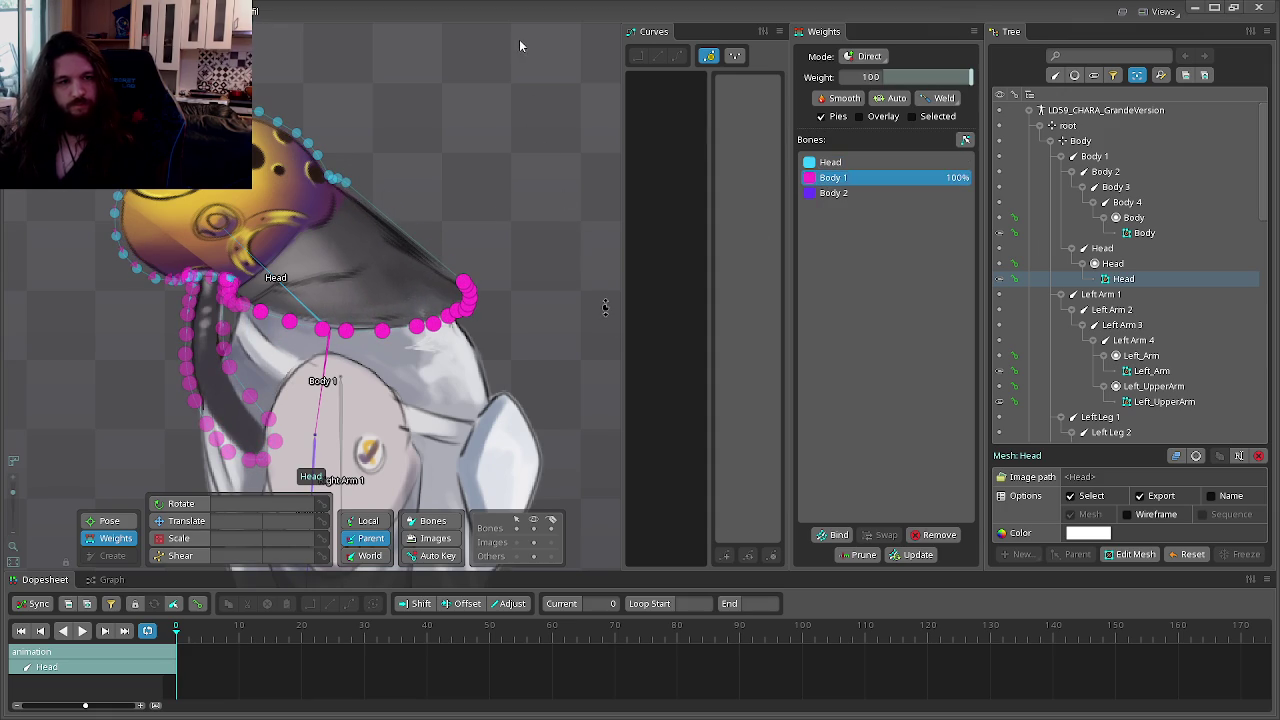
left_click(851, 193)
left_click_drag(541, 318, 551, 237)
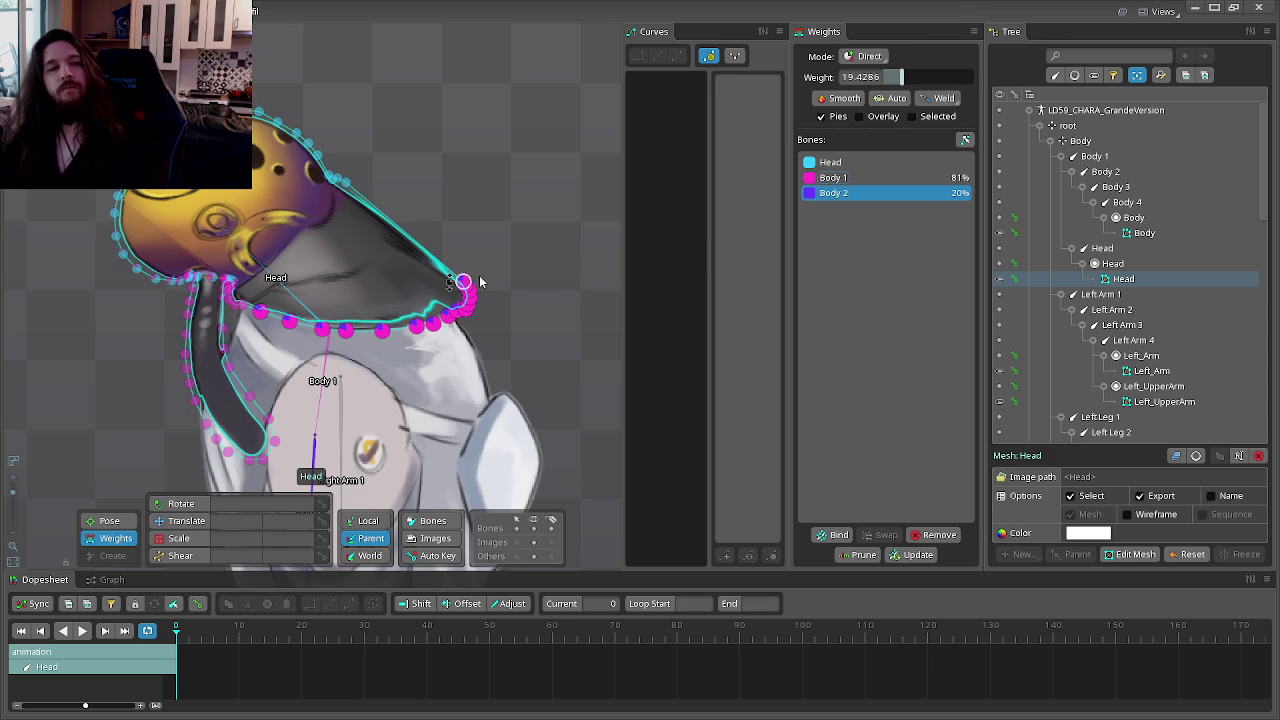
Step: Test the deformation by rotating Body 1, Body 2 and Head, then save the project
left_click(1094, 156)
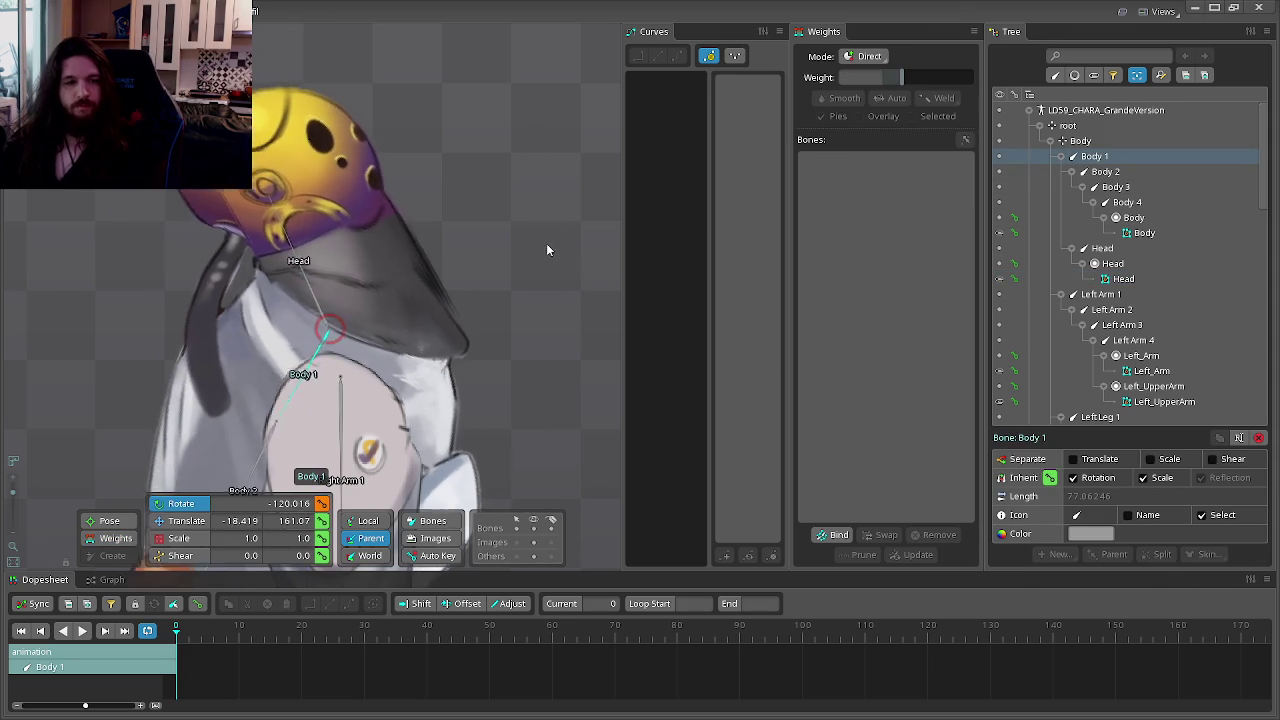
left_click_drag(530, 143, 532, 297)
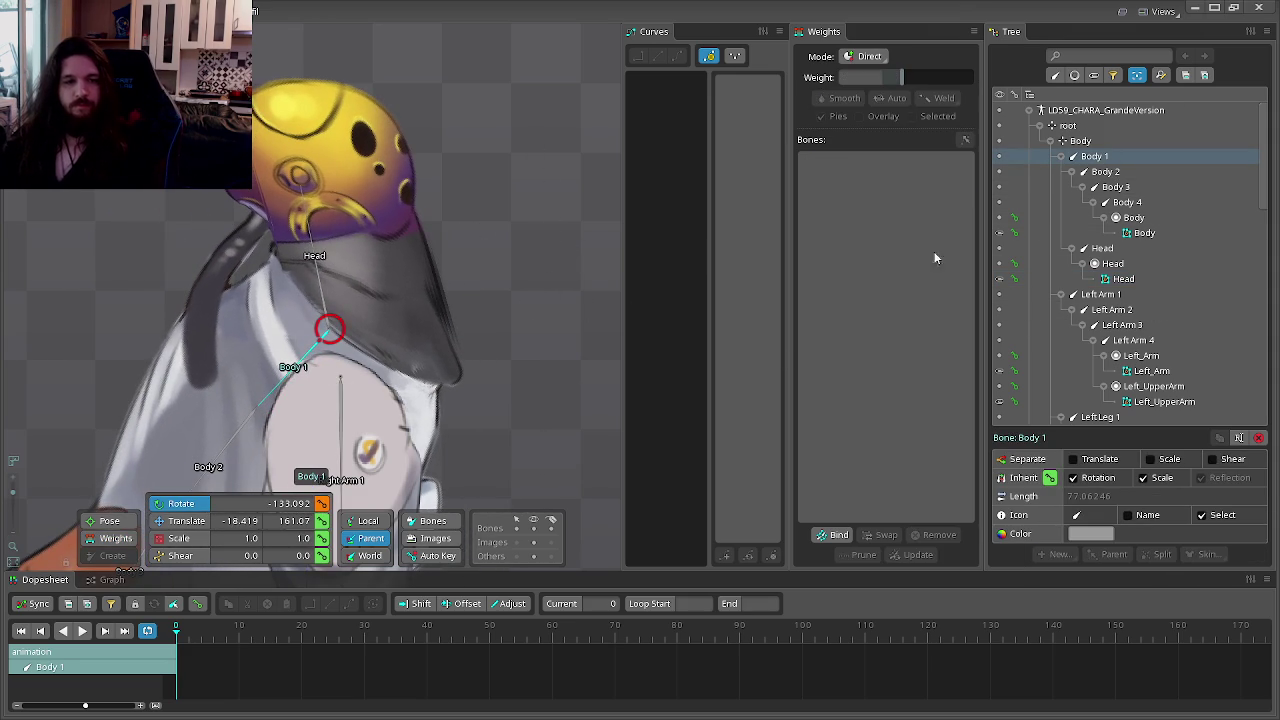
left_click(1104, 171)
mouse_move(606, 167)
left_mouse_down()
mouse_move(559, 345)
mouse_move(501, 468)
mouse_move(549, 389)
mouse_move(557, 471)
left_mouse_up()
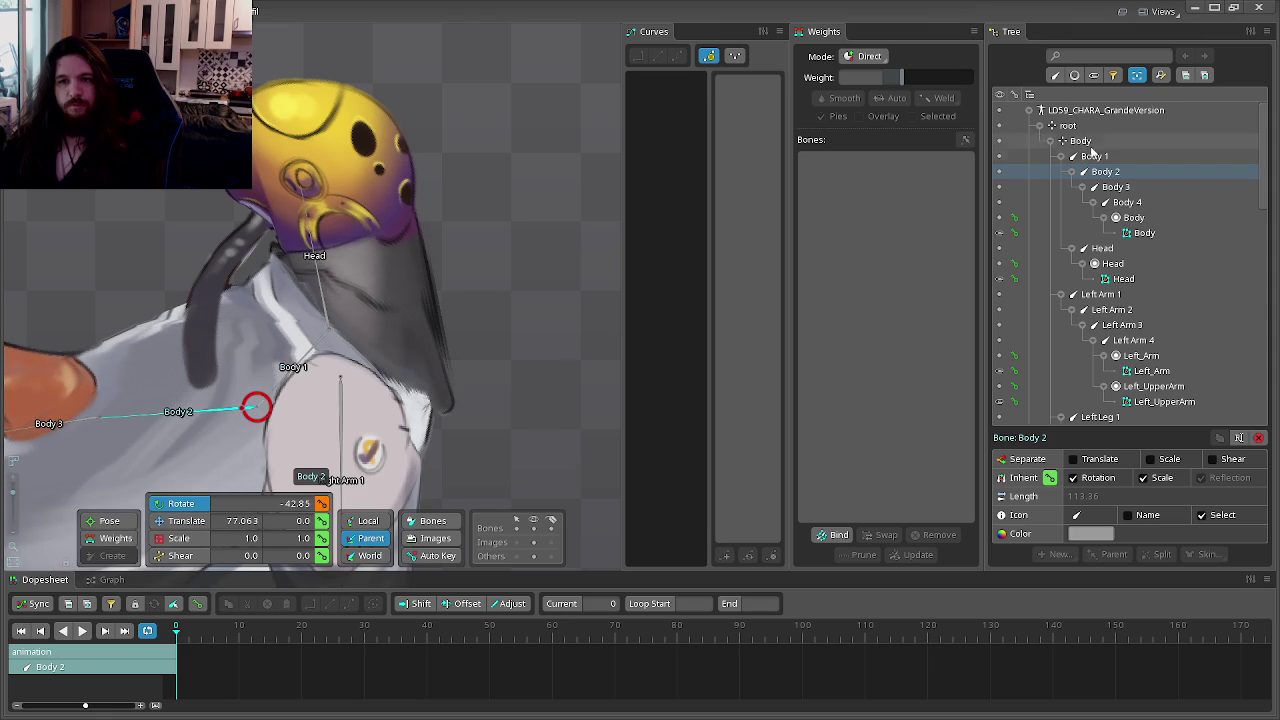
left_click(1101, 248)
mouse_move(544, 139)
left_mouse_down()
mouse_move(561, 430)
mouse_move(530, 428)
mouse_move(460, 50)
mouse_move(522, 484)
mouse_move(578, 124)
mouse_move(586, 438)
mouse_move(588, 166)
left_mouse_up()
scroll(531, 255, "down", 4)
mouse_move(531, 255)
left_mouse_down()
mouse_move(579, 171)
mouse_move(462, 58)
mouse_move(500, 375)
mouse_move(508, 278)
mouse_move(472, 22)
mouse_move(506, 71)
mouse_move(385, 232)
left_mouse_up()
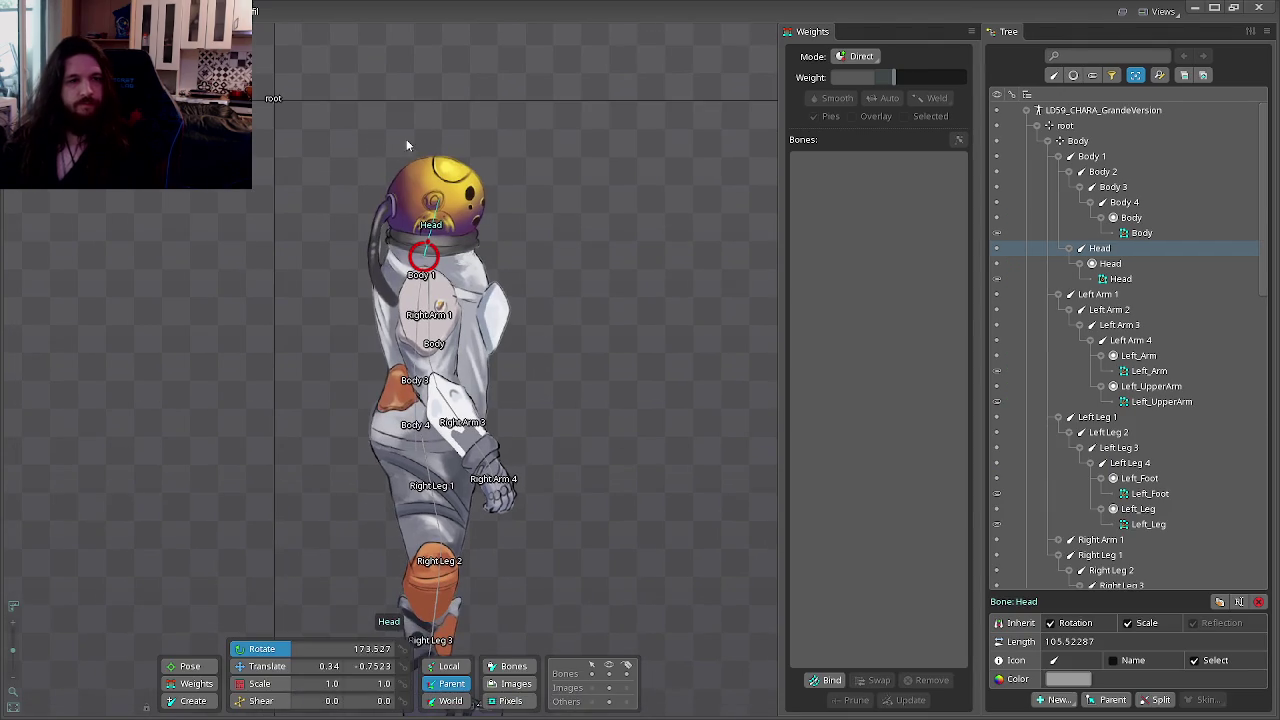
key("ctrl+s")
mouse_move(629, 335)
left_mouse_down()
mouse_move(617, 171)
mouse_move(649, 214)
mouse_move(650, 240)
left_mouse_up()
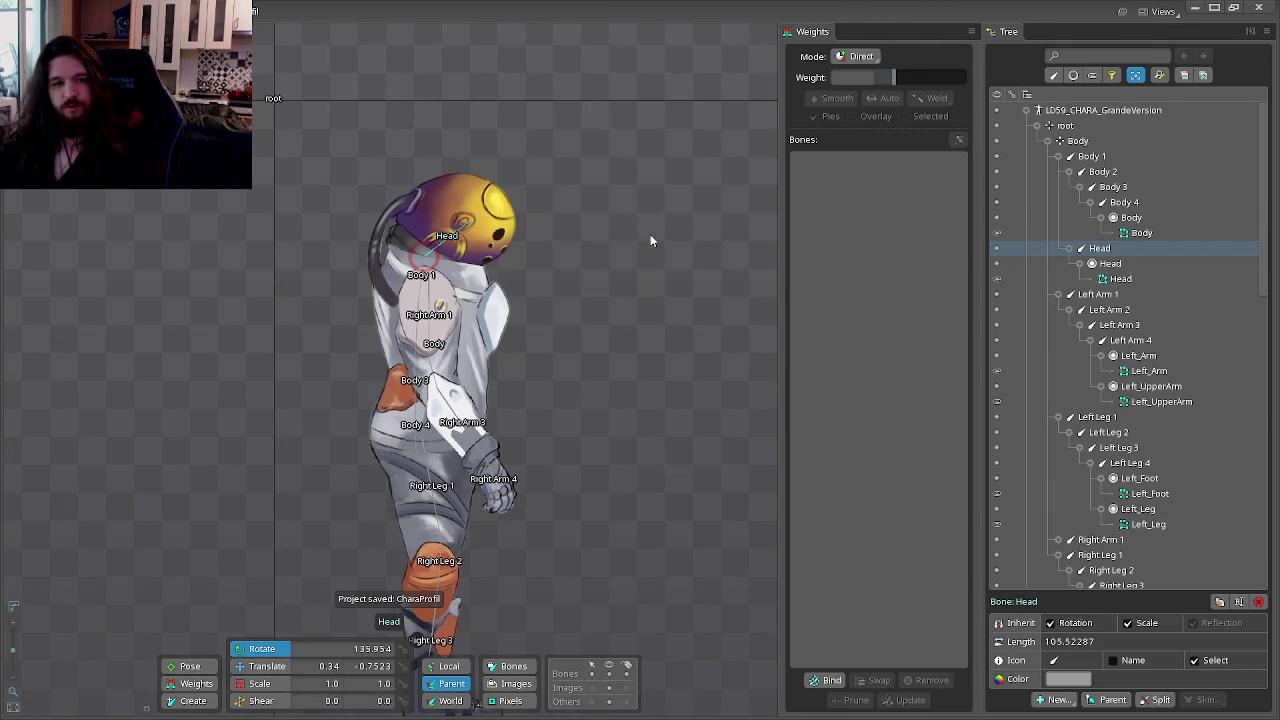
Step: Rotate the Head bone back upright to about 173° and deselect it
left_click_drag(745, 242, 614, 198)
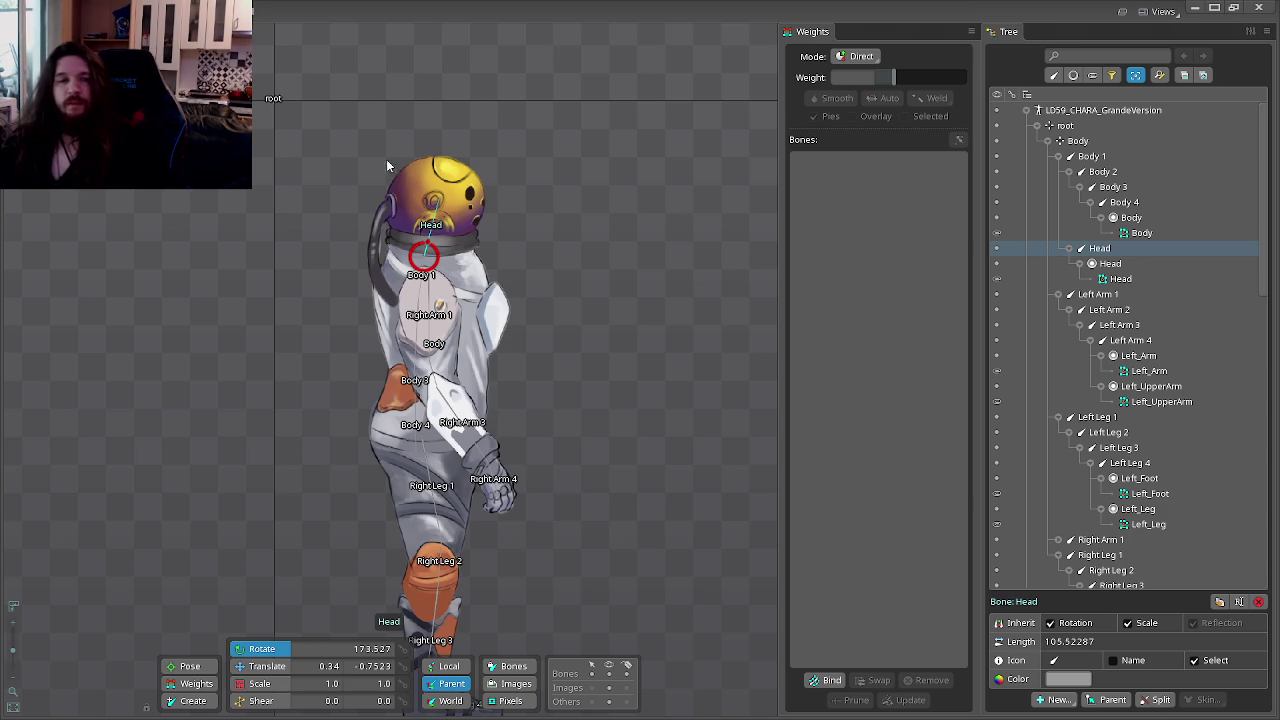
left_click(606, 226)
scroll(611, 228, "down", 3)
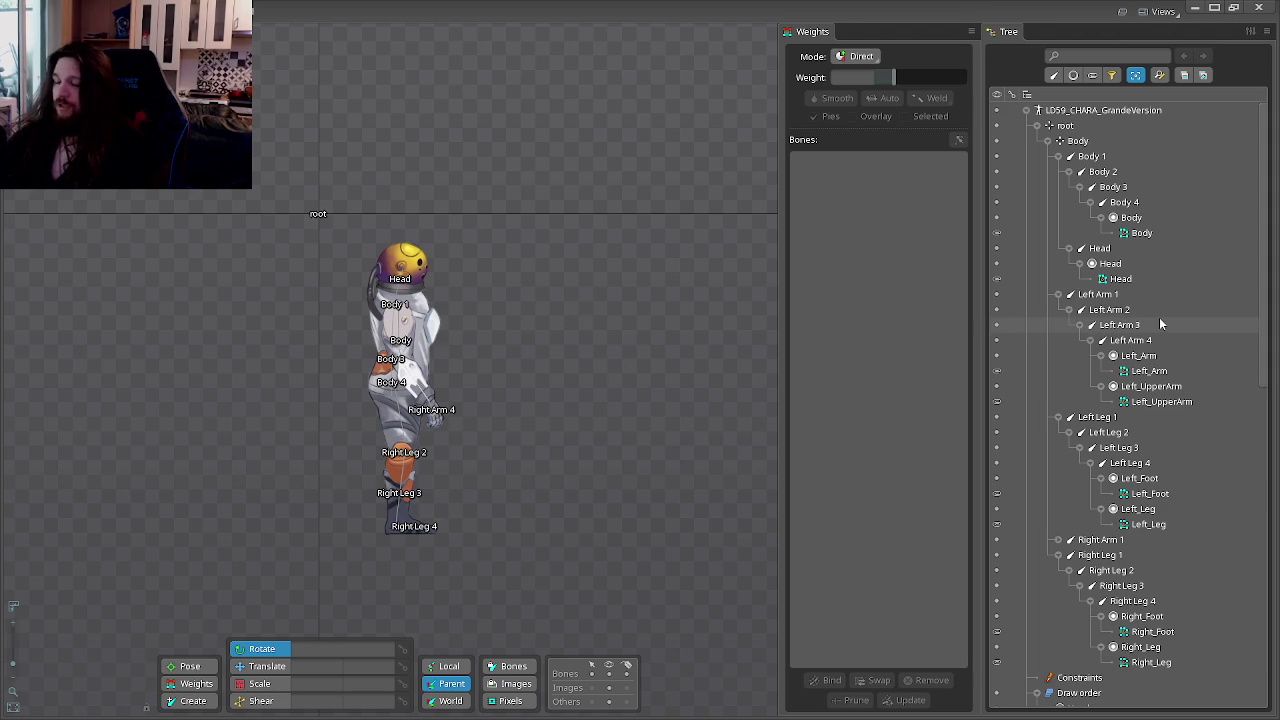
scroll(1064, 460, "down", 3)
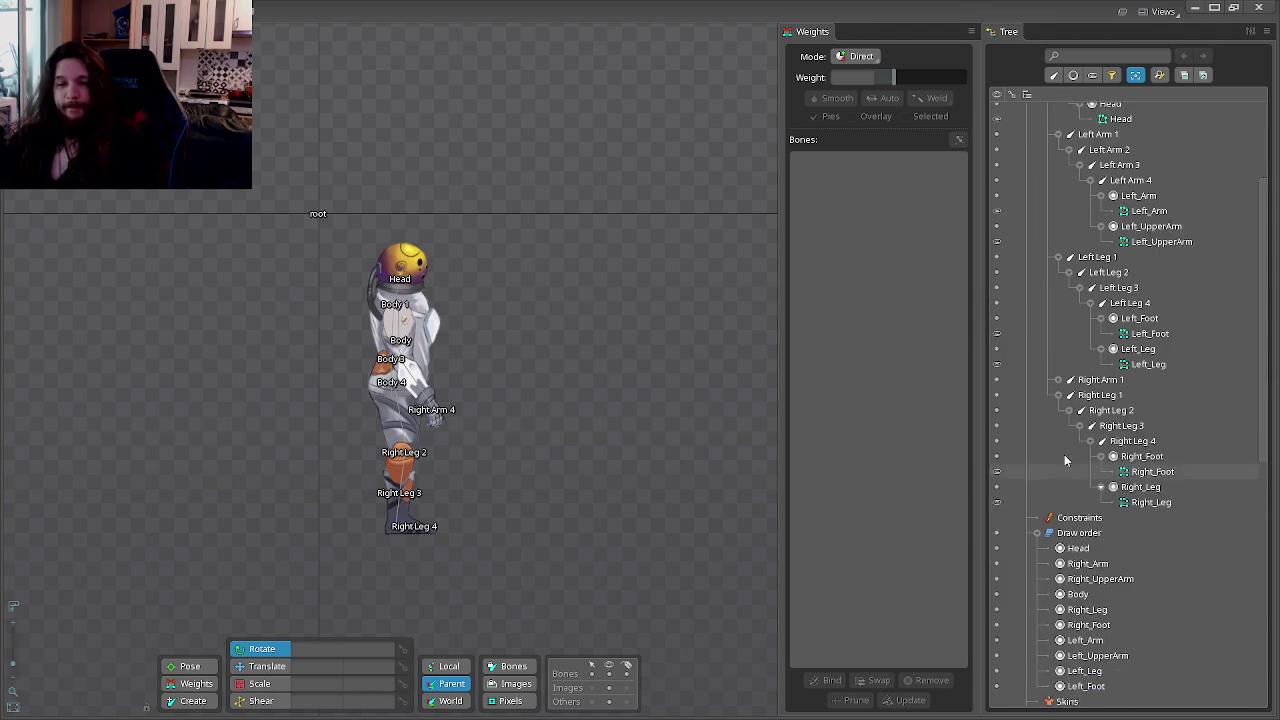
Step: Collapse the Head, Body, Arm and Leg branches in the skeleton tree, then bring up the Start menu
left_click(1058, 356)
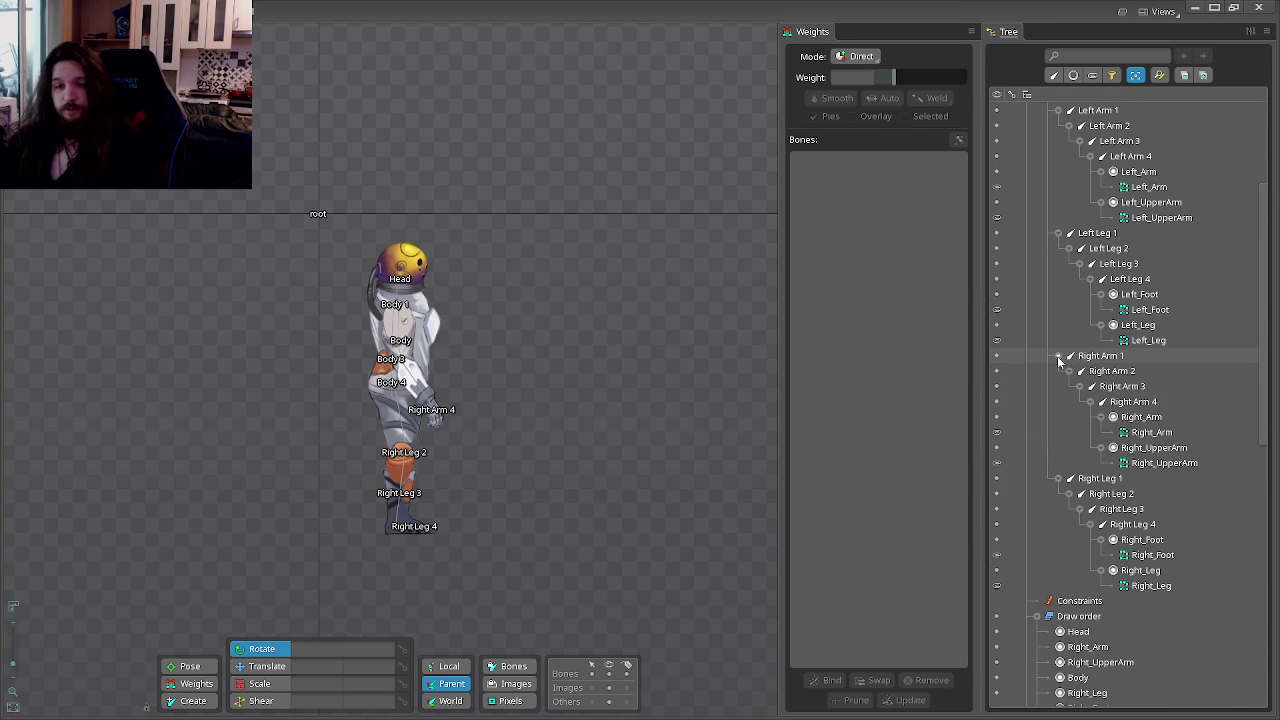
scroll(1083, 304, "up", 2)
scroll(1083, 304, "up", 2)
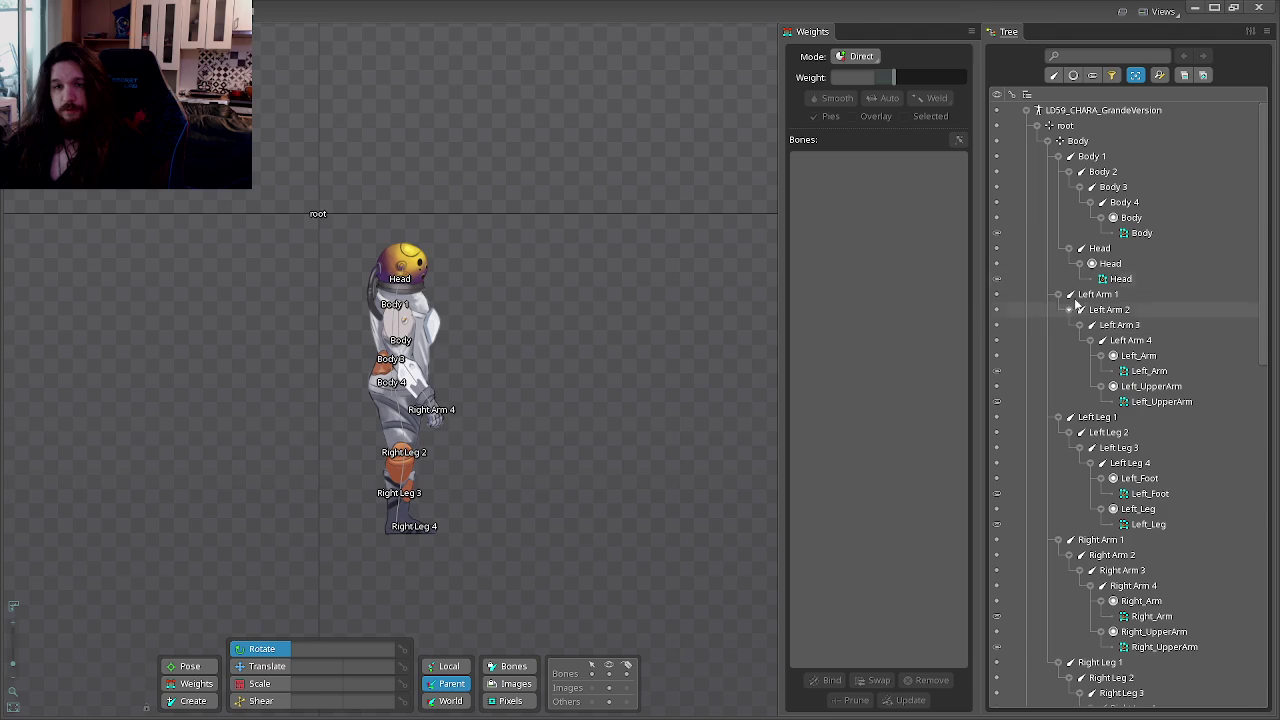
left_click(1069, 248)
left_click(1058, 156)
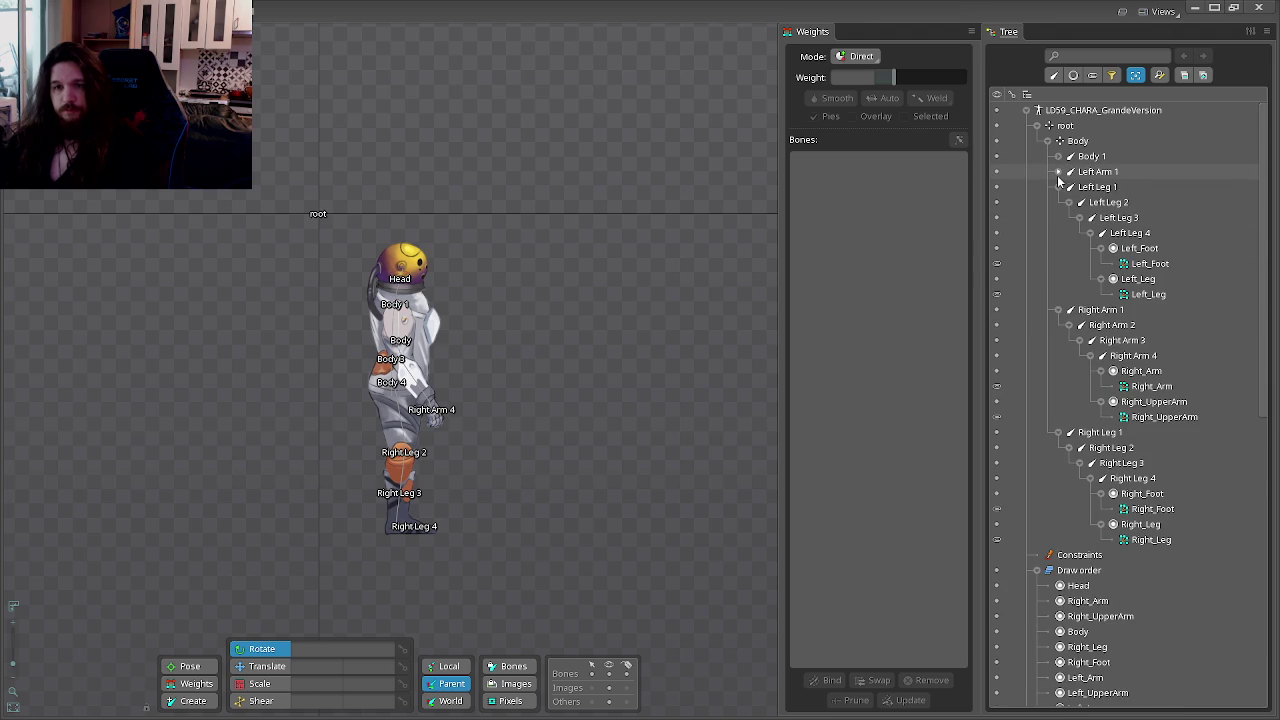
left_click(1058, 187)
left_click(1058, 202)
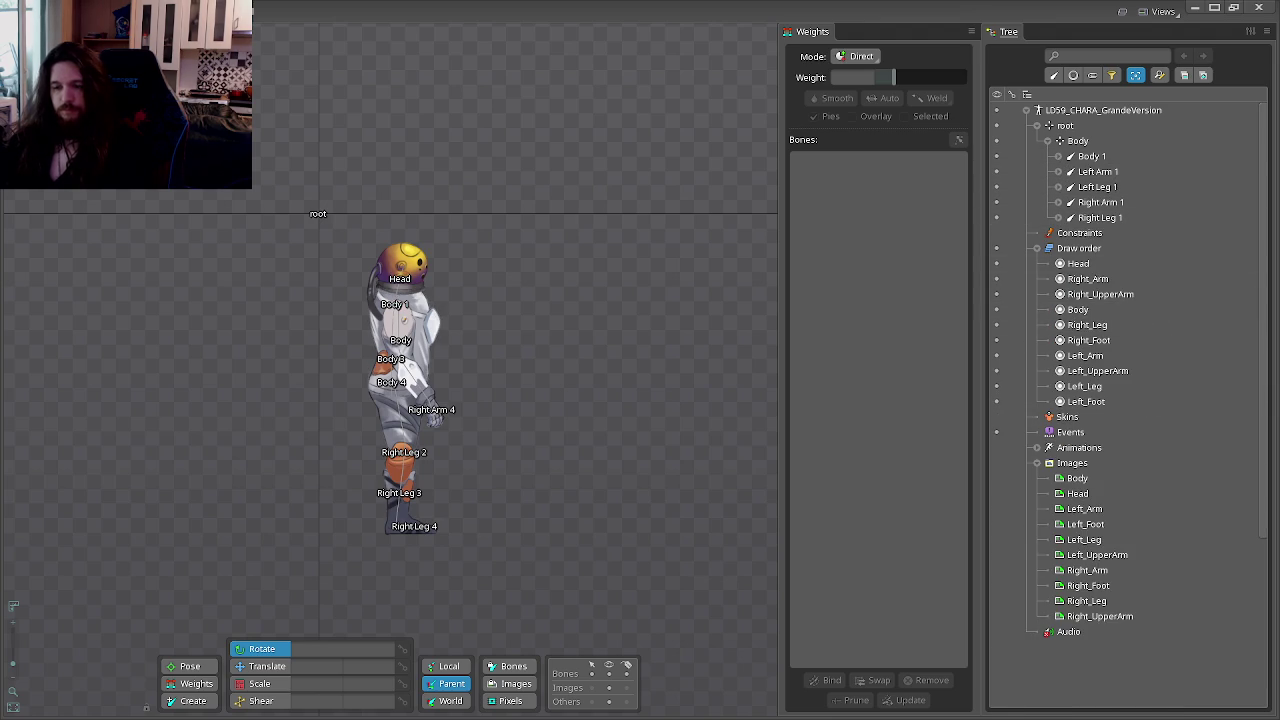
key("super")
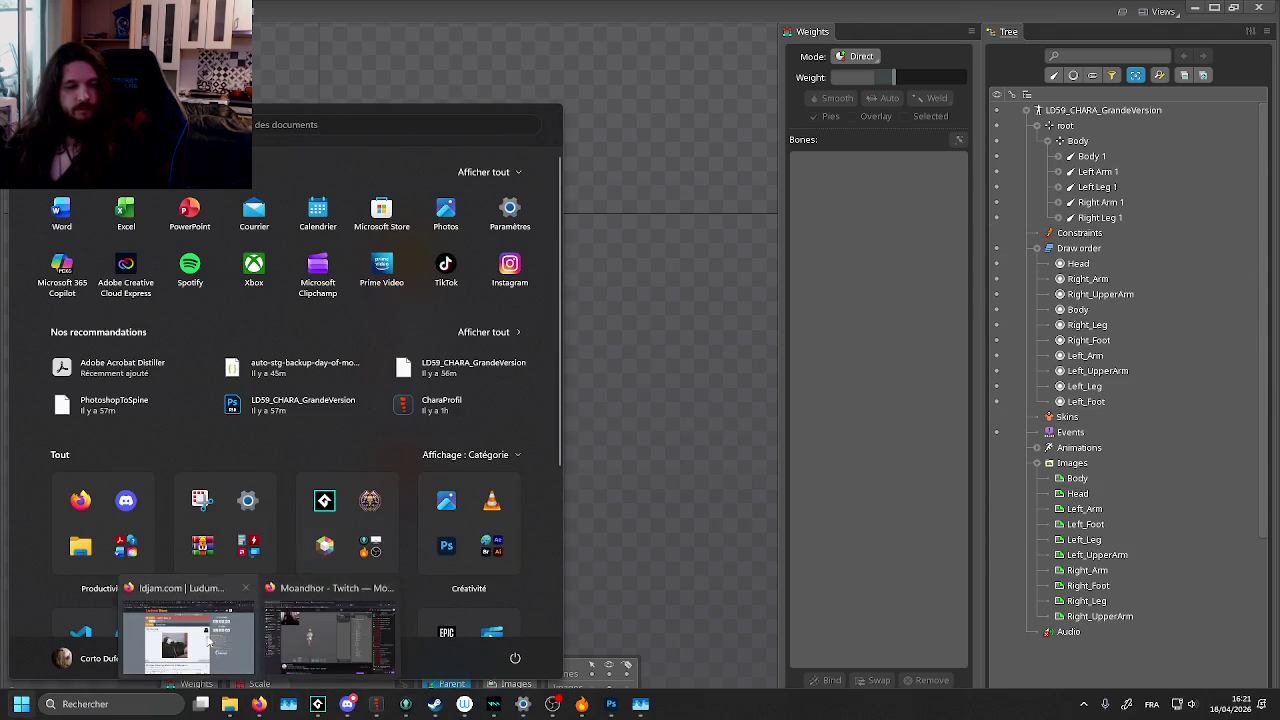
Step: Search 'zlan' in a new Firefox tab, close that tab, and return to Spine
mouse_move(259, 704)
left_click(250, 645)
left_click(1121, 14)
type("zlan")
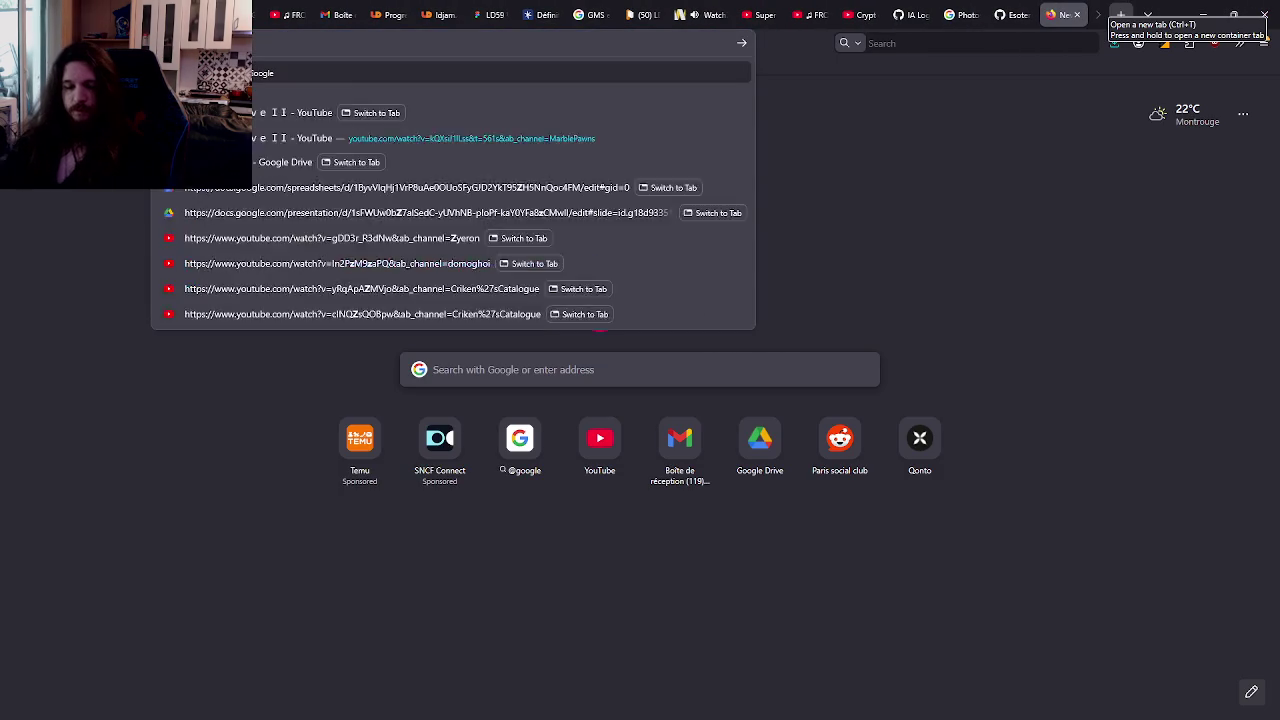
key("Return")
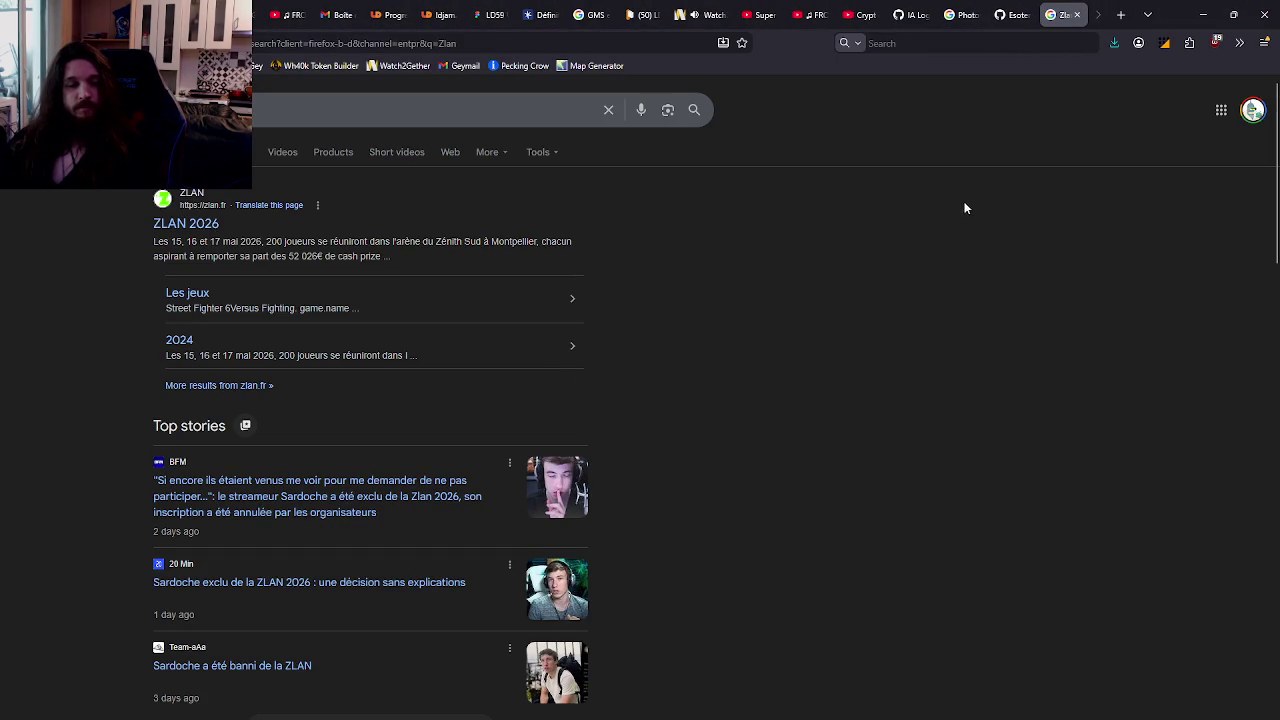
key("ctrl+w")
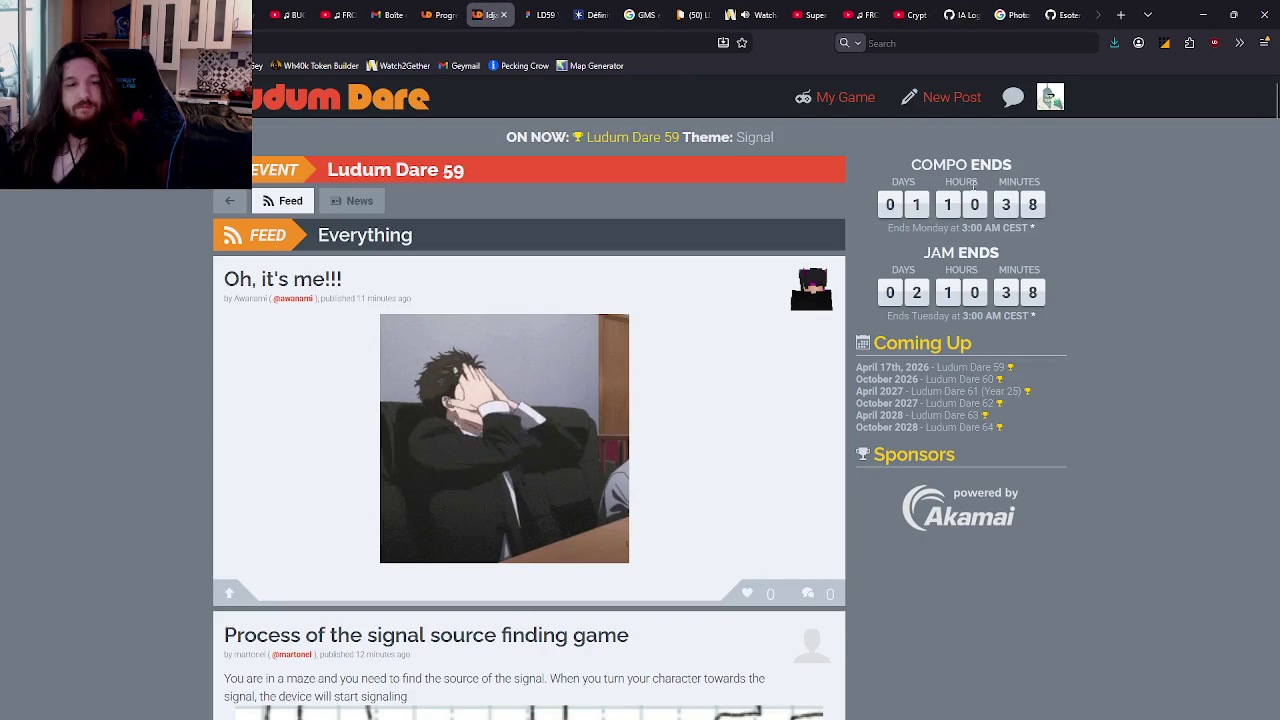
left_click(1203, 14)
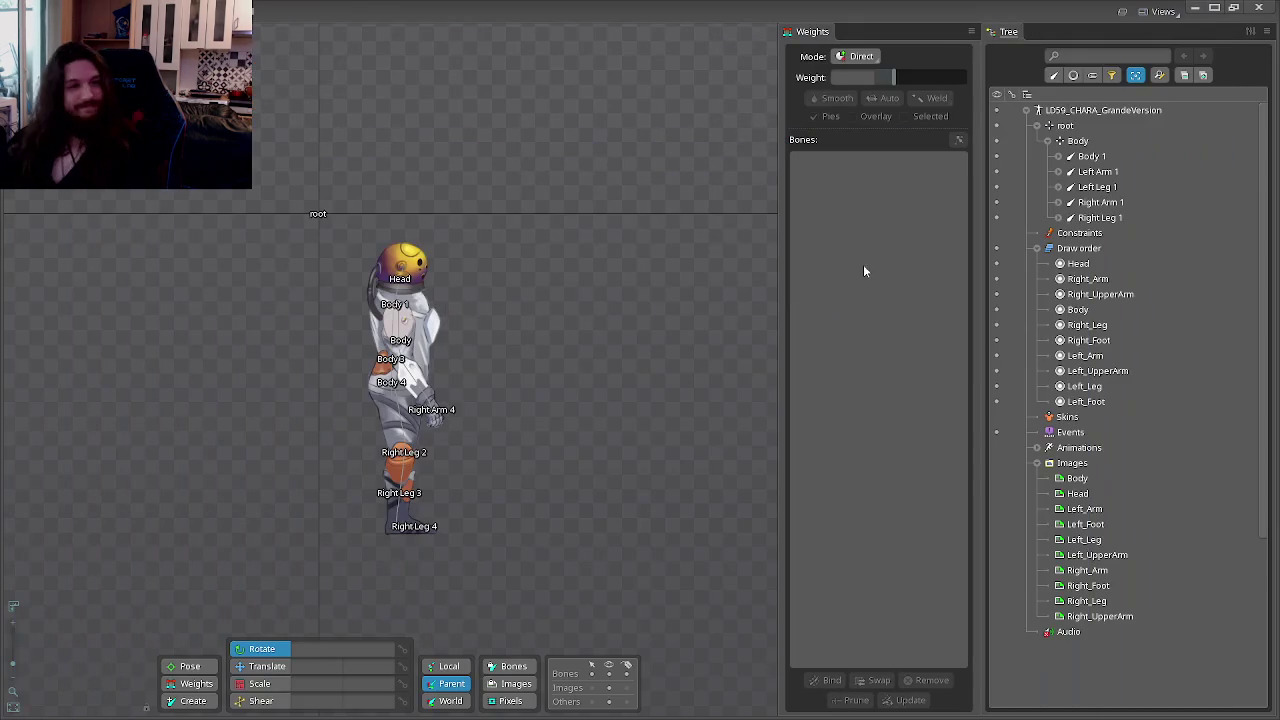
Step: Shift the view so the character sits higher, open the Spine main menu, and save the project
left_click_drag(594, 300, 556, 254)
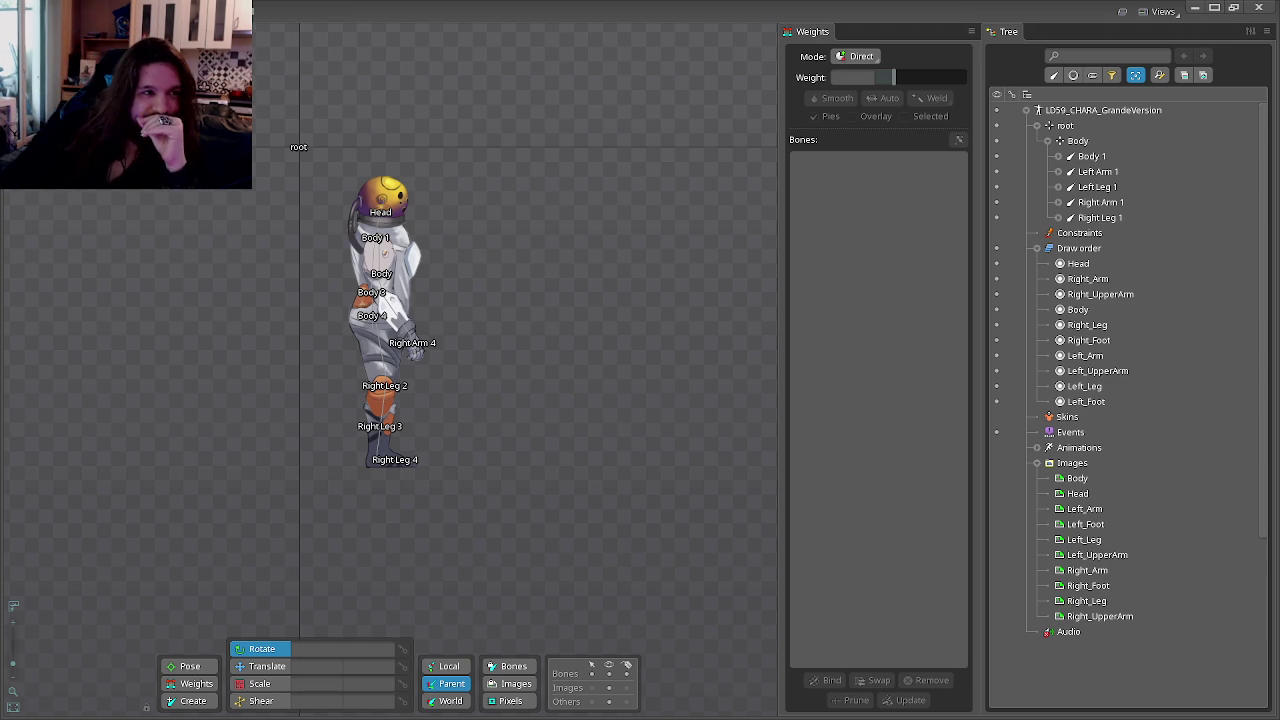
left_click(12, 10)
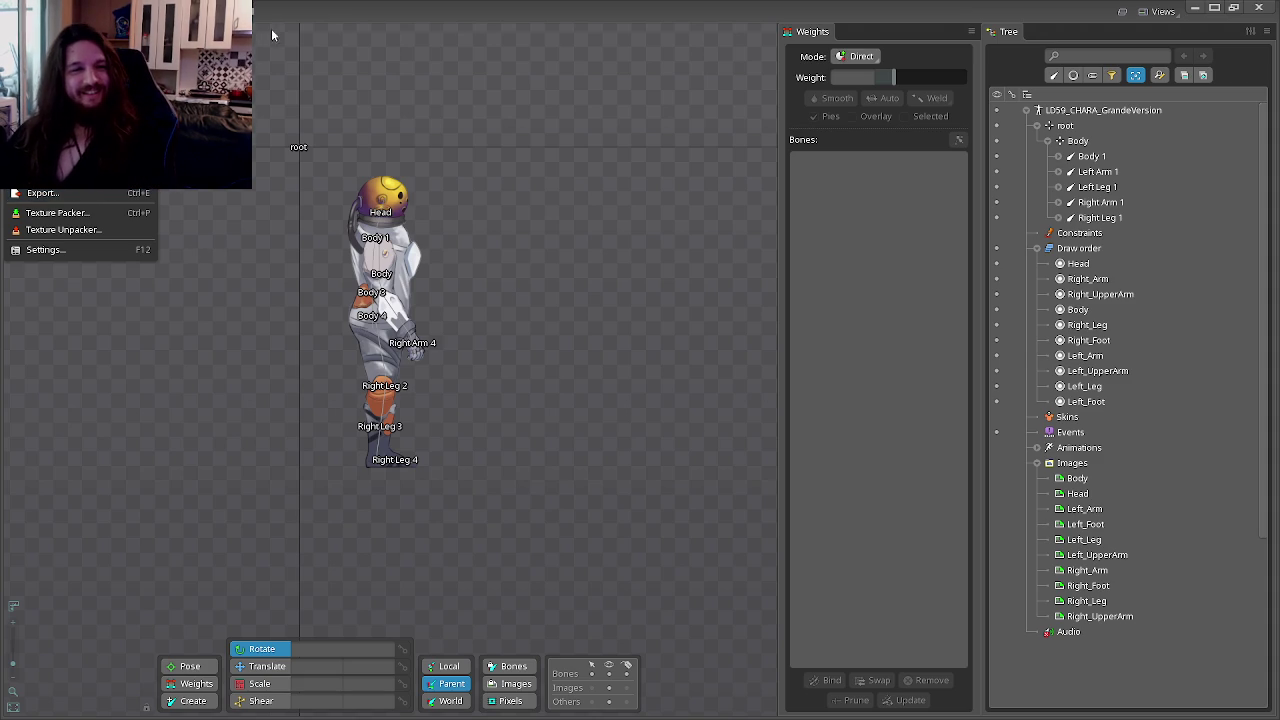
key("ctrl+s")
Step: Start a JSON export from the Spine menu and browse for the output folder up to GMS
left_click(12, 10)
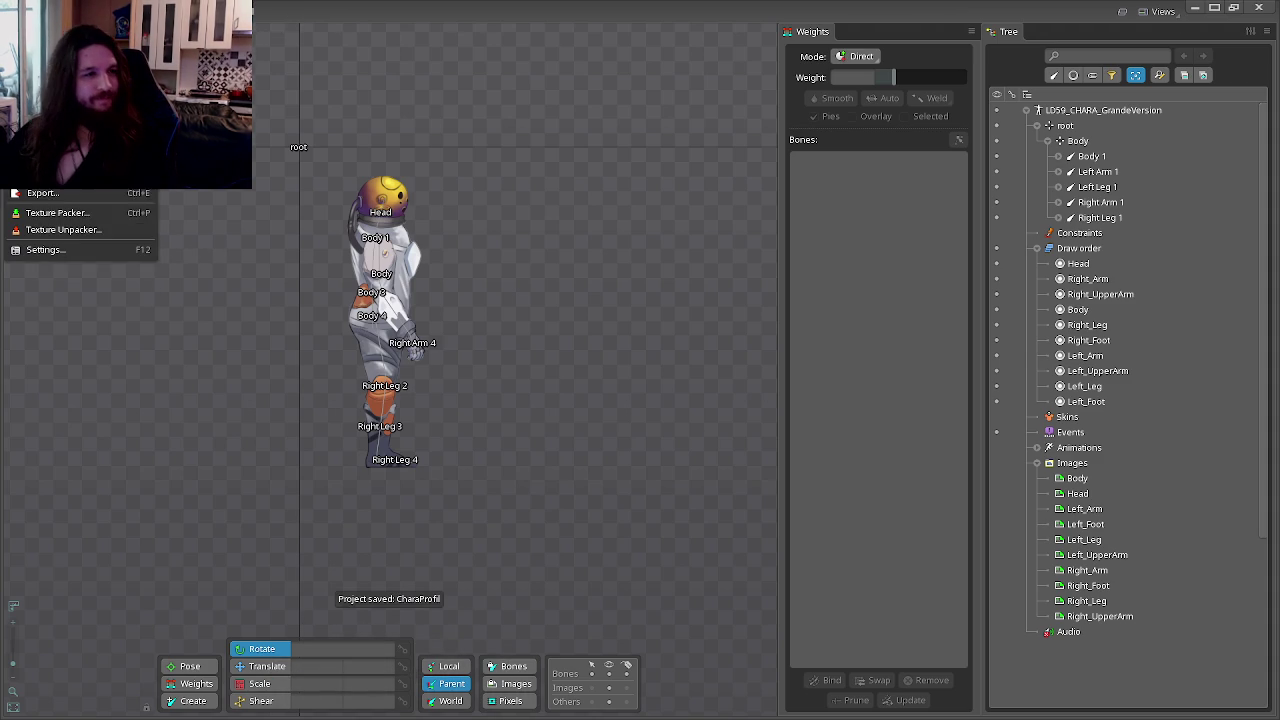
left_click(41, 193)
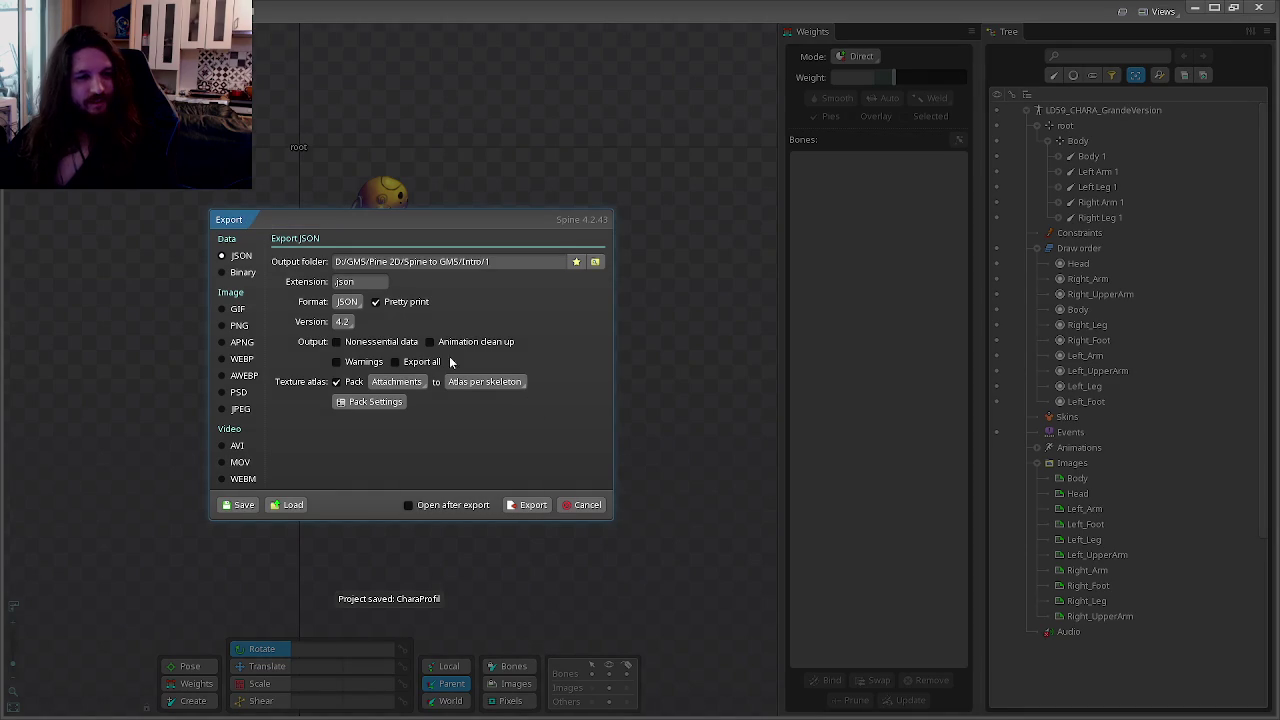
left_click(595, 261)
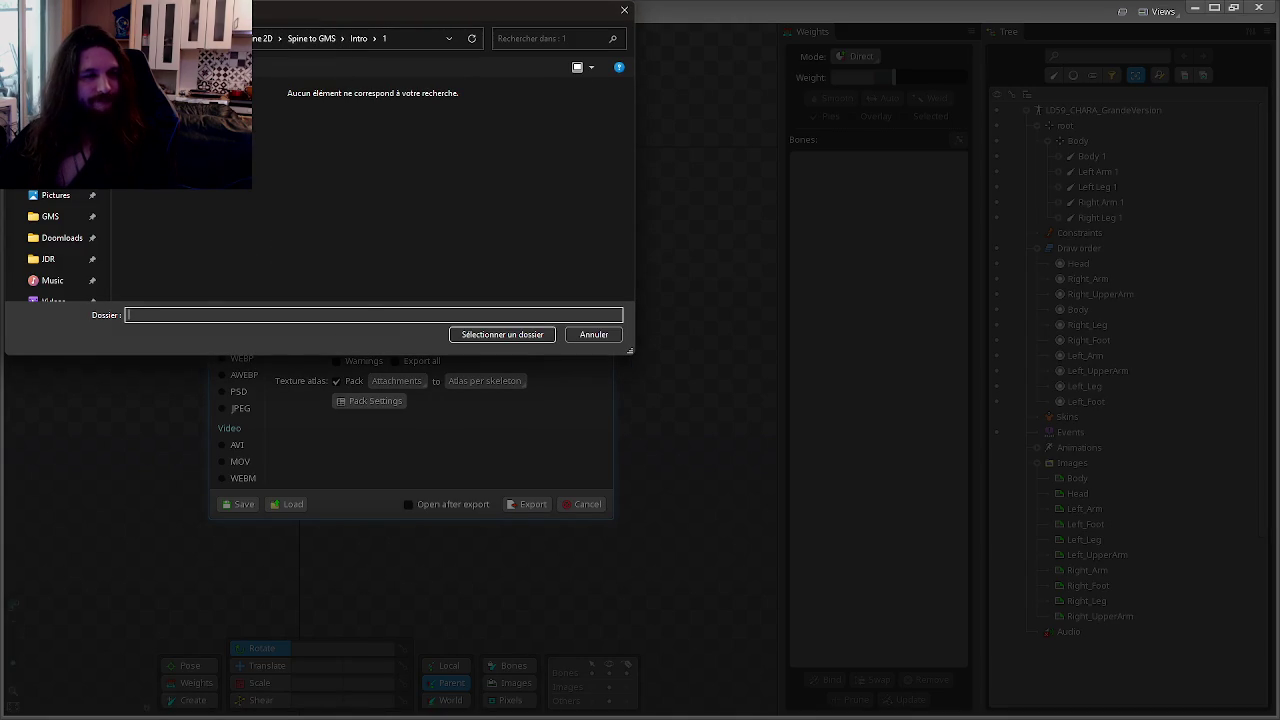
left_click(50, 216)
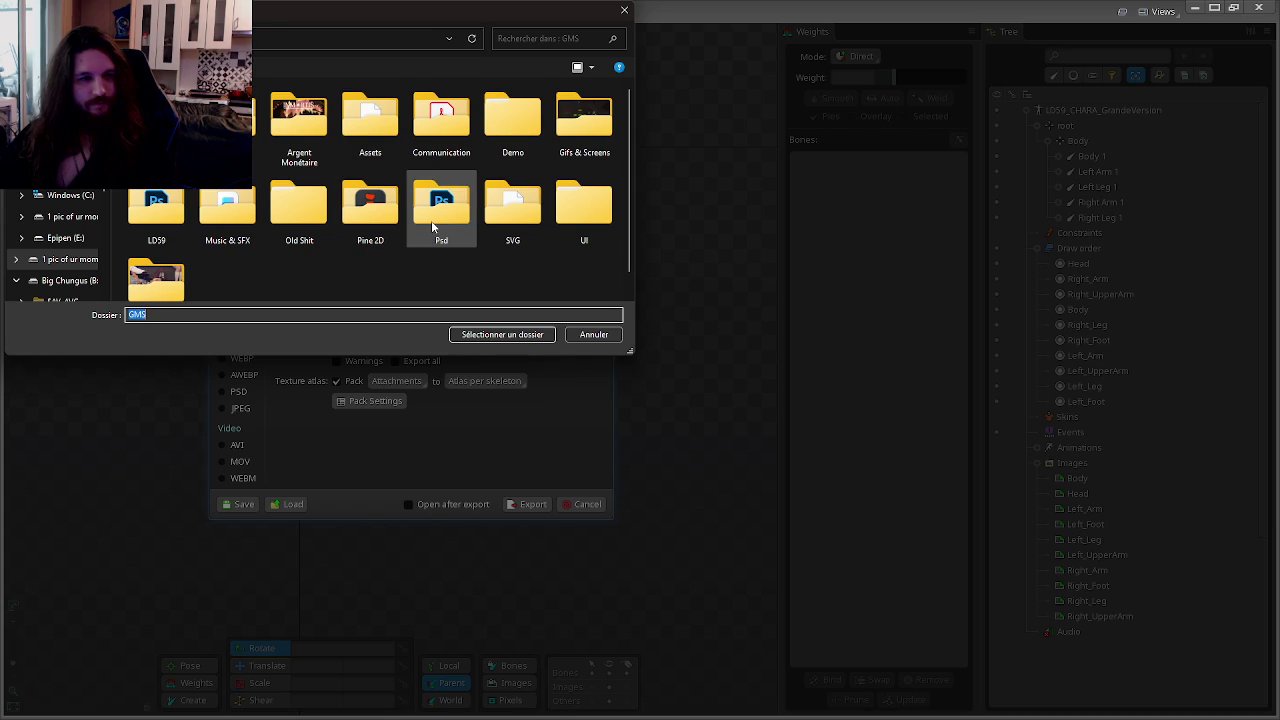
Step: Create a 'Spine Export' folder inside LD59 and open it
double_click(173, 218)
right_click(297, 241)
mouse_move(338, 425)
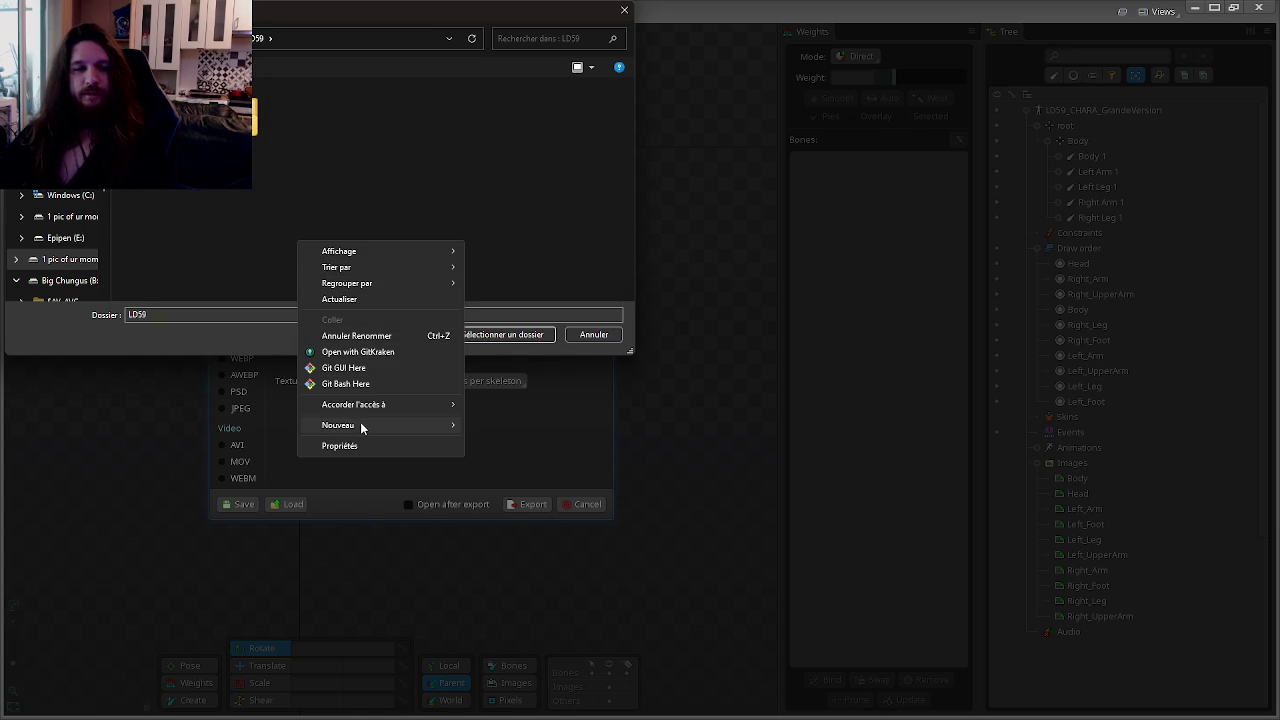
left_click(498, 426)
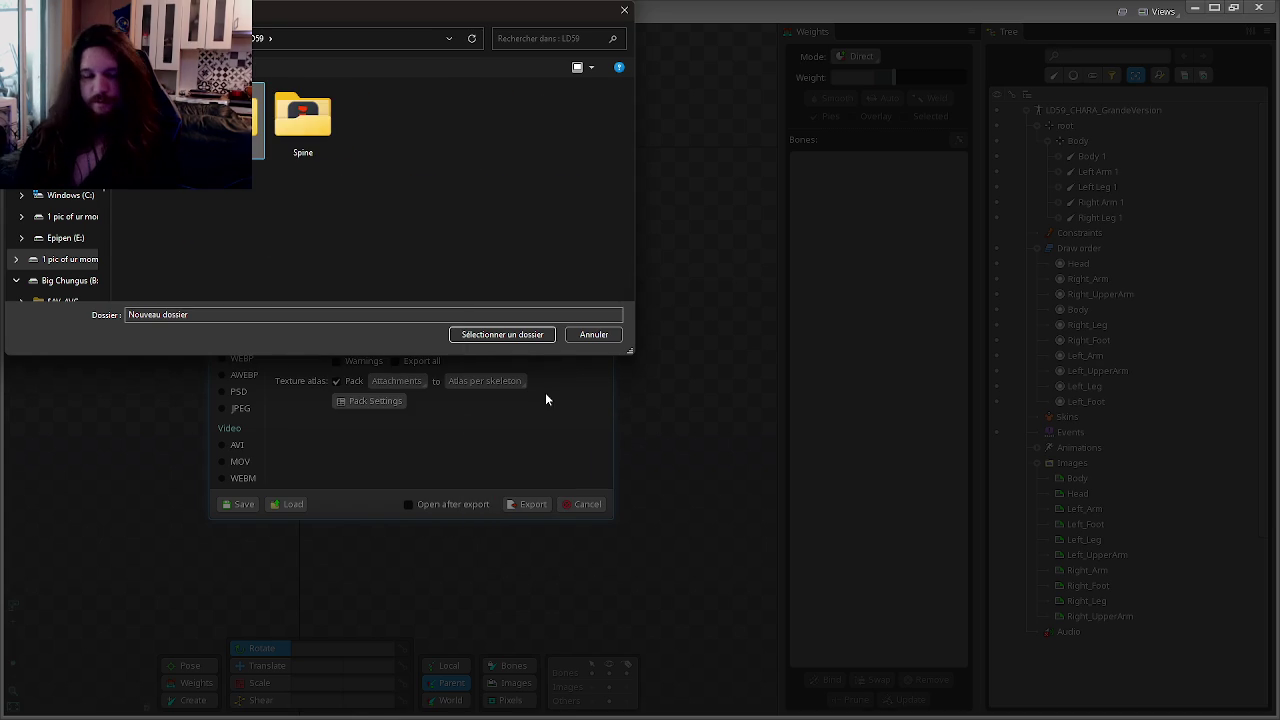
type("Export")
key("Return")
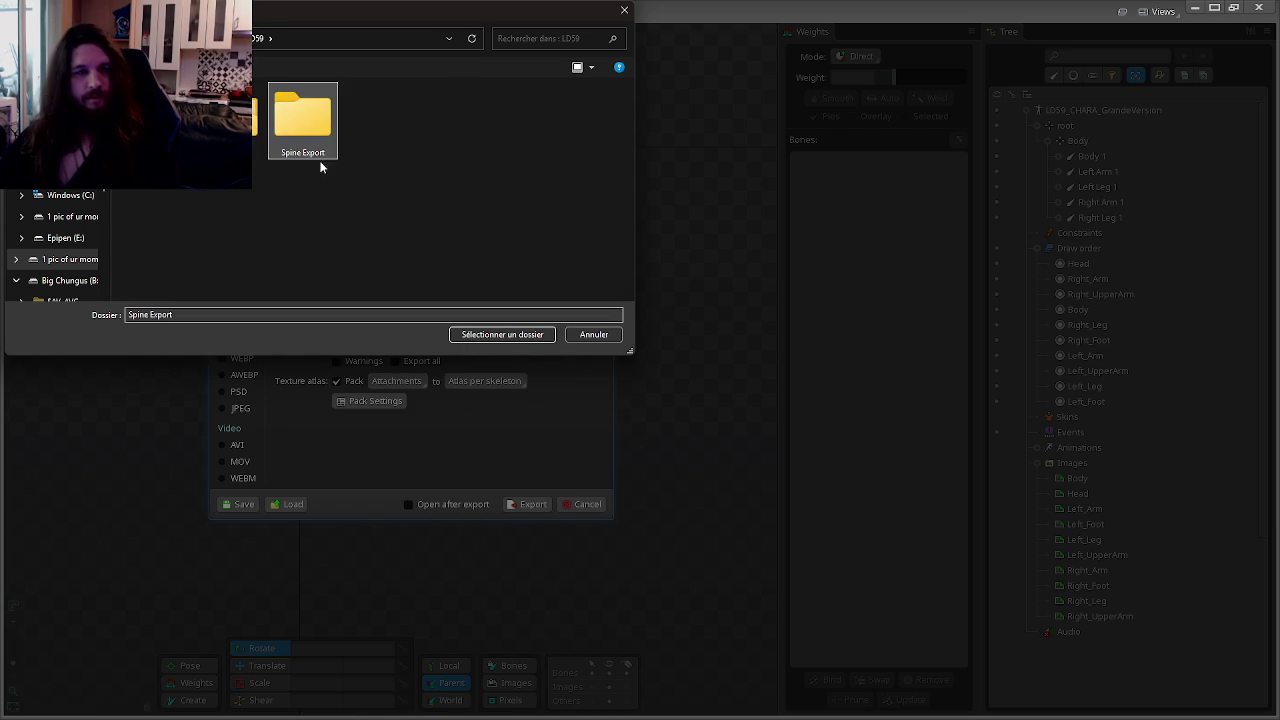
double_click(278, 110)
Step: Create a 'Profil' folder inside Spine Export and select it as the export destination
right_click(296, 270)
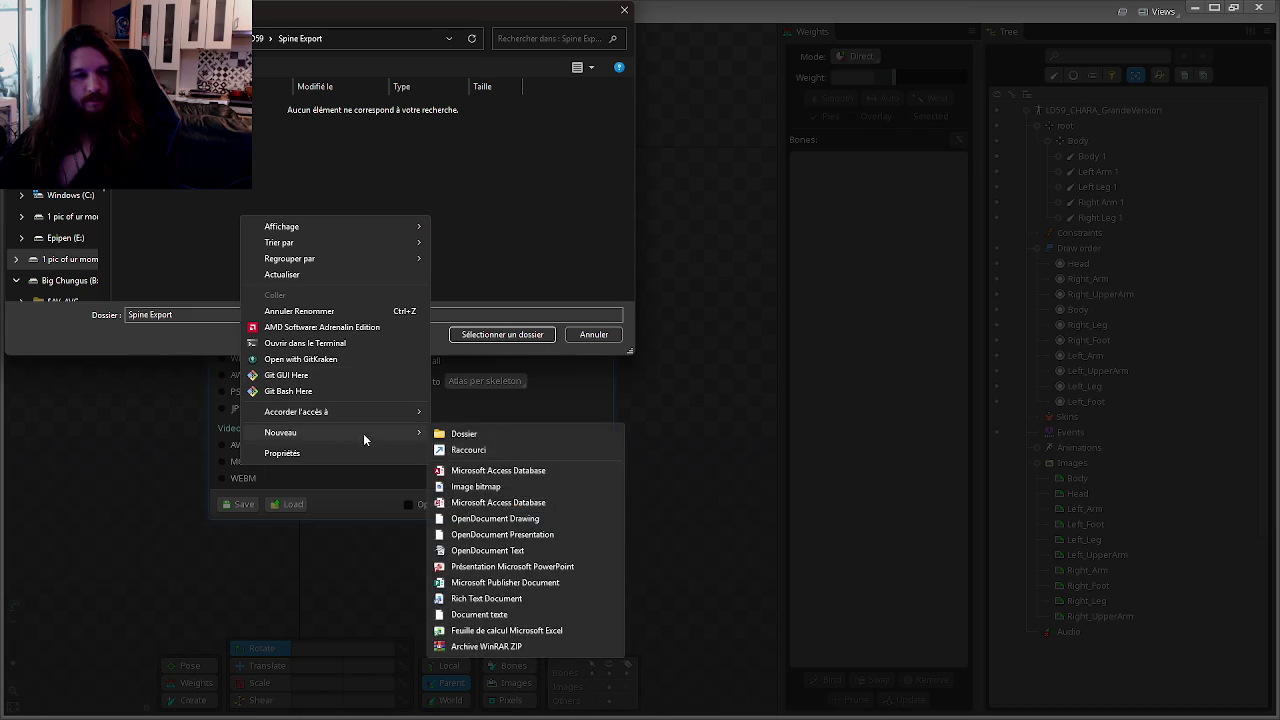
left_click(472, 432)
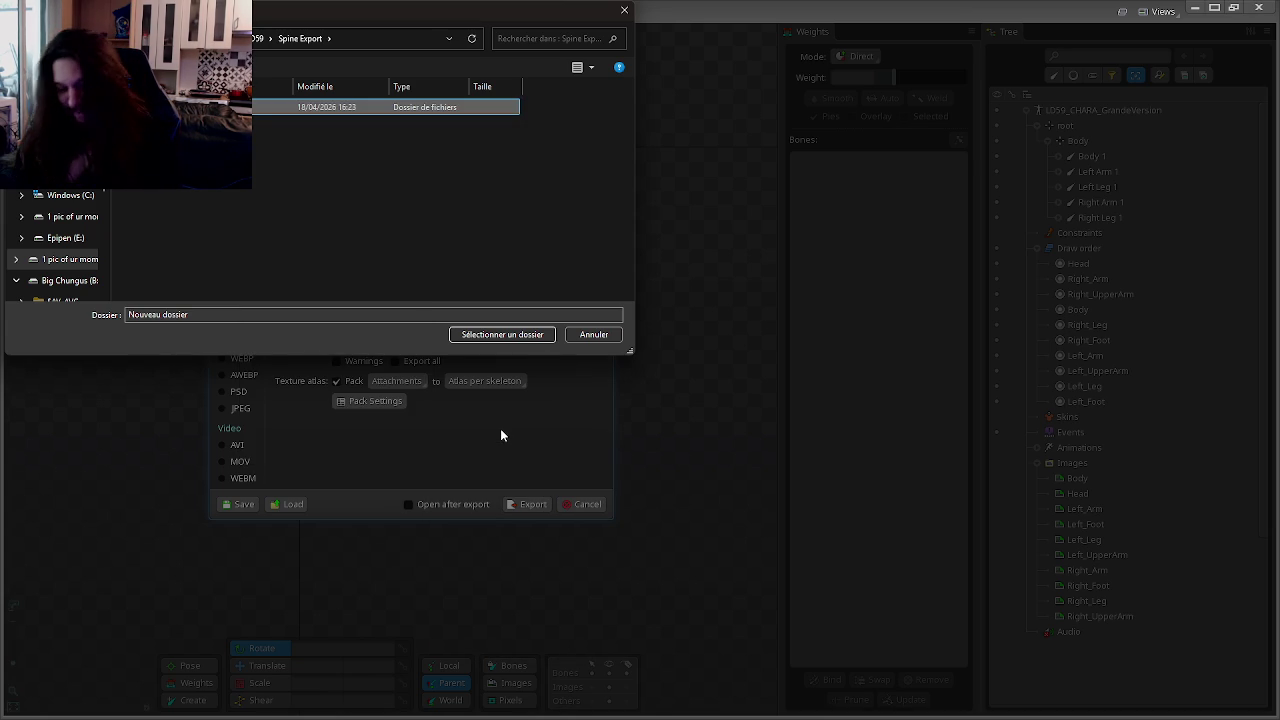
type("Profil")
key("Return")
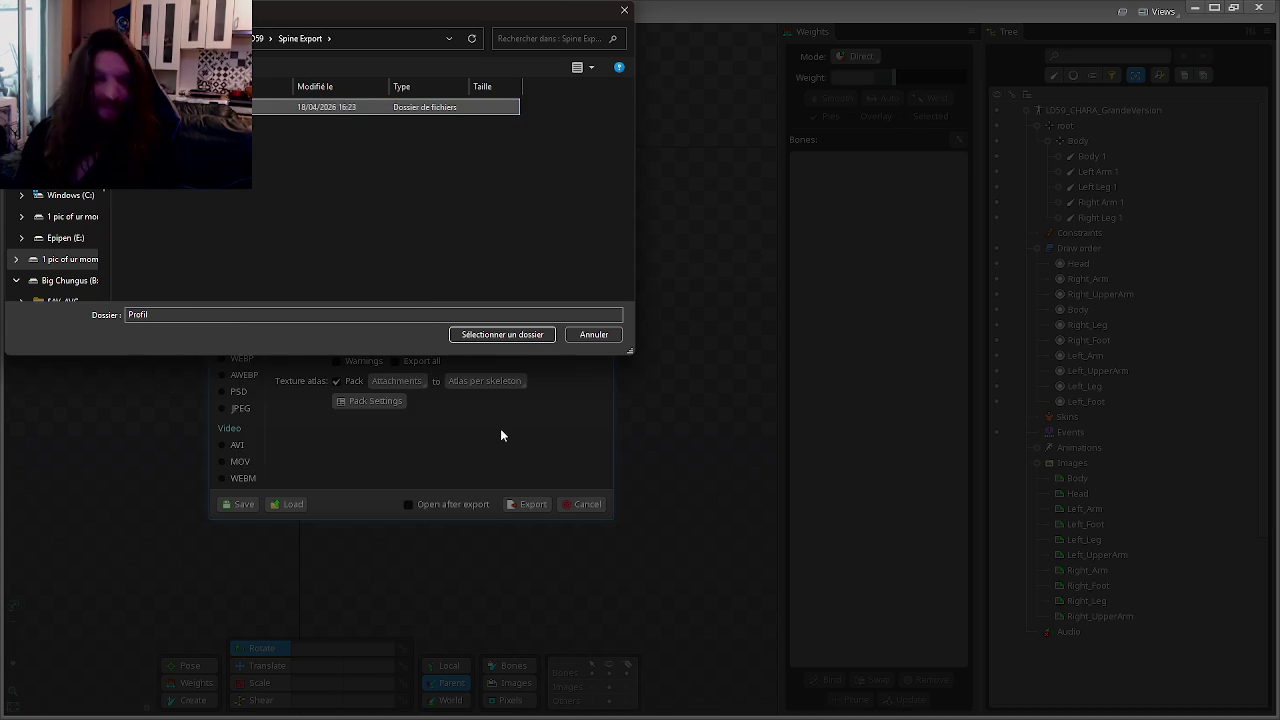
key("Return")
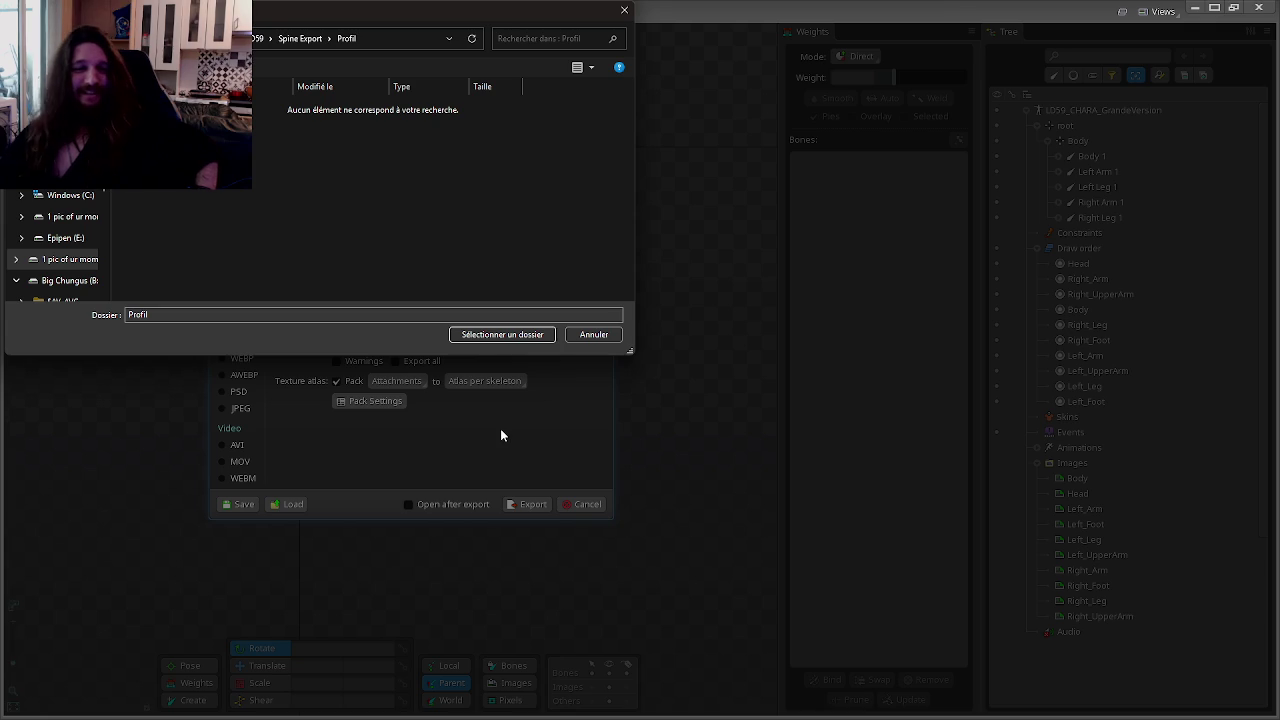
left_click(485, 334)
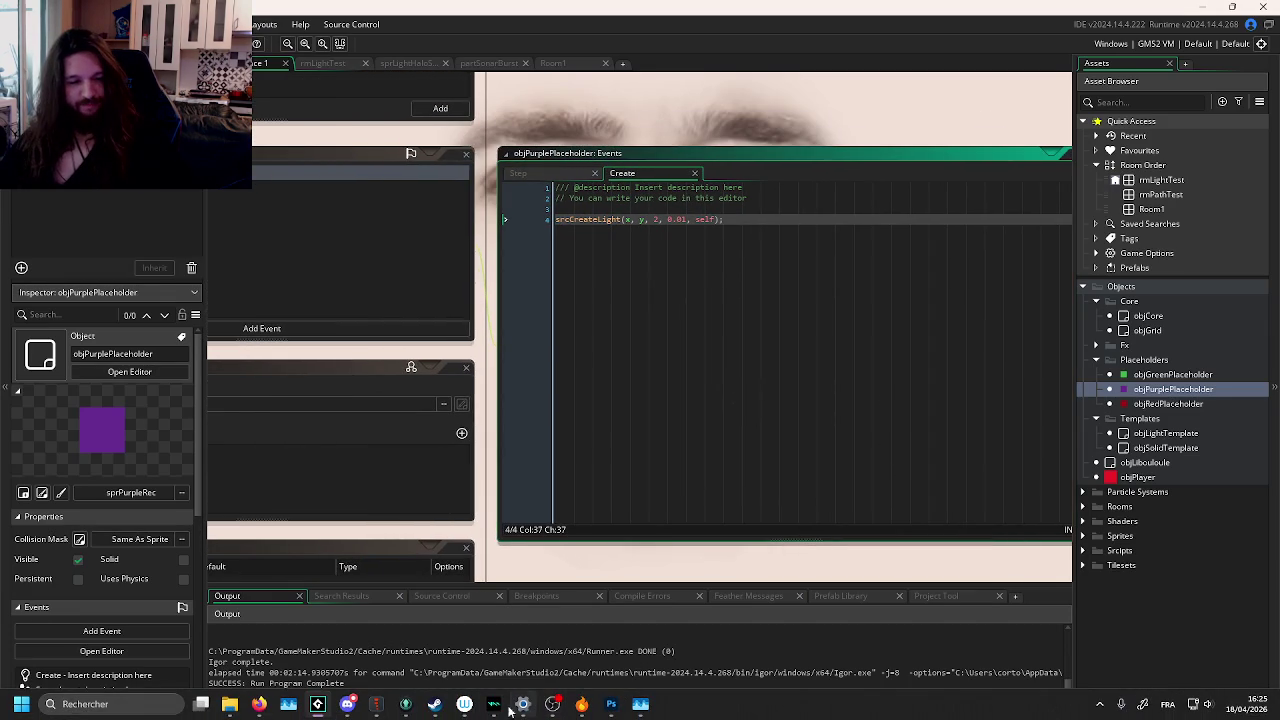
Step: Discard the uncommitted LDS9.yyp change in GitKraken
left_click(491, 705)
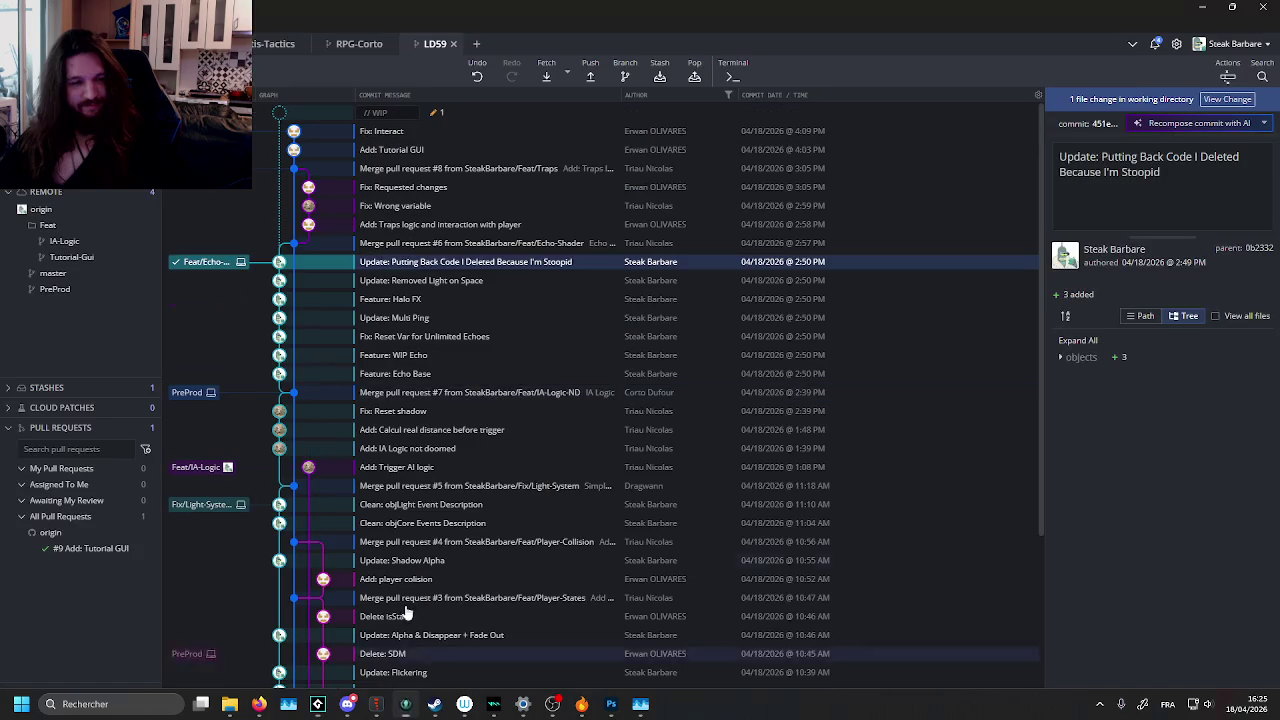
left_click(464, 116)
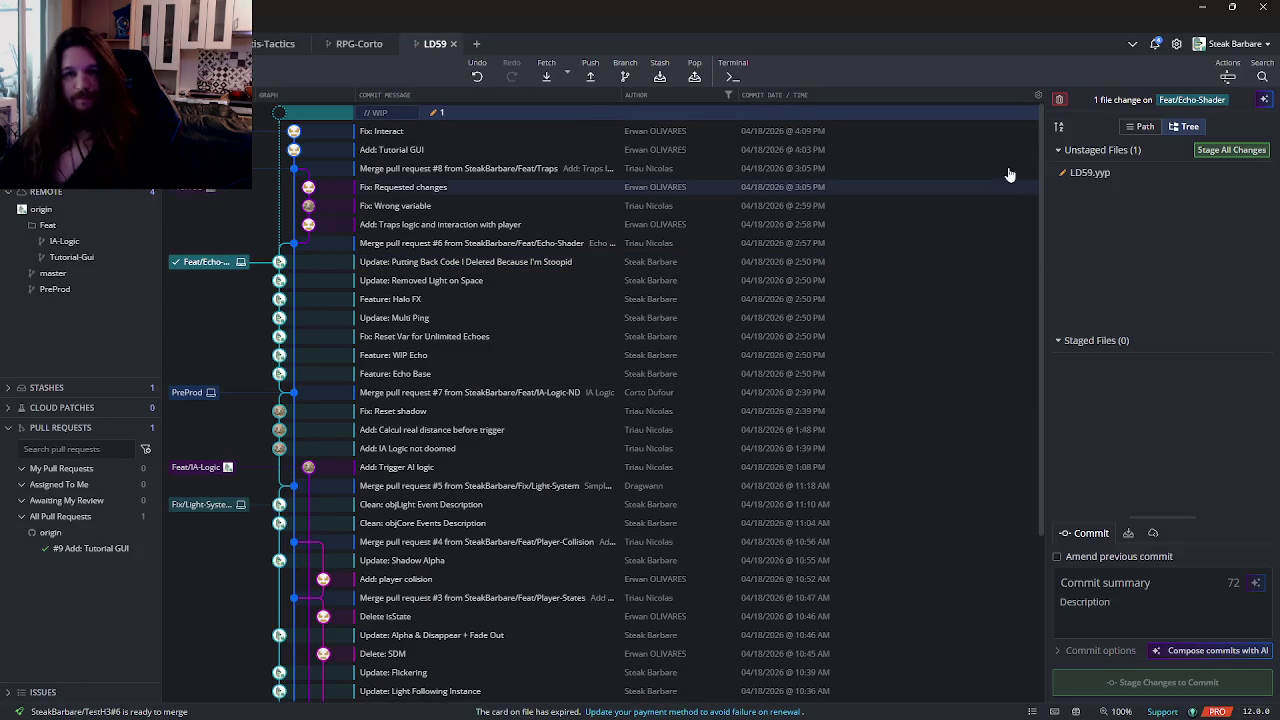
left_click(1060, 104)
left_click(740, 54)
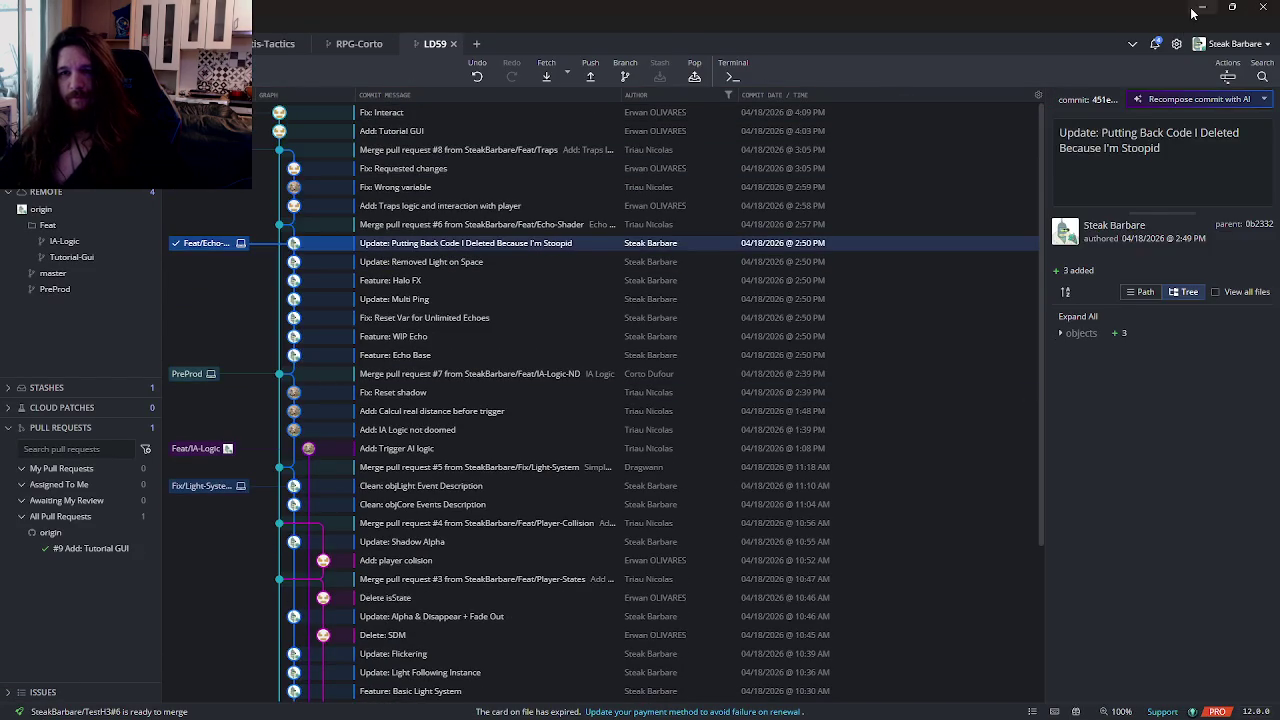
Step: Minimize GitKraken, the sprite viewer and the other open windows
left_click(1195, 11)
left_click(1197, 11)
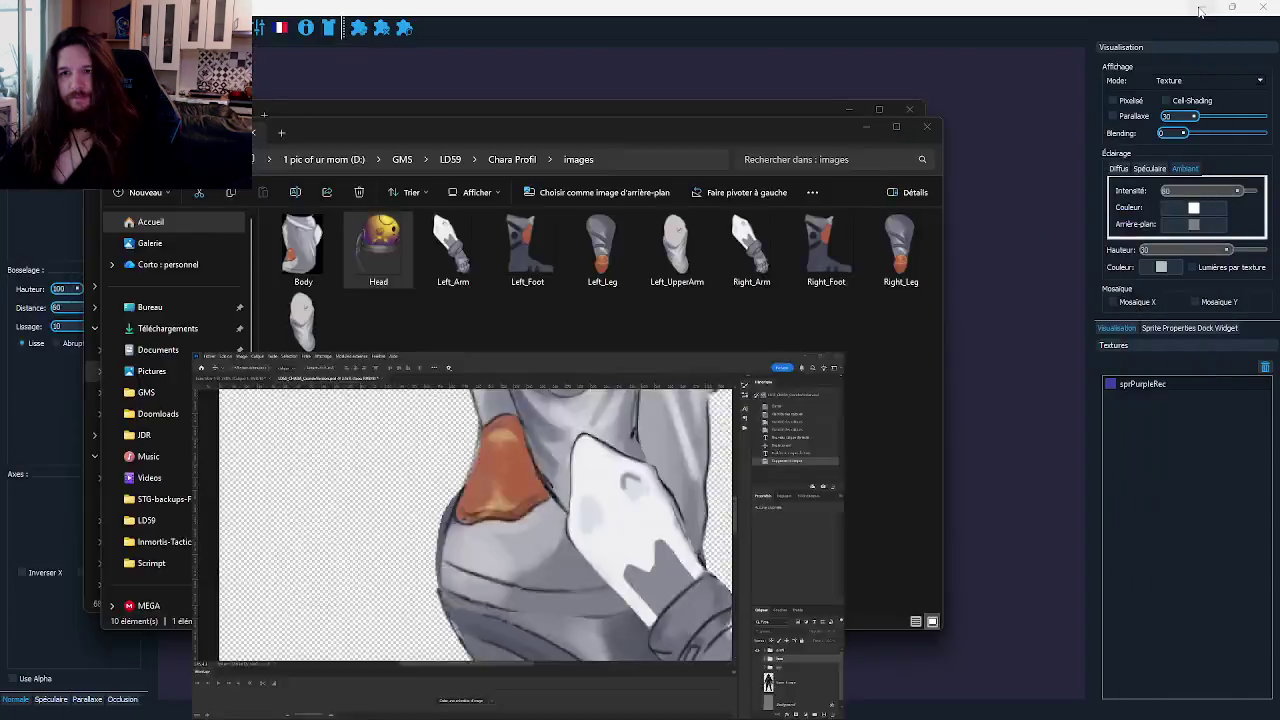
left_click(1200, 10)
left_click(865, 128)
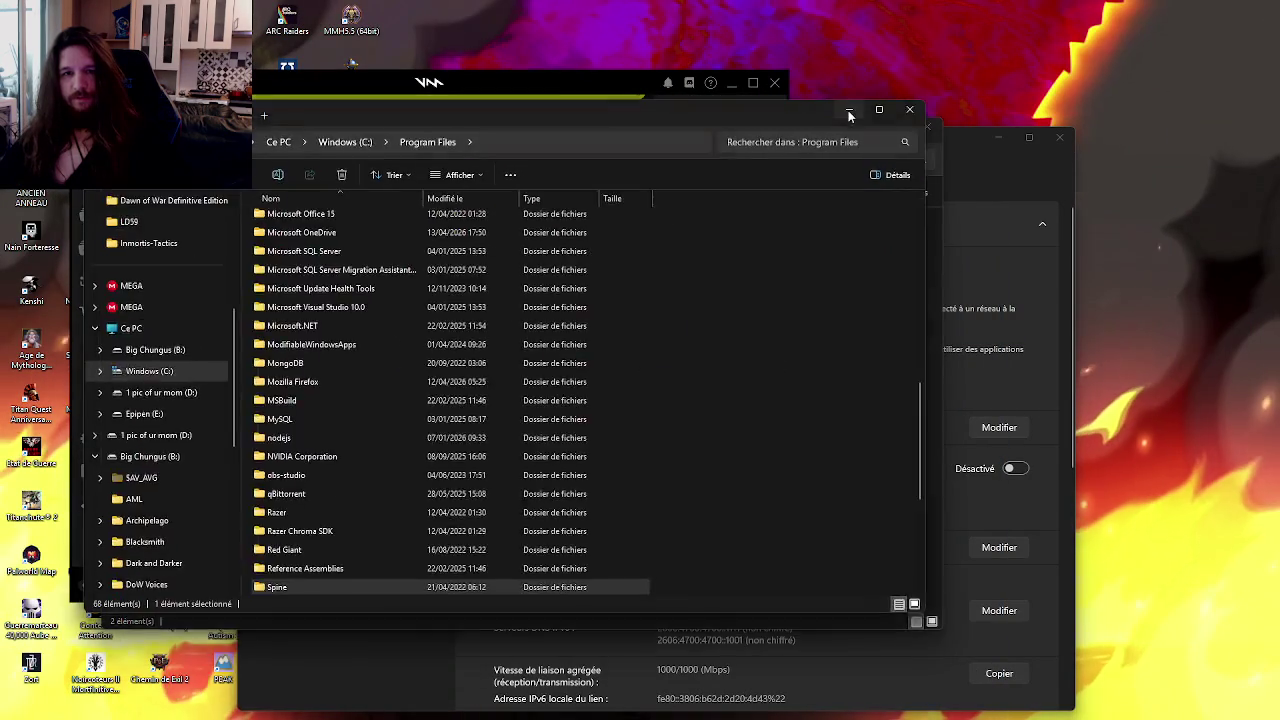
Step: Minimize all open windows and delete the STAR WARS and Destiny 2 desktop shortcuts
left_click(865, 127)
left_click(998, 137)
left_click(748, 93)
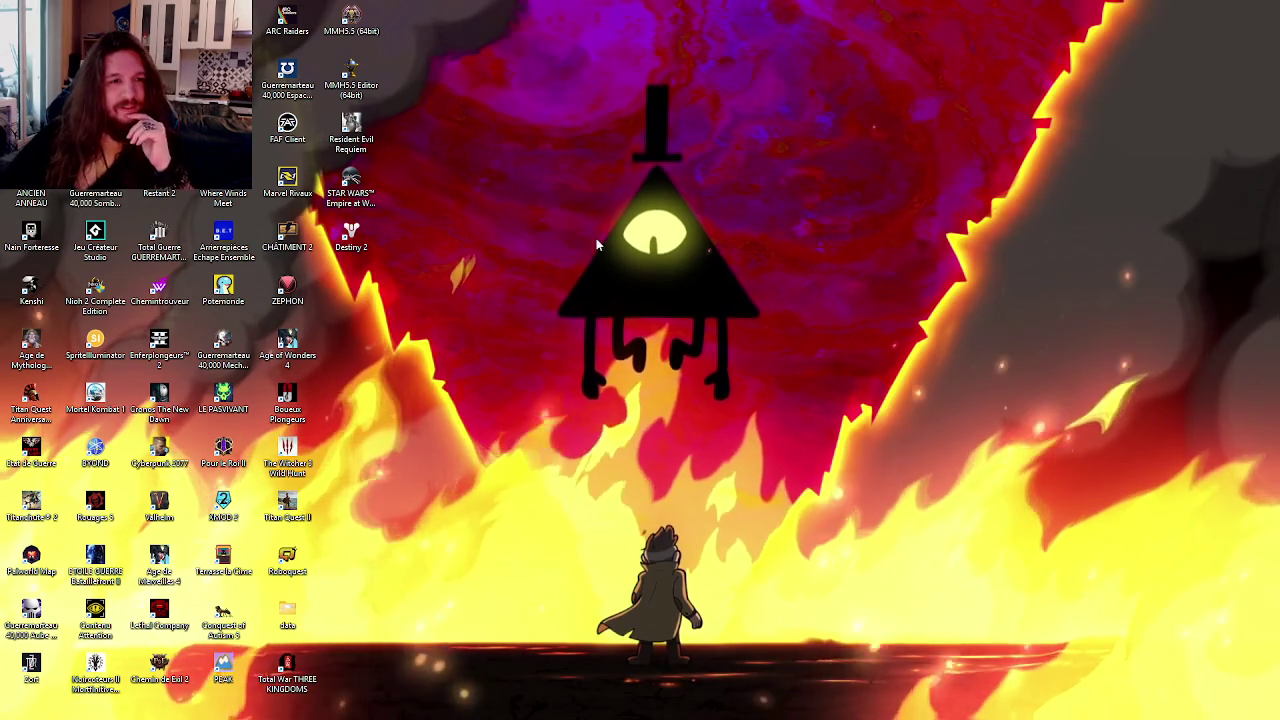
left_click_drag(418, 175, 350, 255)
key("Delete")
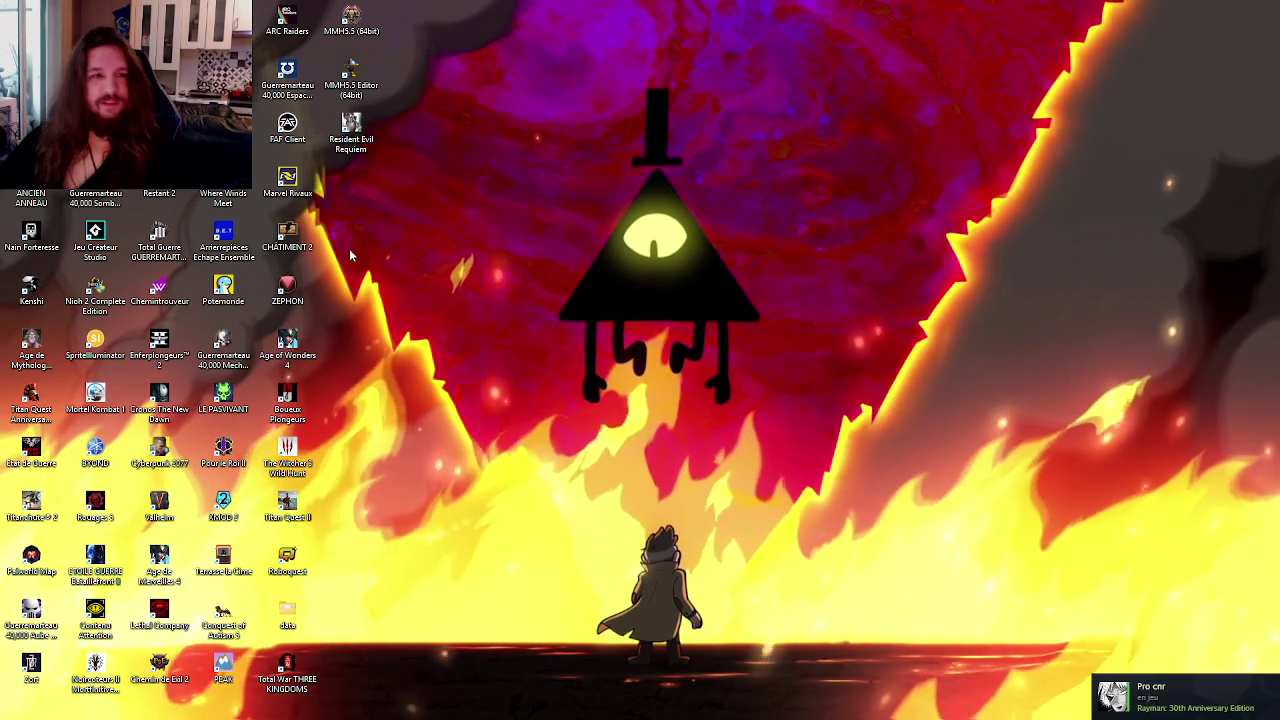
Step: Rename the Resident Evil Requiem shortcut to 'Resident Méchant Requiem'
left_click(352, 130)
key("F2")
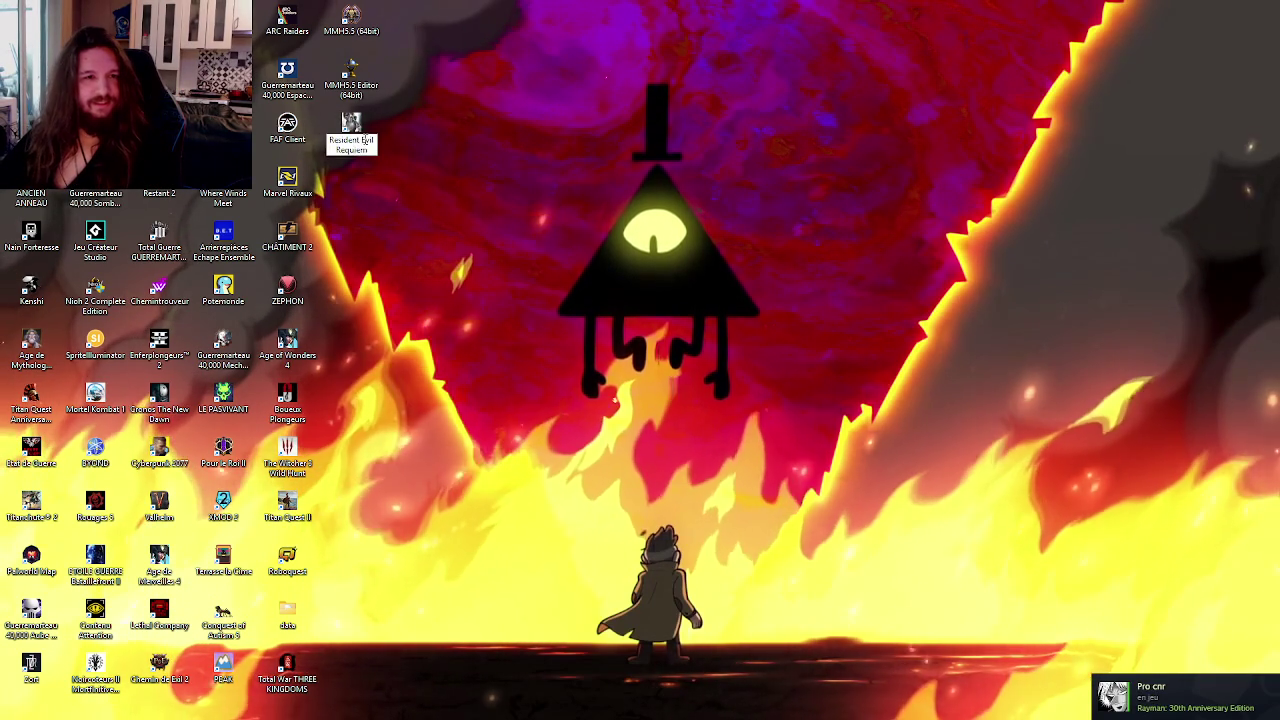
type("Méchant")
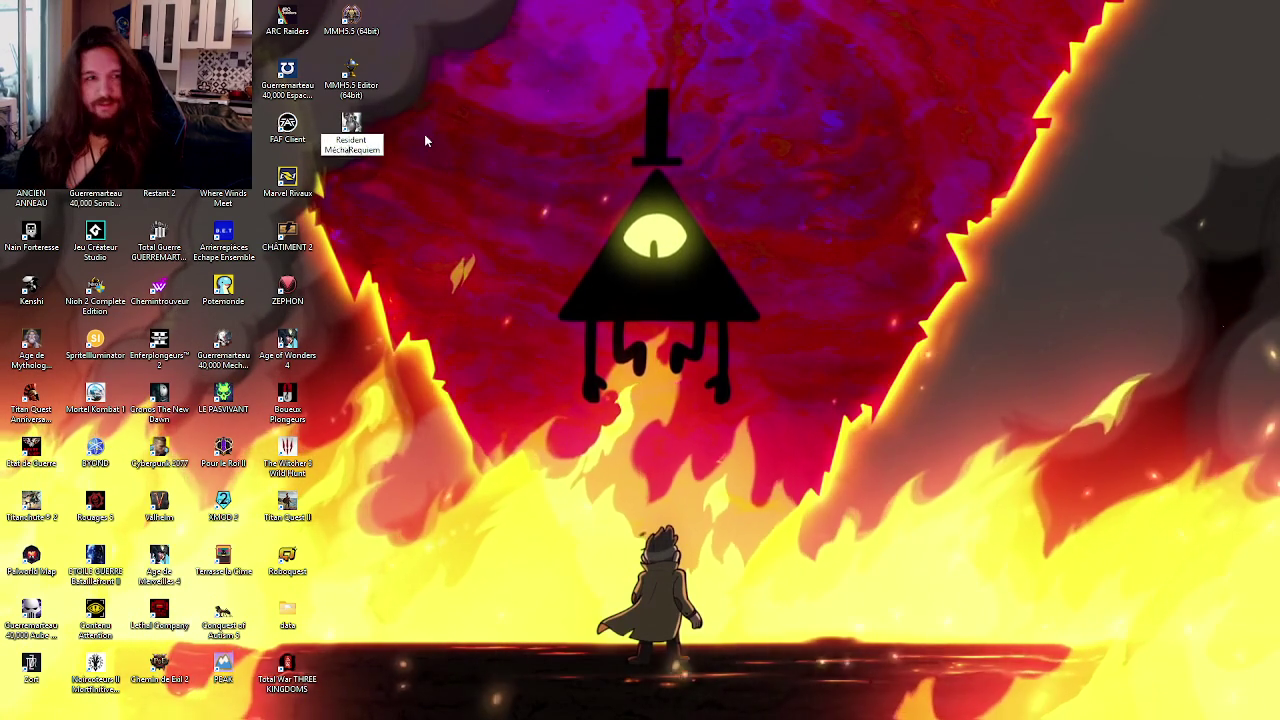
key("ctrl+a")
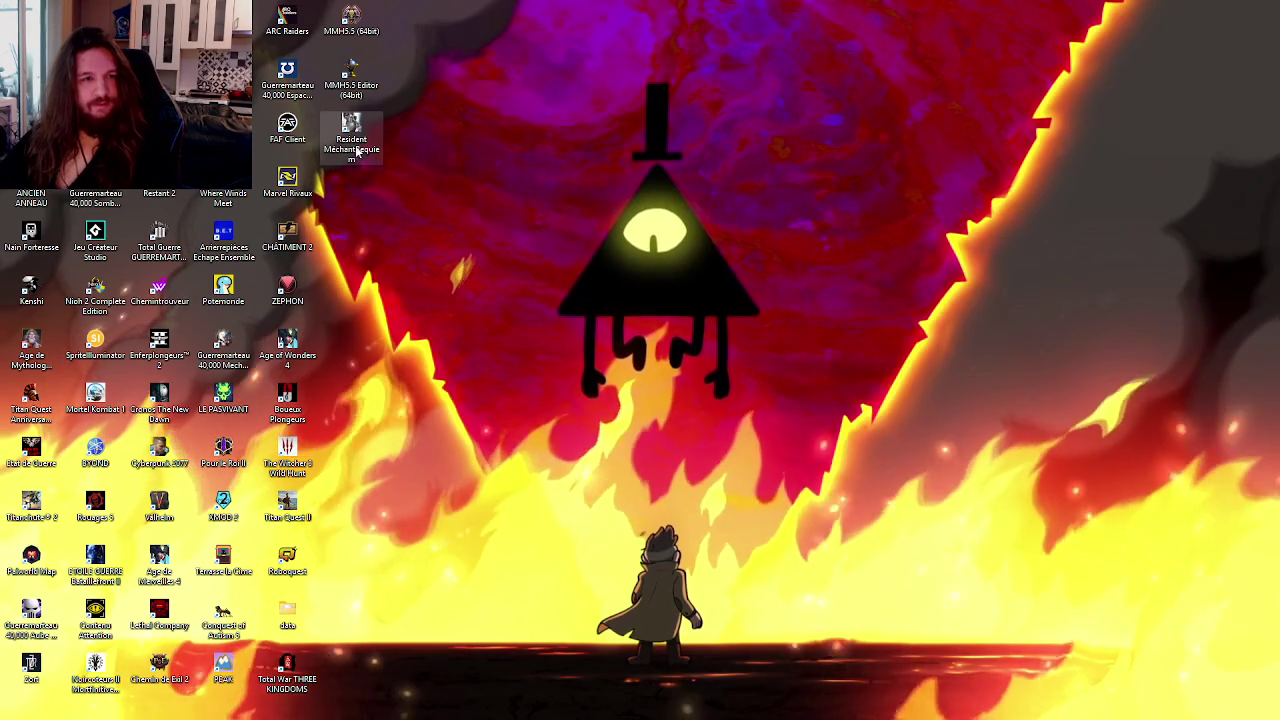
key("End")
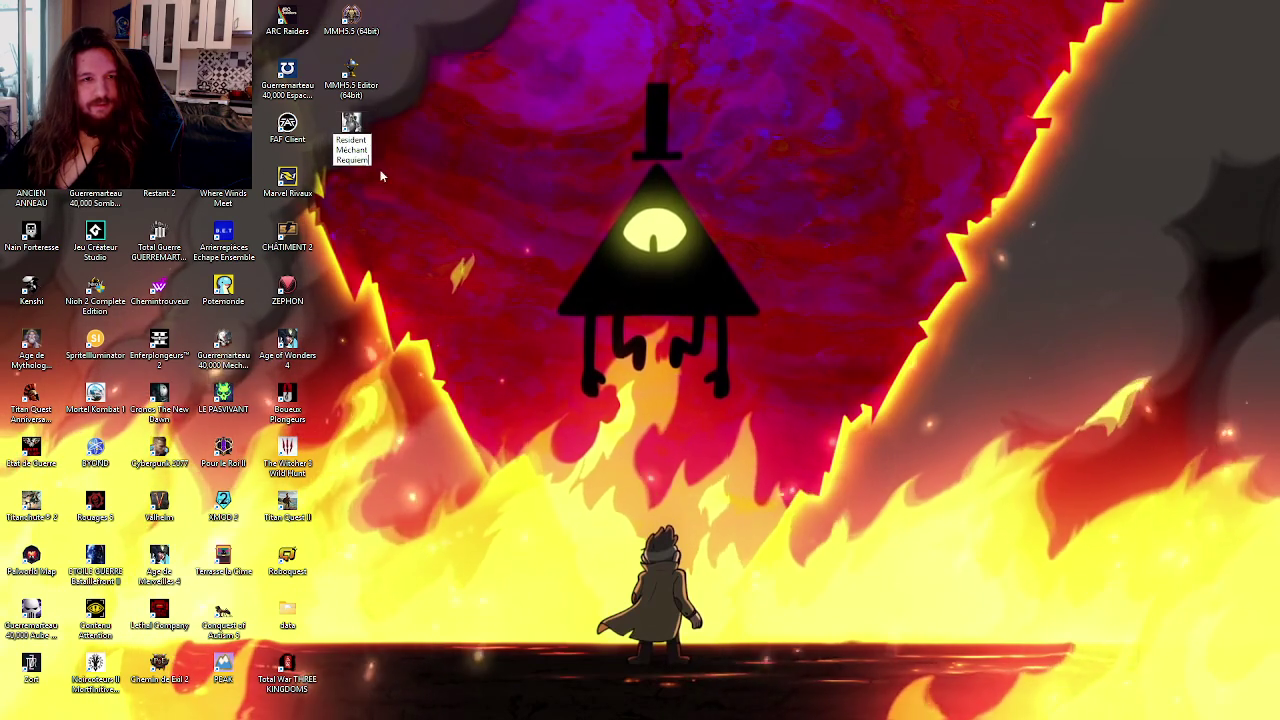
key("Return")
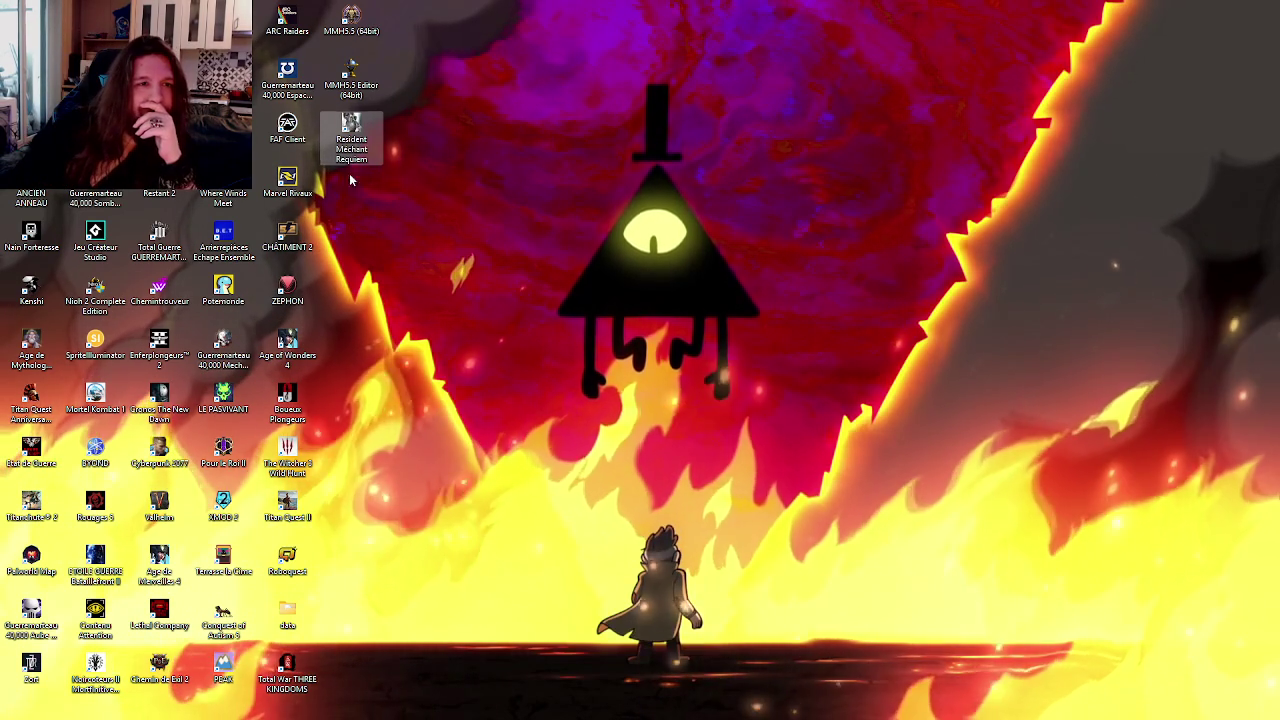
Step: Rename the Marvel Rivaux shortcut to 'Merveille Rivaux'
left_click(278, 94)
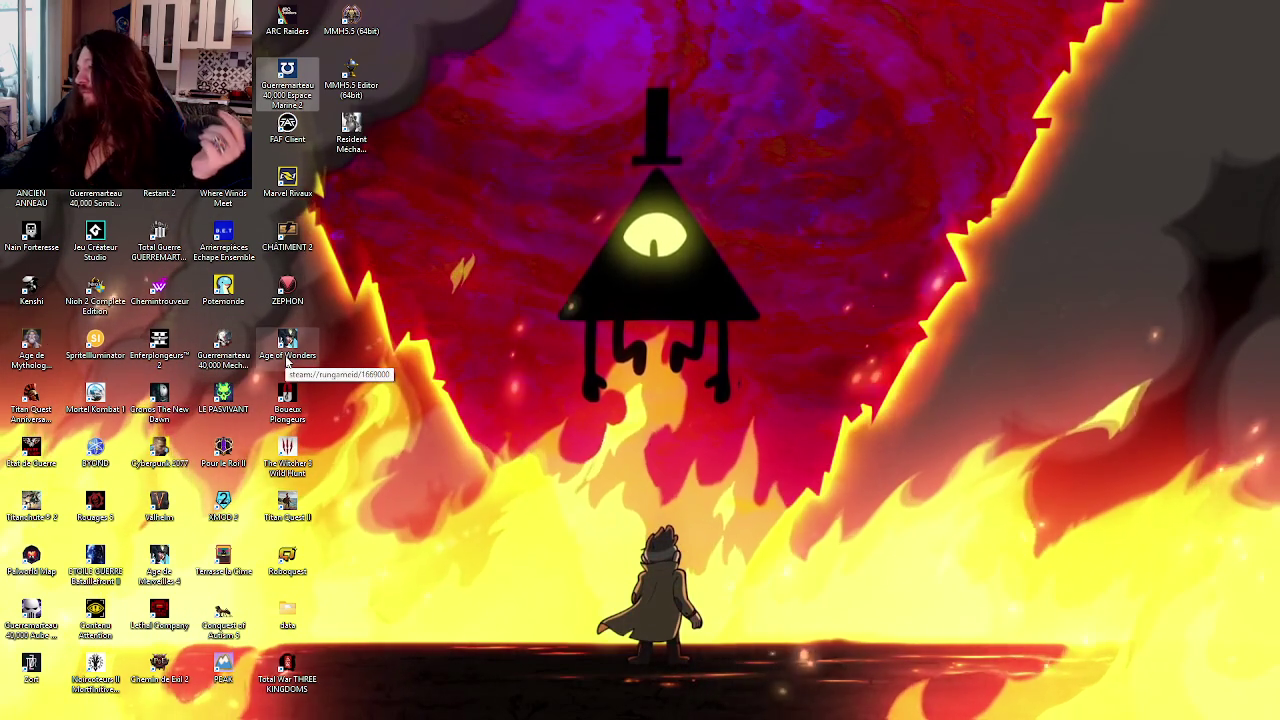
left_click(272, 194)
double_click(274, 194)
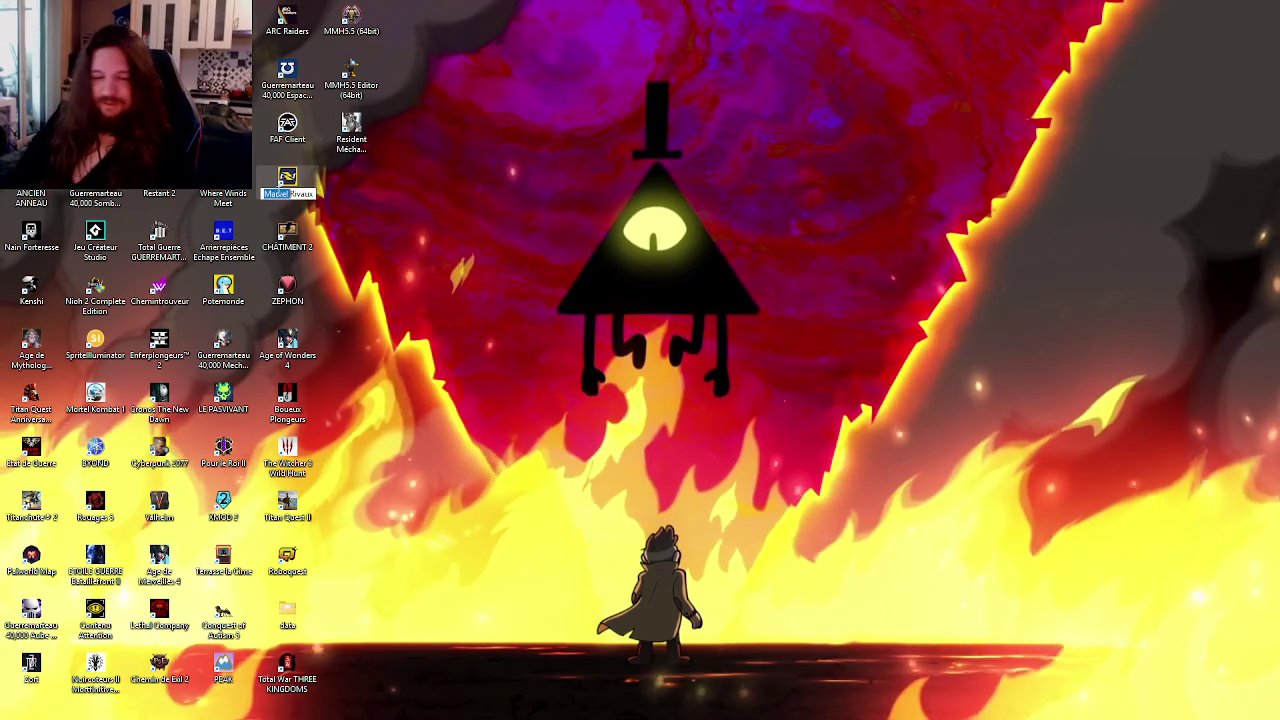
type("Merveille")
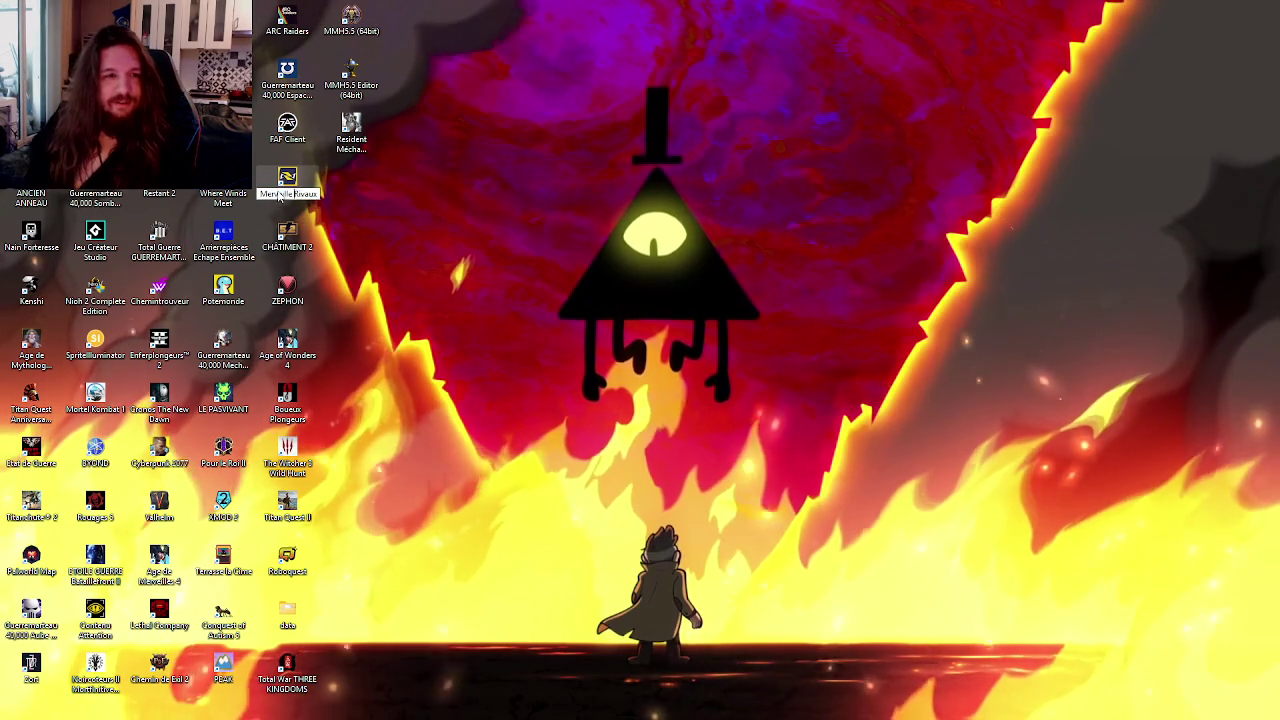
key("Return")
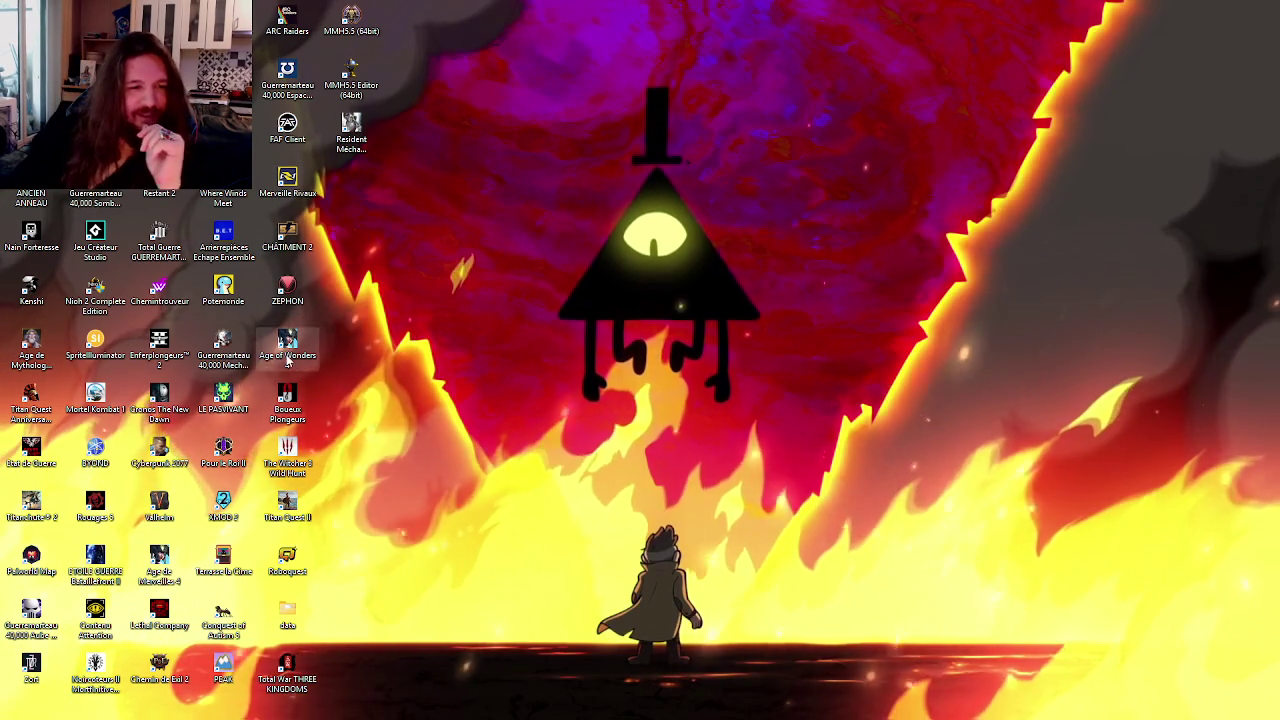
Step: Rename Age of Wonders 4 to 'Age de Merveilles' and move Resident Méchant Requiem into the empty slot
left_click(277, 362)
key("F2")
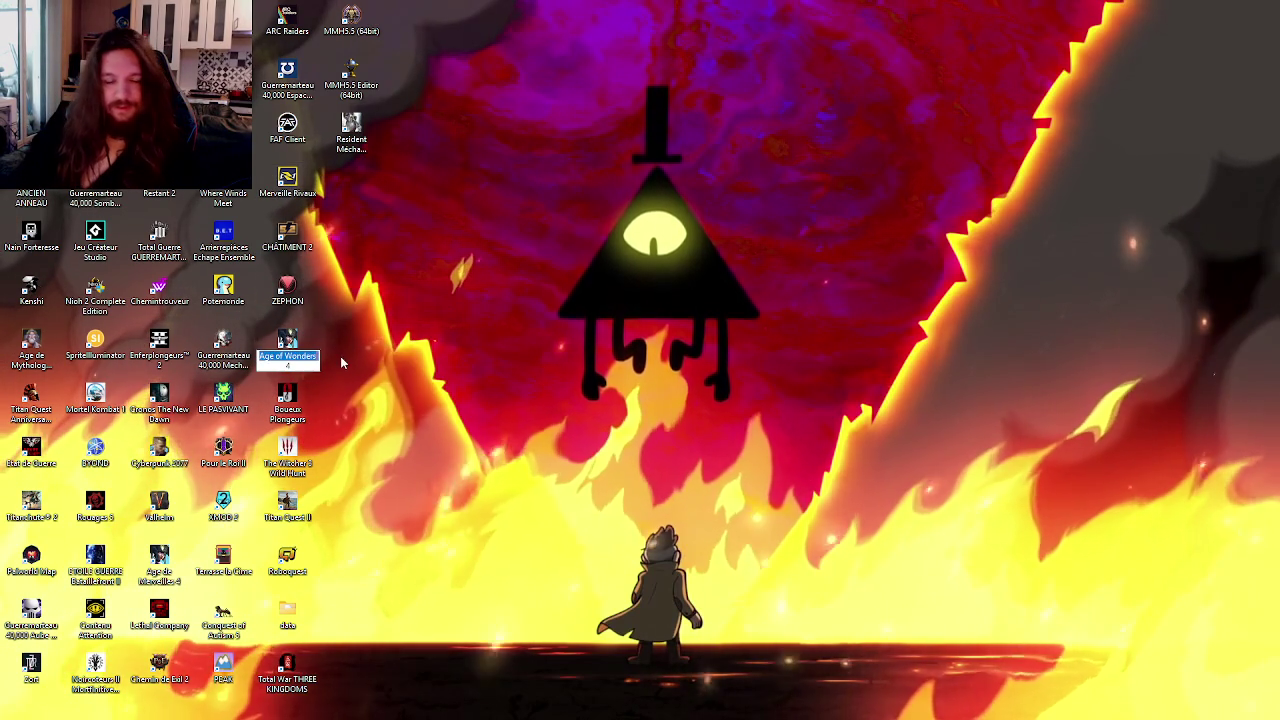
type("Age de Merveil")
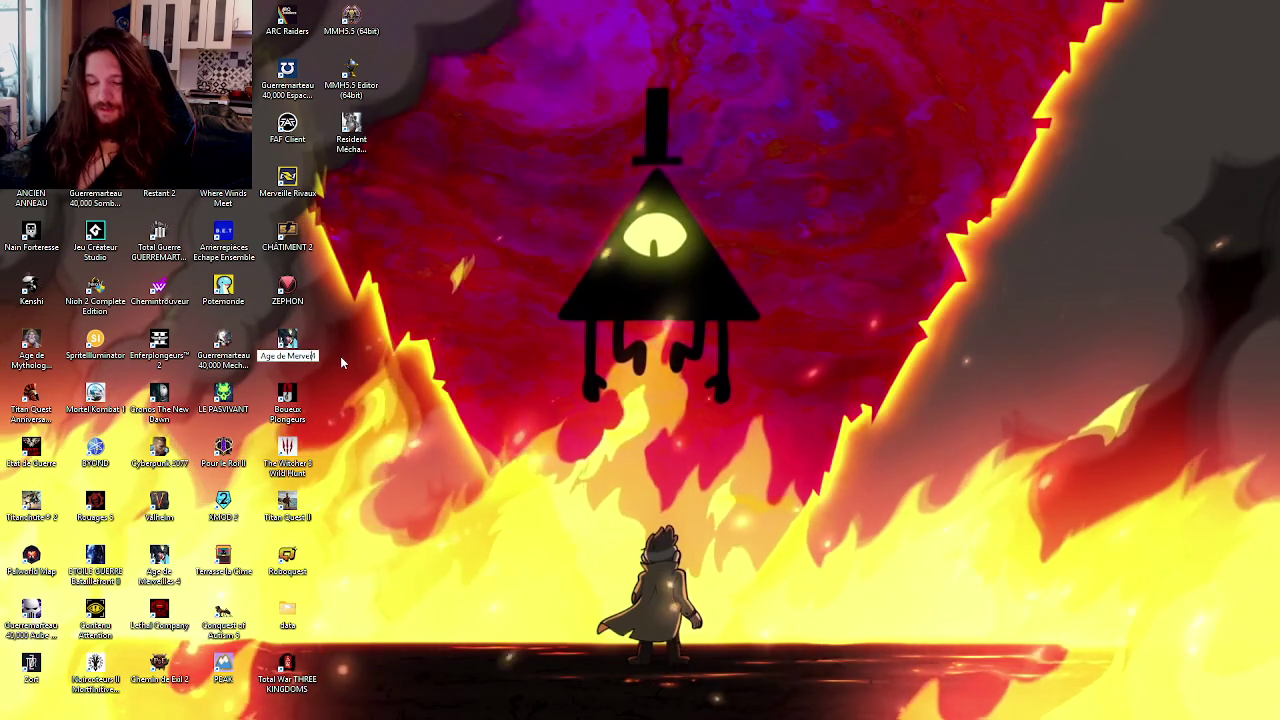
type("les")
key("Return")
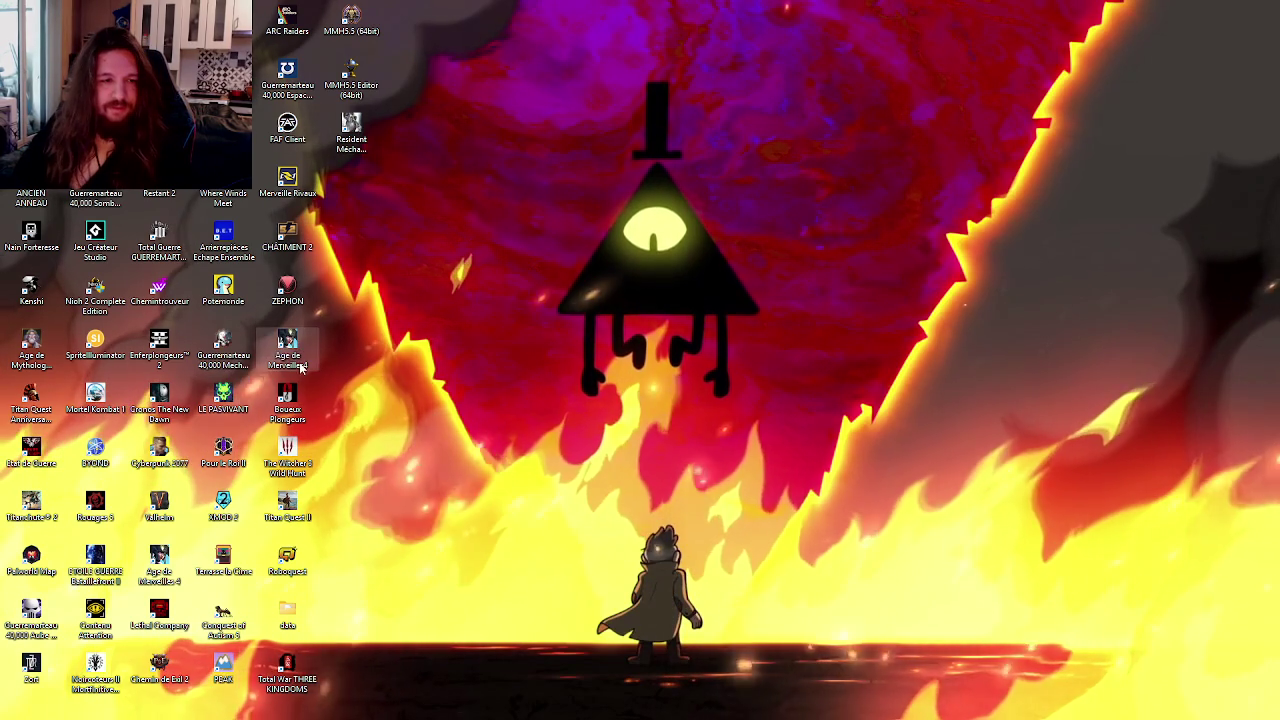
key("F2")
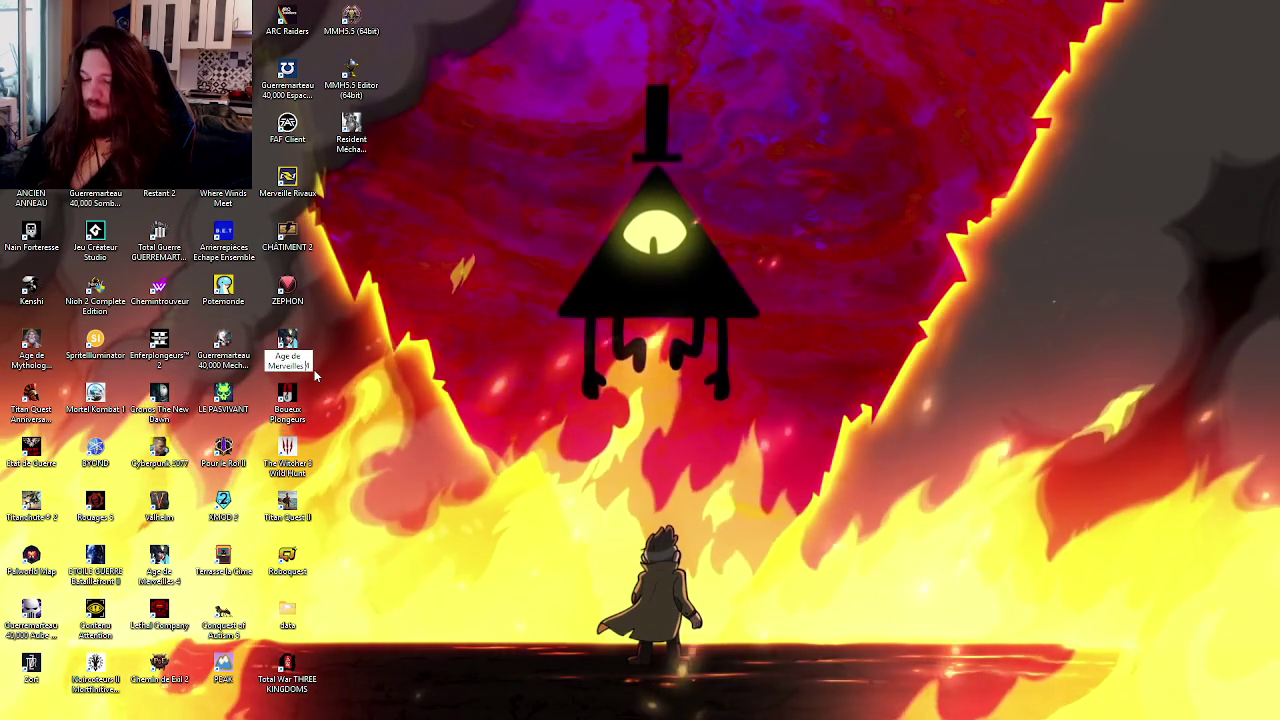
key("Return")
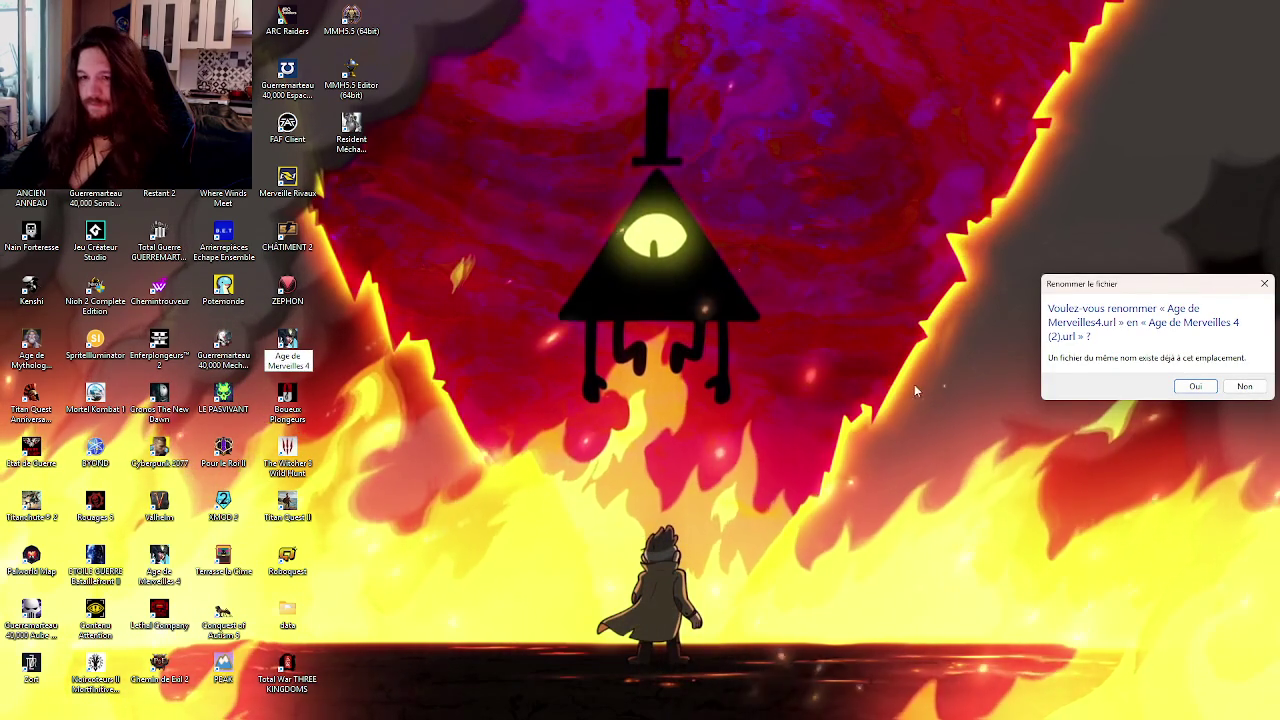
left_click(1244, 387)
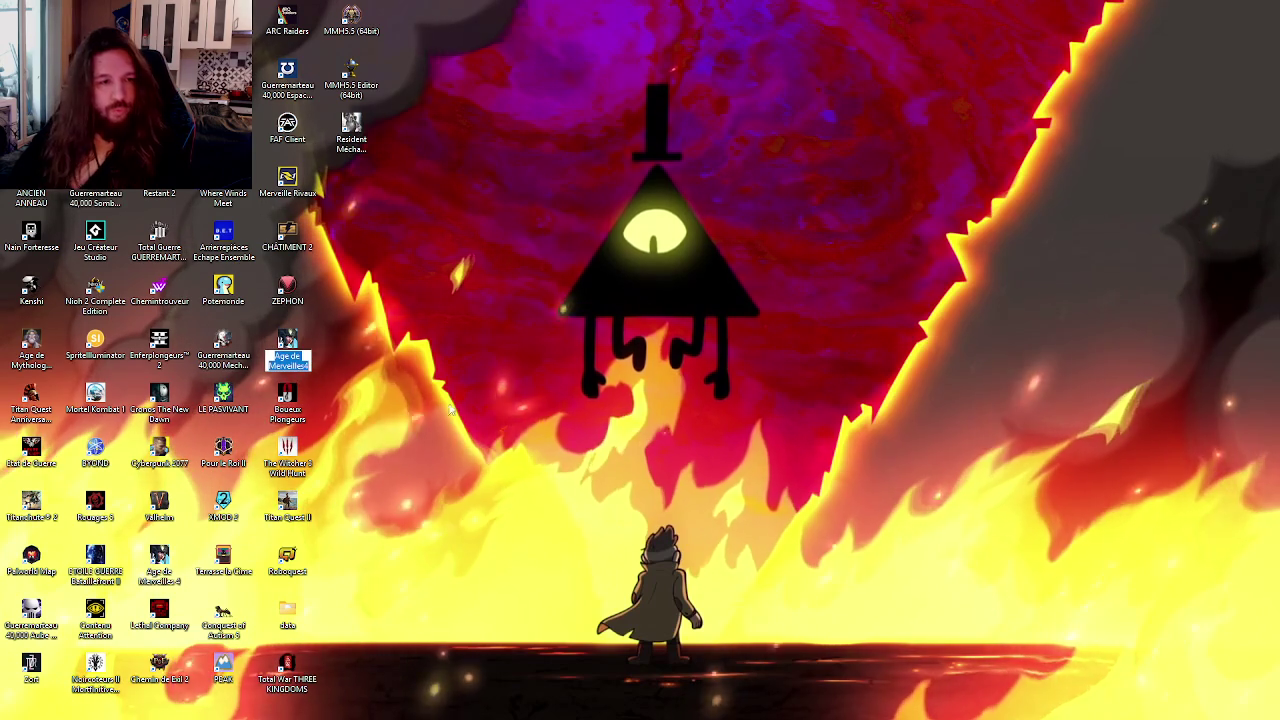
key("BackSpace")
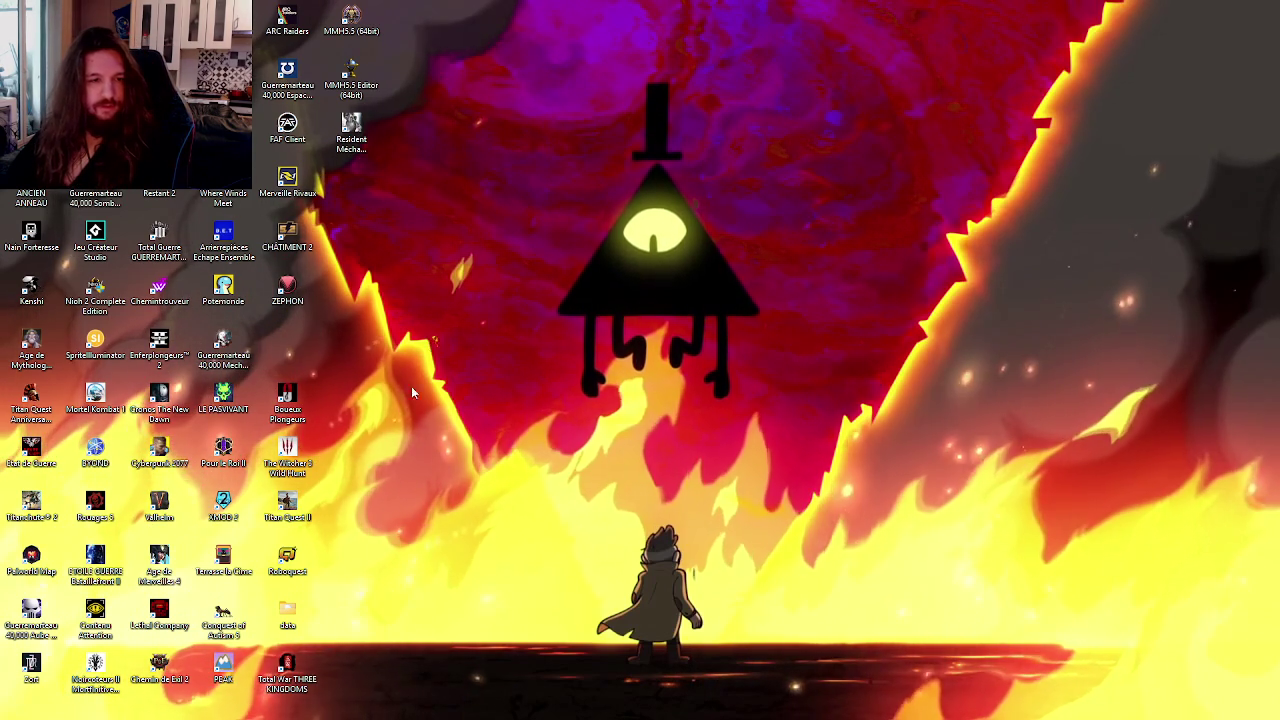
left_click_drag(351, 128, 291, 340)
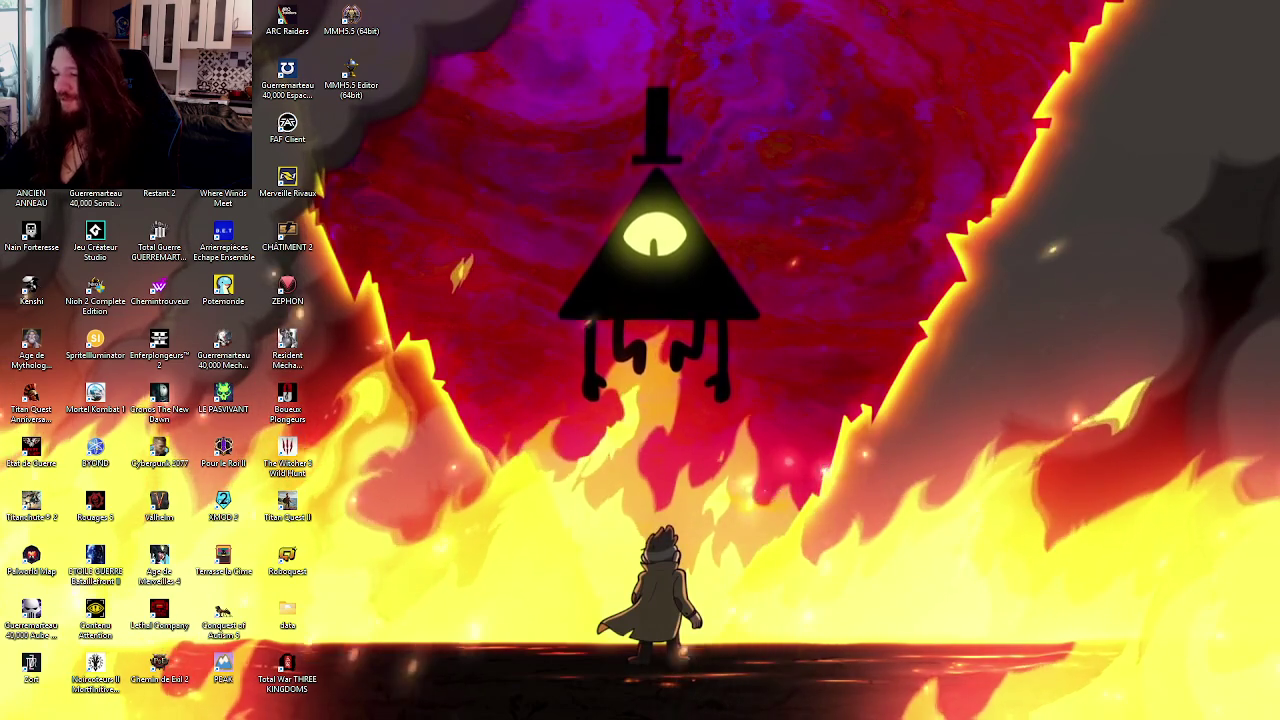
Step: Bring up the Alt+Tab overview of open windows
key("alt+Tab")
key("alt+Tab")
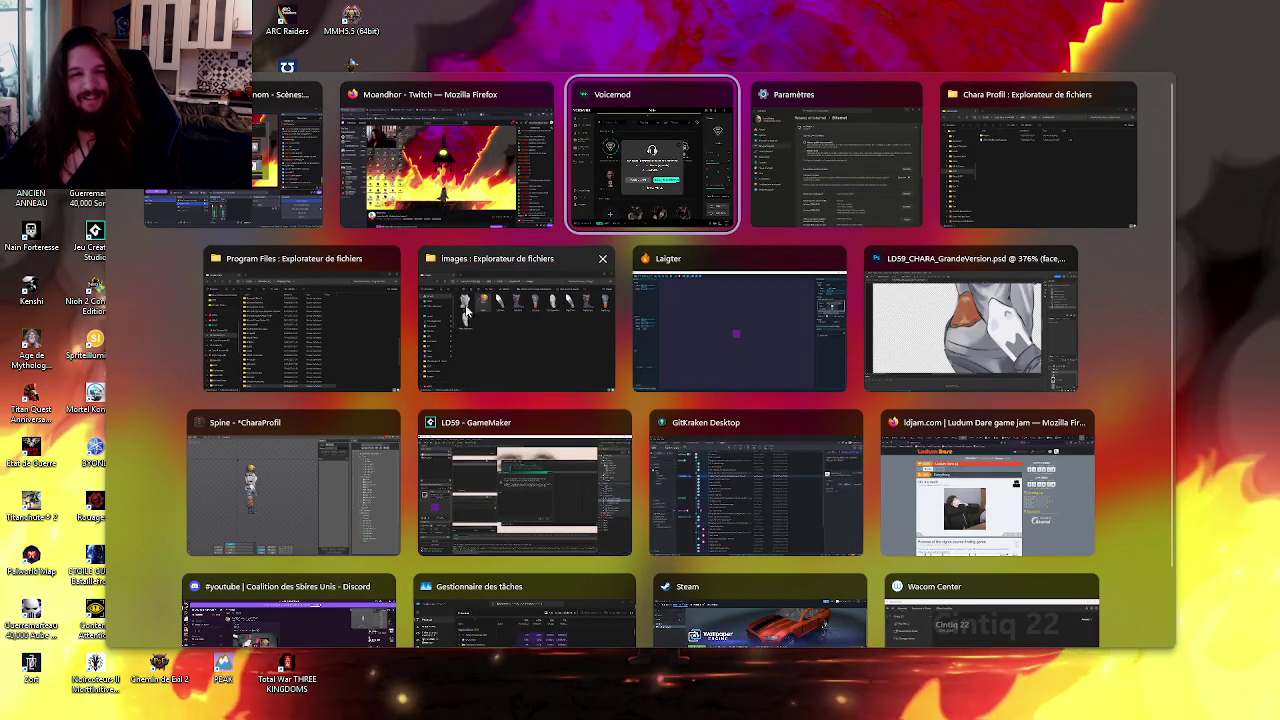
Step: Leave GameMaker's pending reload prompt and switch to the browser showing the Ludum Dare 59 feed
key("Escape")
key("alt+Tab")
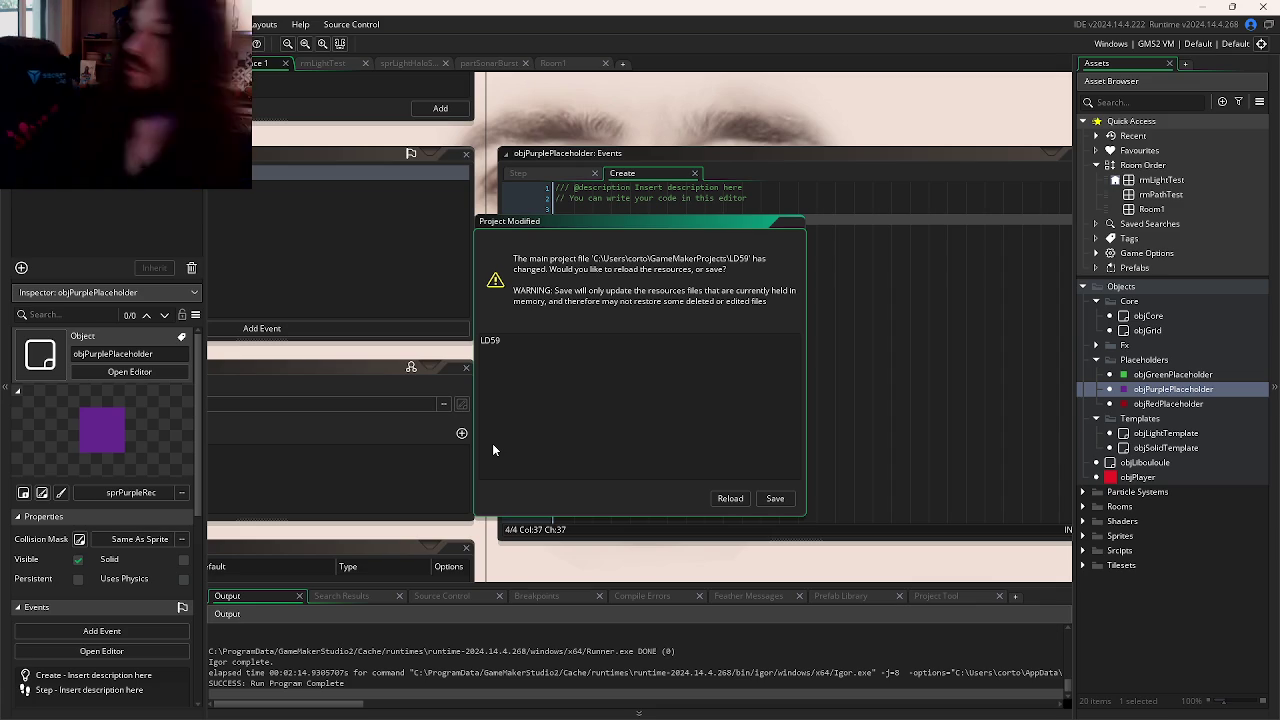
key("alt+Tab")
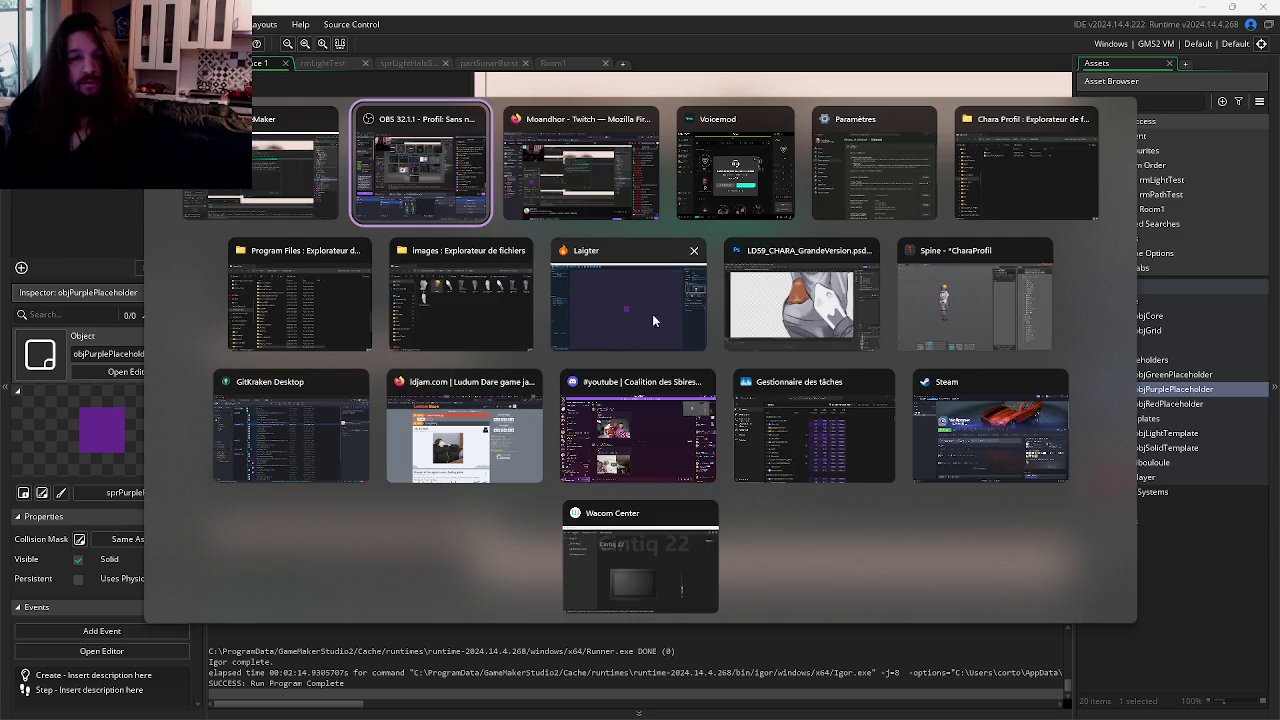
key("Escape")
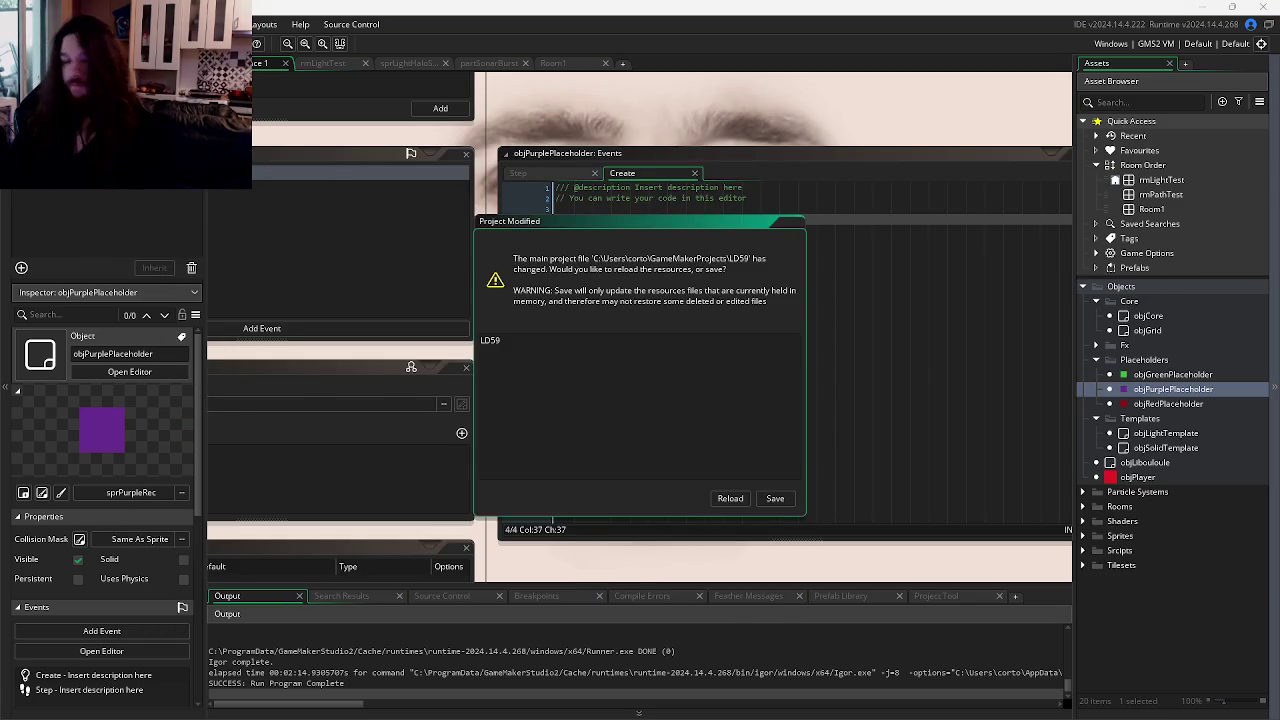
key("alt+Tab")
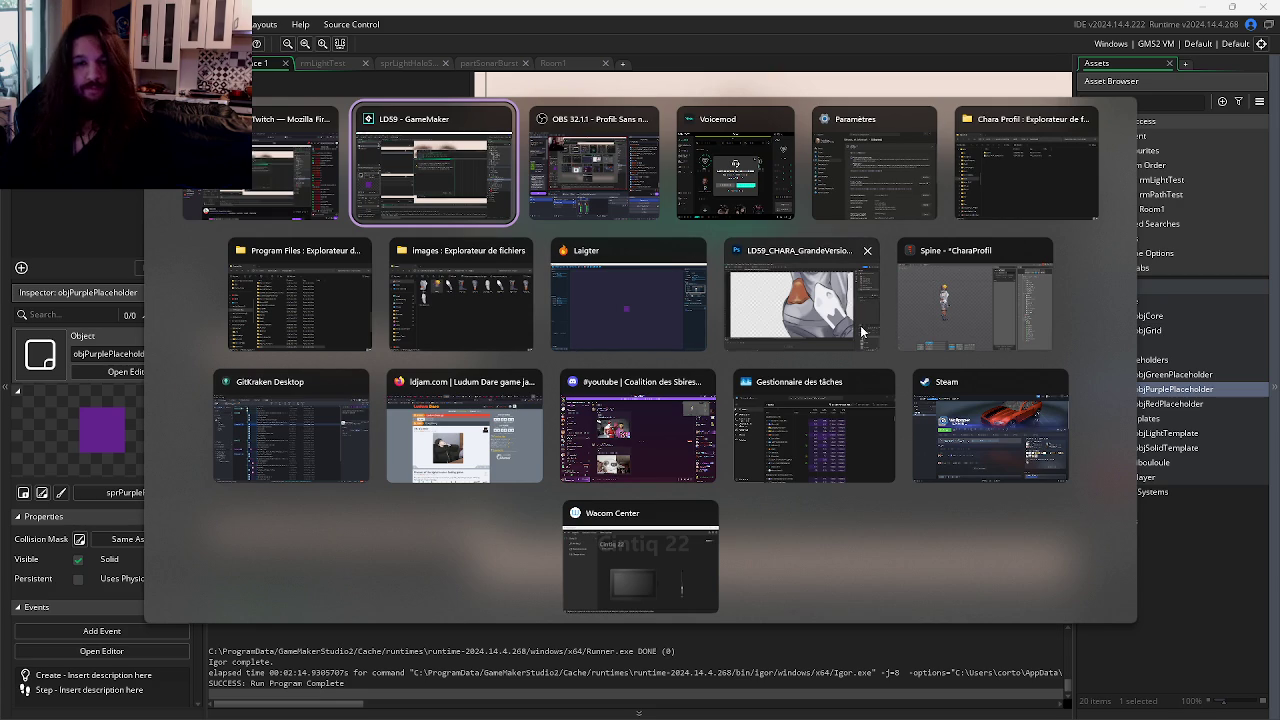
left_click(482, 442)
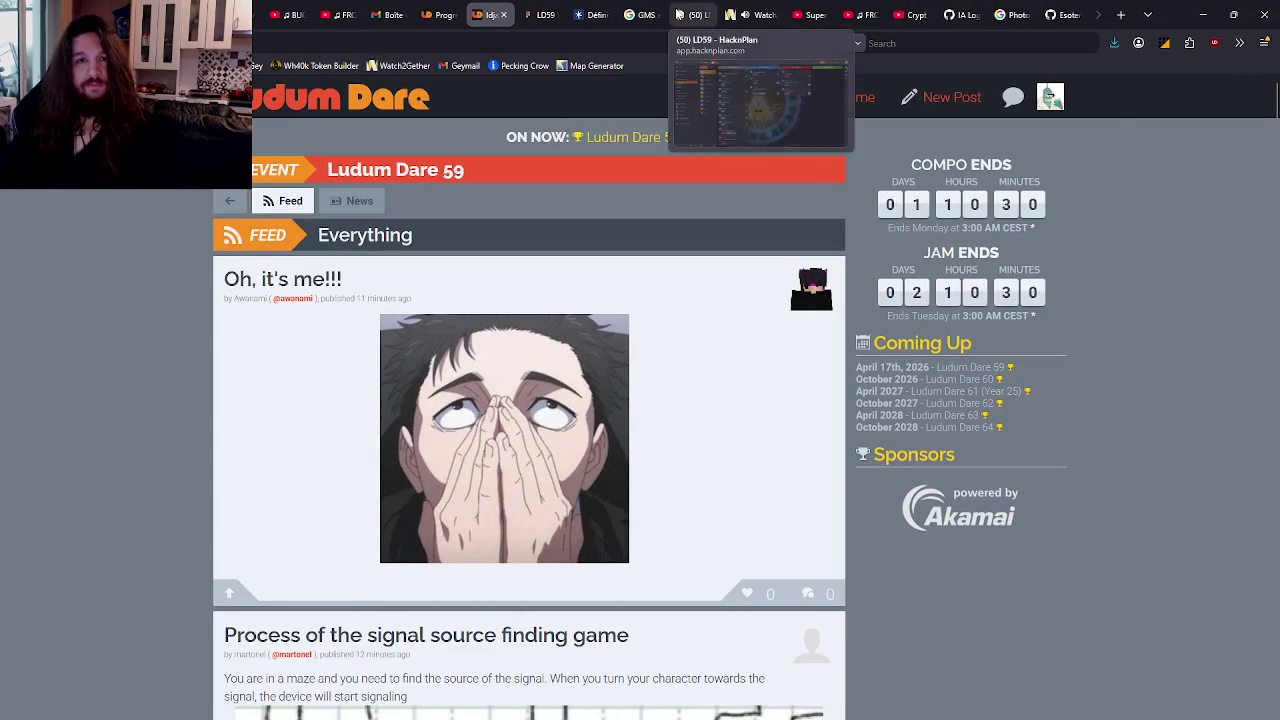
Step: Copy the web address of the puff the magic YouTube video
left_click(752, 14)
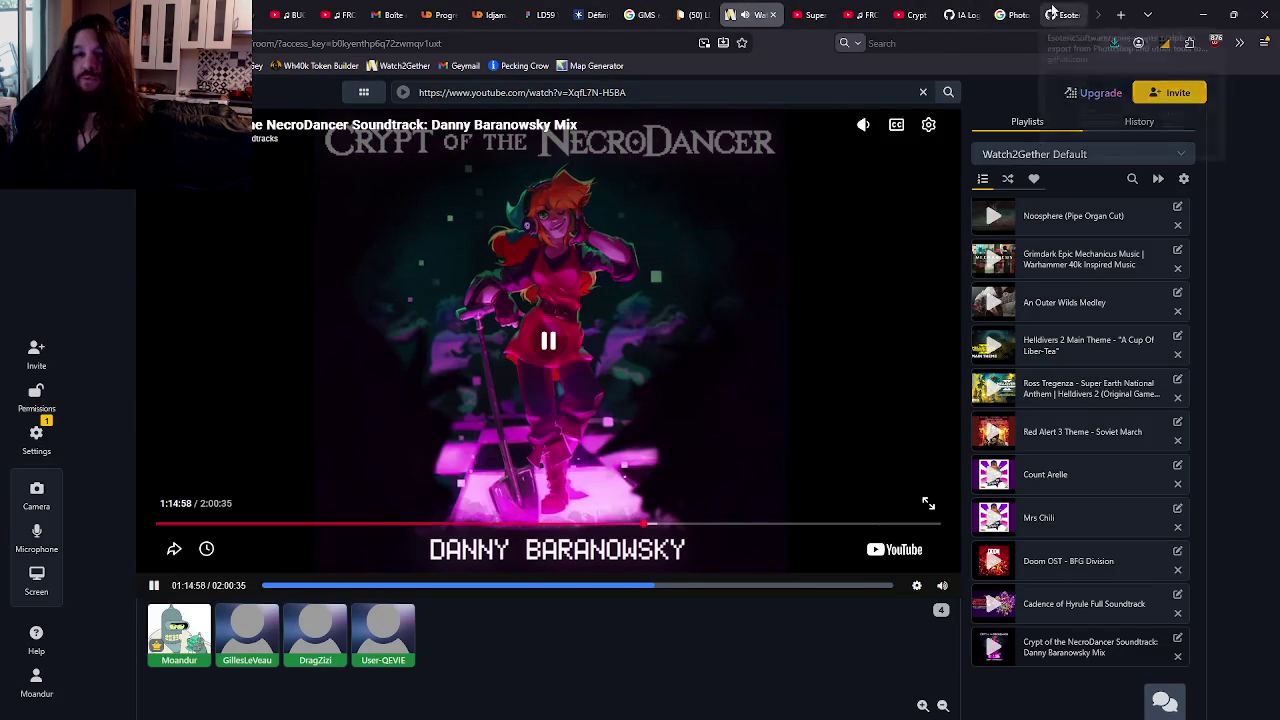
left_click(910, 14)
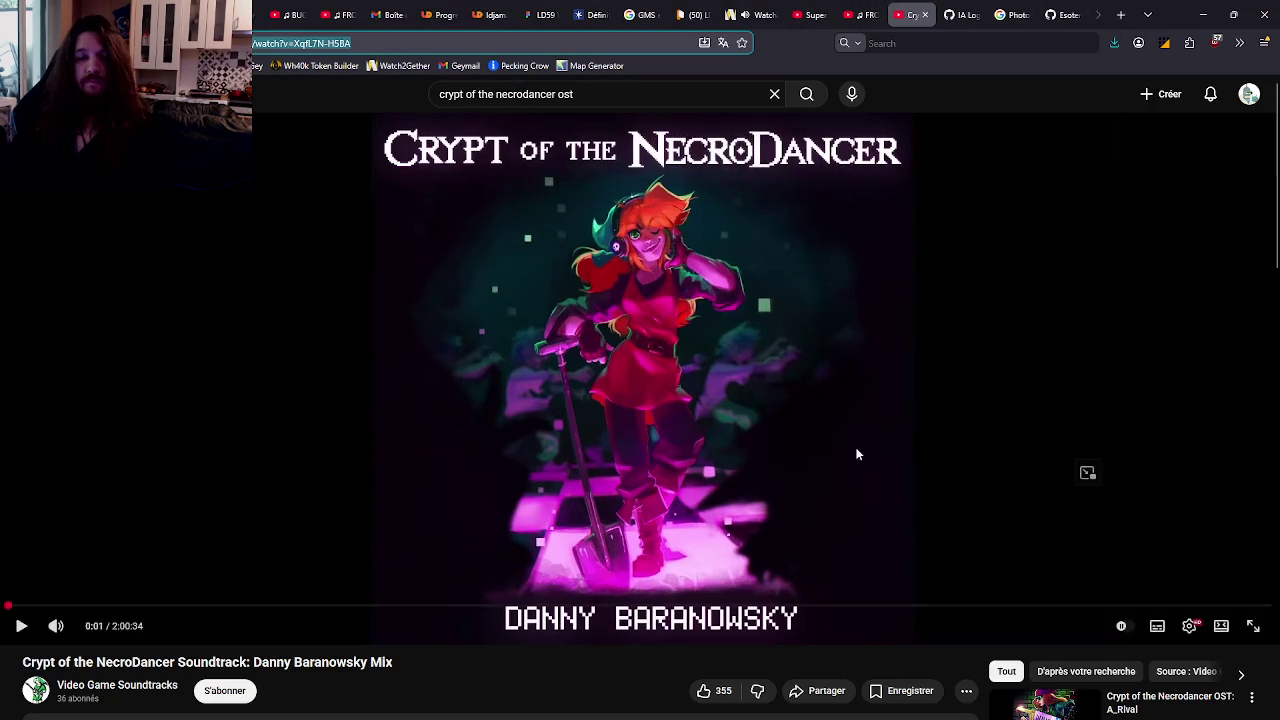
scroll(856, 454, "down", 3)
scroll(443, 14, "up", 3)
scroll(443, 14, "up", 3)
left_click(538, 14)
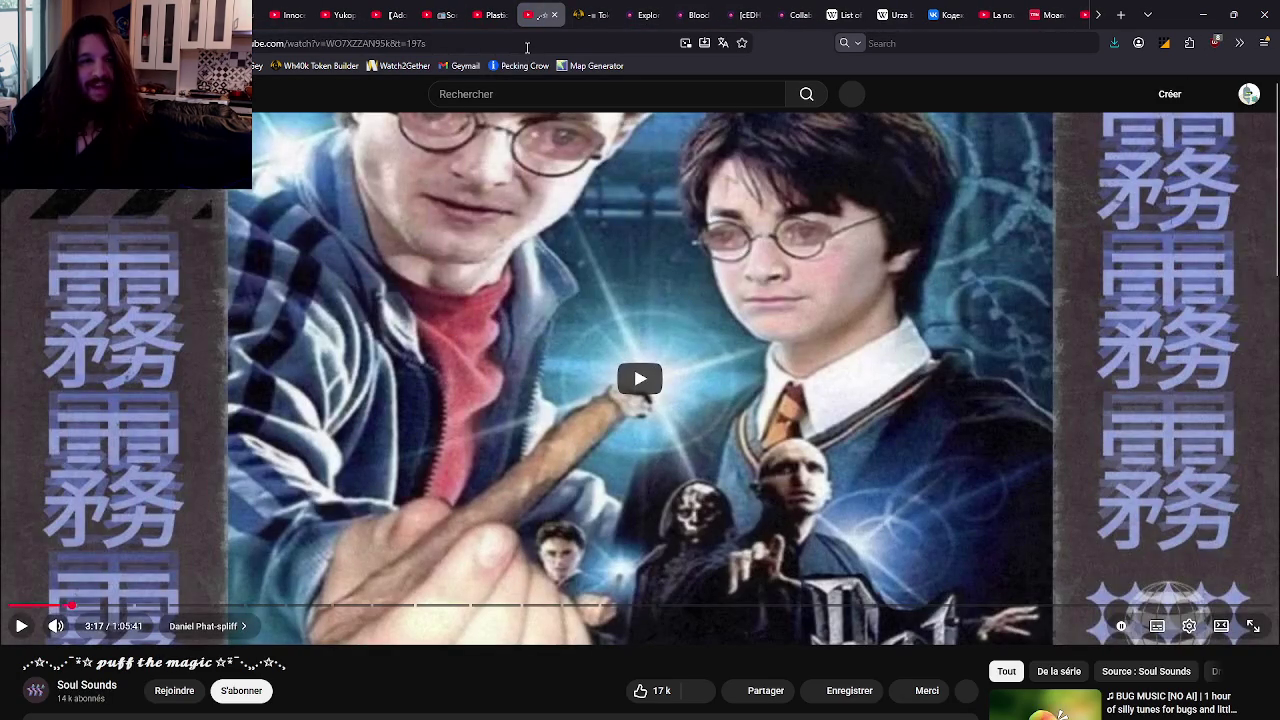
left_click(527, 44)
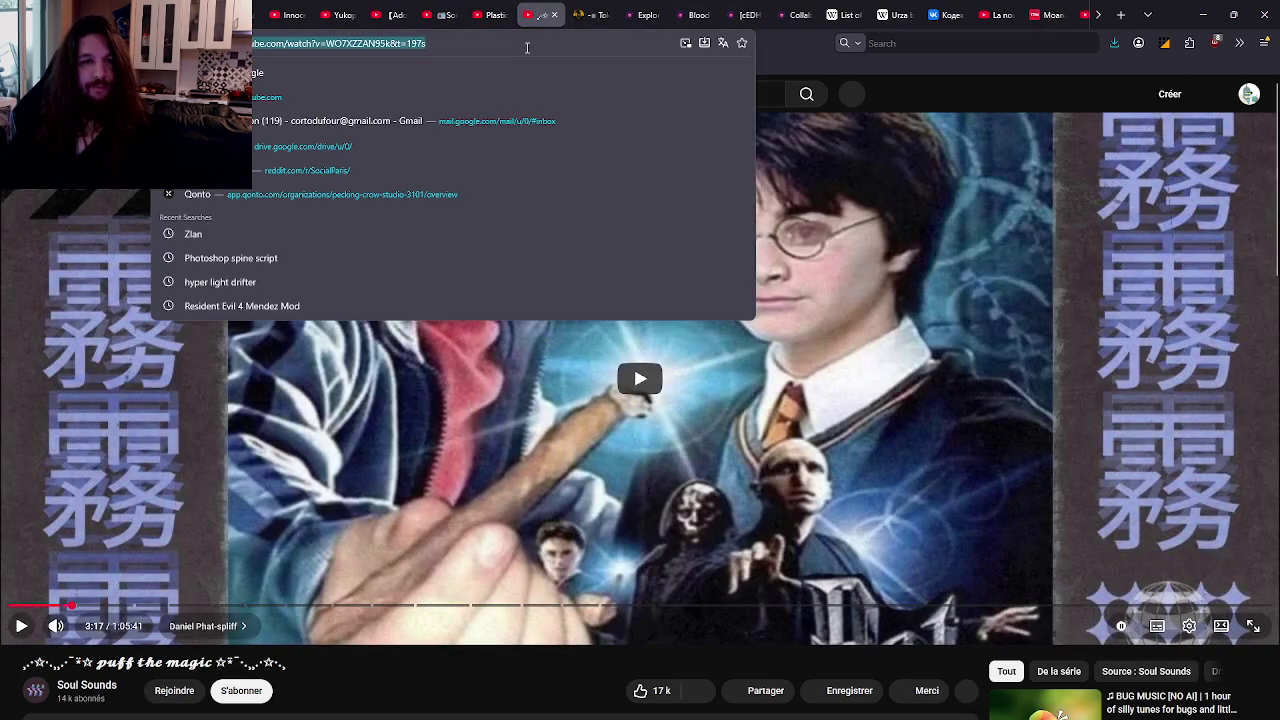
Step: Paste the link into Watch2Gether, add it to the playlist and play it for the room
scroll(600, 14, "down", 3)
scroll(690, 14, "down", 2)
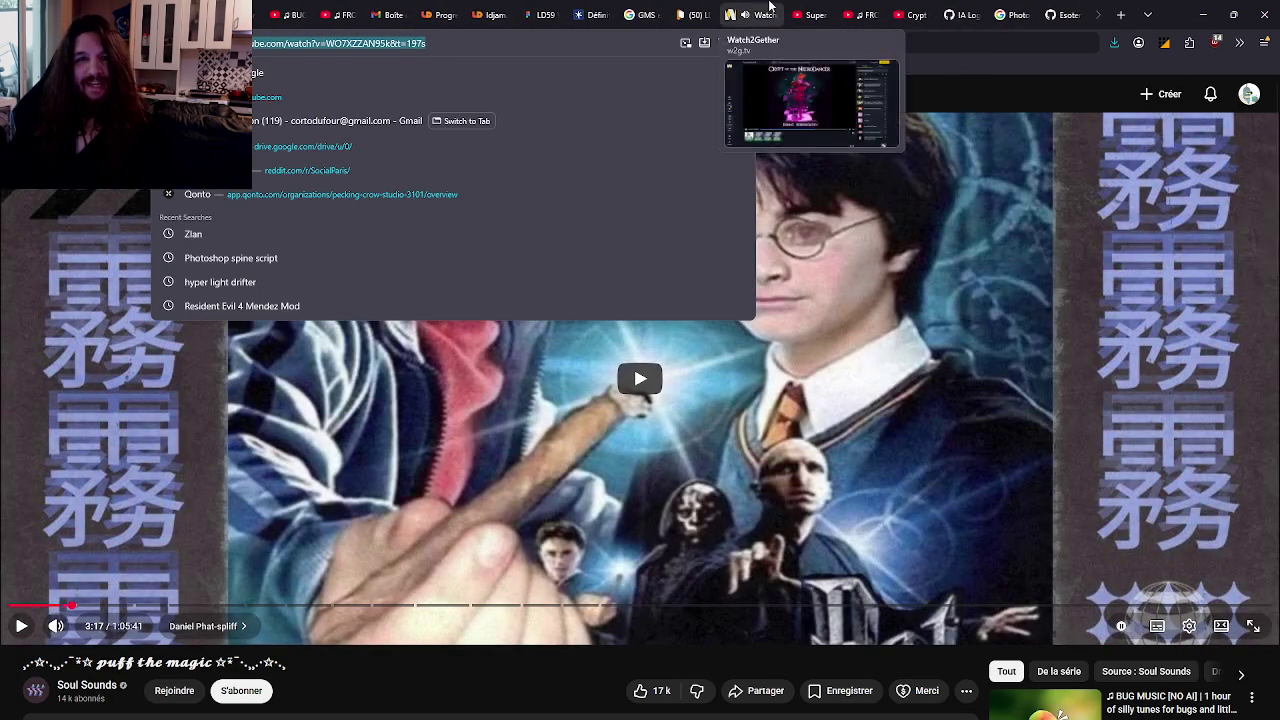
left_click(769, 14)
left_click(588, 92)
type("https://www.youtube.com/watch?v=WO7XZZAN95k&t=197s")
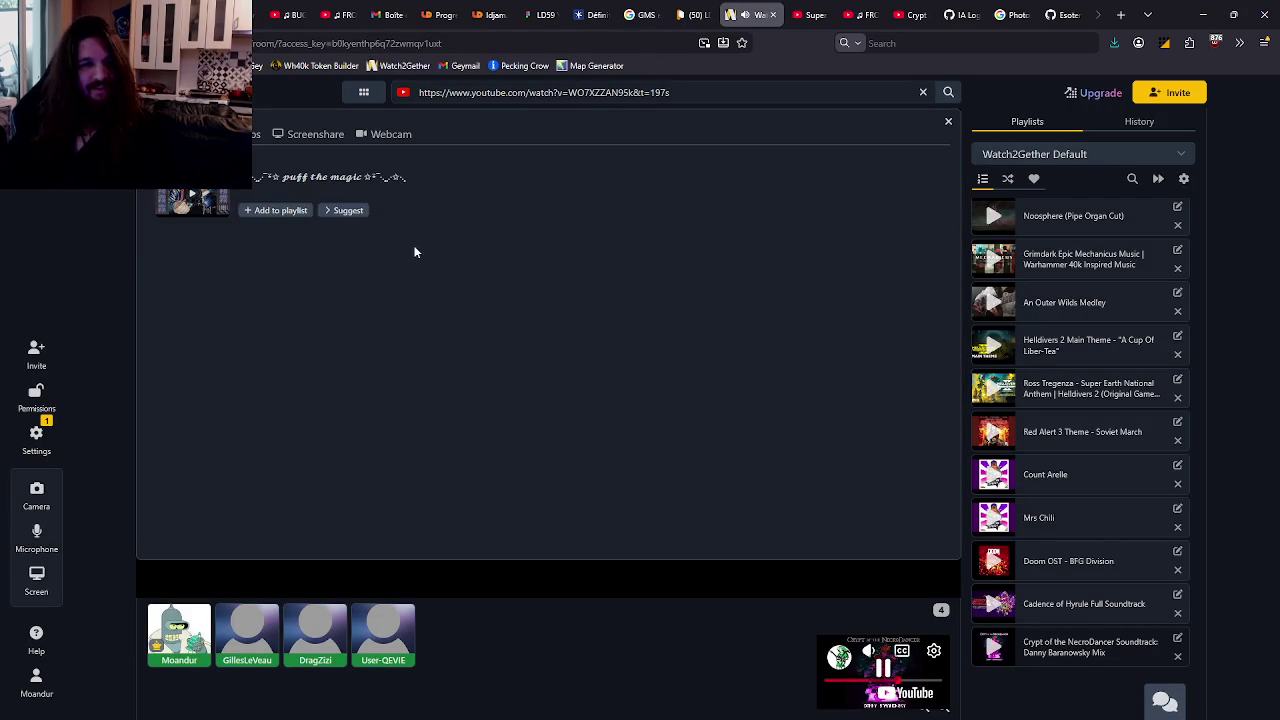
left_click(292, 210)
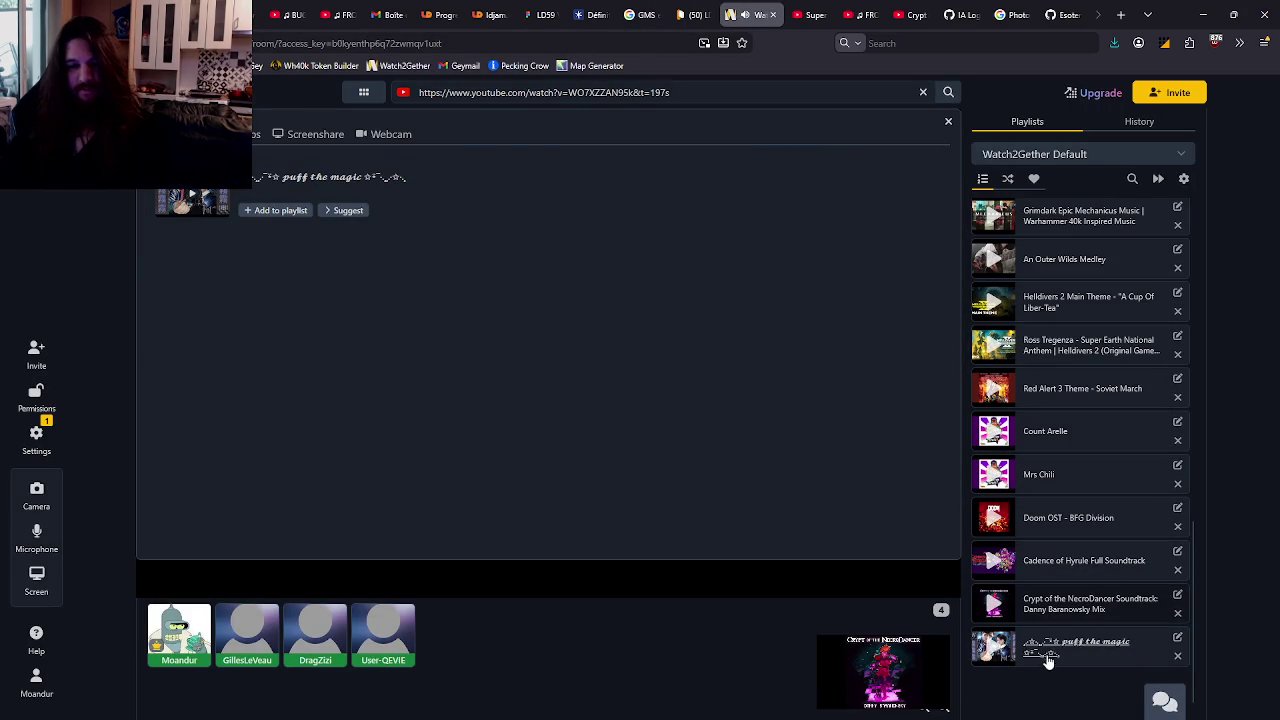
left_click(1047, 662)
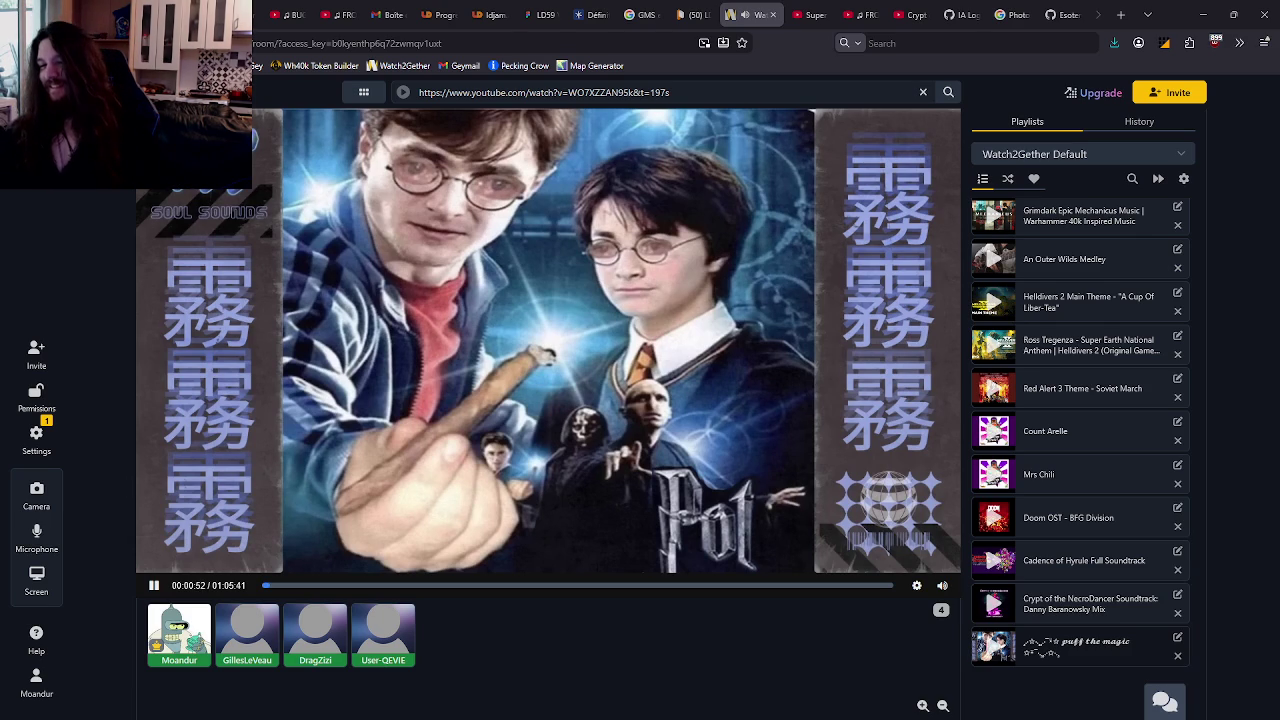
key("alt+Tab")
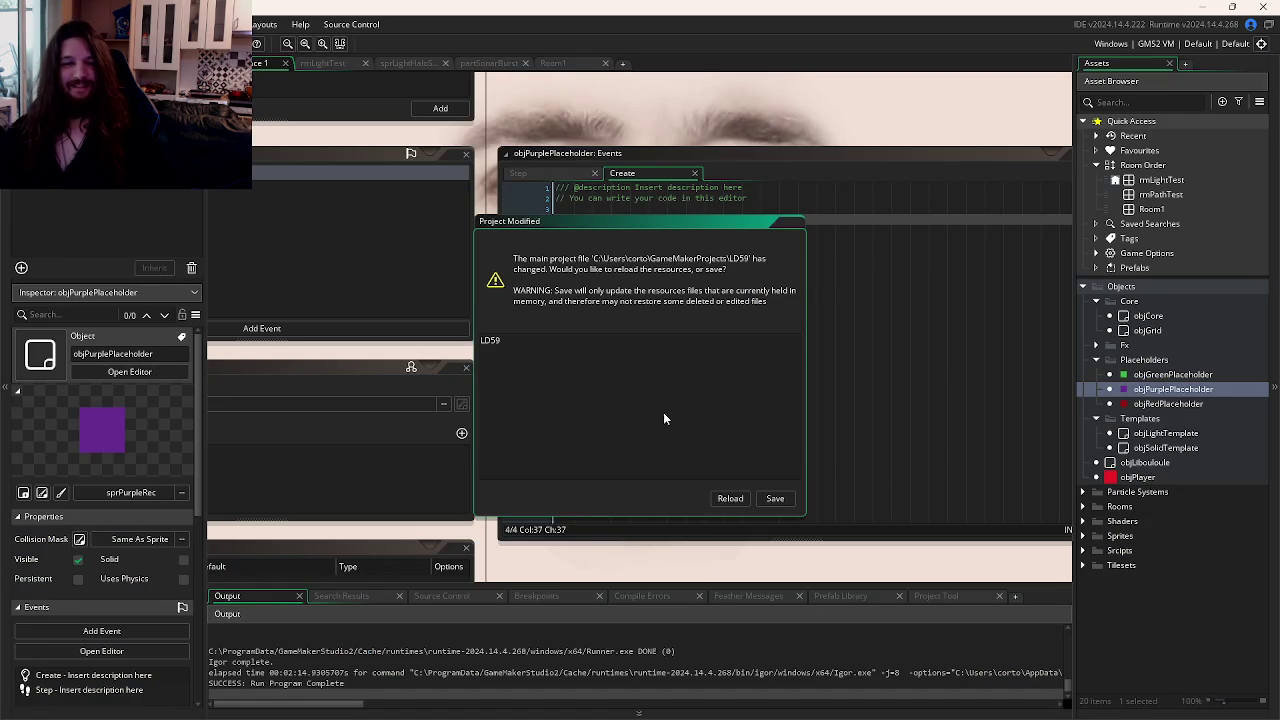
Step: Reload the GameMaker project from disk and check out the PreProd branch in GitKraken
left_click(730, 498)
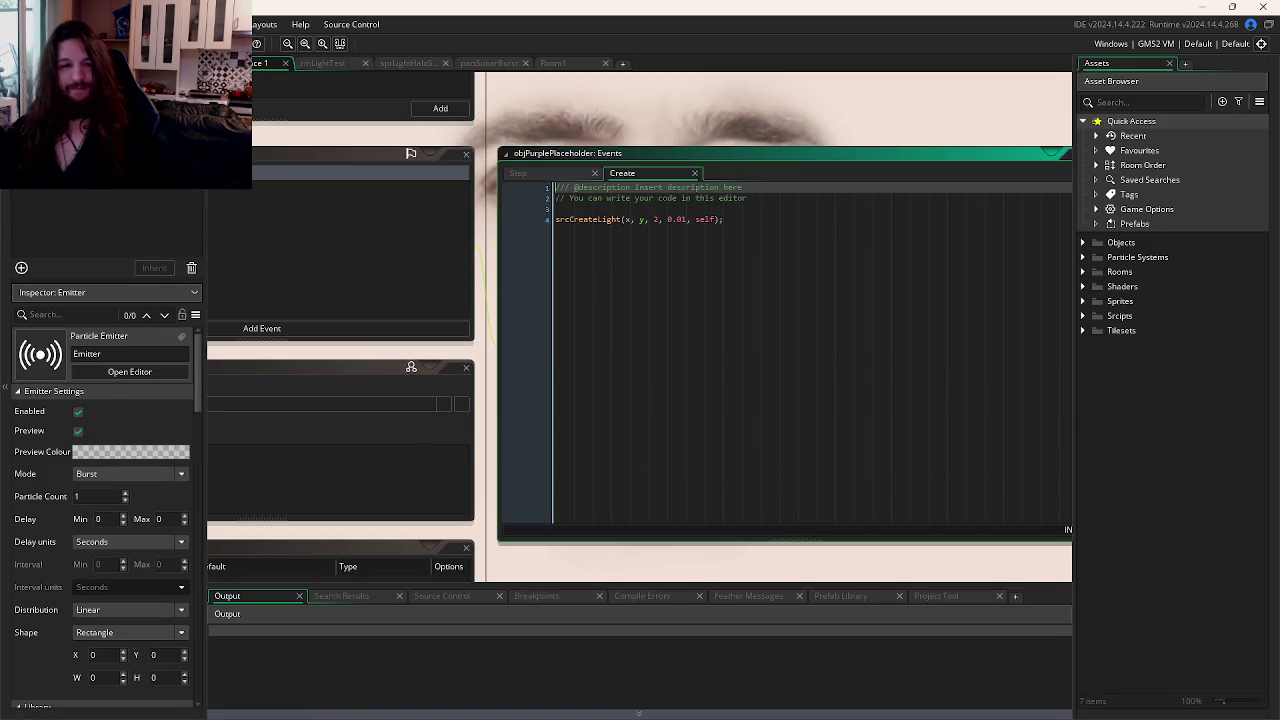
mouse_move(406, 704)
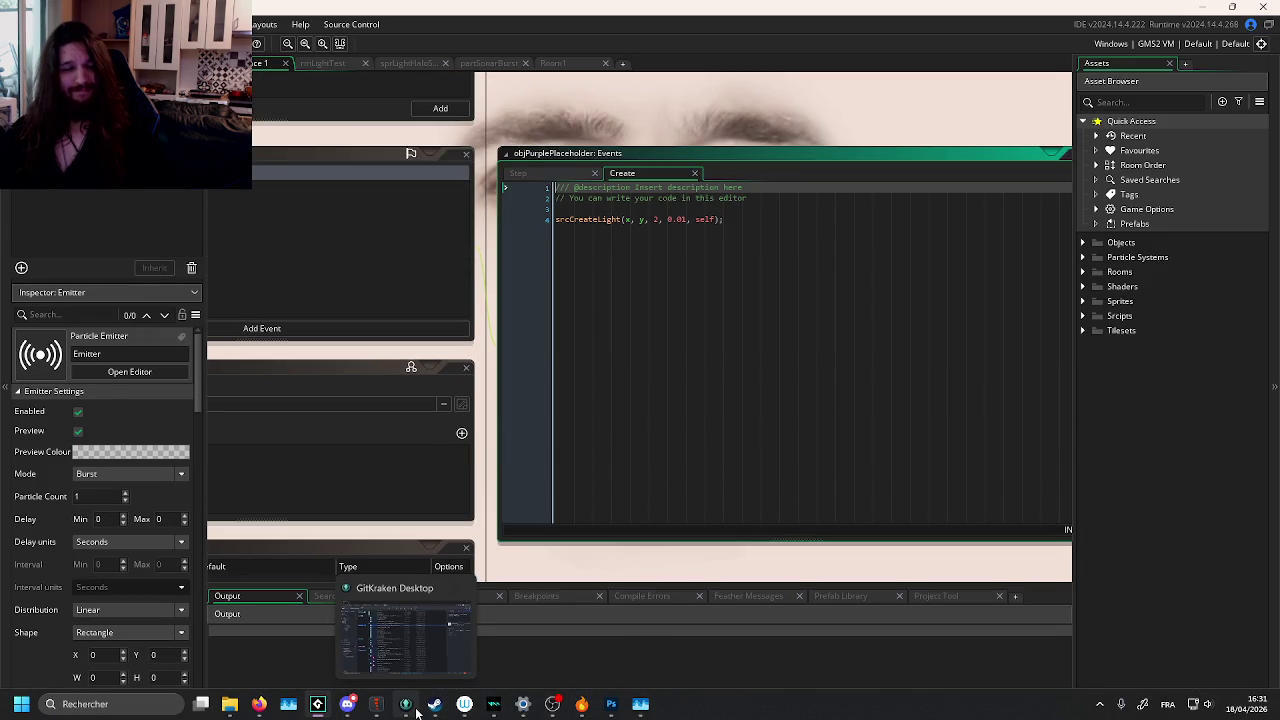
left_click(418, 710)
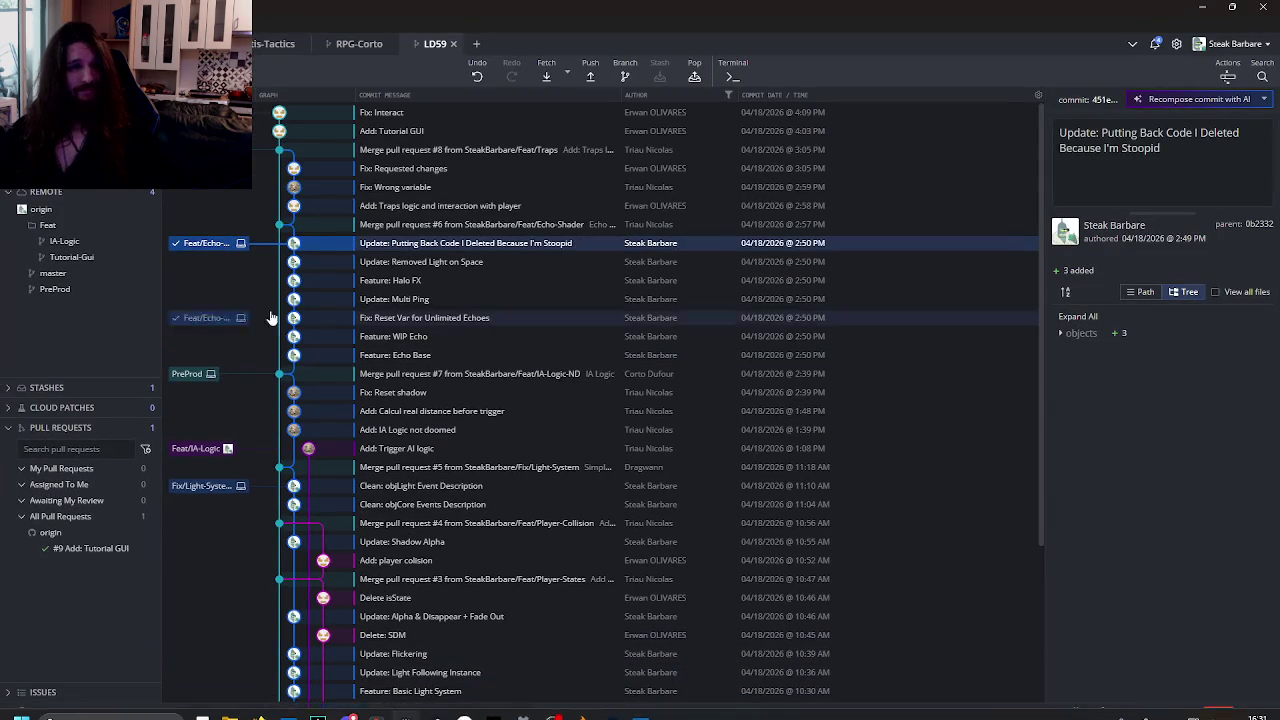
double_click(210, 149)
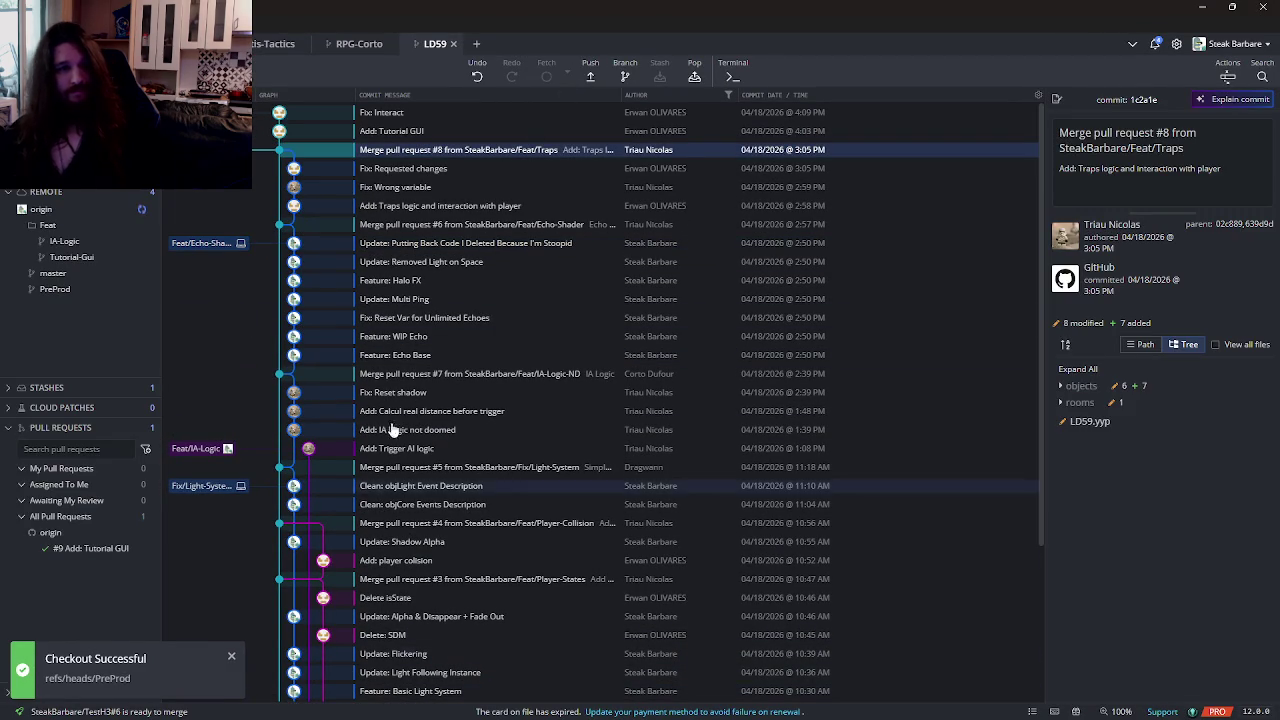
Step: Reload the GameMaker project with the checked-out PreProd changes, then return to GitKraken
key("alt+Tab")
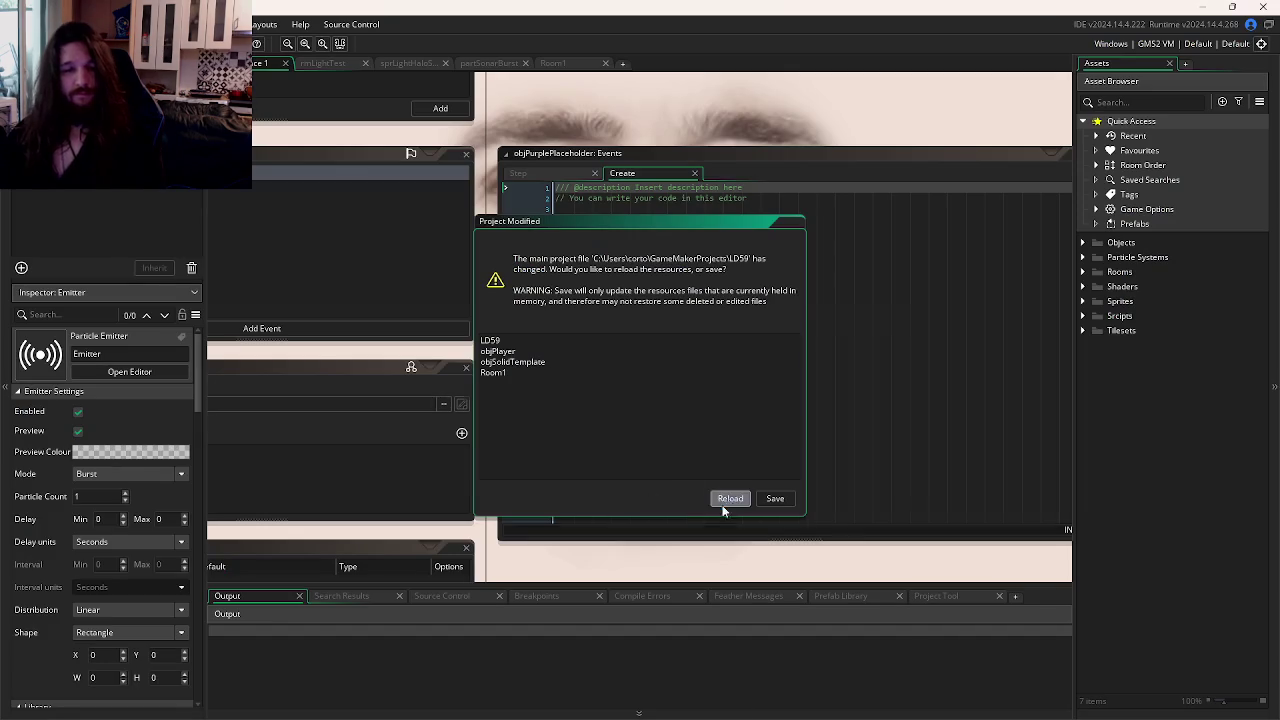
key("alt+Tab")
left_click(720, 499)
key("alt+Tab")
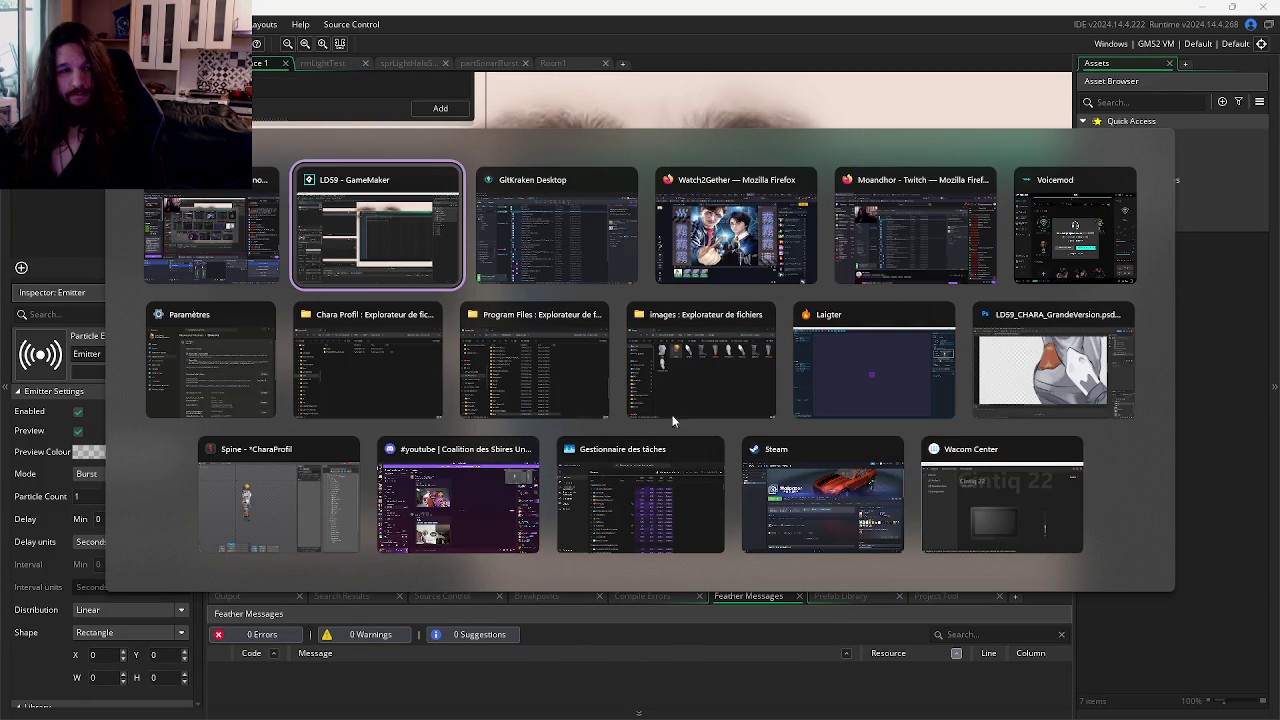
key("Tab")
key("Tab")
key("alt+Tab")
key("Tab")
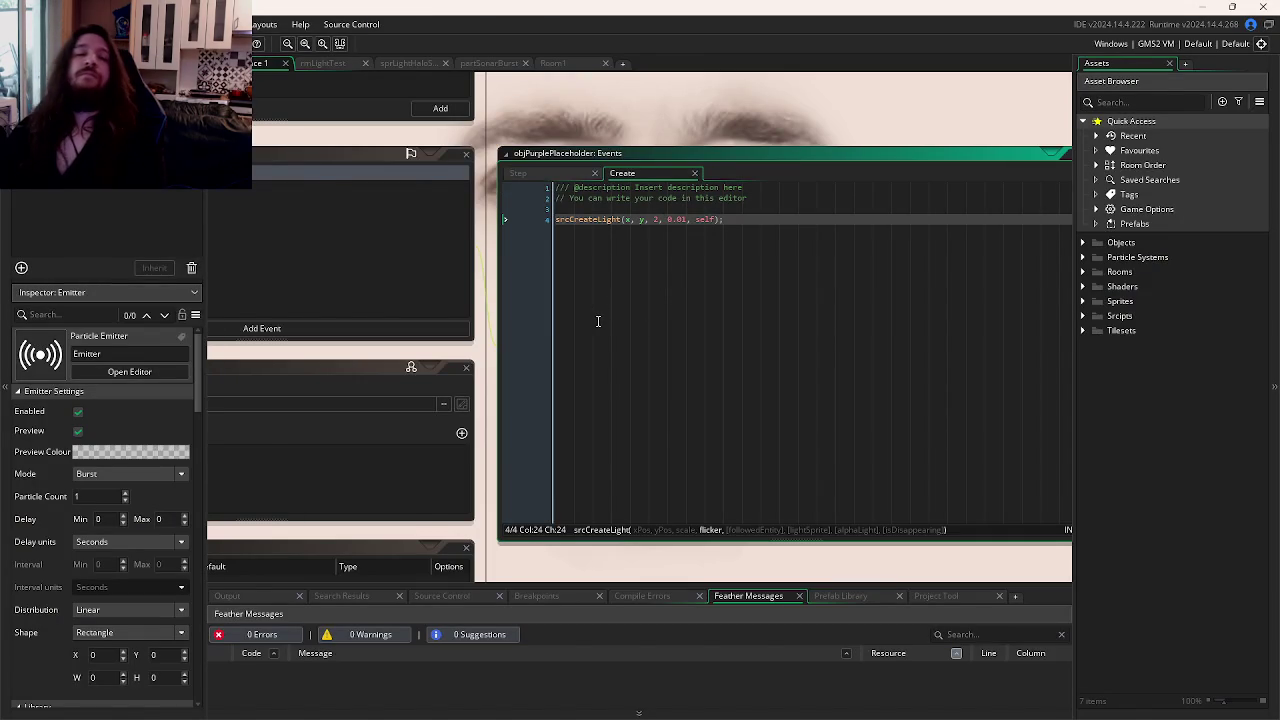
key("alt+Tab")
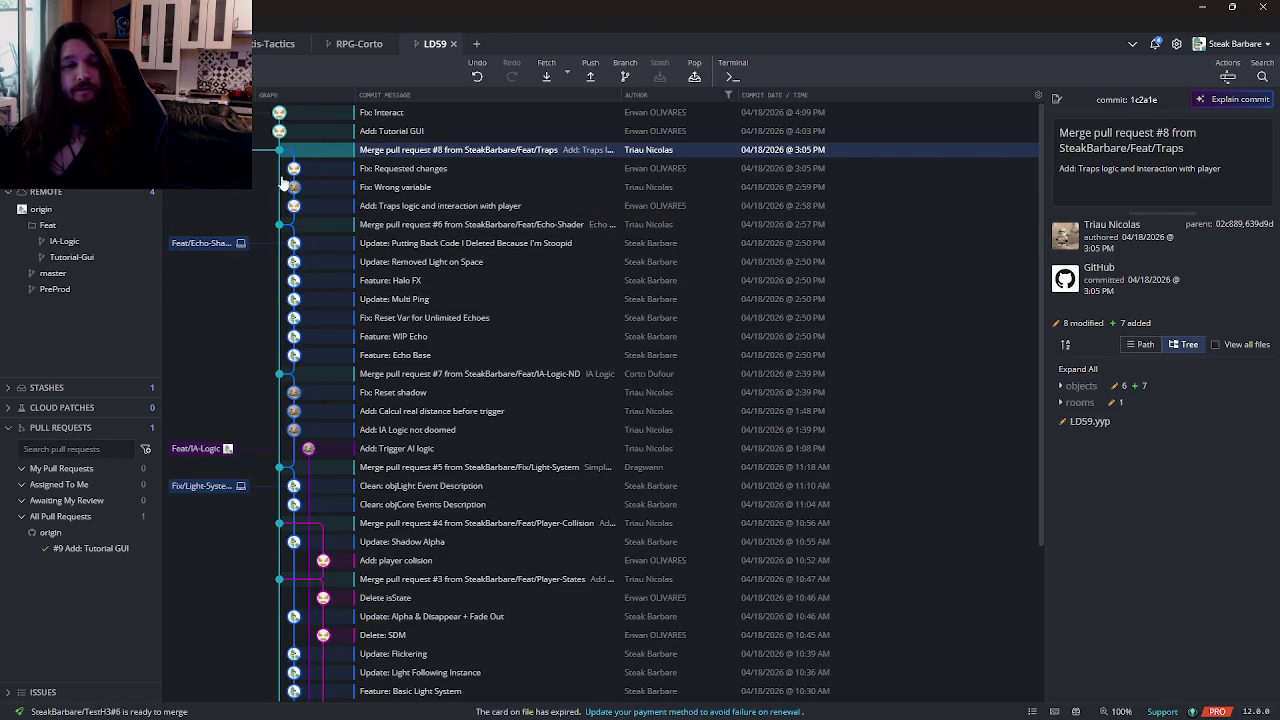
Step: Dismiss the PreProd branch menu without changes and view the Discord stream full screen
right_click(204, 113)
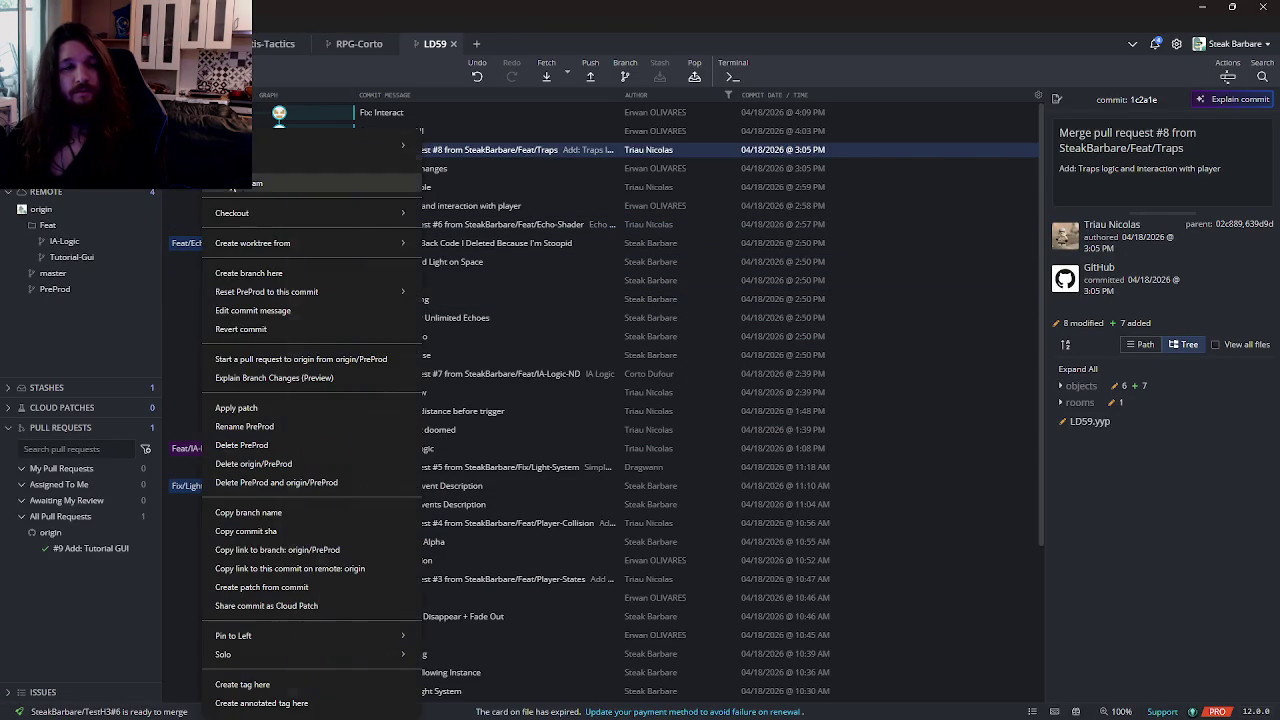
left_click(281, 115)
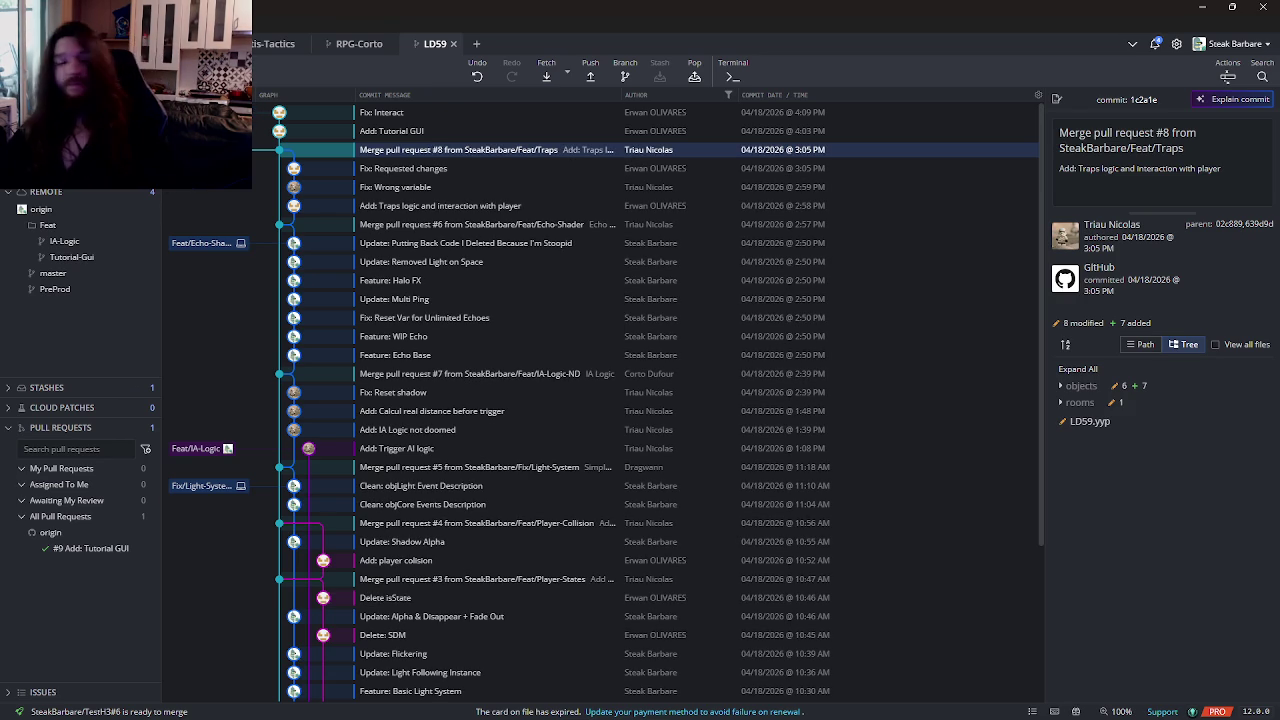
right_click(200, 149)
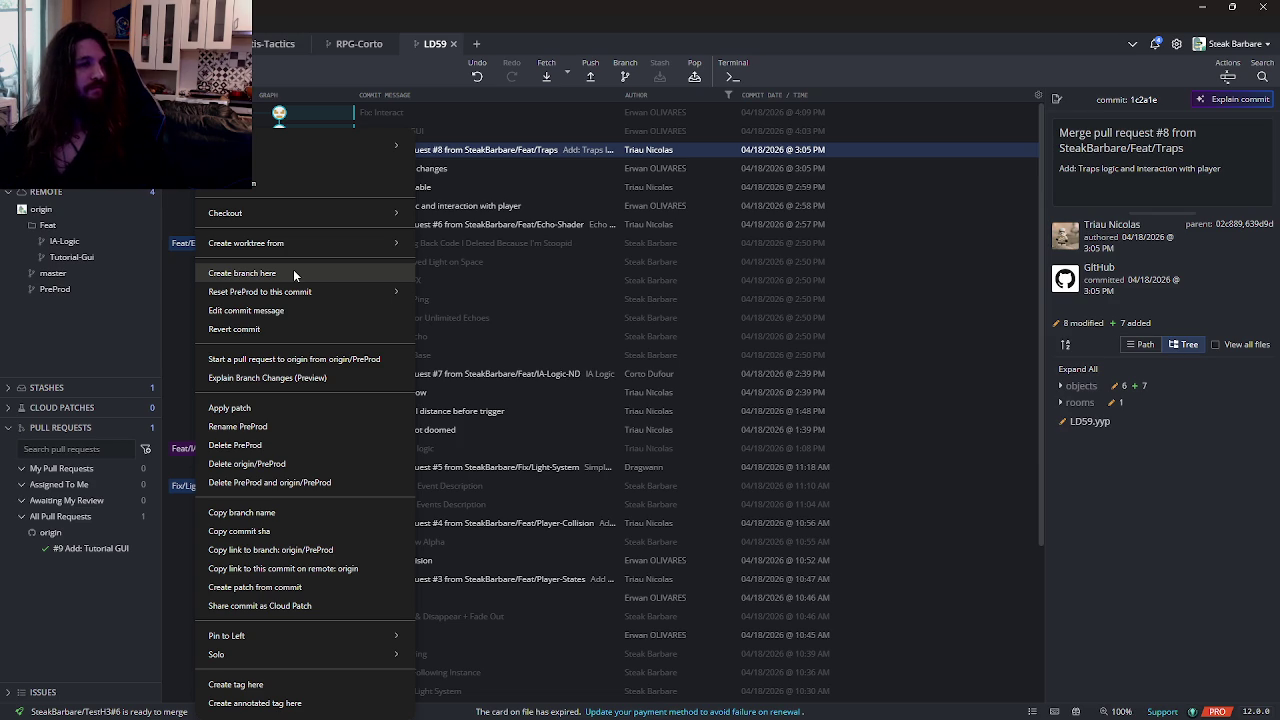
left_click(293, 269)
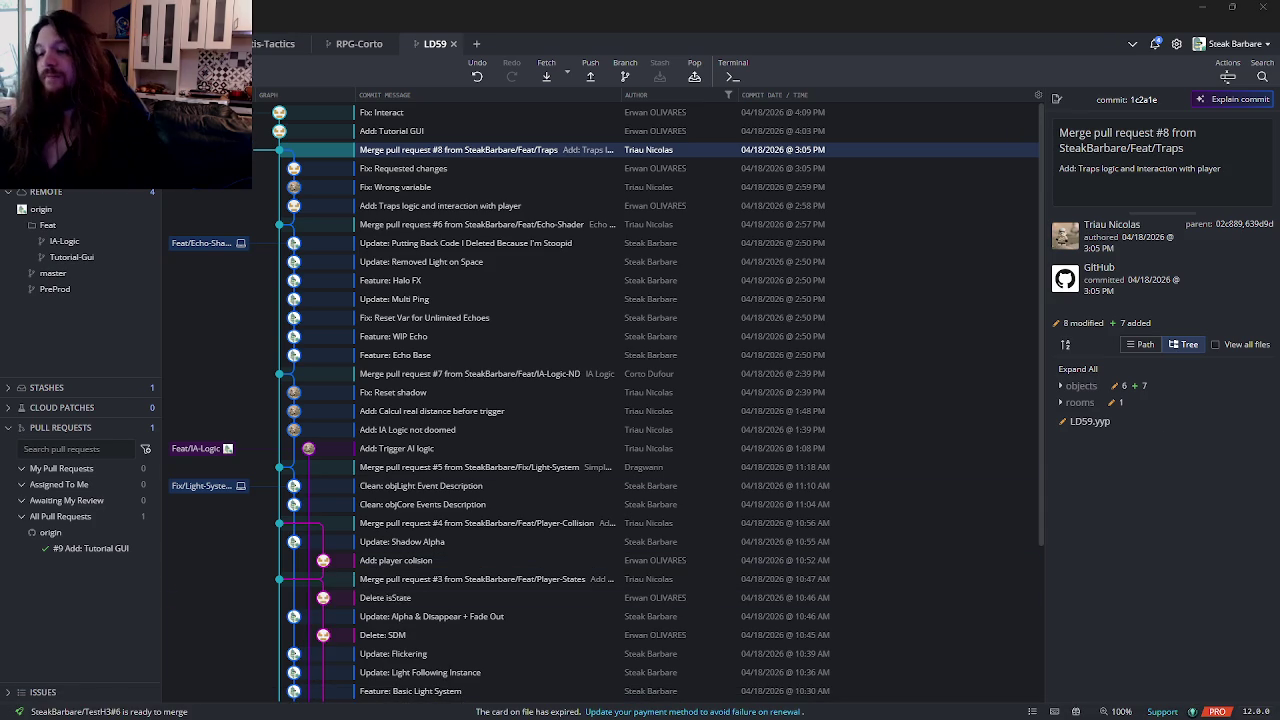
key("alt+Tab")
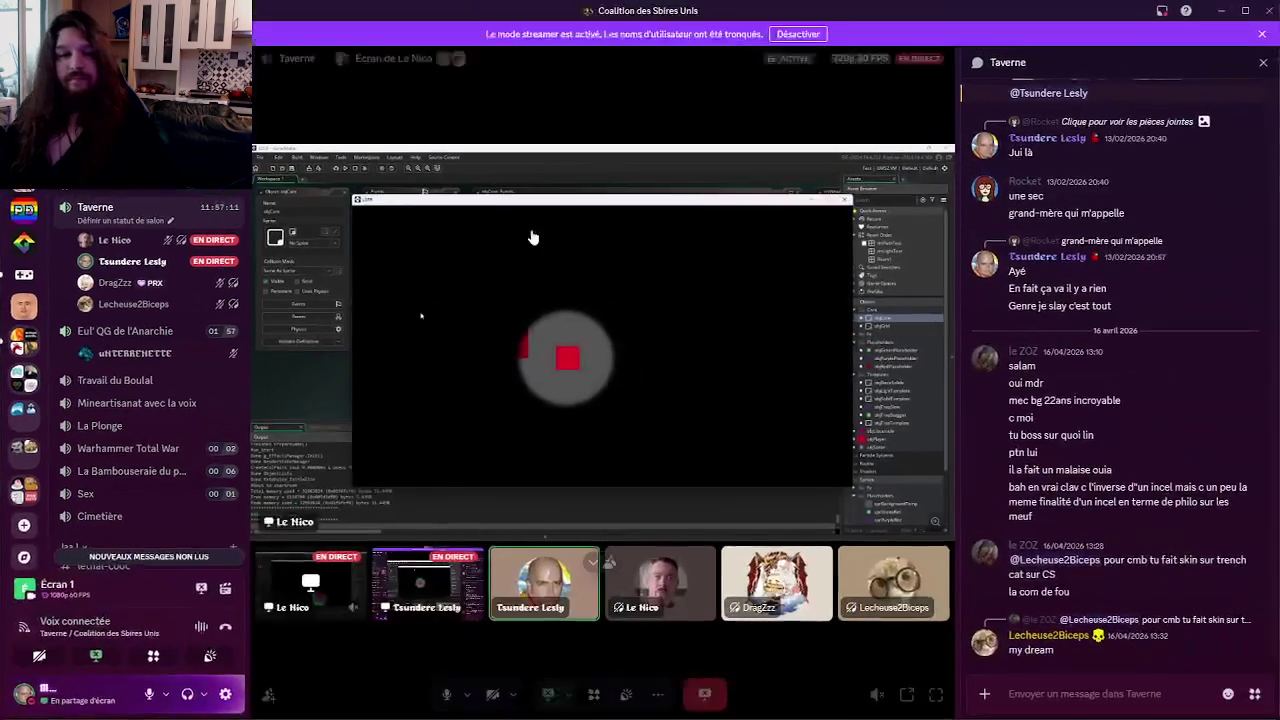
left_click(935, 690)
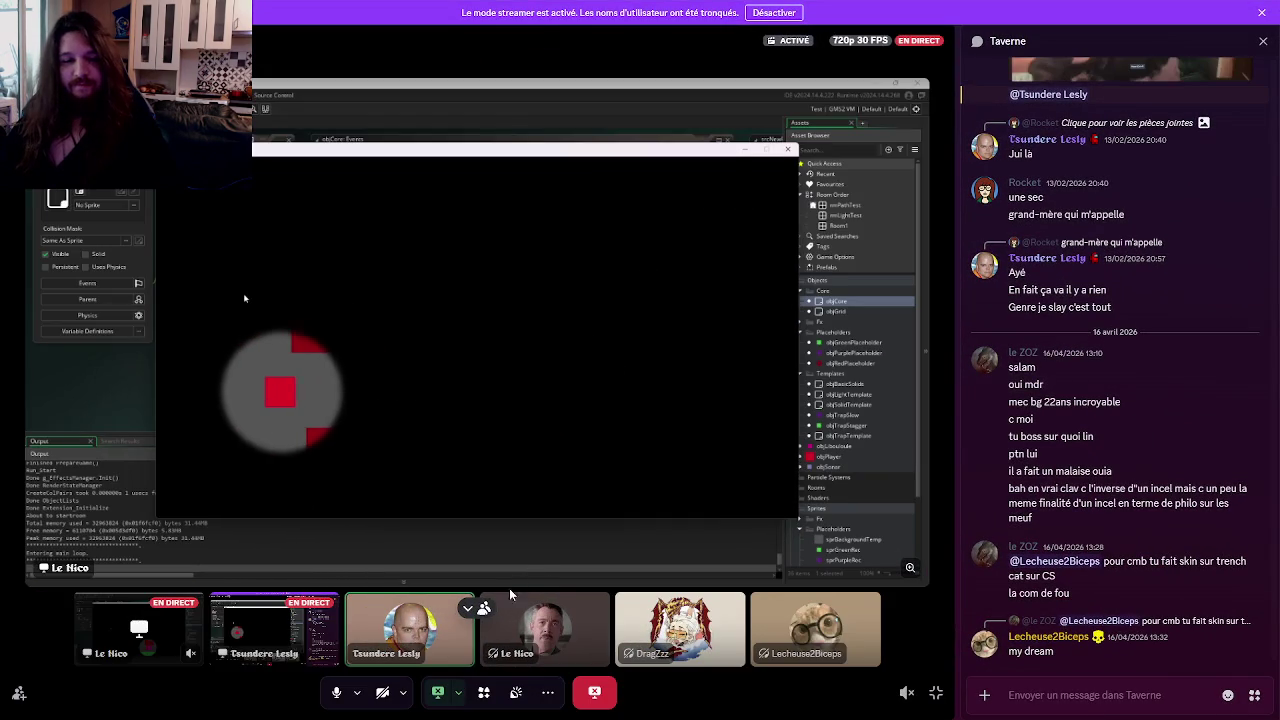
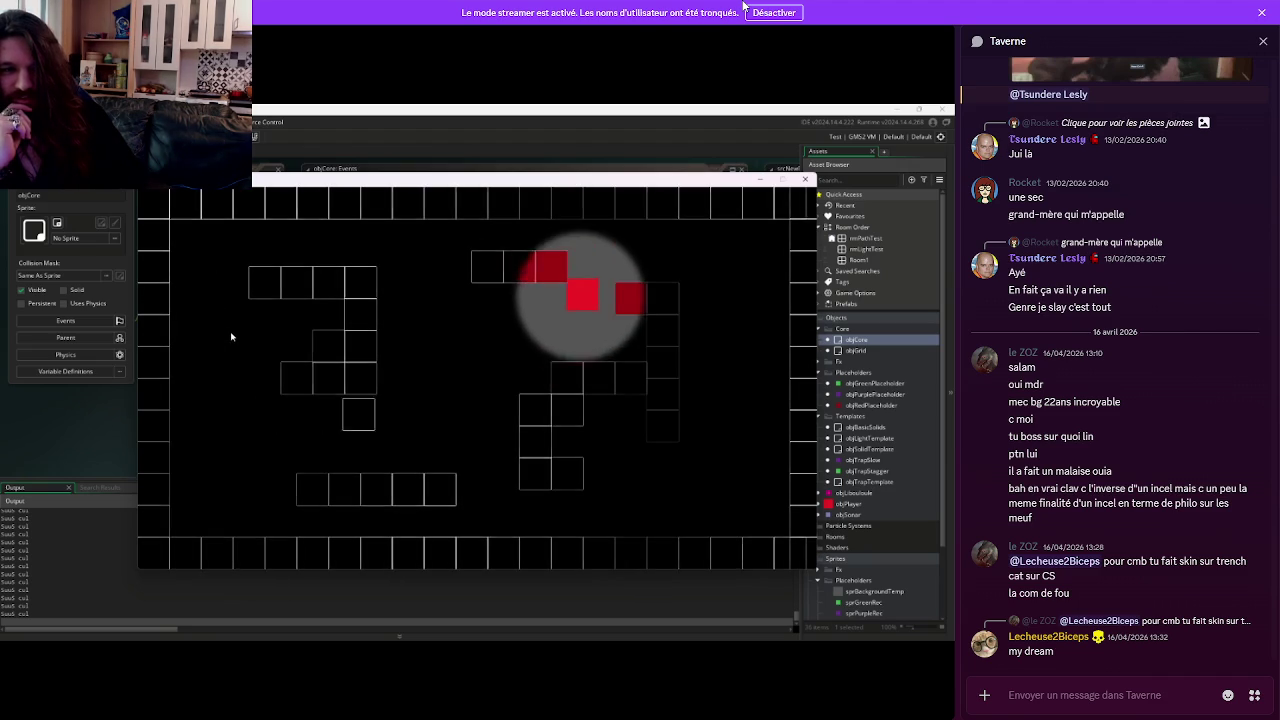
Step: Close the running light test game with Escape
key("Escape")
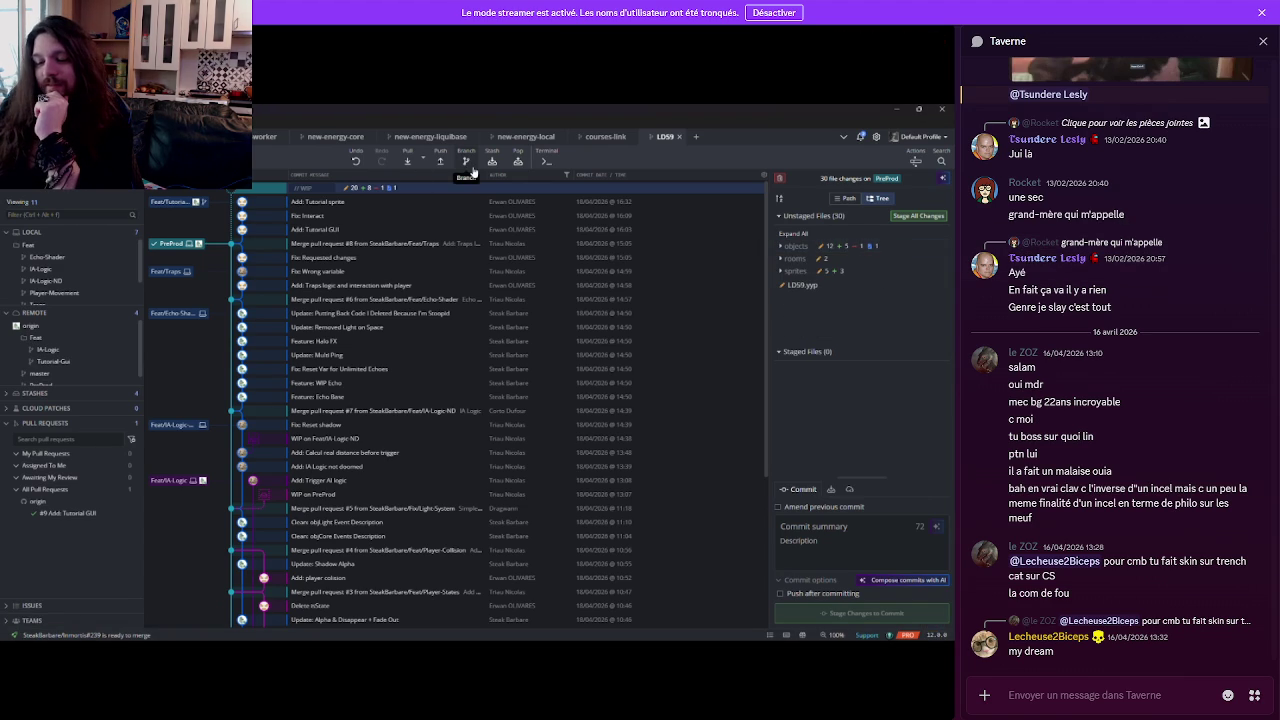
Step: Glance at the Watch2Gether room, then return to GameMaker and expand the Sprites group
key("alt+Tab")
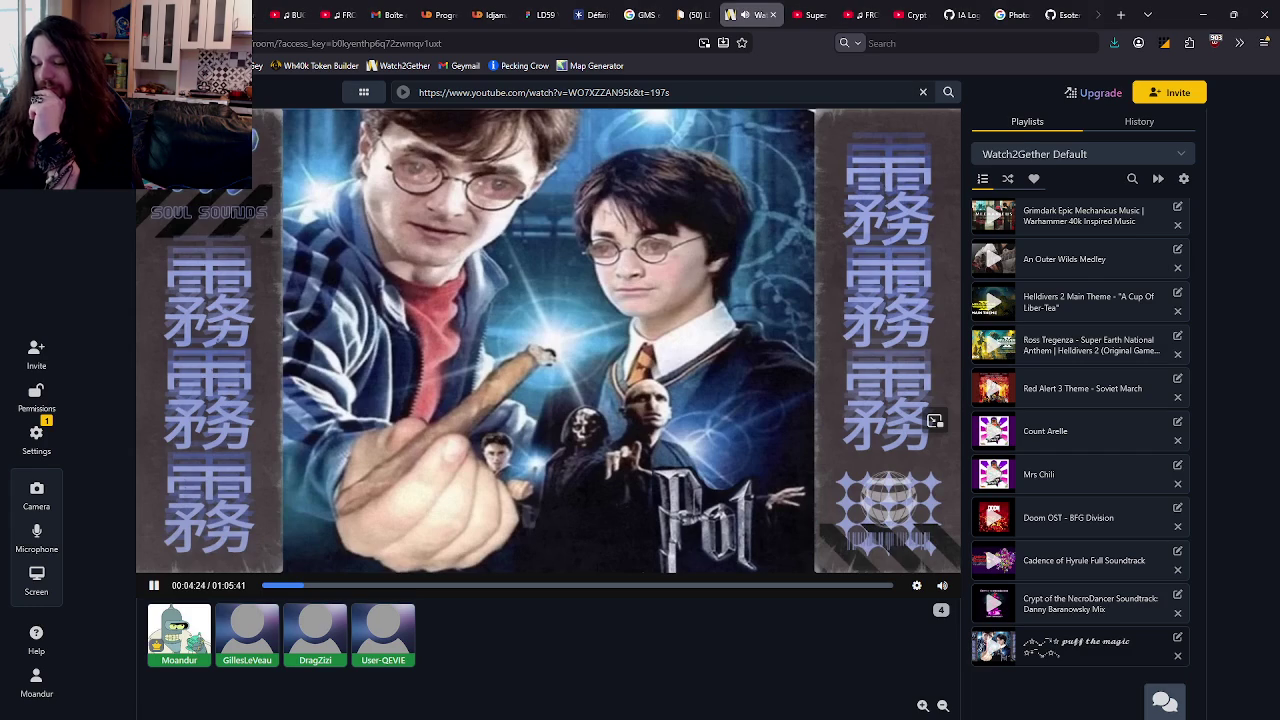
key("alt+Tab")
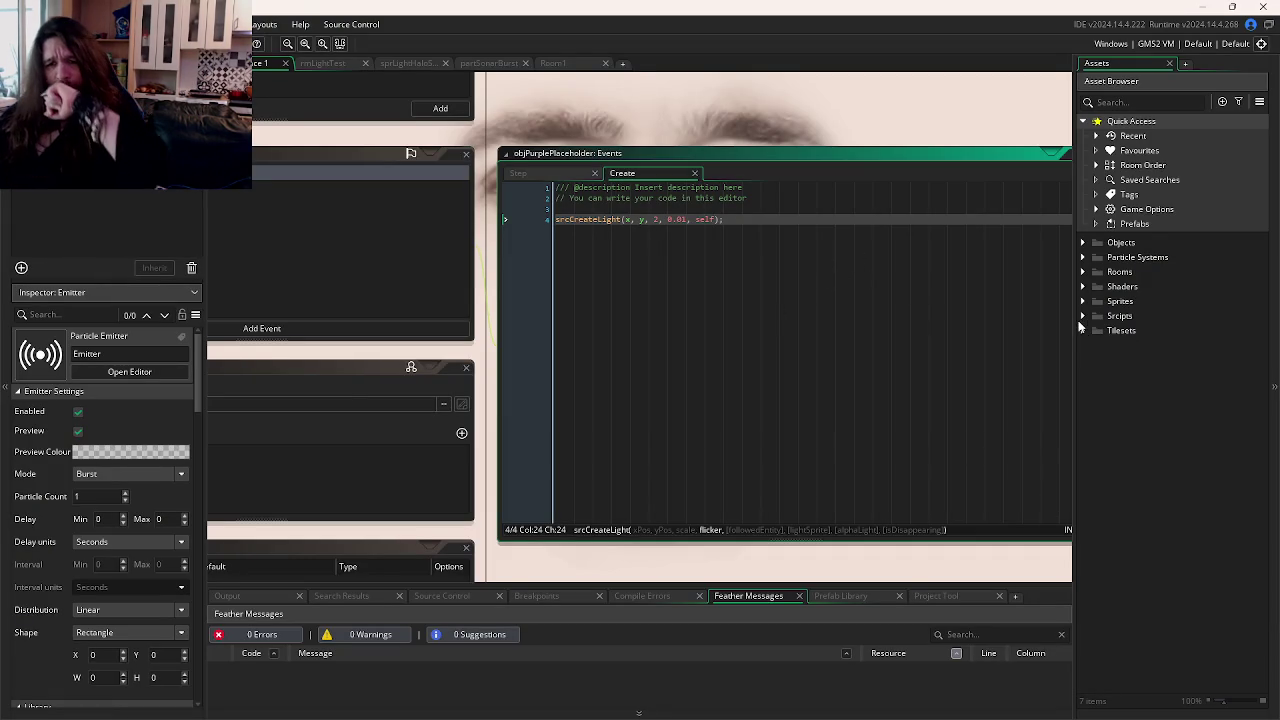
left_click(1084, 302)
Step: Create a new sprite in the Sprites group named sprPlayerSpineTest
right_click(1108, 302)
mouse_move(1150, 309)
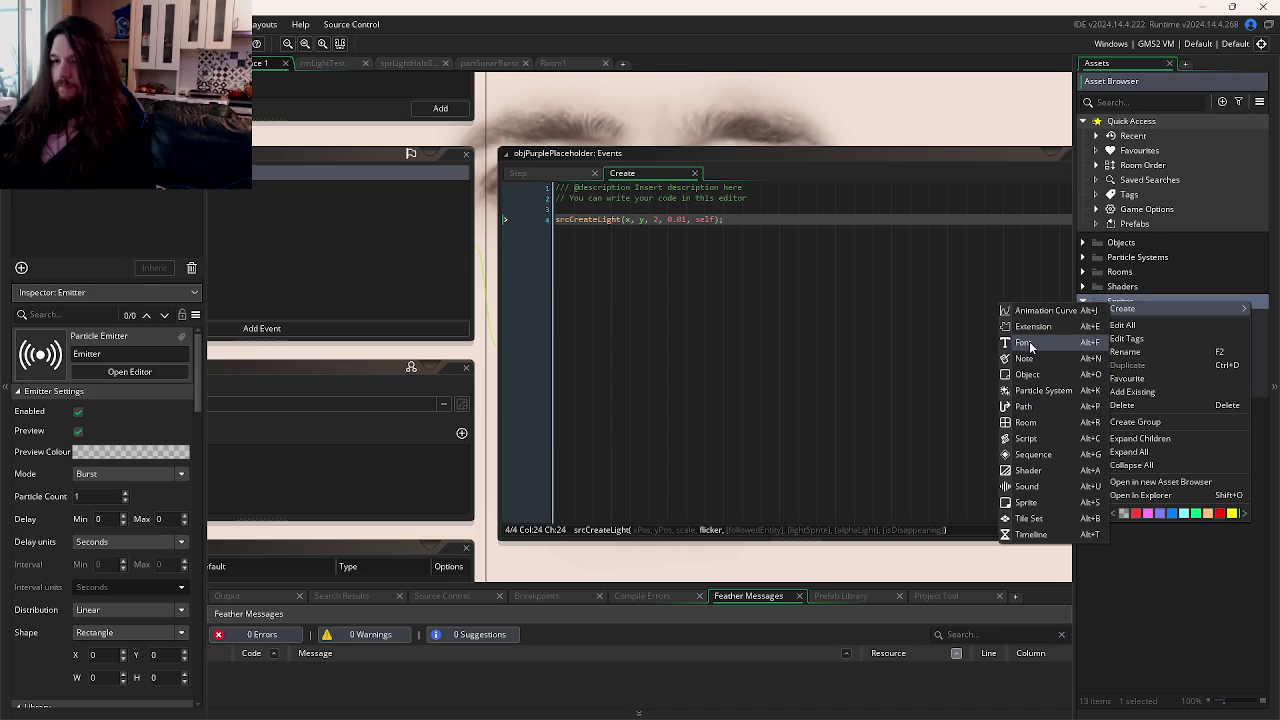
left_click(1022, 502)
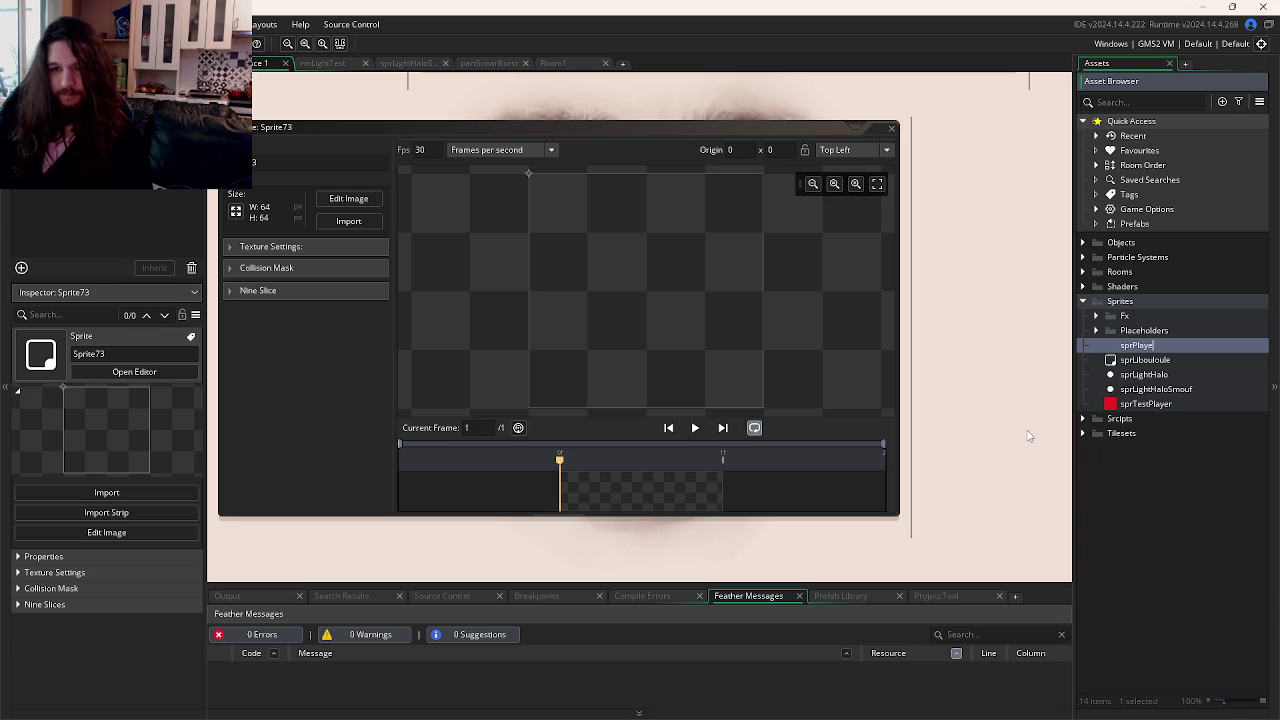
type("sprPlayerSpineTest")
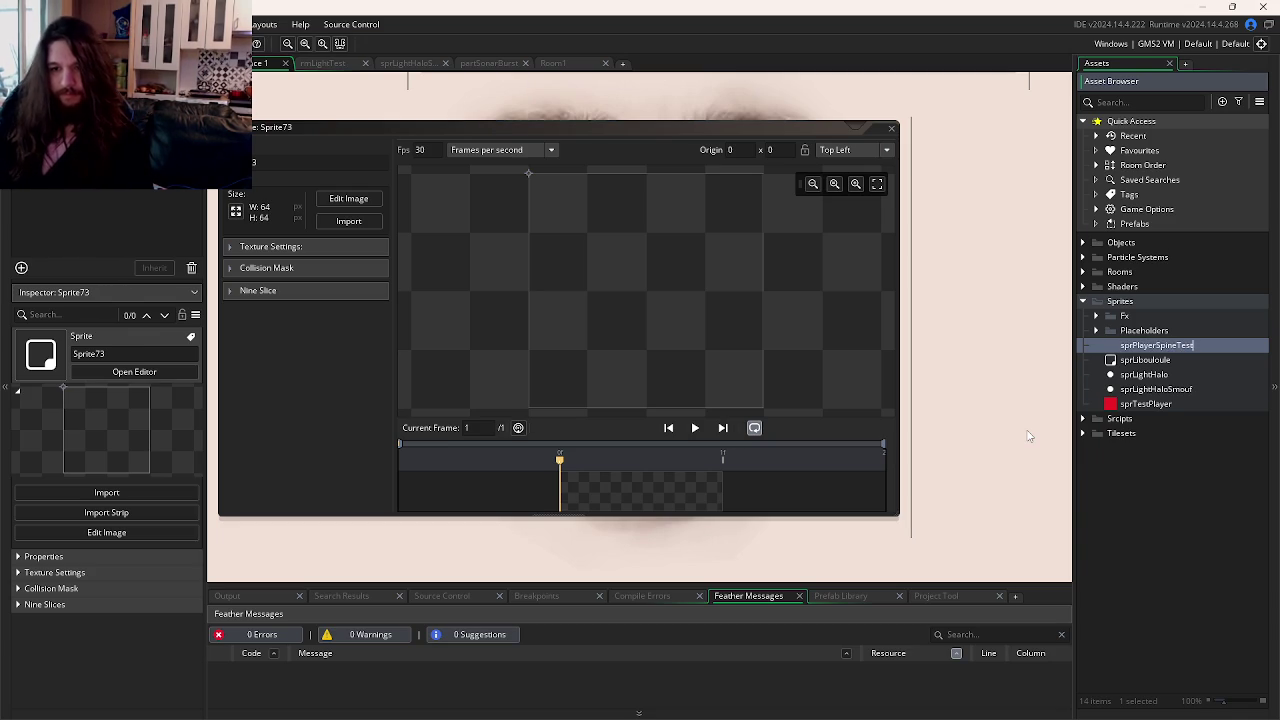
key("Return")
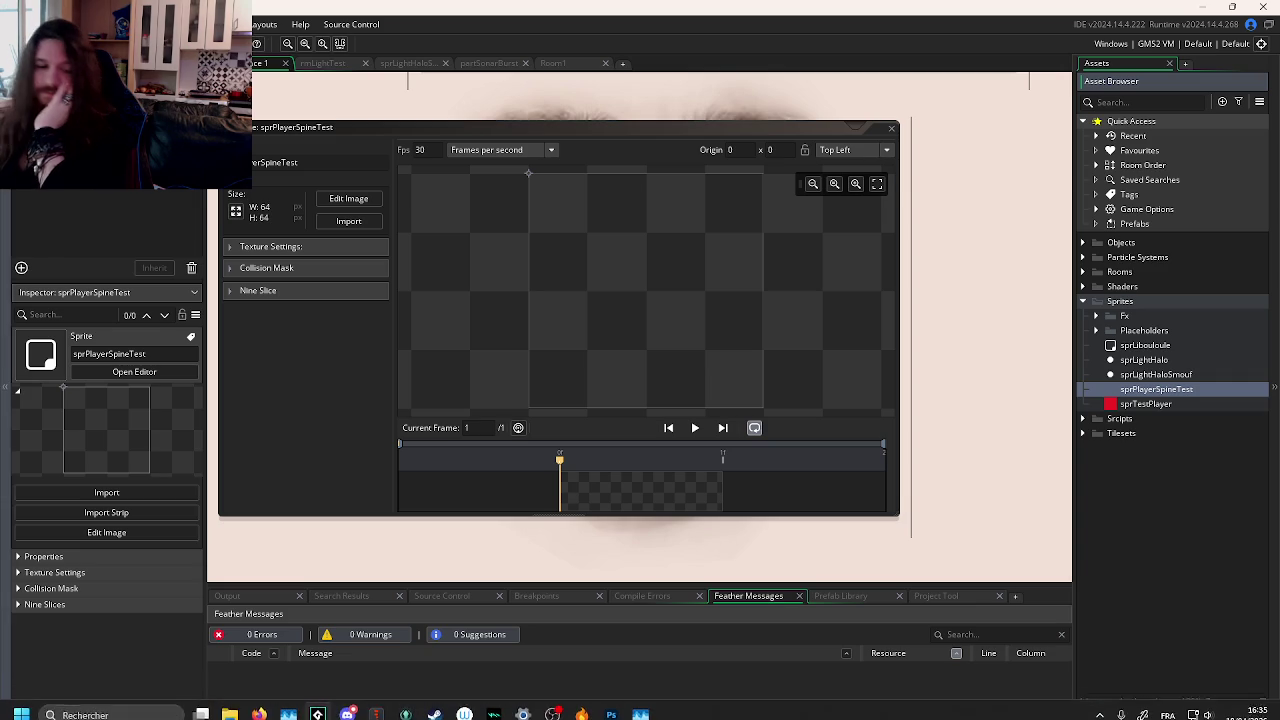
left_click(195, 635)
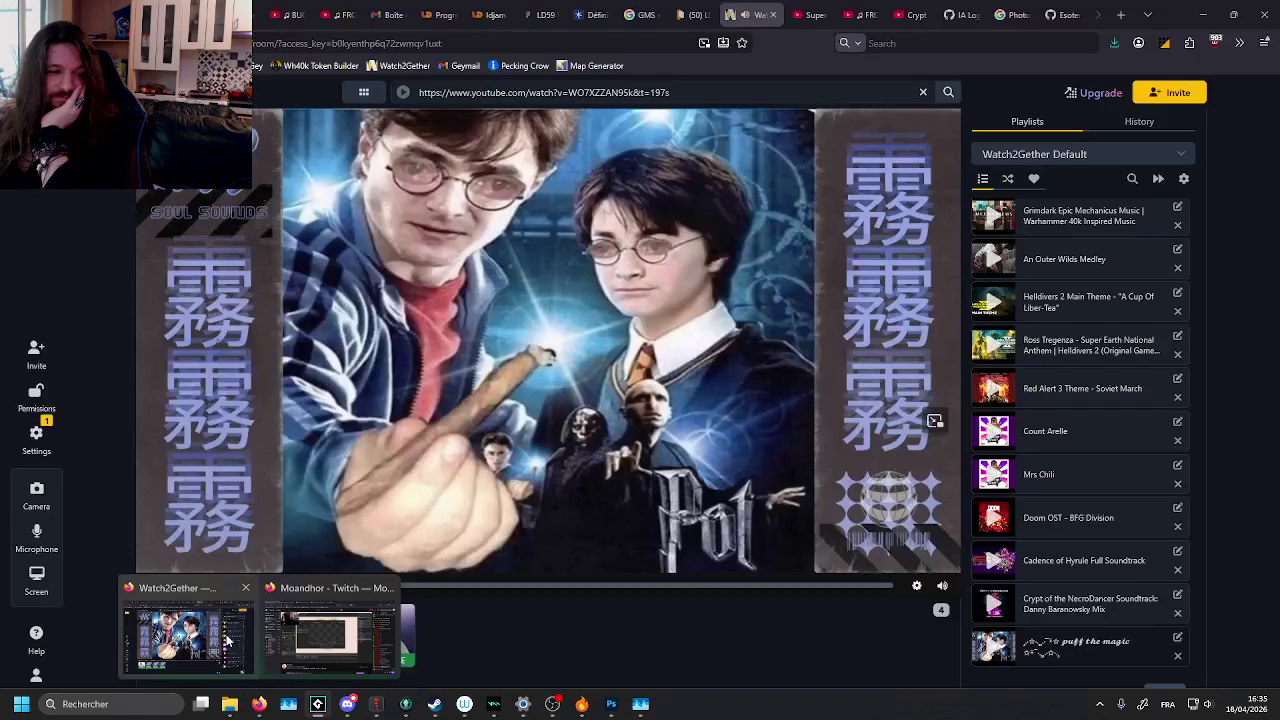
Step: Reload the Ludum Dare progress post, then close that tab
left_click(440, 12)
key("F5")
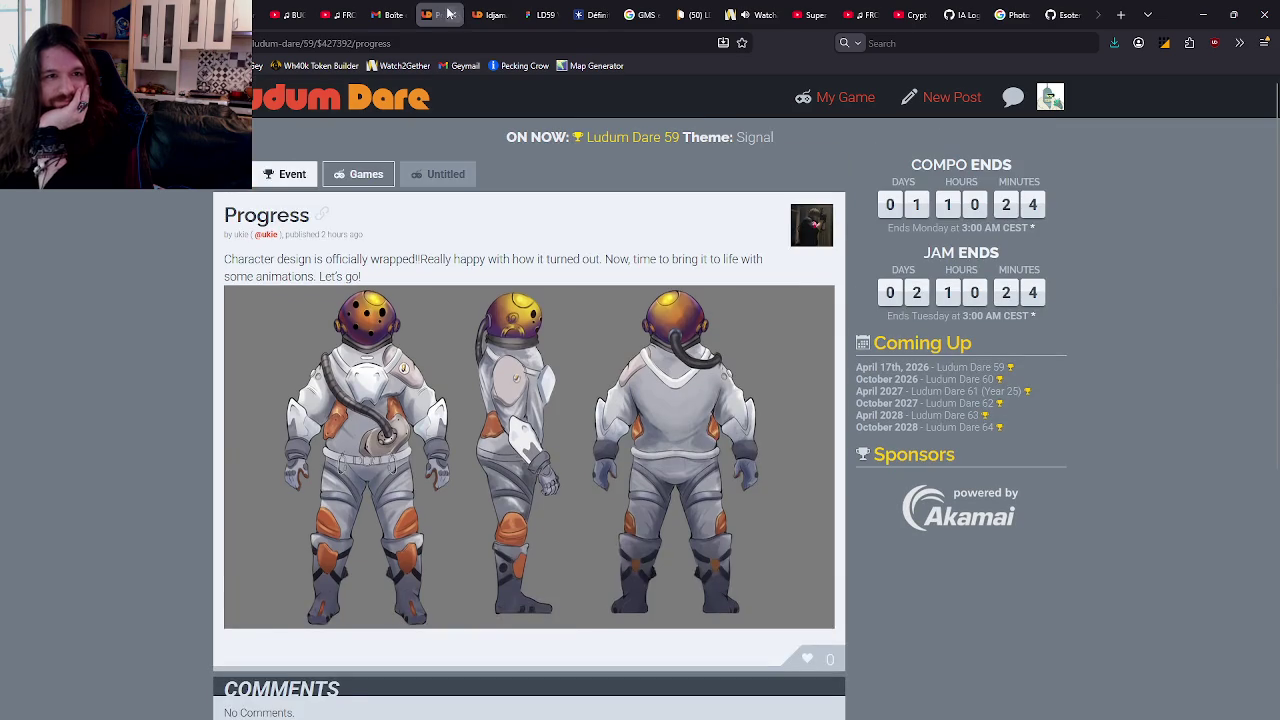
left_click(449, 12)
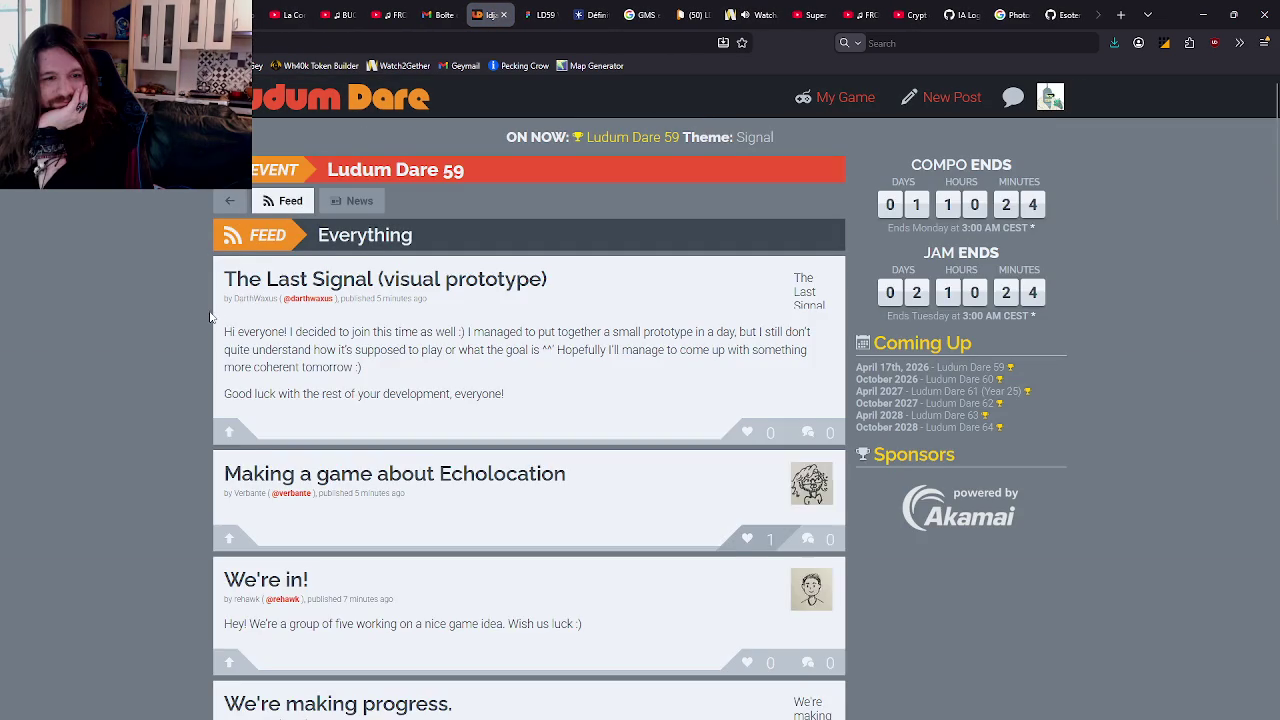
scroll(230, 300, "down", 3)
scroll(215, 300, "up", 3)
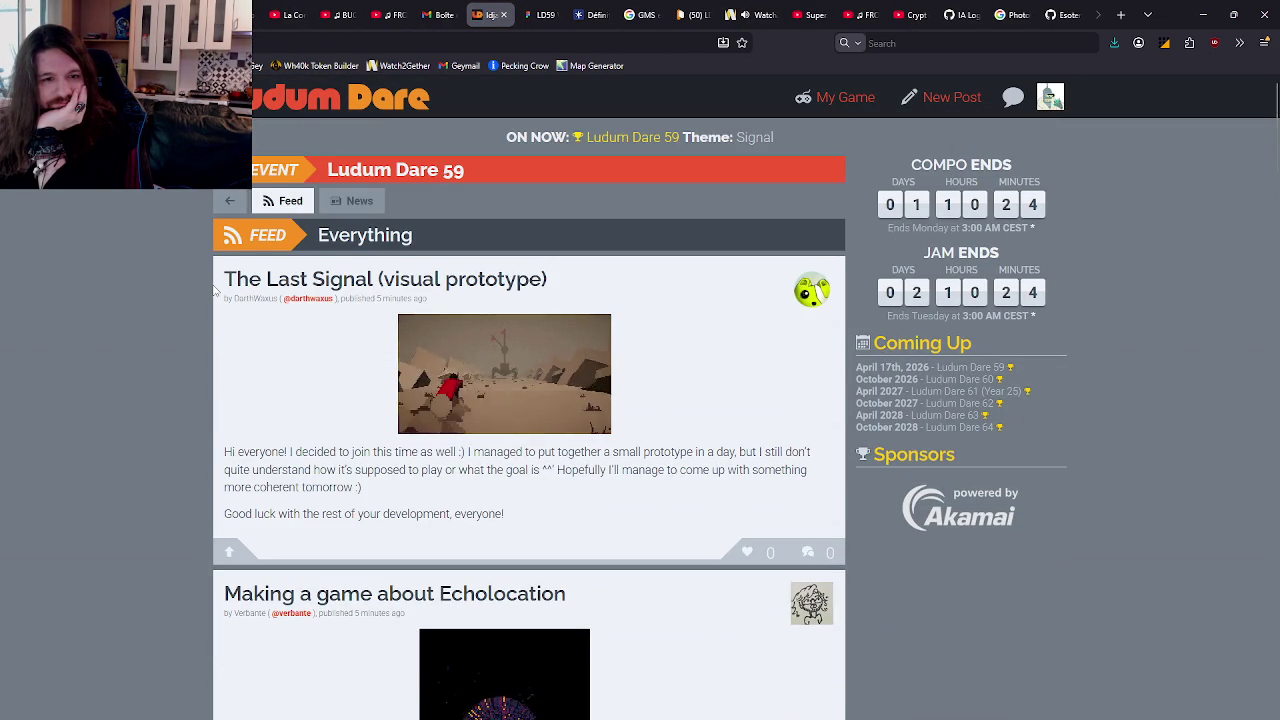
Step: Scroll down through the Ludum Dare 59 feed, browsing the listed posts
scroll(214, 292, "down", 3)
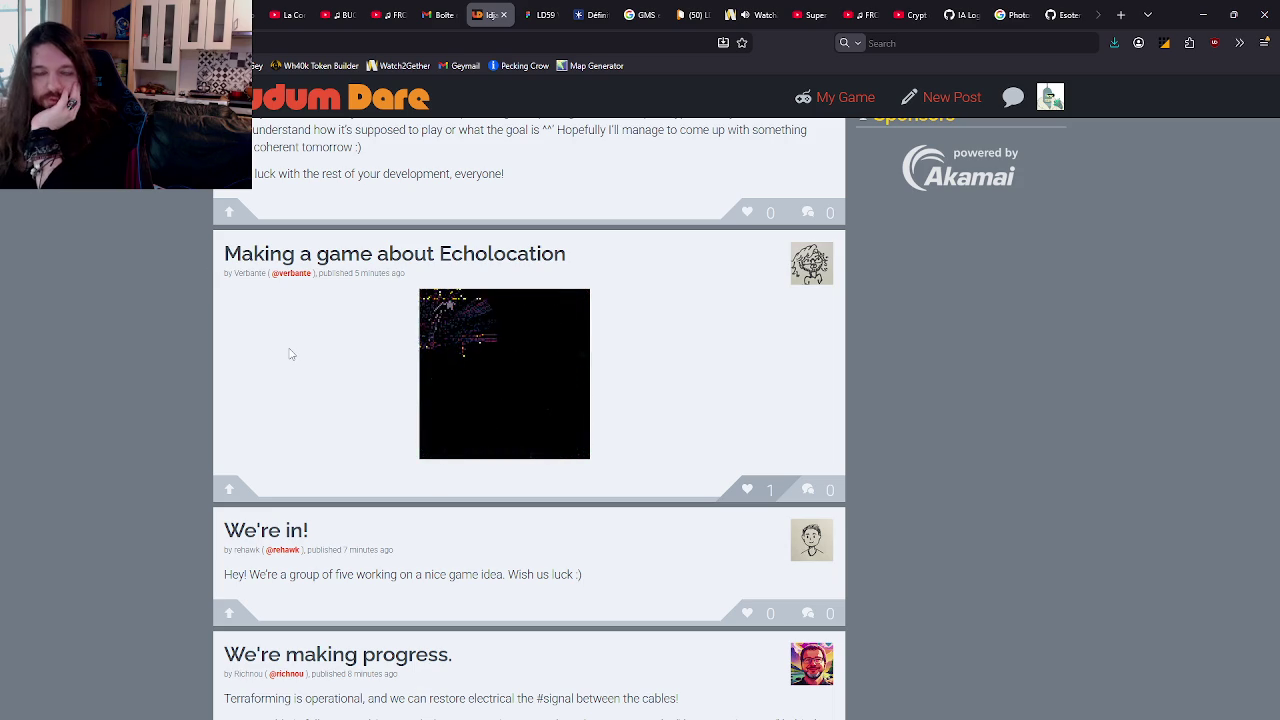
scroll(290, 354, "down", 2)
scroll(287, 340, "down", 1)
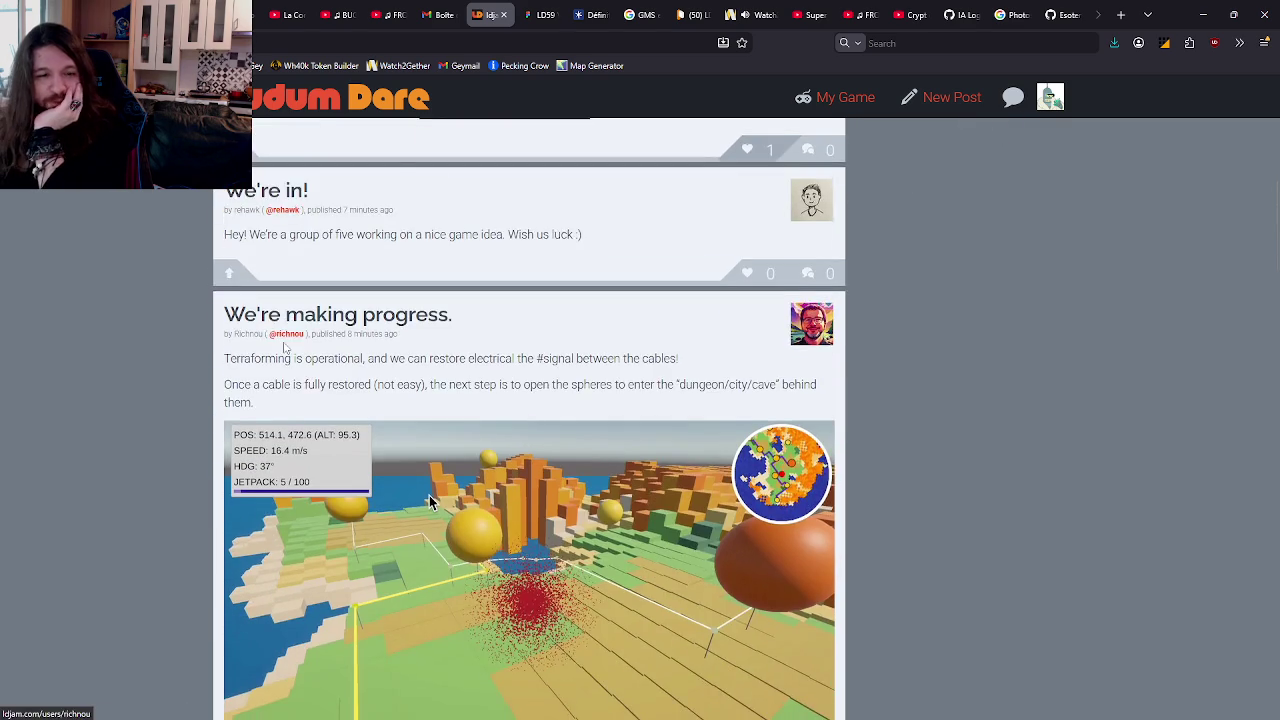
scroll(283, 341, "down", 2)
scroll(283, 341, "down", 3)
scroll(283, 341, "down", 2)
scroll(280, 338, "down", 4)
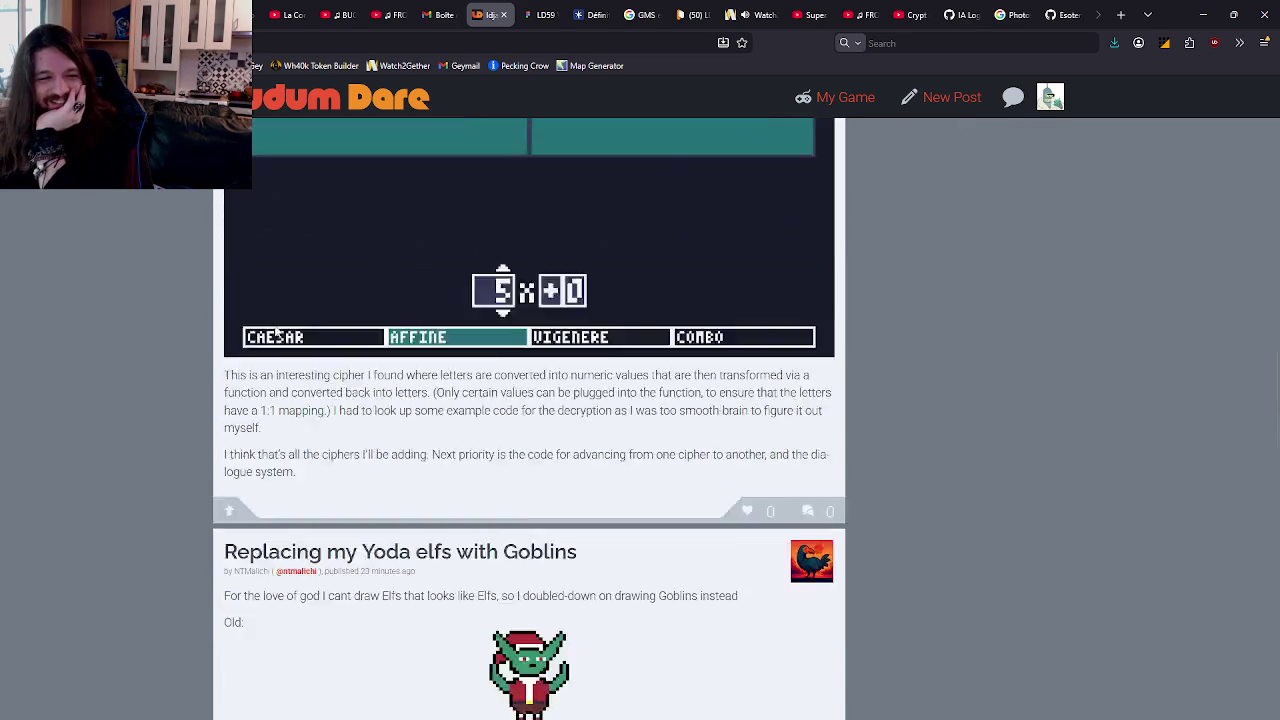
scroll(275, 330, "down", 5)
scroll(275, 328, "down", 4)
scroll(277, 325, "down", 4)
scroll(290, 330, "down", 4)
scroll(303, 337, "down", 2)
scroll(166, 270, "down", 10)
scroll(428, 360, "down", 8)
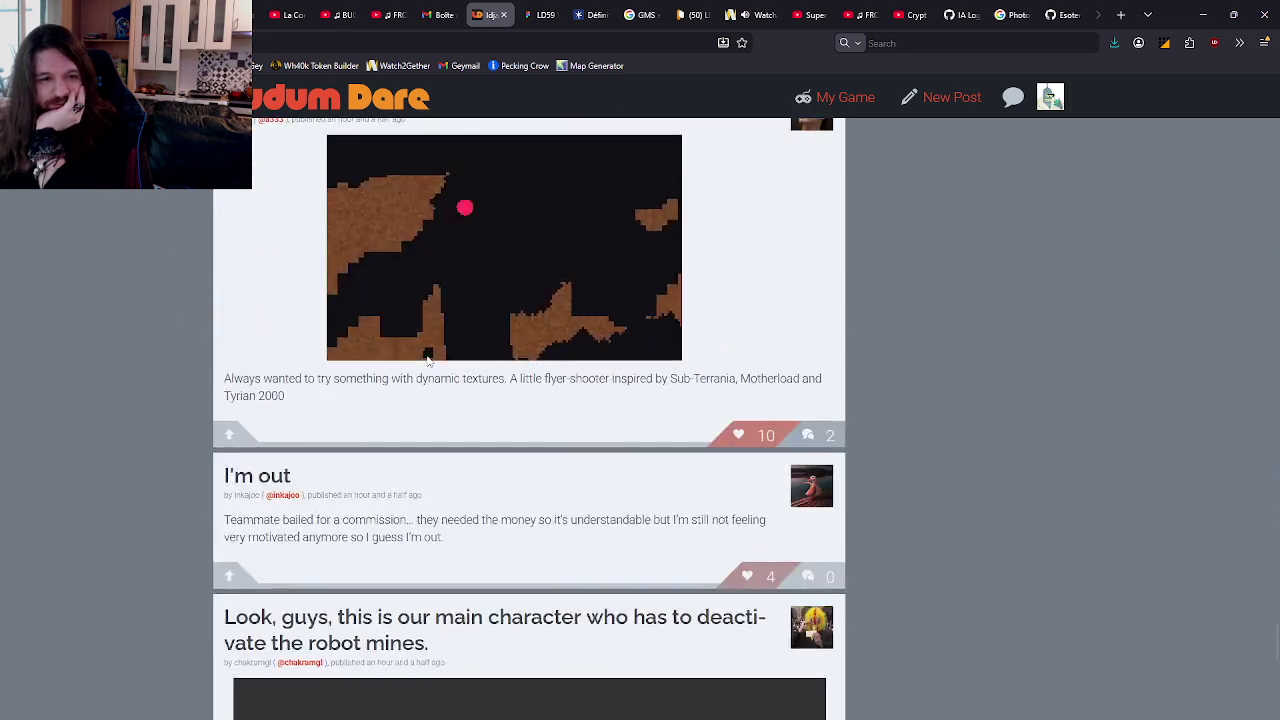
scroll(194, 500, "down", 8)
scroll(360, 383, "up", 2)
scroll(146, 240, "up", 2)
middle_click(146, 230)
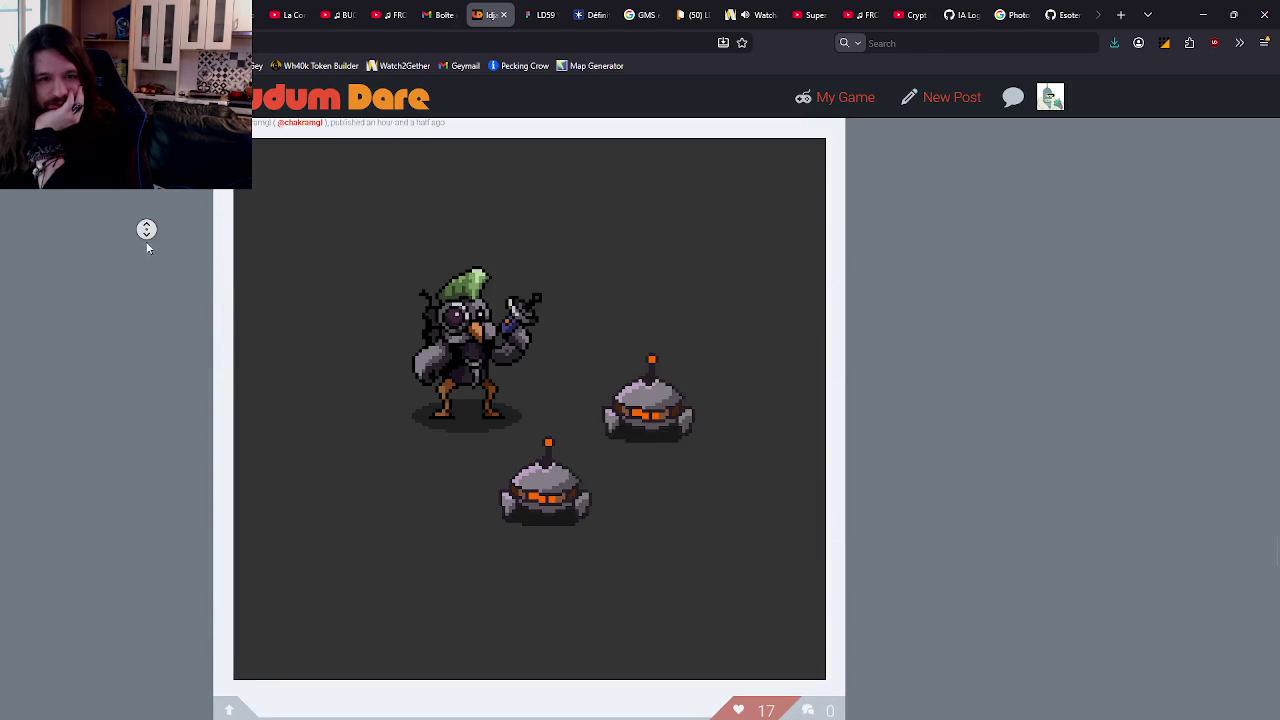
scroll(184, 498, "down", 5)
scroll(175, 319, "down", 4)
scroll(188, 360, "up", 4)
scroll(172, 269, "up", 3)
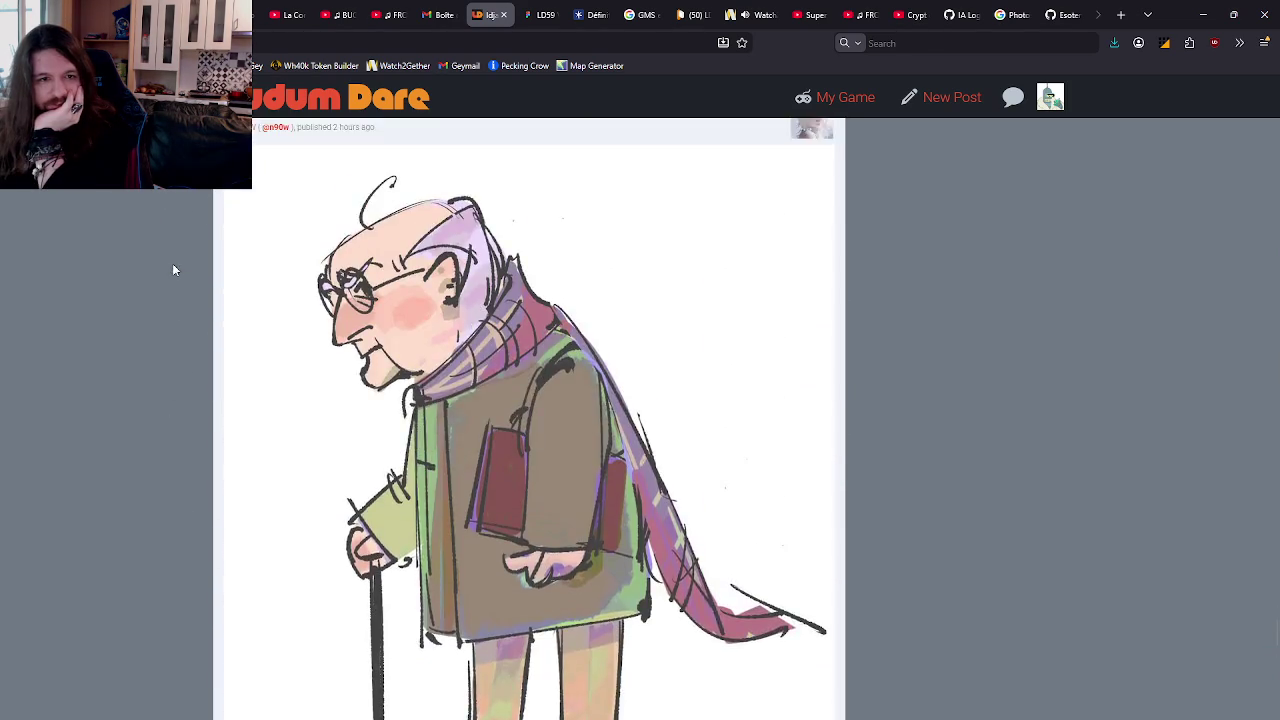
middle_click(173, 266)
middle_click(108, 214)
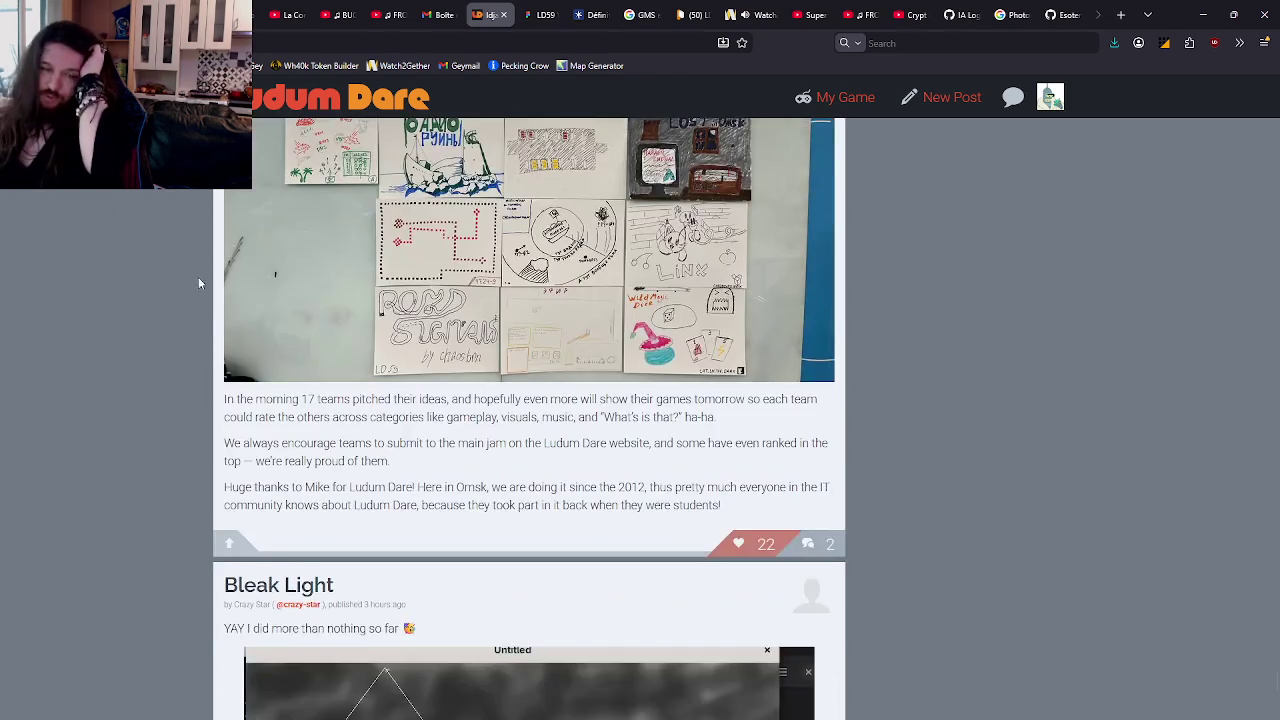
middle_click(174, 295)
middle_click(483, 502)
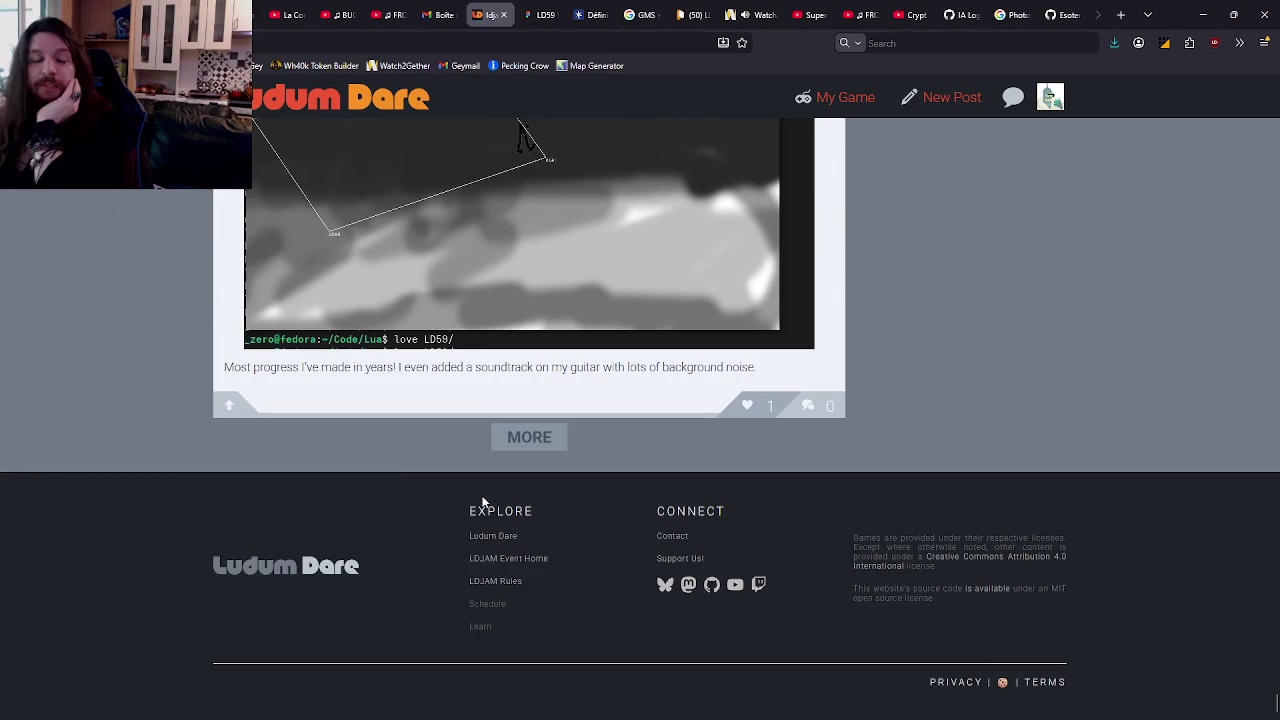
Step: Load four more pages of posts into the feed with MORE and browse them
left_click(529, 437)
middle_click(149, 248)
middle_click(297, 349)
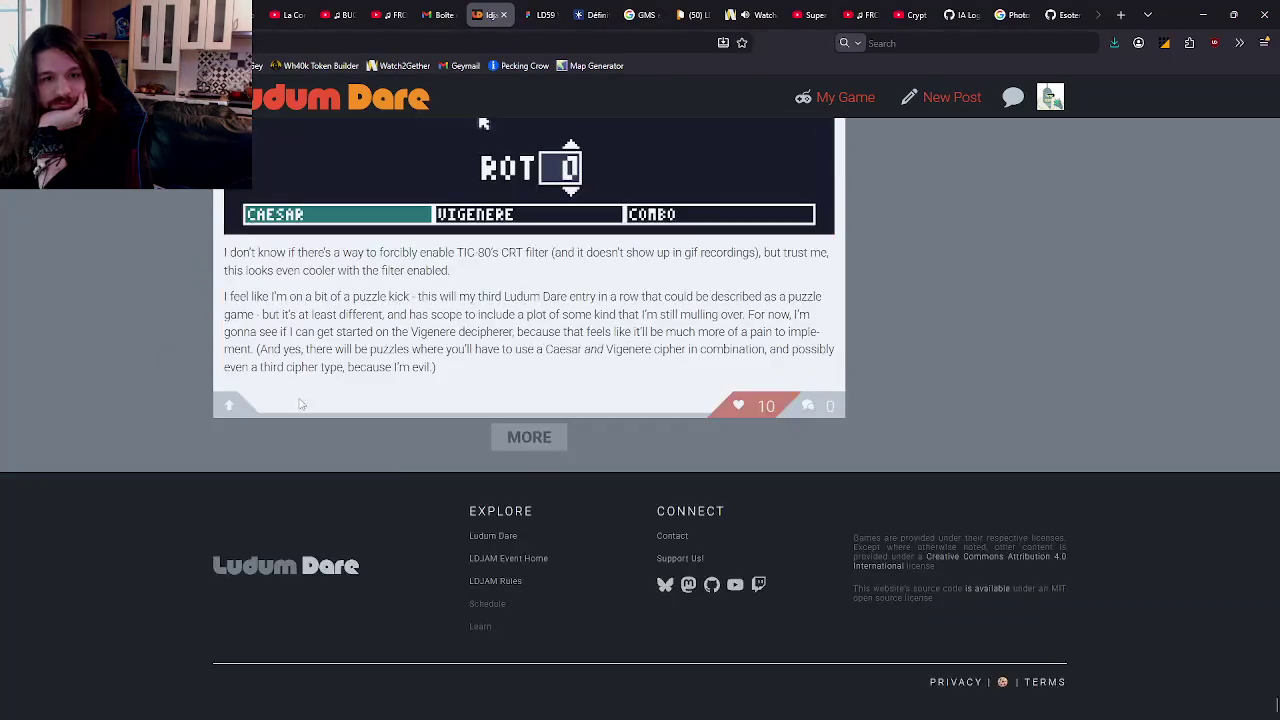
left_click(527, 438)
middle_click(169, 326)
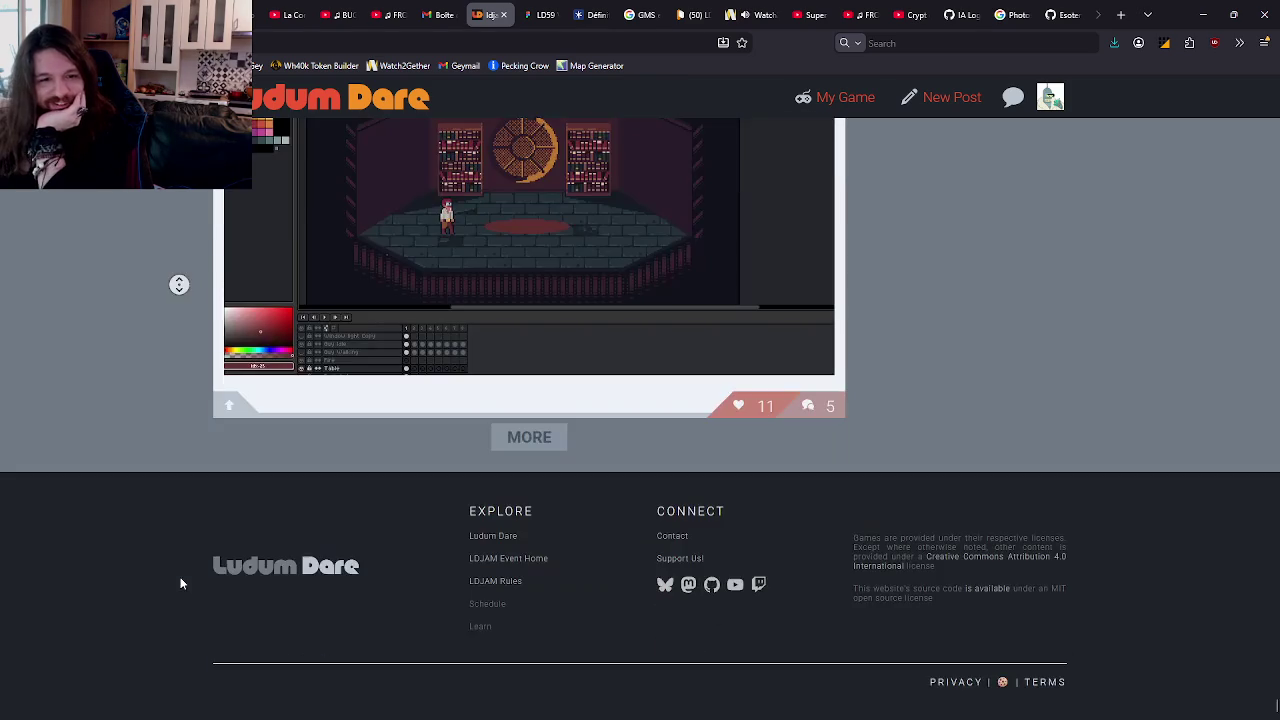
middle_click(180, 580)
left_click(529, 437)
middle_click(194, 194)
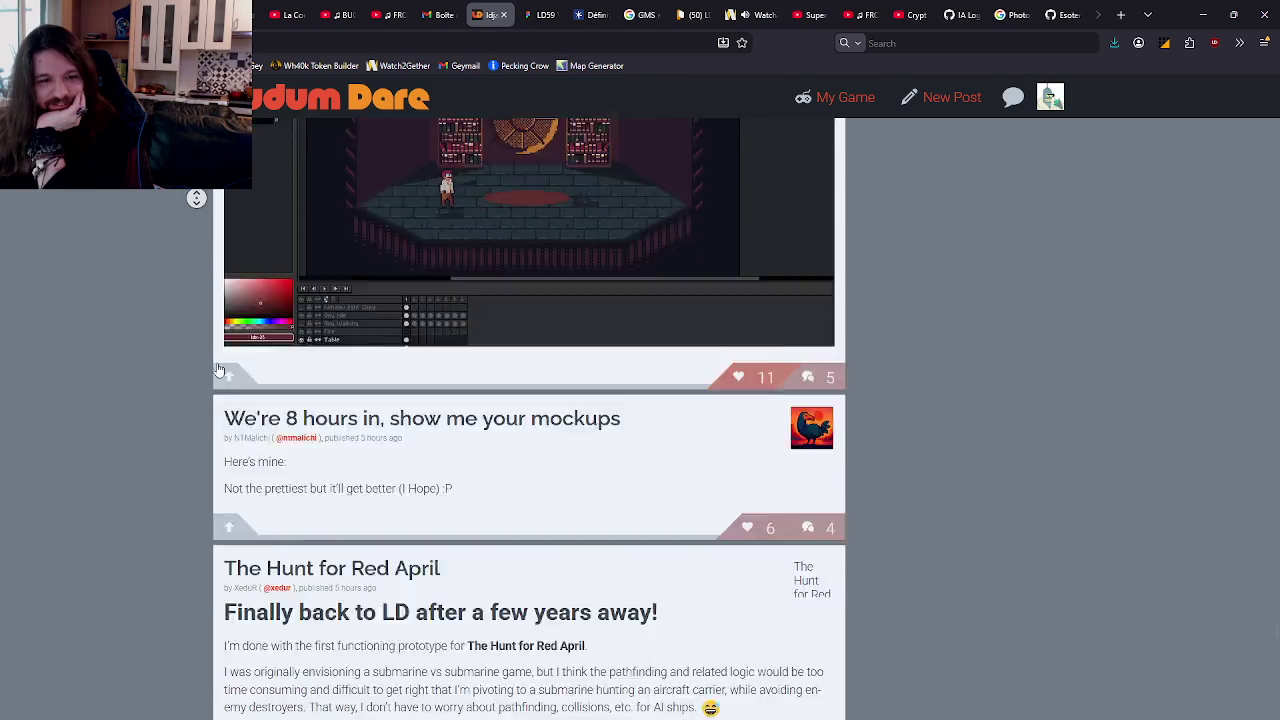
middle_click(187, 295)
middle_click(399, 462)
left_click(520, 440)
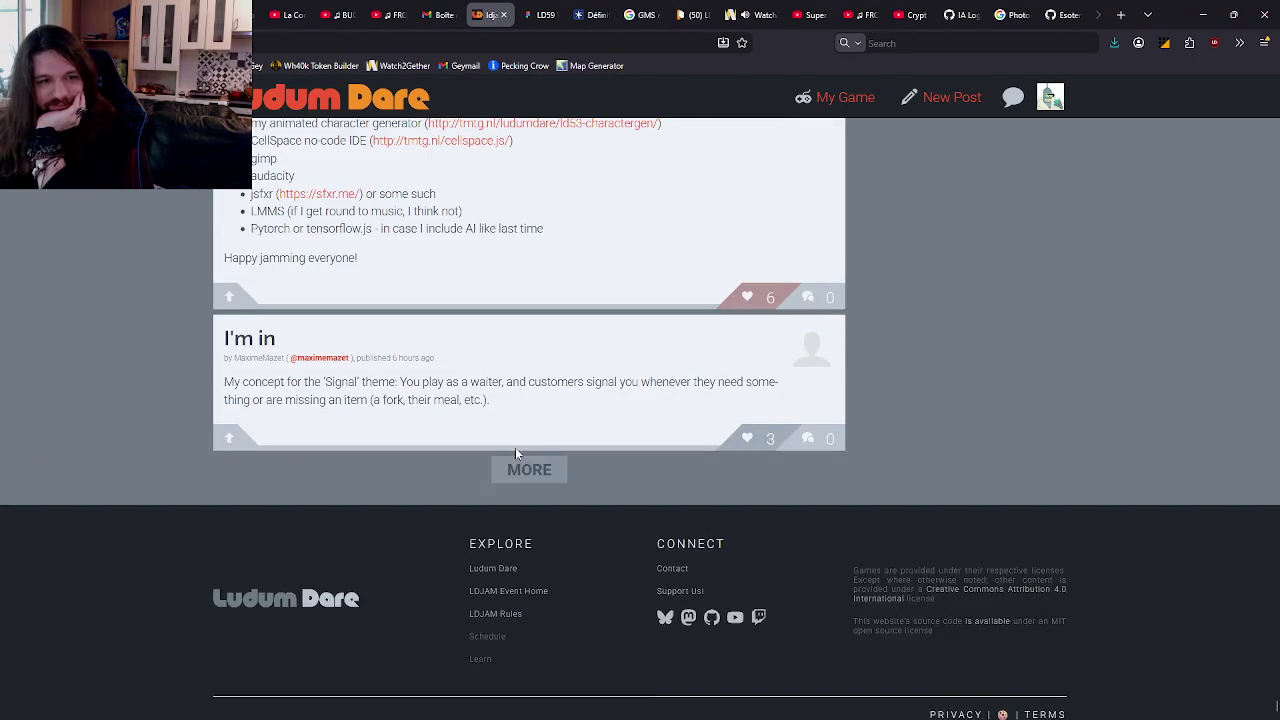
middle_click(913, 600)
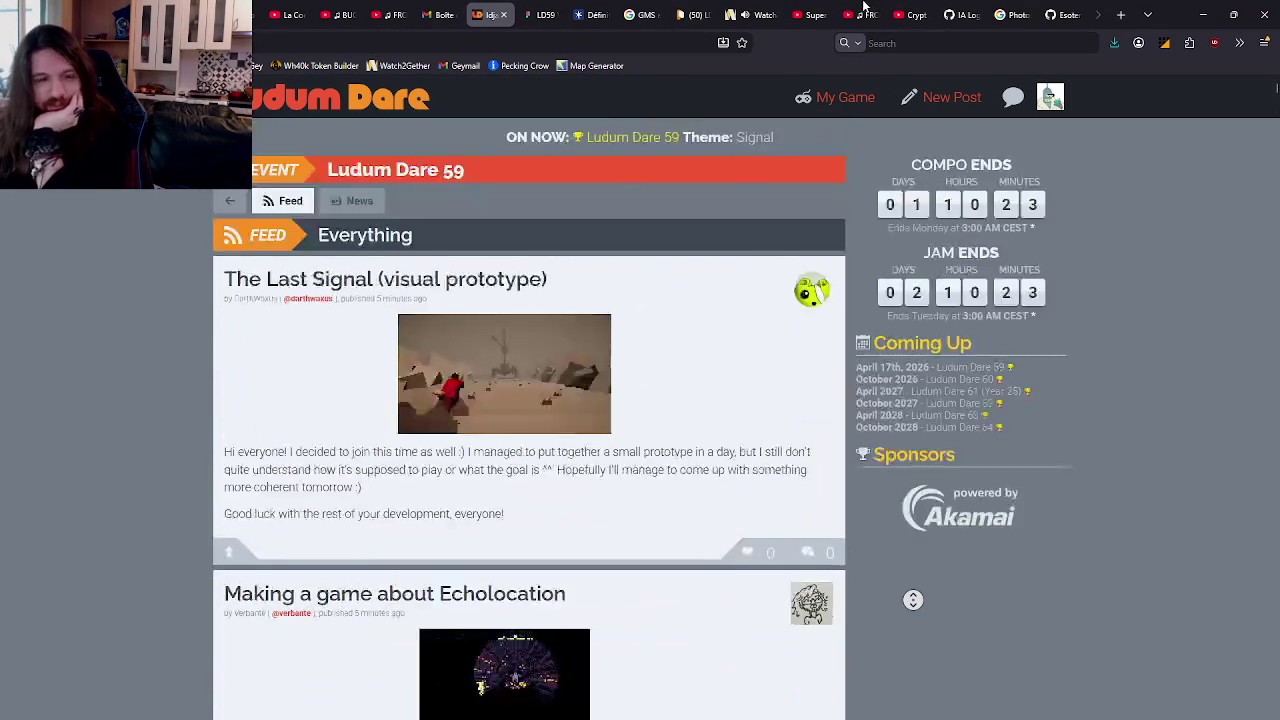
middle_click(855, 72)
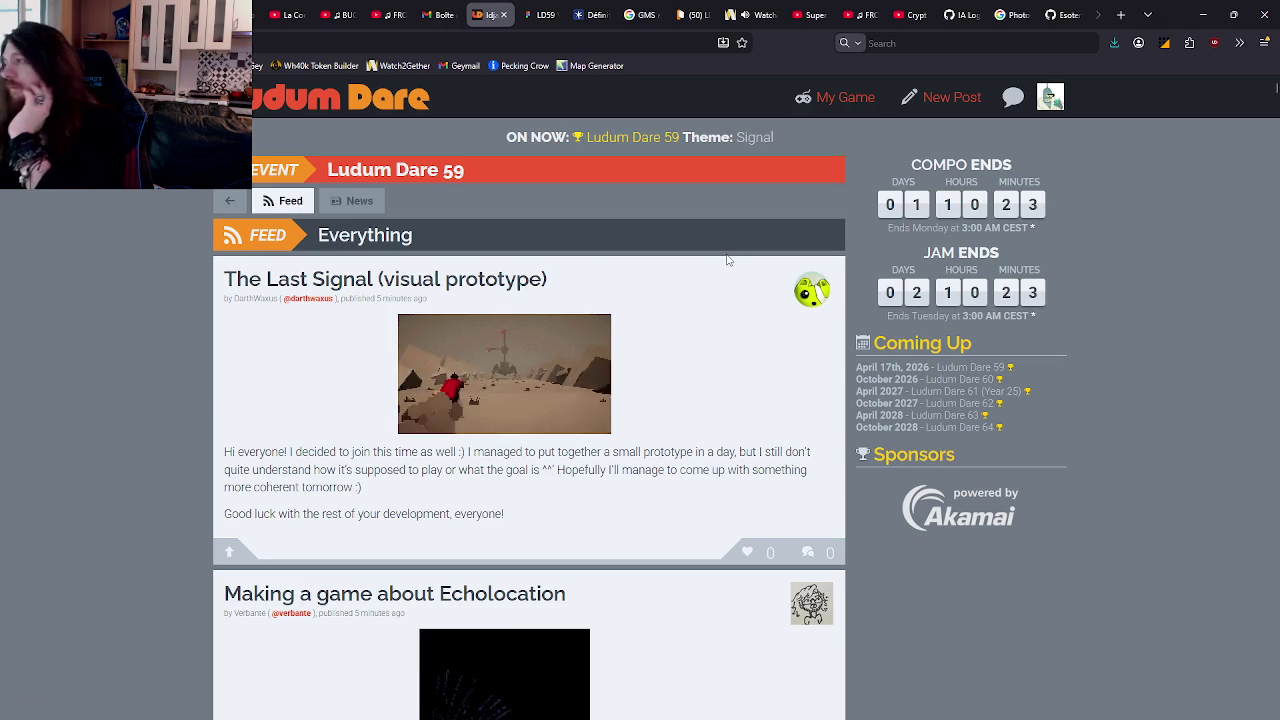
left_click(342, 45)
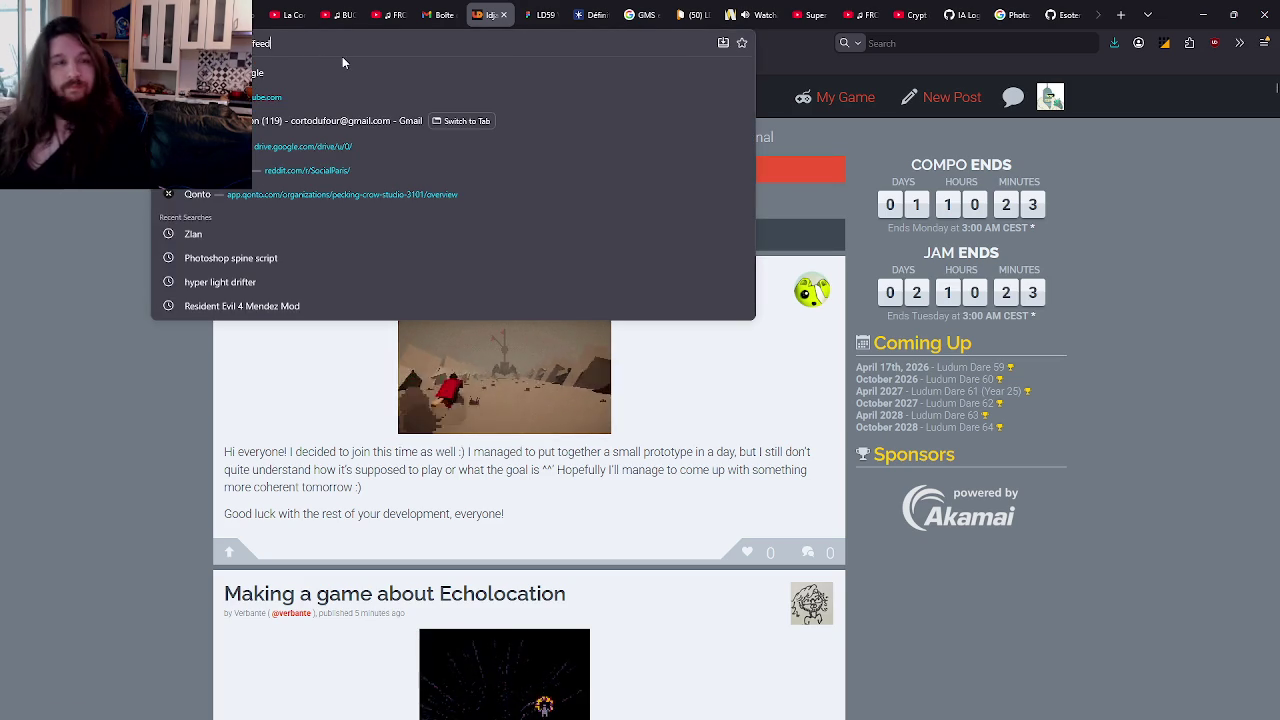
Step: Go to ldjam.com/feed/r and load the first extra batch of posts
type("ldjam.com/feed/r")
key("Return")
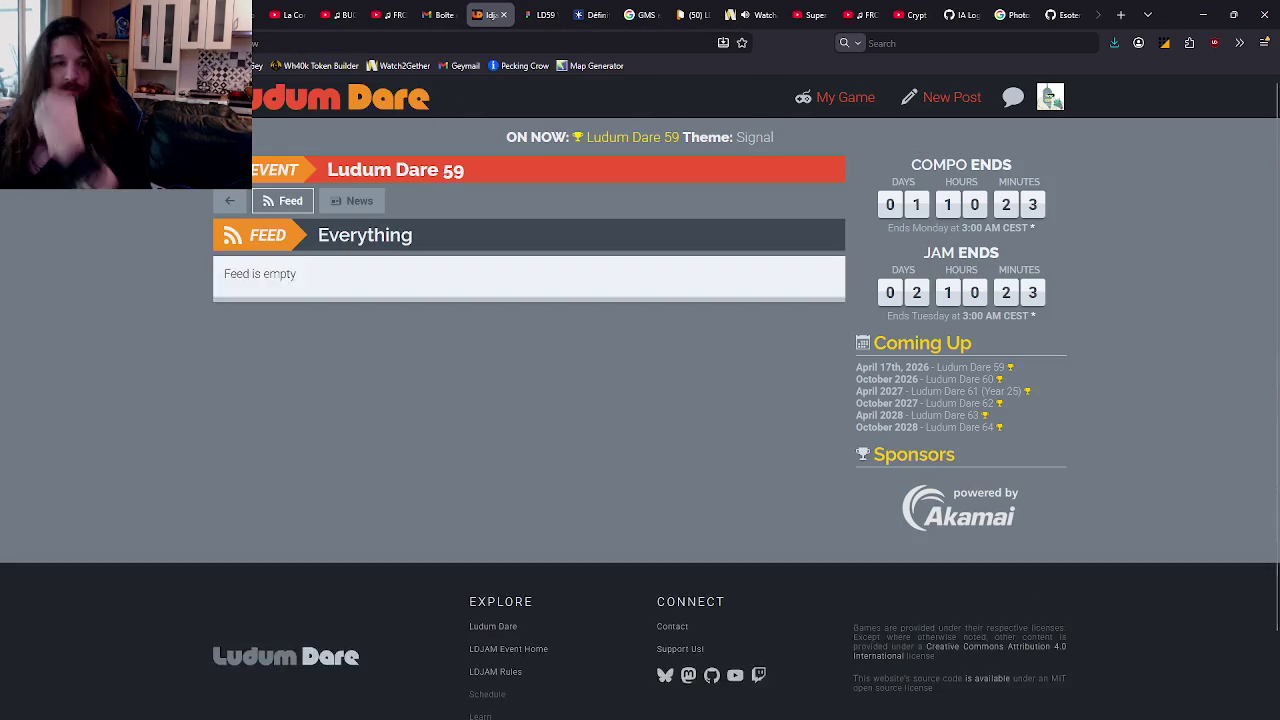
scroll(135, 262, "down", 10)
scroll(231, 503, "down", 15)
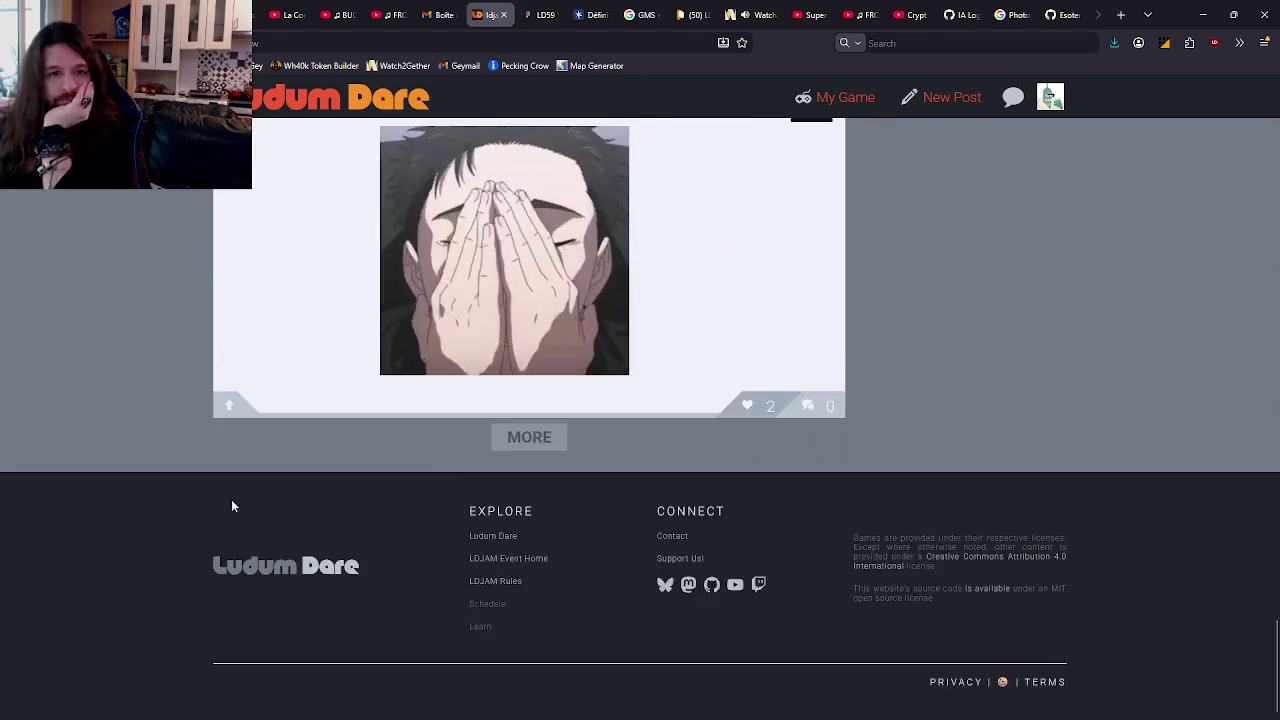
left_click(500, 436)
scroll(106, 351, "down", 10)
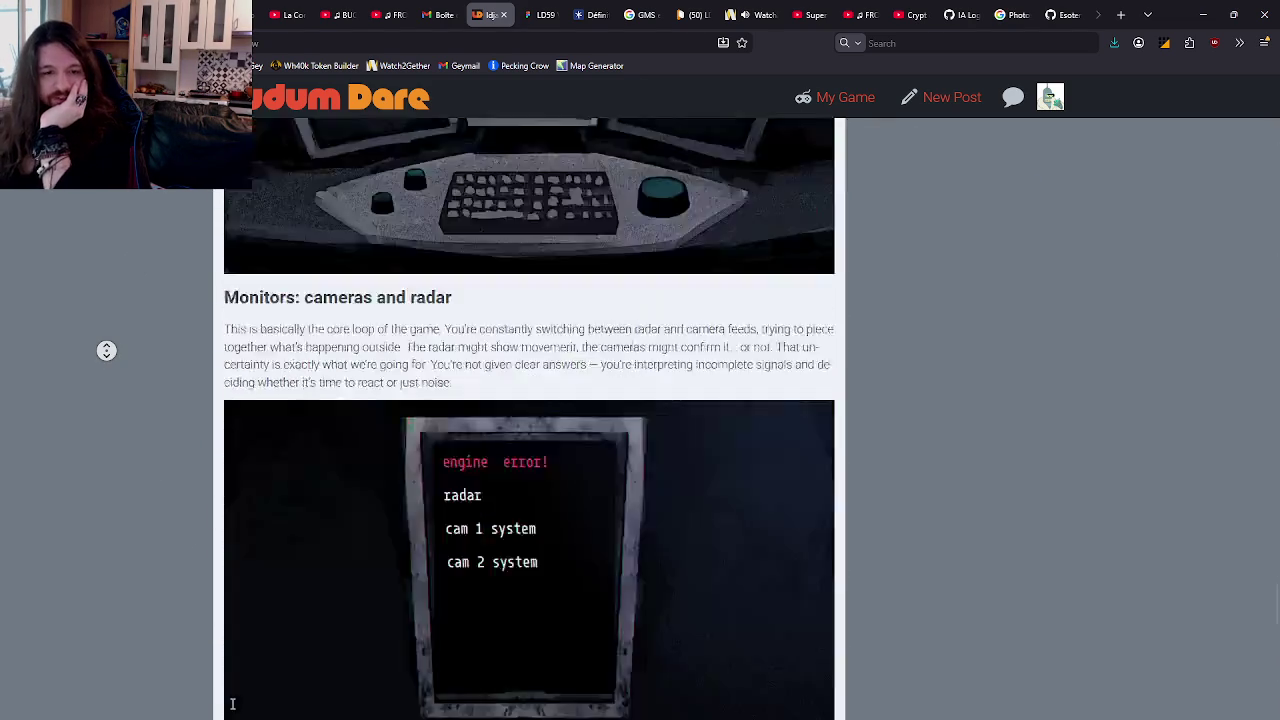
scroll(106, 351, "down", 10)
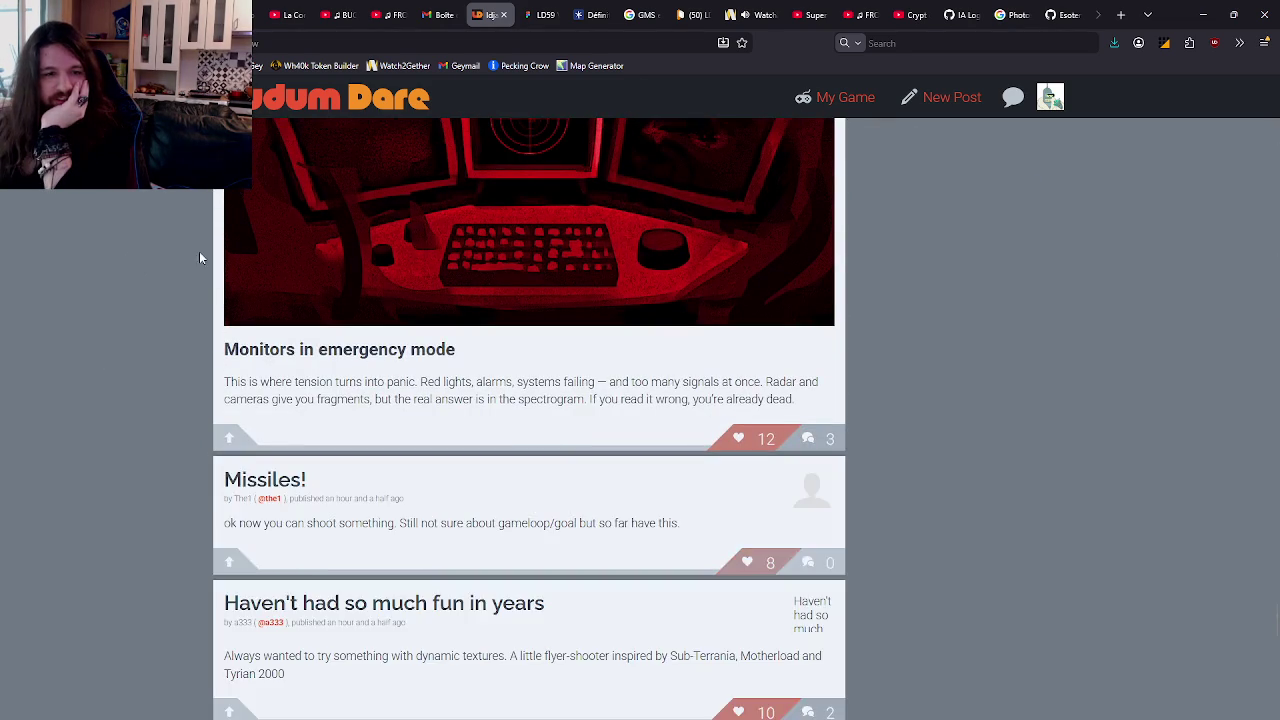
scroll(200, 251, "down", 10)
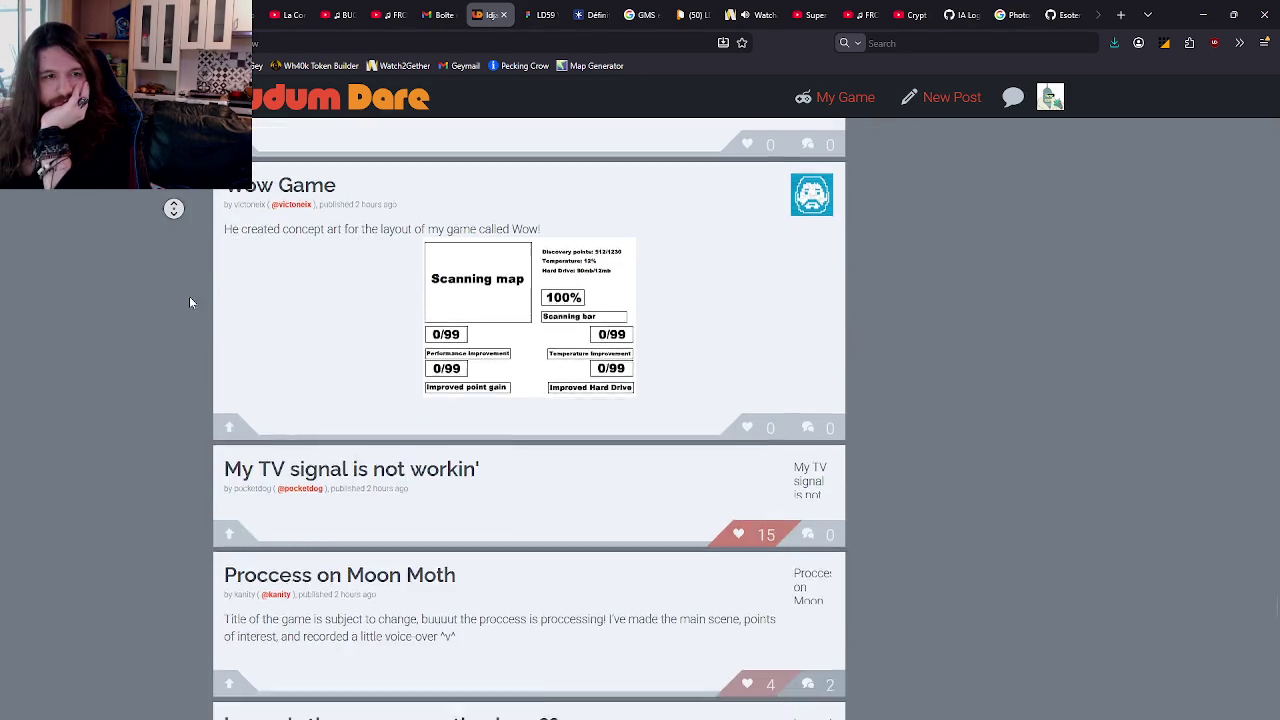
scroll(189, 296, "down", 10)
scroll(116, 408, "down", 10)
middle_click(155, 247)
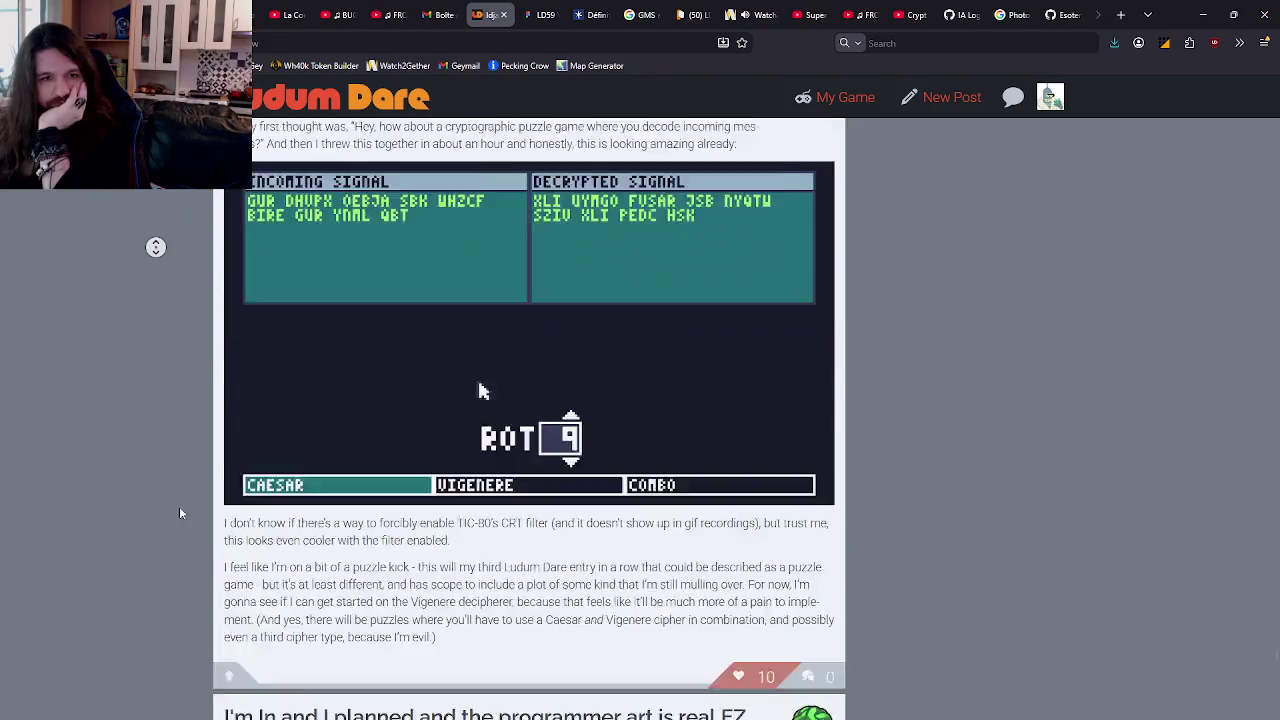
scroll(179, 506, "down", 10)
Step: Load three more batches of older posts and scroll through them
left_click(517, 443)
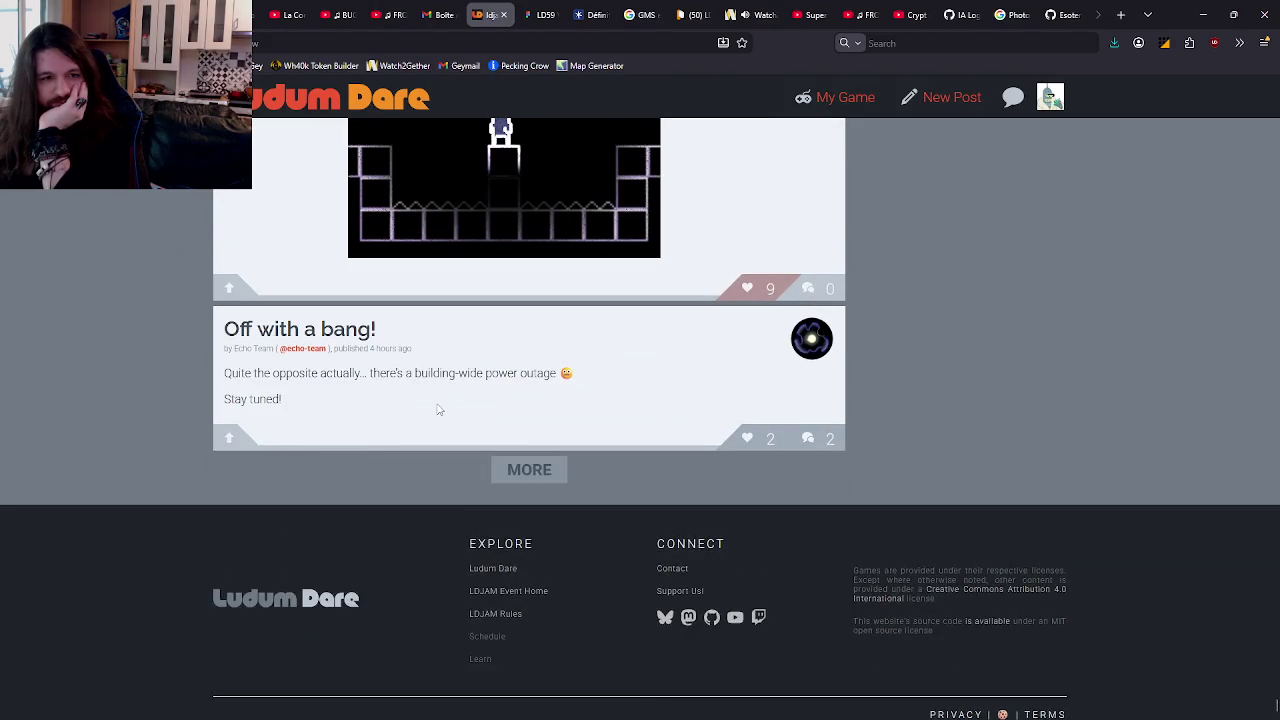
middle_click(160, 222)
scroll(189, 314, "down", 10)
scroll(528, 485, "down", 3)
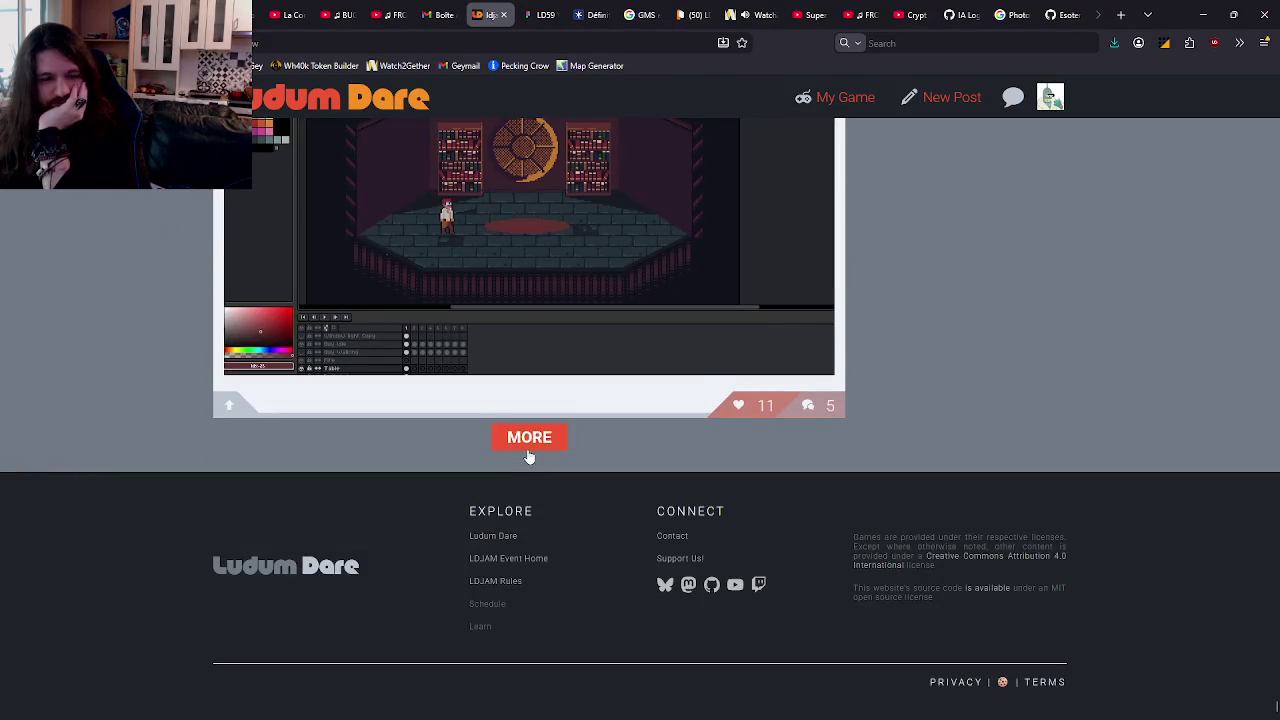
left_click(528, 453)
middle_click(177, 246)
scroll(177, 246, "down", 10)
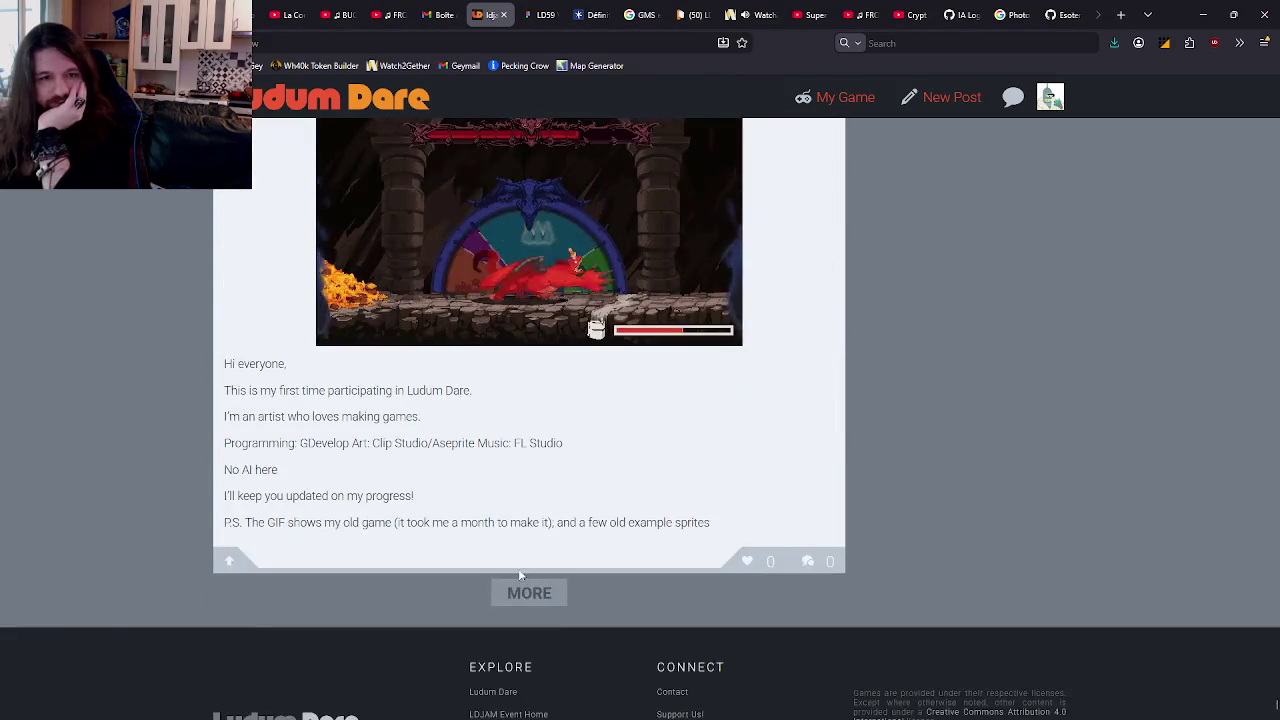
left_click(526, 597)
scroll(212, 441, "up", 2)
scroll(212, 441, "up", 2)
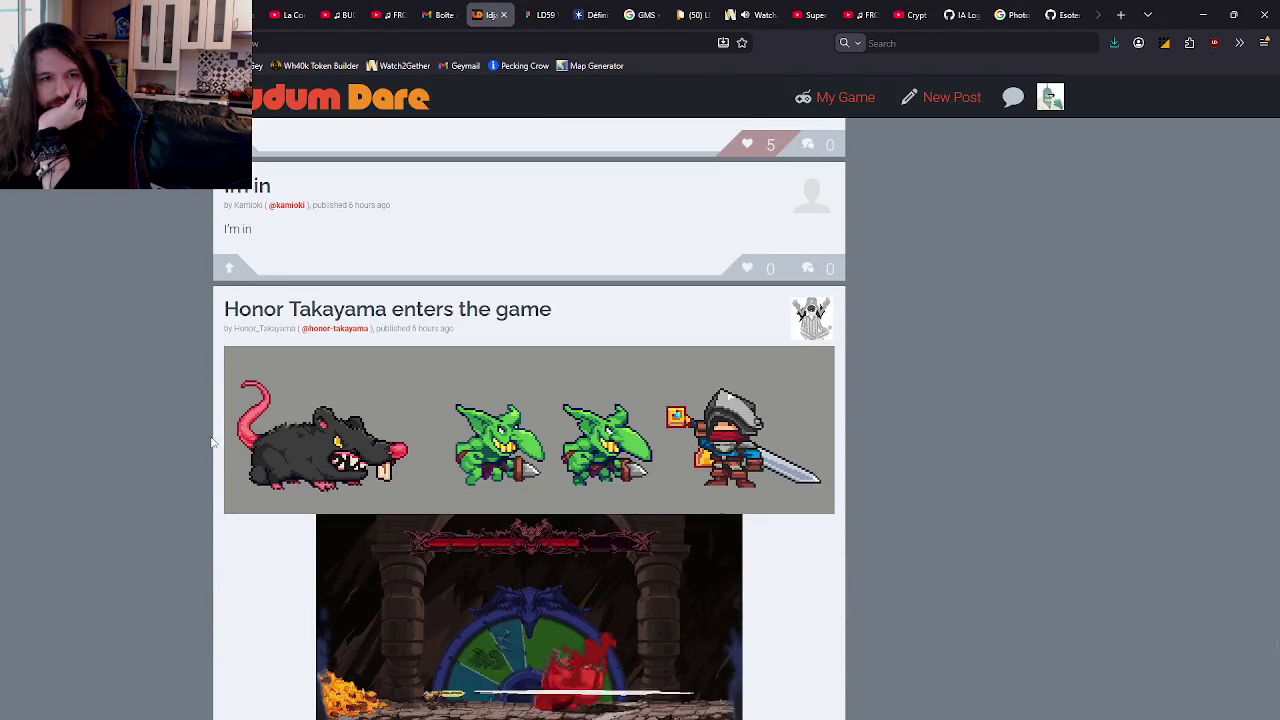
middle_click(154, 231)
middle_click(166, 454)
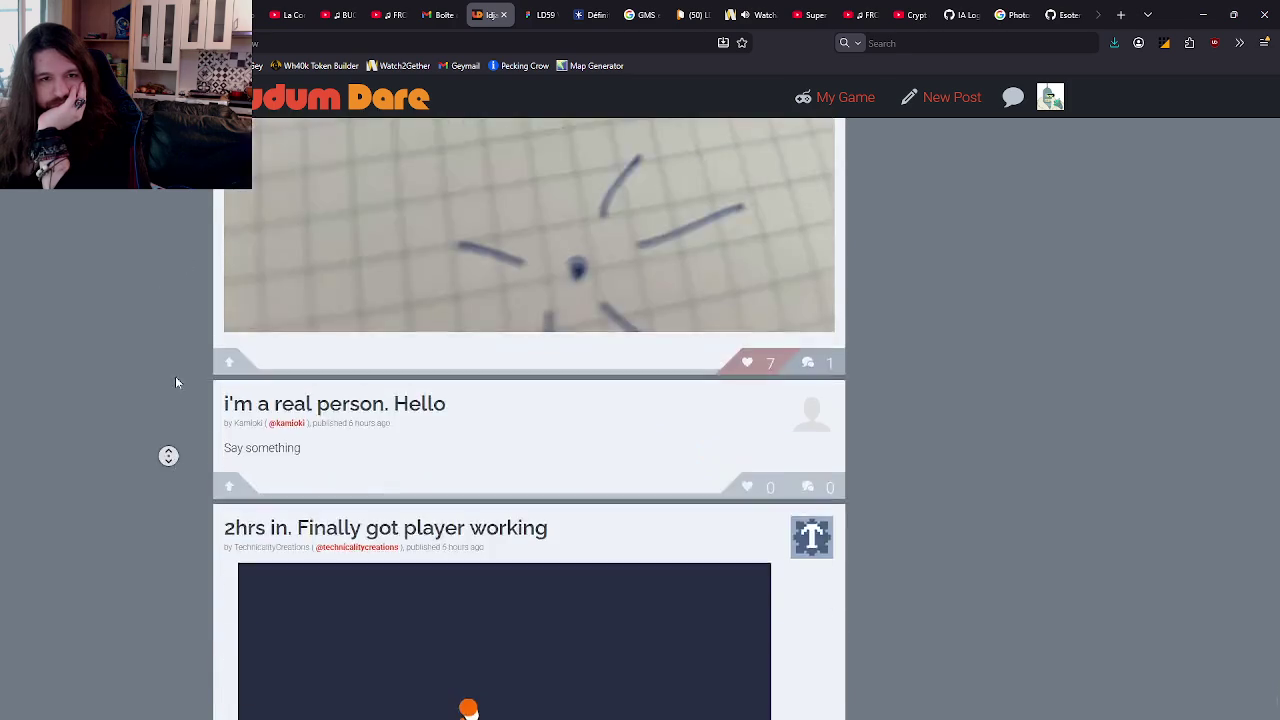
middle_click(189, 289)
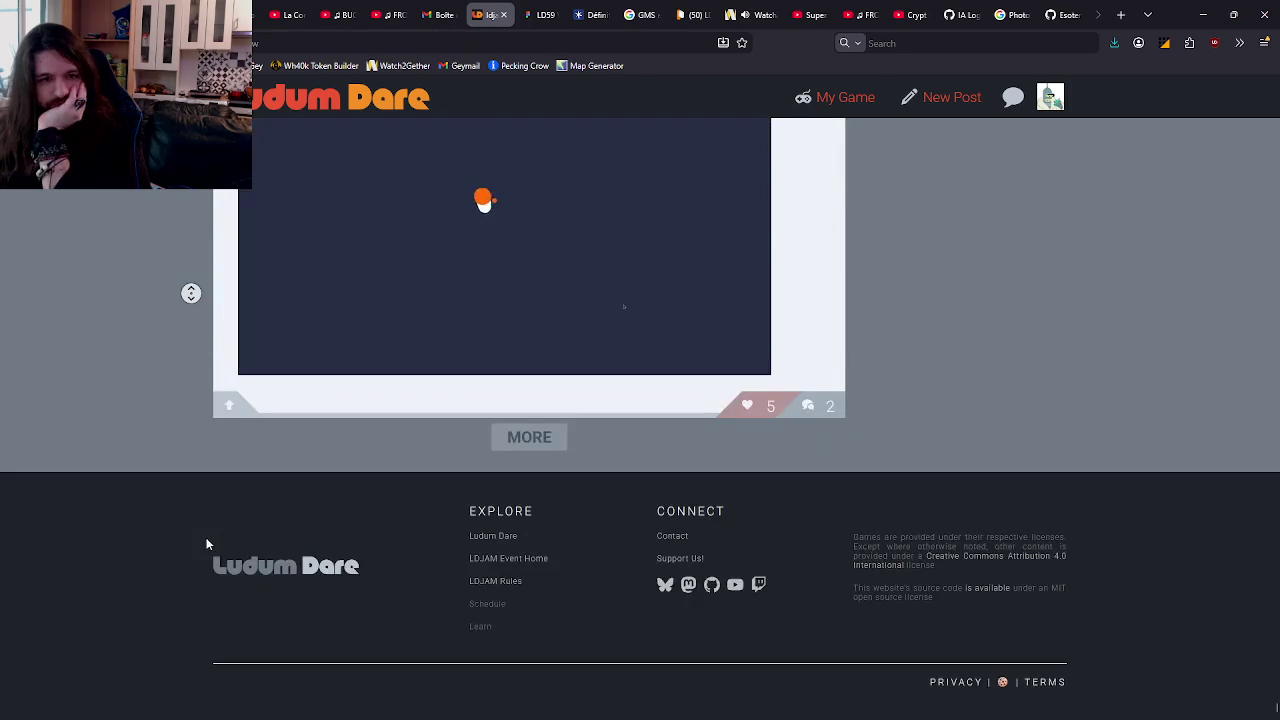
Step: Load two further batches and read down to The Hunt for Red April post
left_click(540, 441)
middle_click(158, 279)
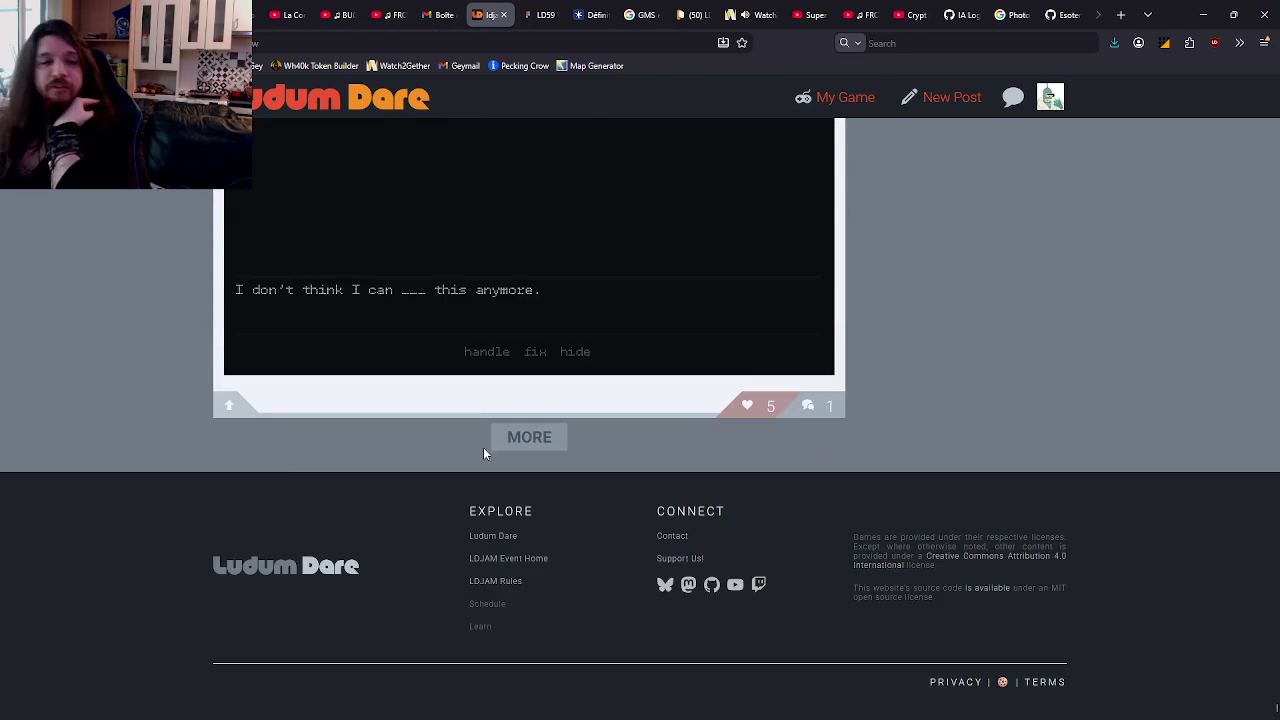
left_click(500, 440)
middle_click(130, 218)
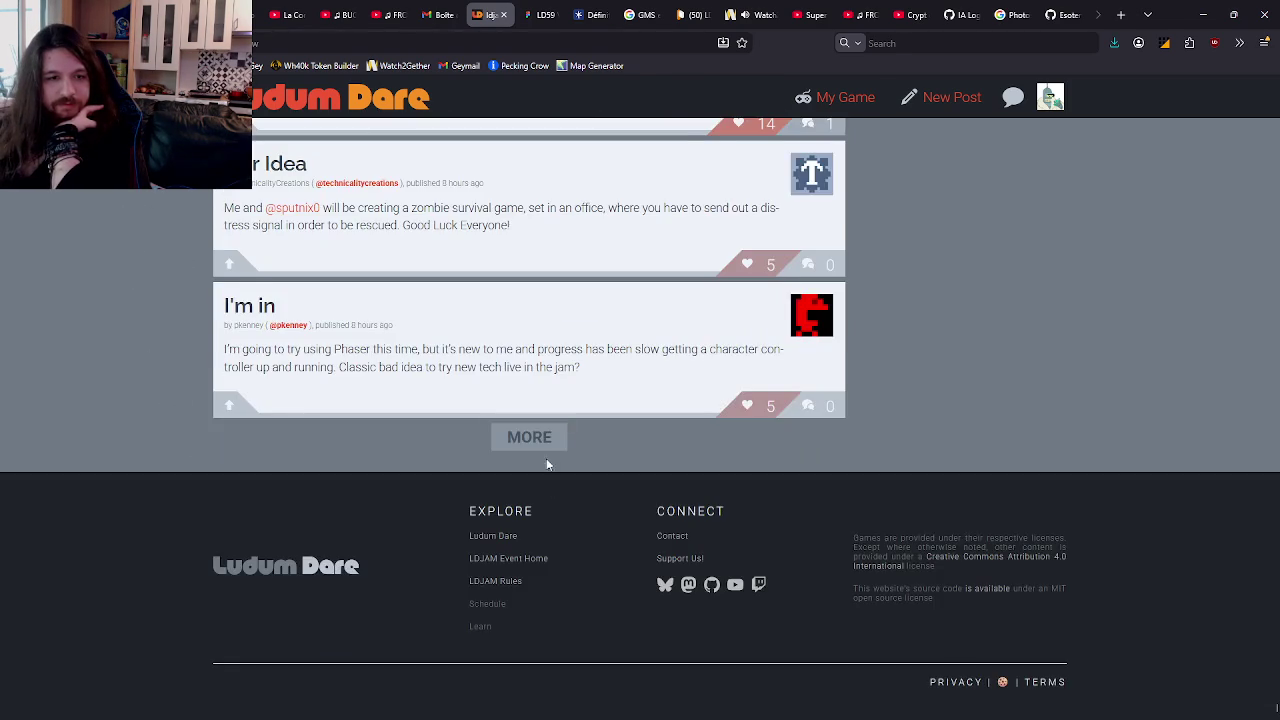
scroll(450, 418, "up", 1)
middle_click(131, 509)
middle_click(131, 327)
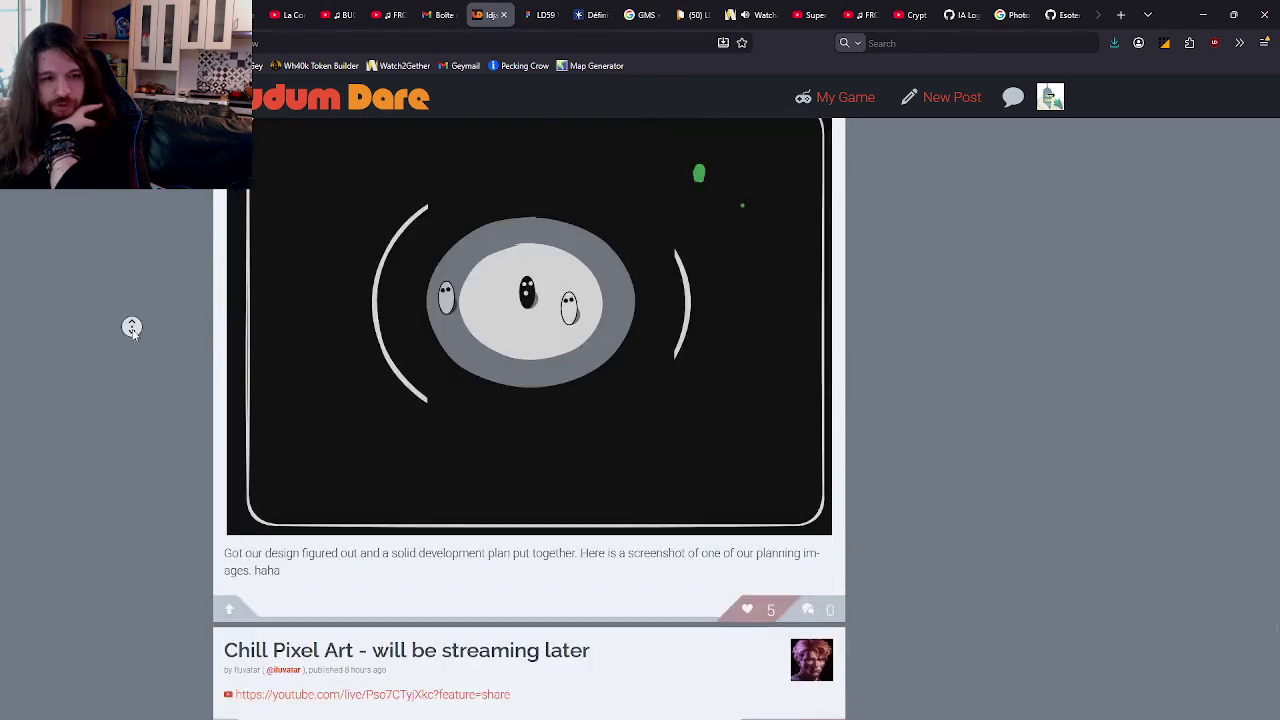
middle_click(166, 477)
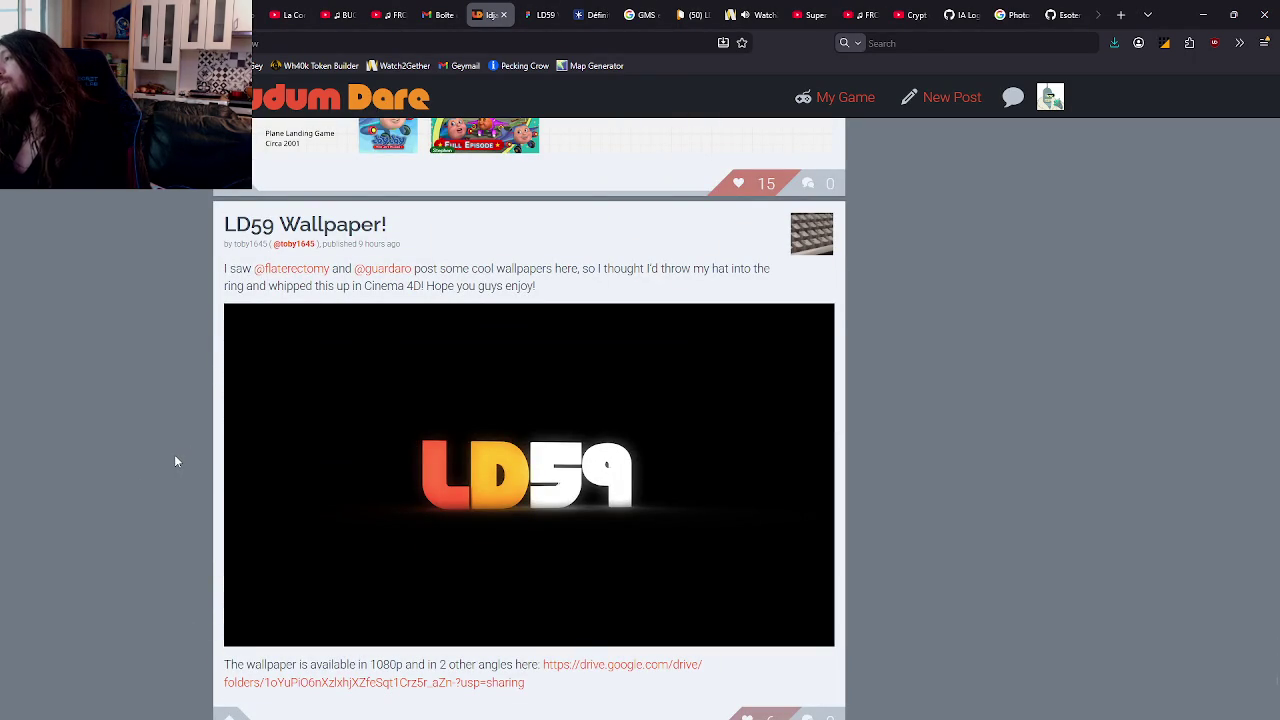
middle_click(136, 511)
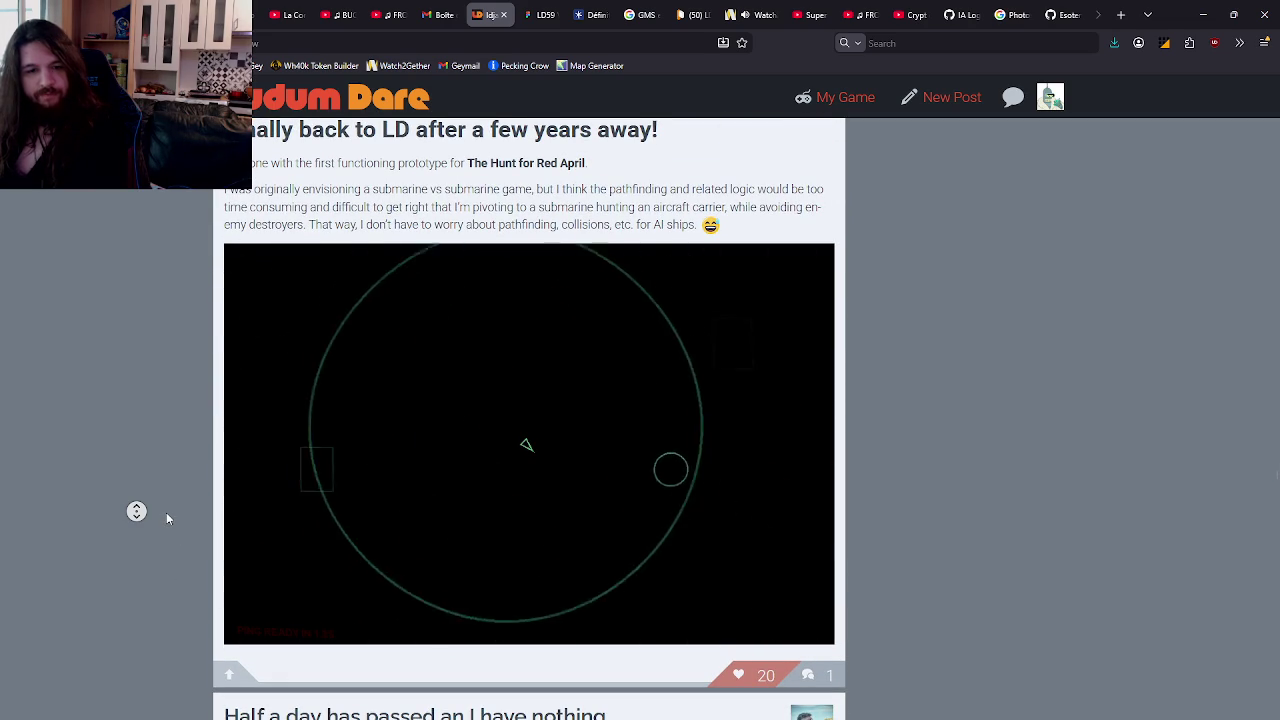
scroll(160, 447, "up", 2)
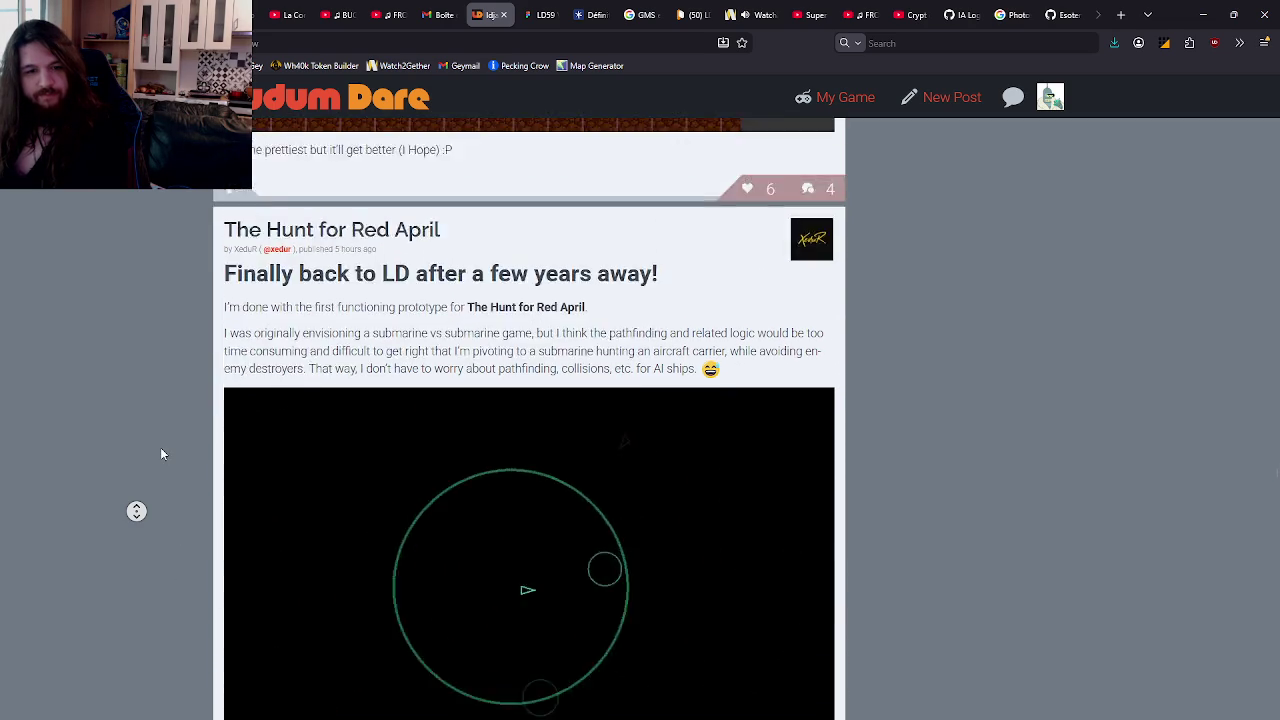
Step: Scroll the feed back up until the diving-suit Progress post is in view
scroll(160, 465, "up", 3)
scroll(160, 469, "up", 2)
scroll(160, 471, "up", 2)
scroll(160, 472, "up", 2)
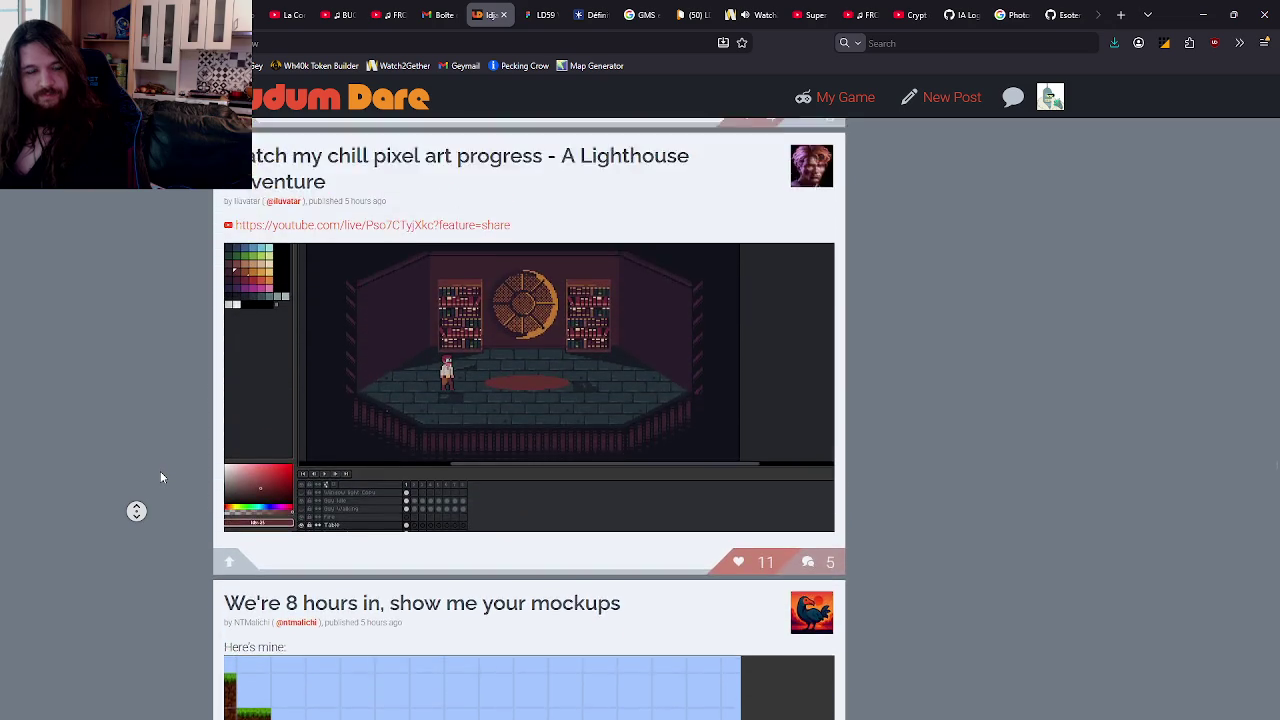
scroll(160, 472, "up", 3)
scroll(160, 472, "up", 2)
scroll(160, 472, "up", 1)
scroll(160, 472, "up", 2)
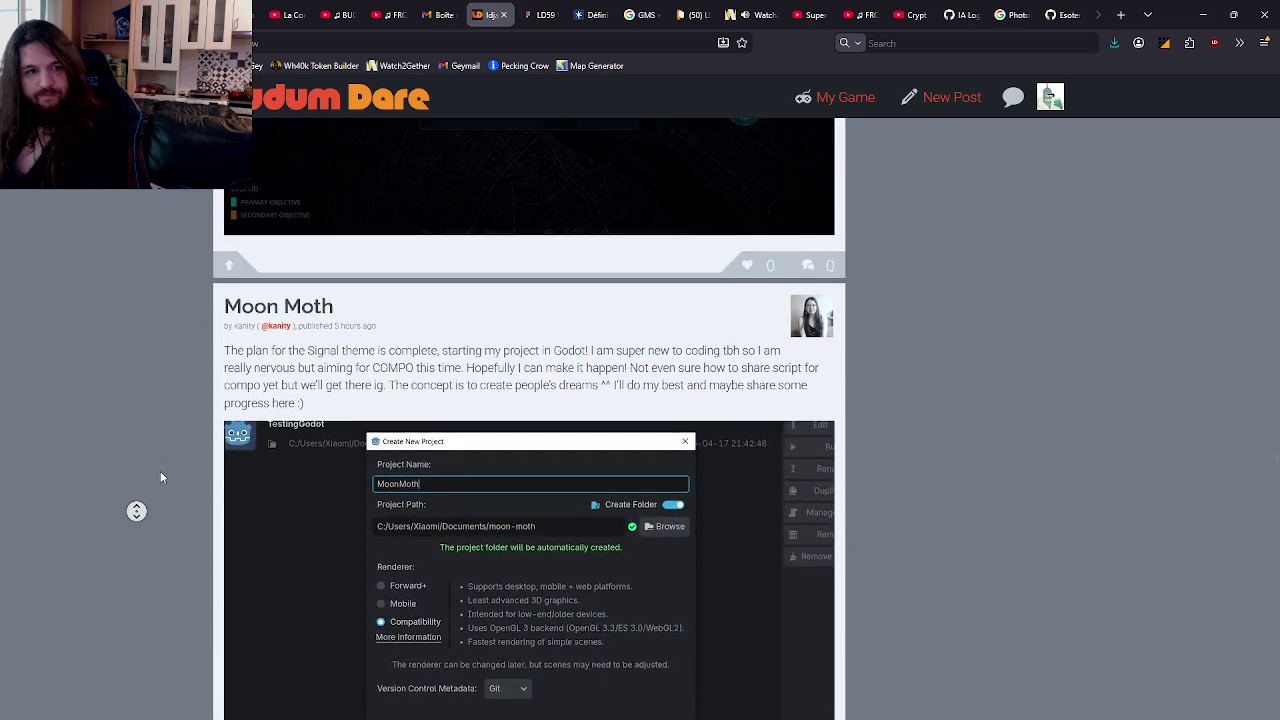
scroll(160, 472, "up", 2)
scroll(160, 472, "up", 2)
scroll(160, 472, "up", 2)
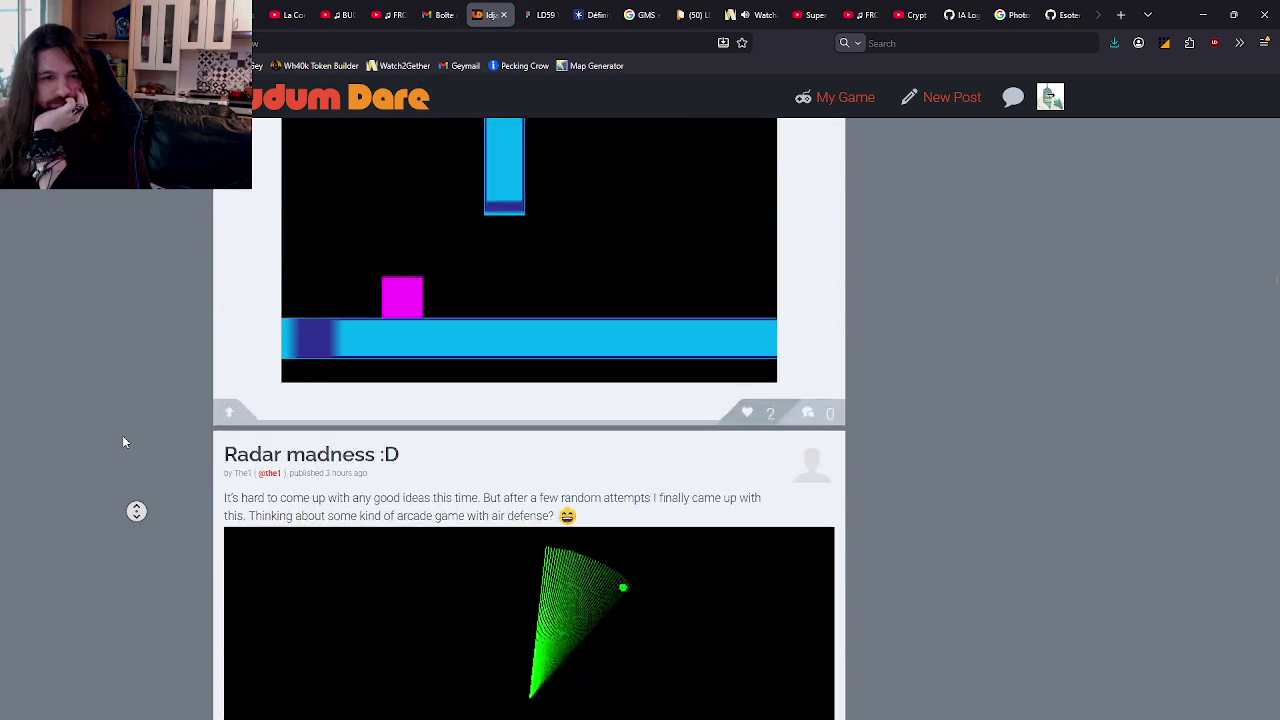
scroll(122, 435, "down", 2)
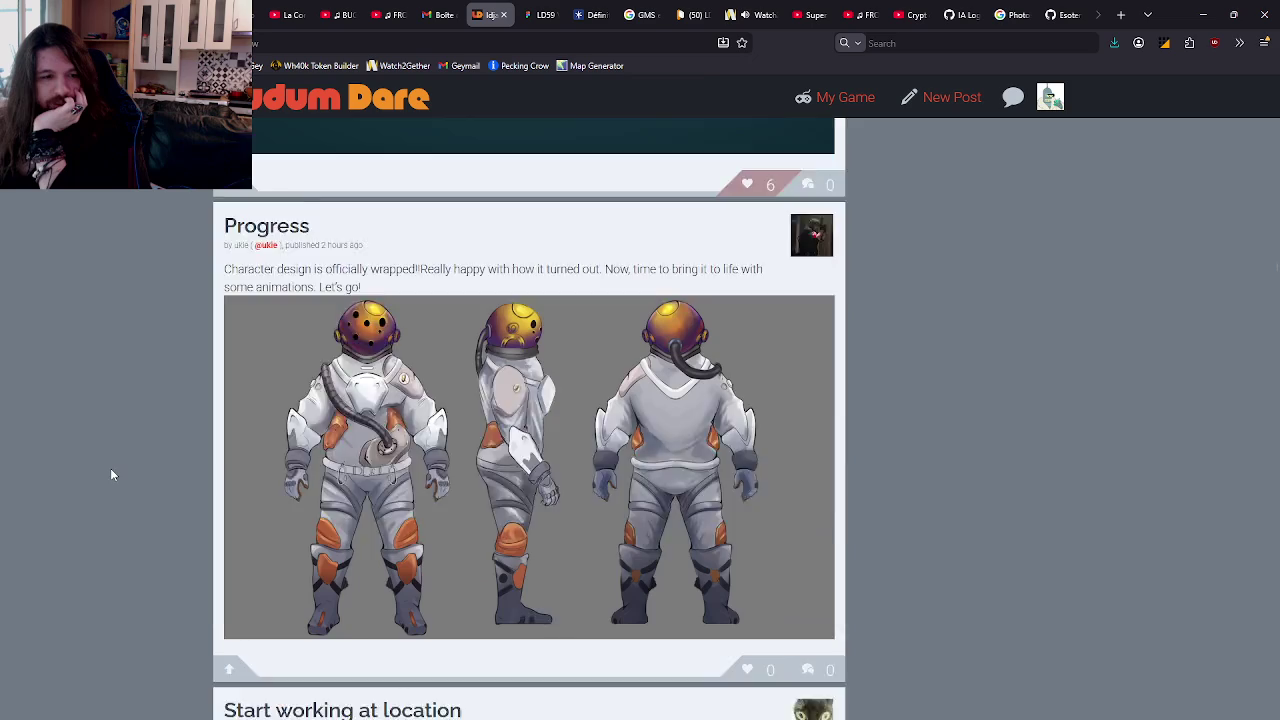
Step: Autoscroll the feed back to its top, then switch to the Watch2Gether tab
middle_click(109, 458)
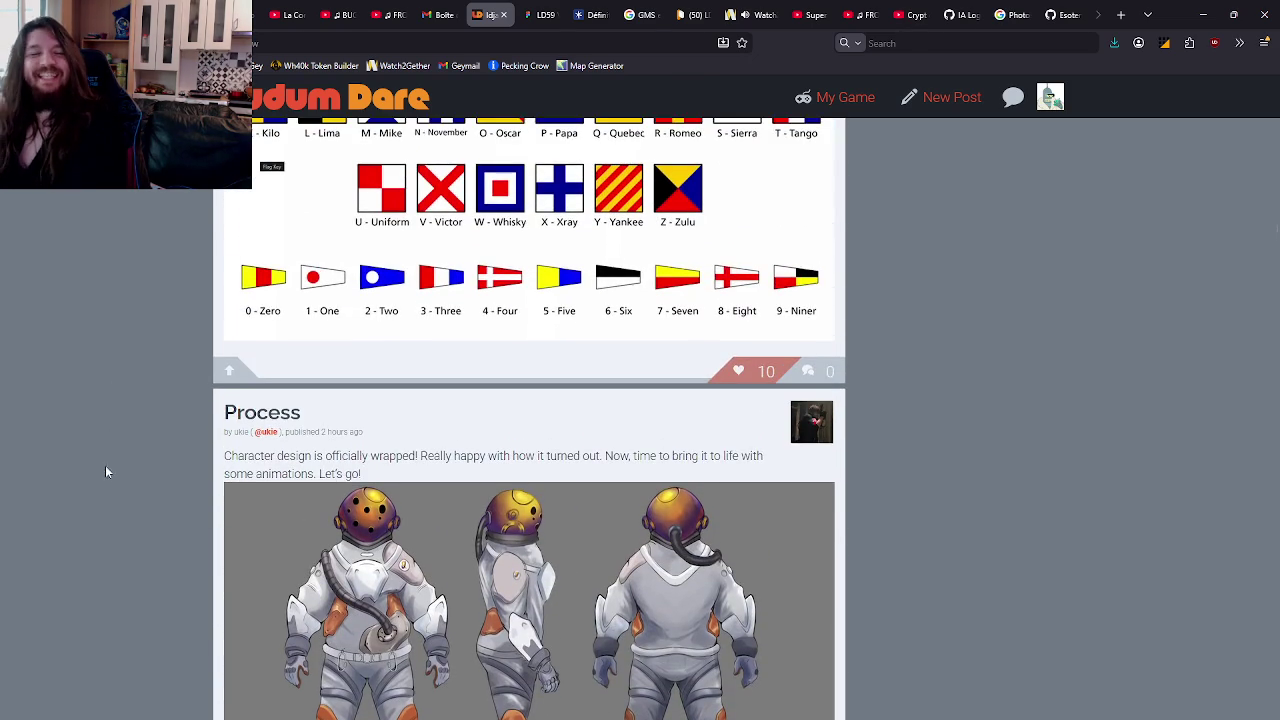
middle_click(120, 352)
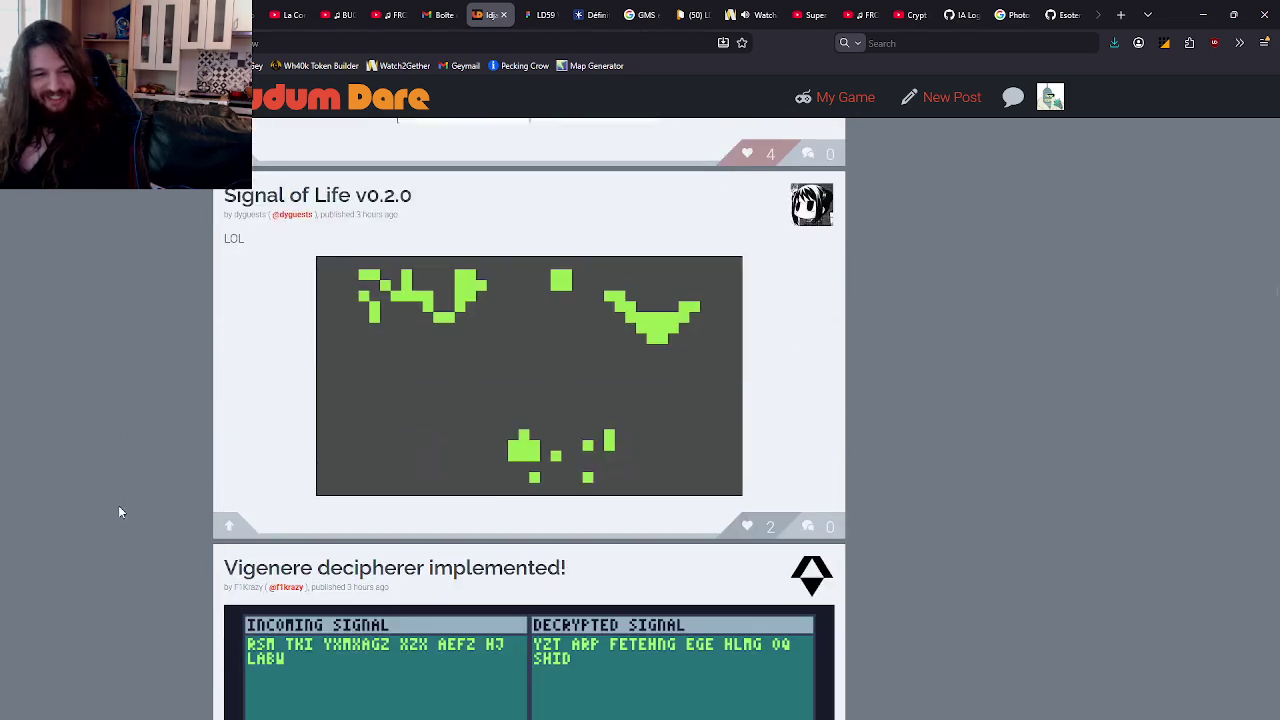
middle_click(122, 489)
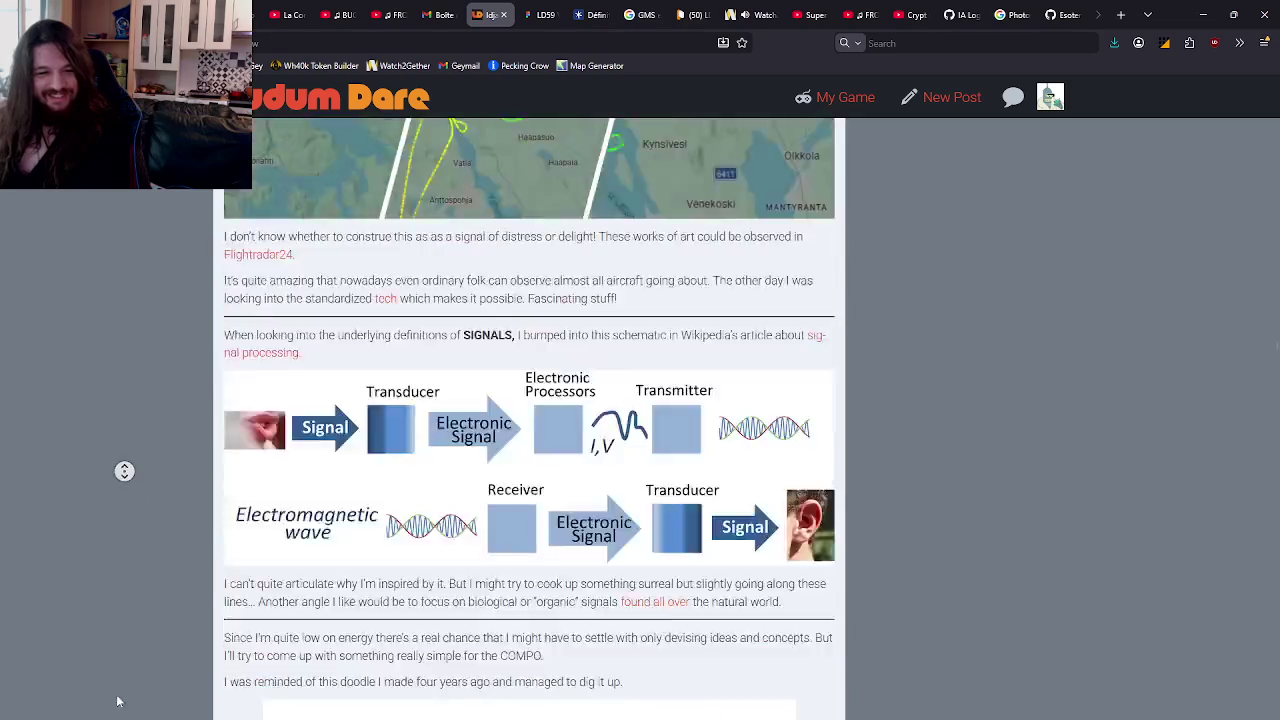
middle_click(119, 551)
middle_click(131, 581)
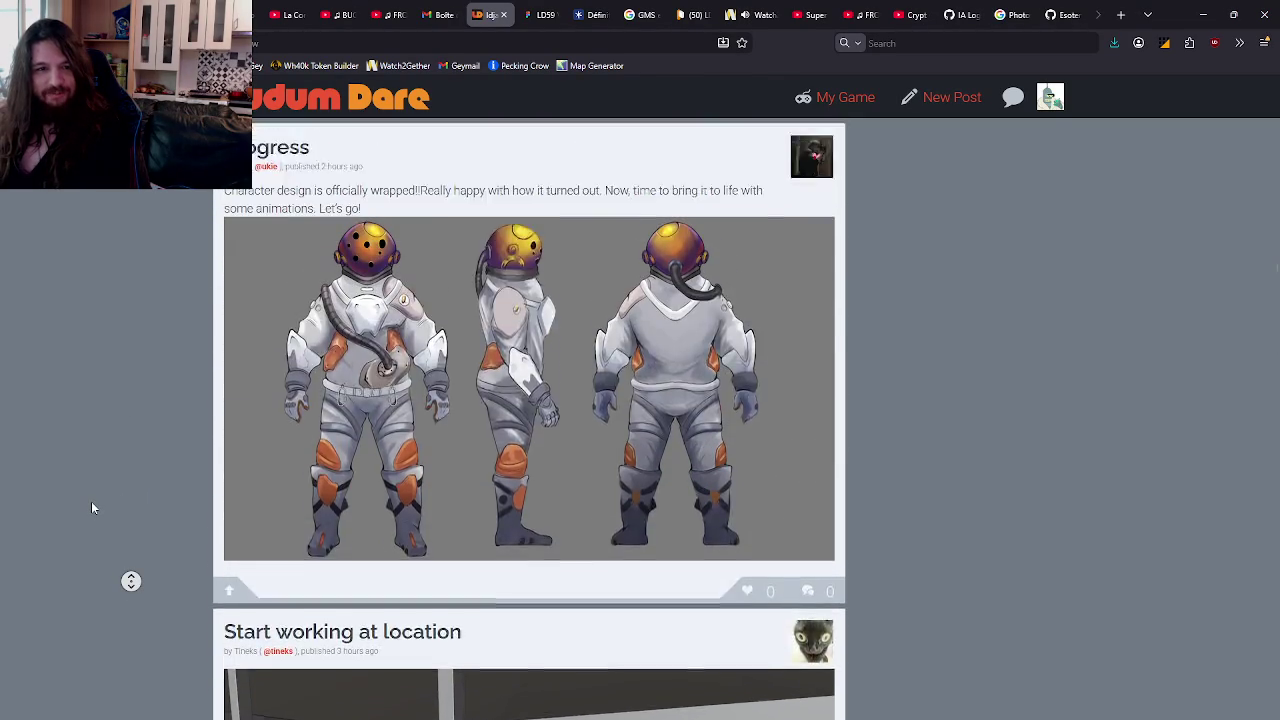
middle_click(104, 563)
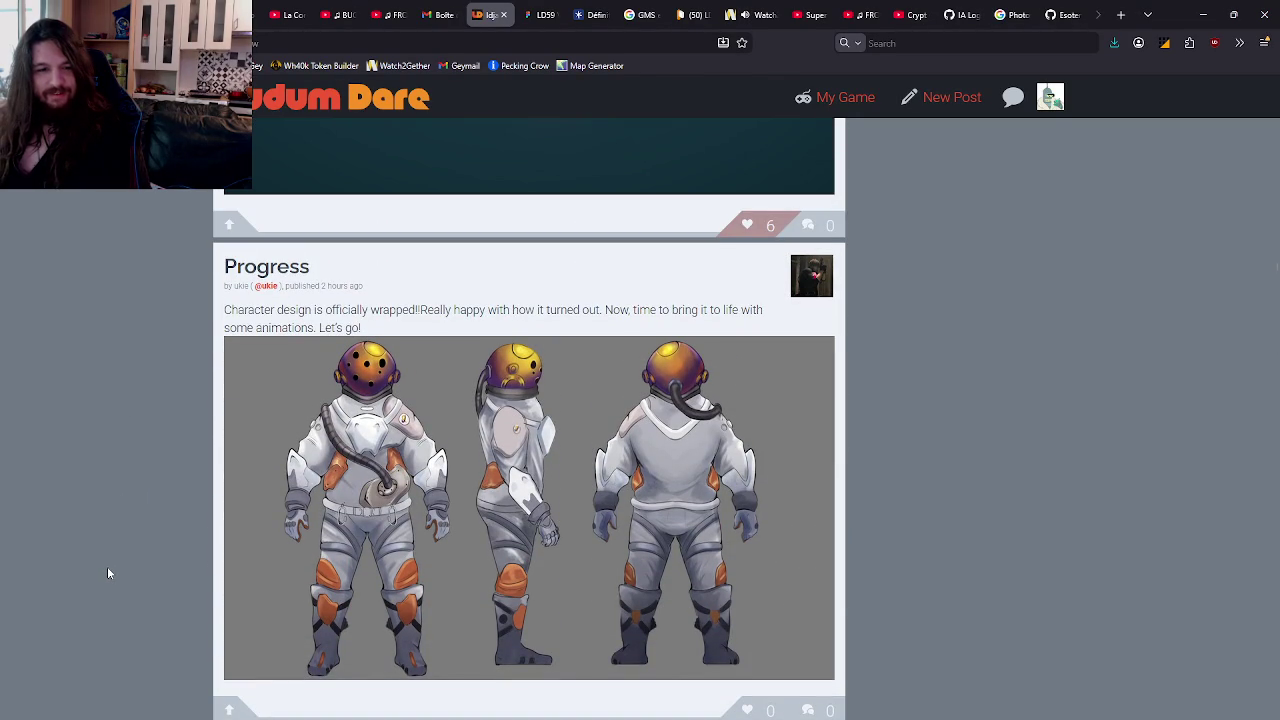
middle_click(107, 569)
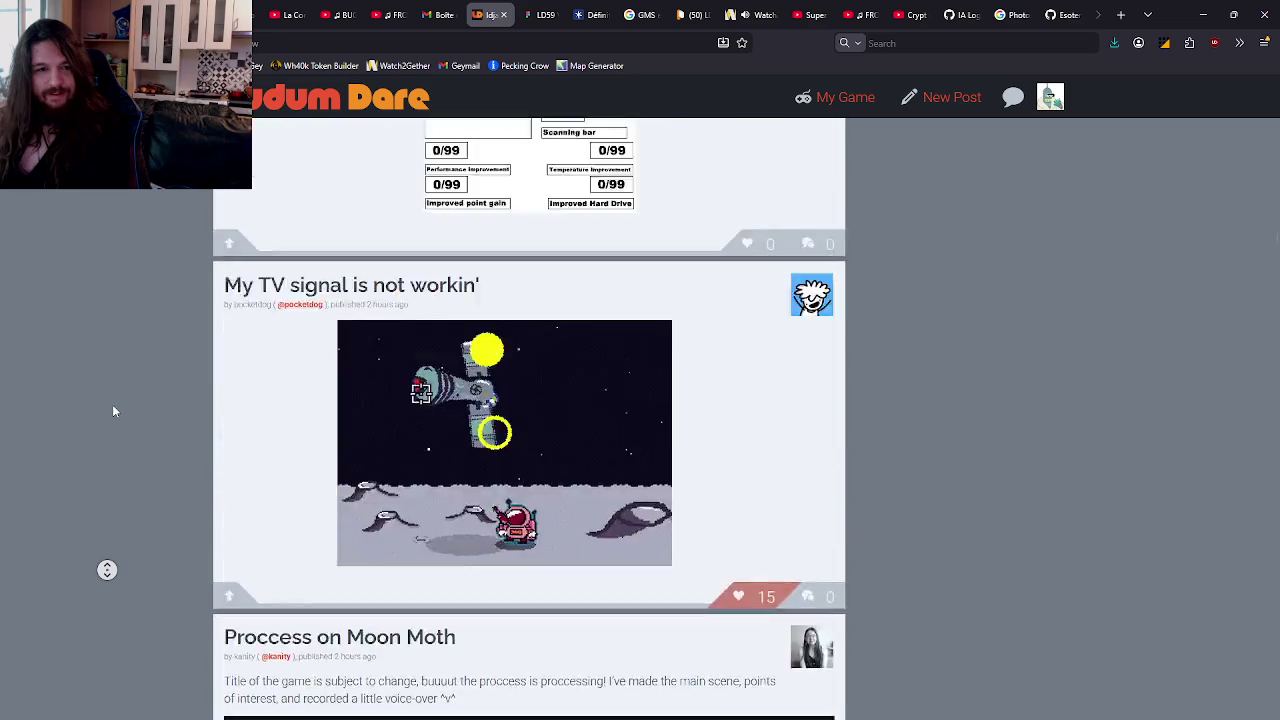
scroll(111, 515, "down", 1)
scroll(111, 515, "down", 5)
scroll(112, 513, "down", 3)
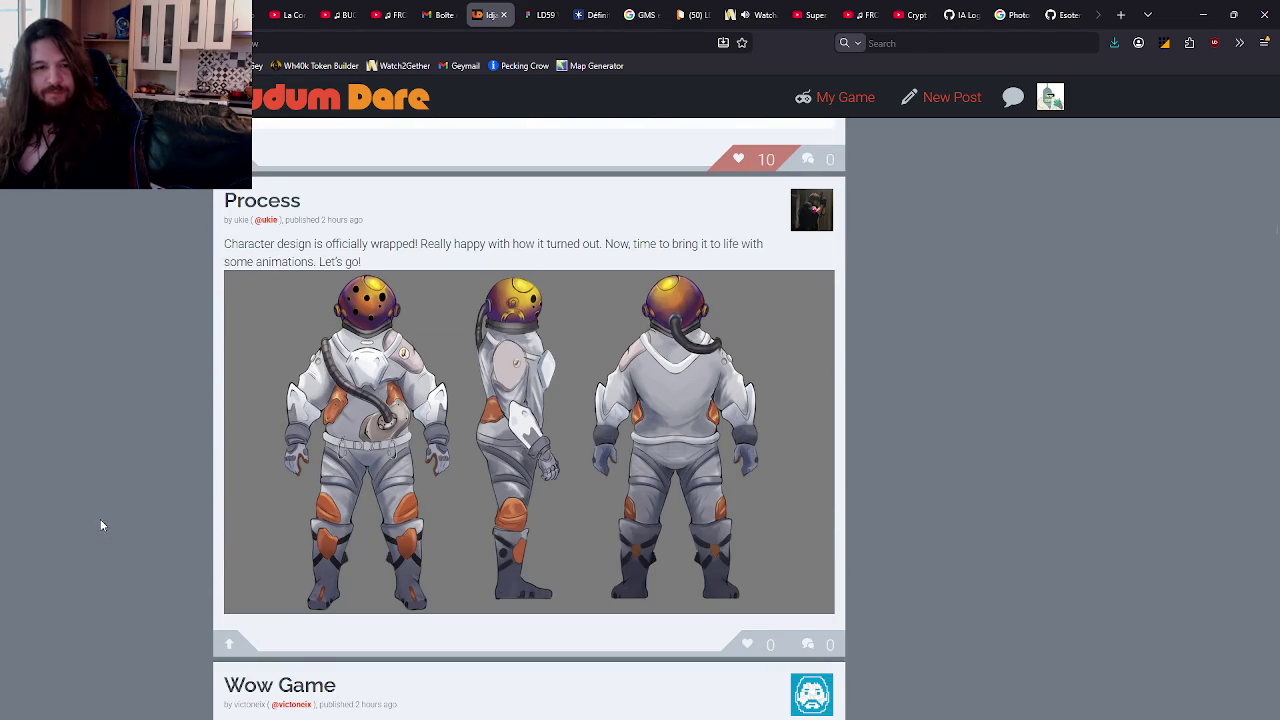
middle_click(99, 528)
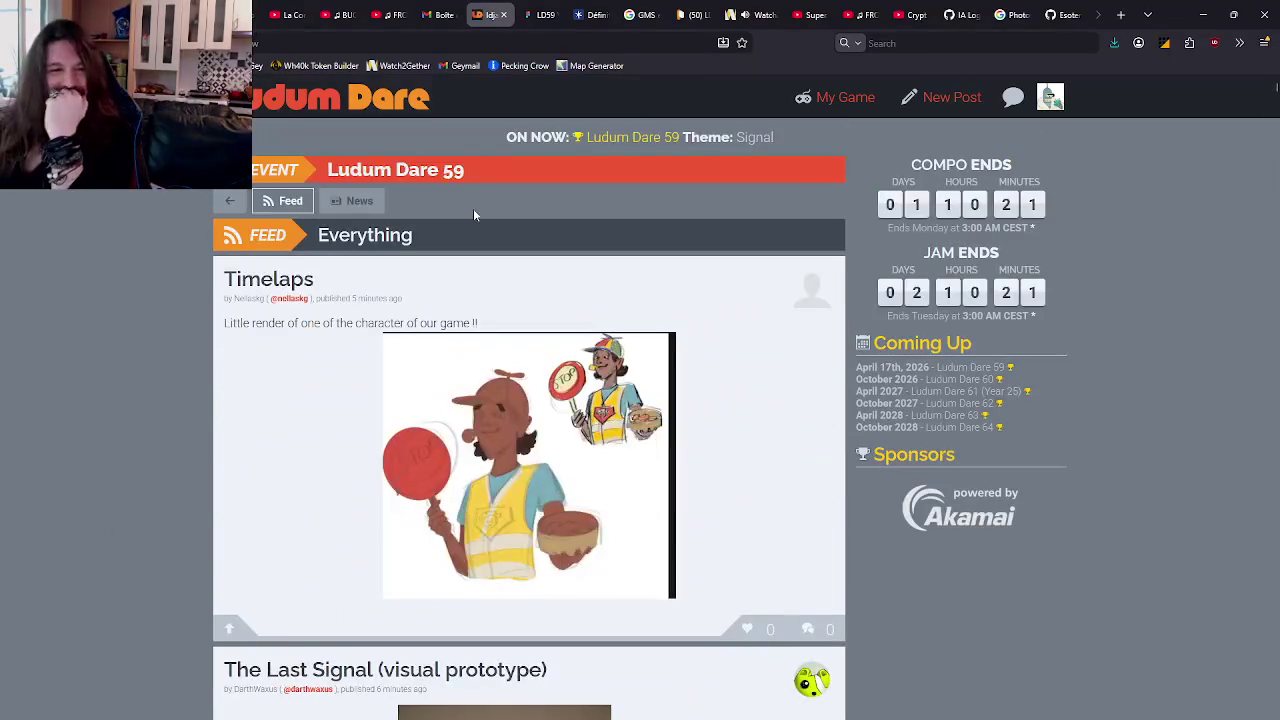
left_click(738, 14)
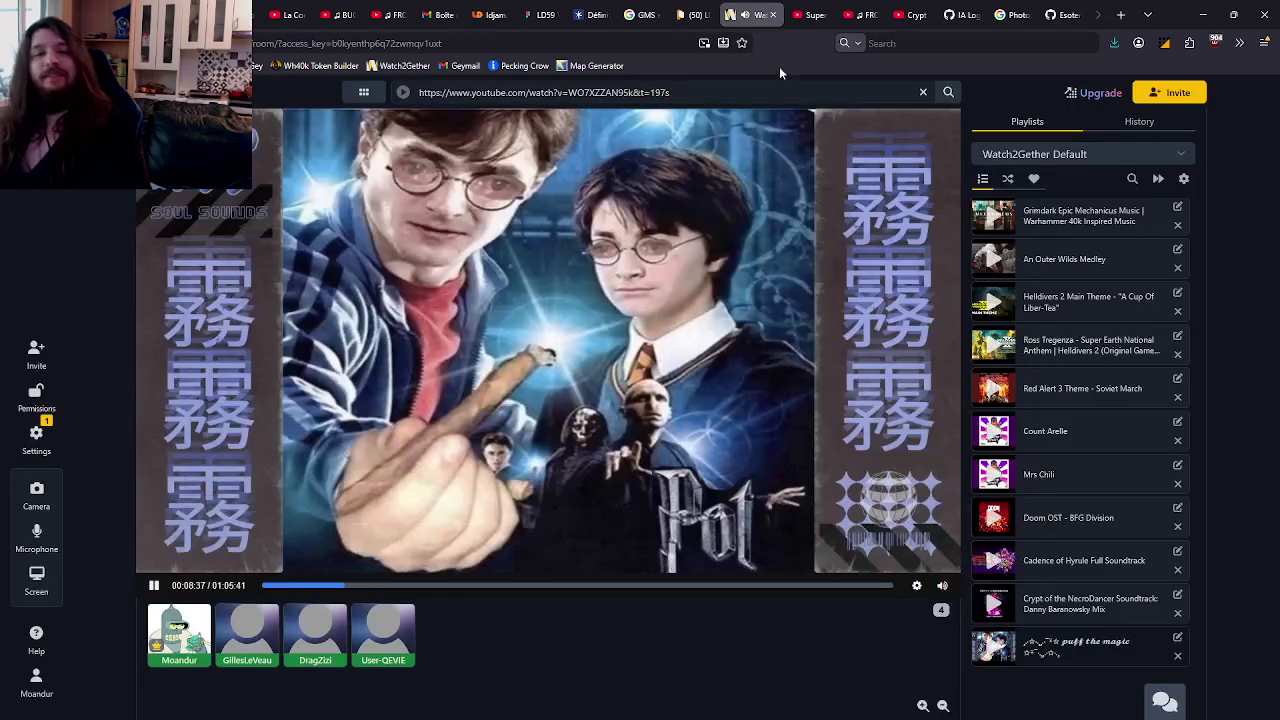
Step: Return to GameMaker's sprite editor and start importing an image into sprPlayerSpineTest
key("alt+Tab")
left_click(385, 216)
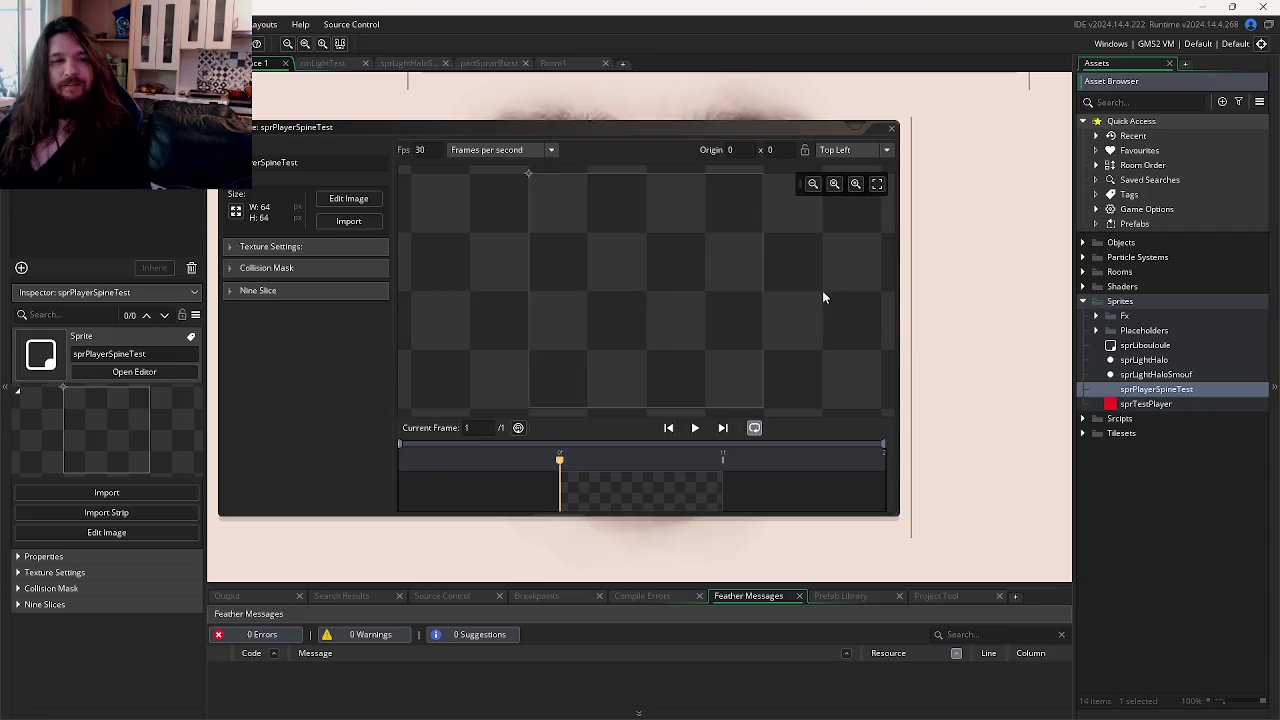
left_click(376, 224)
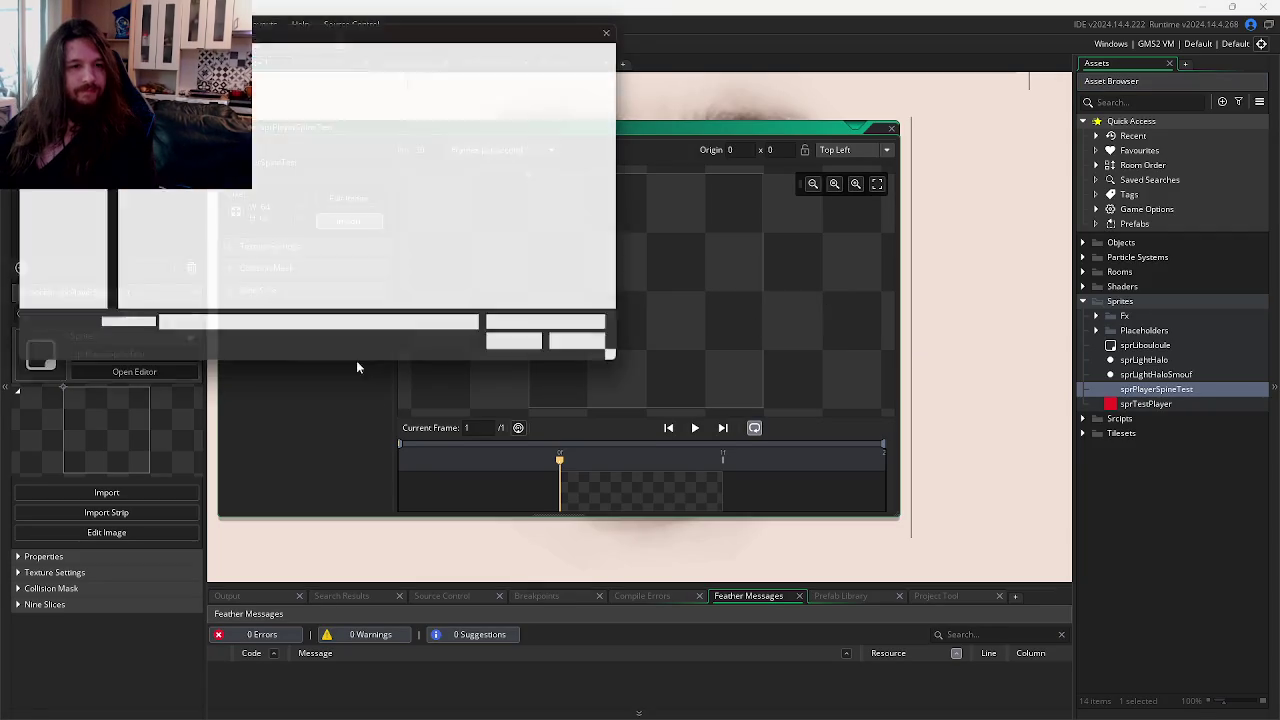
key("alt+Tab")
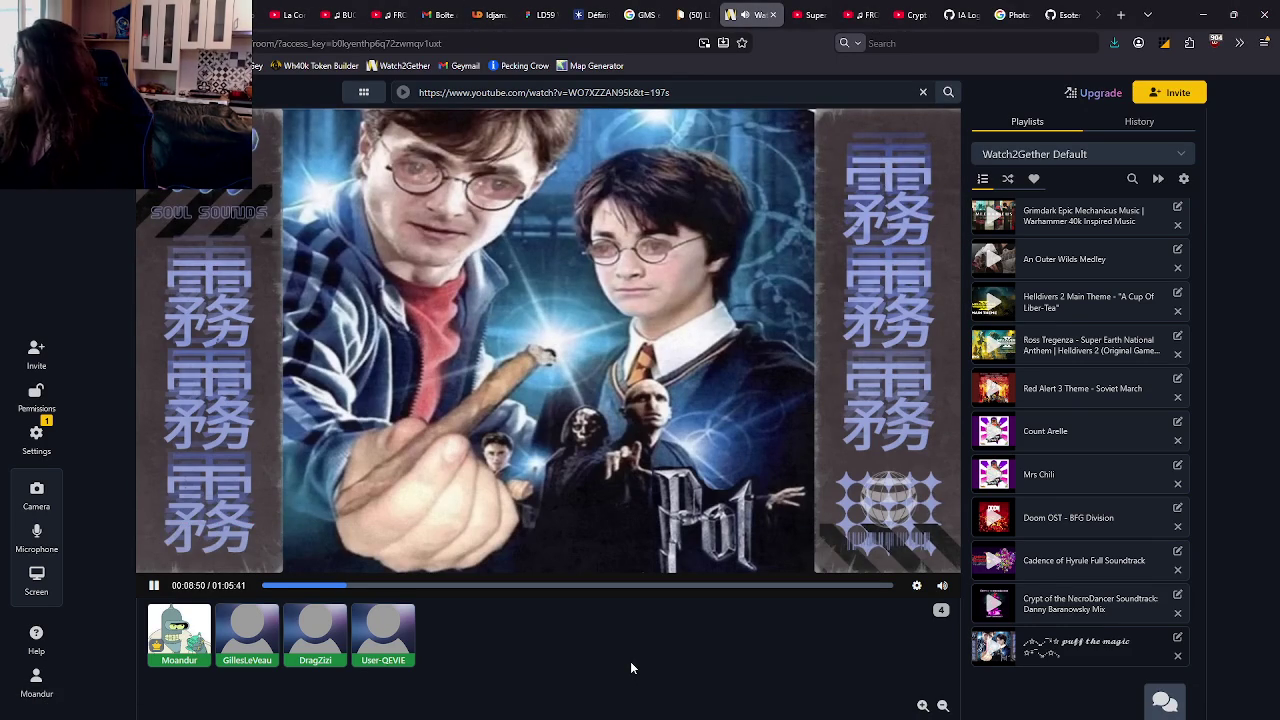
key("alt+Tab")
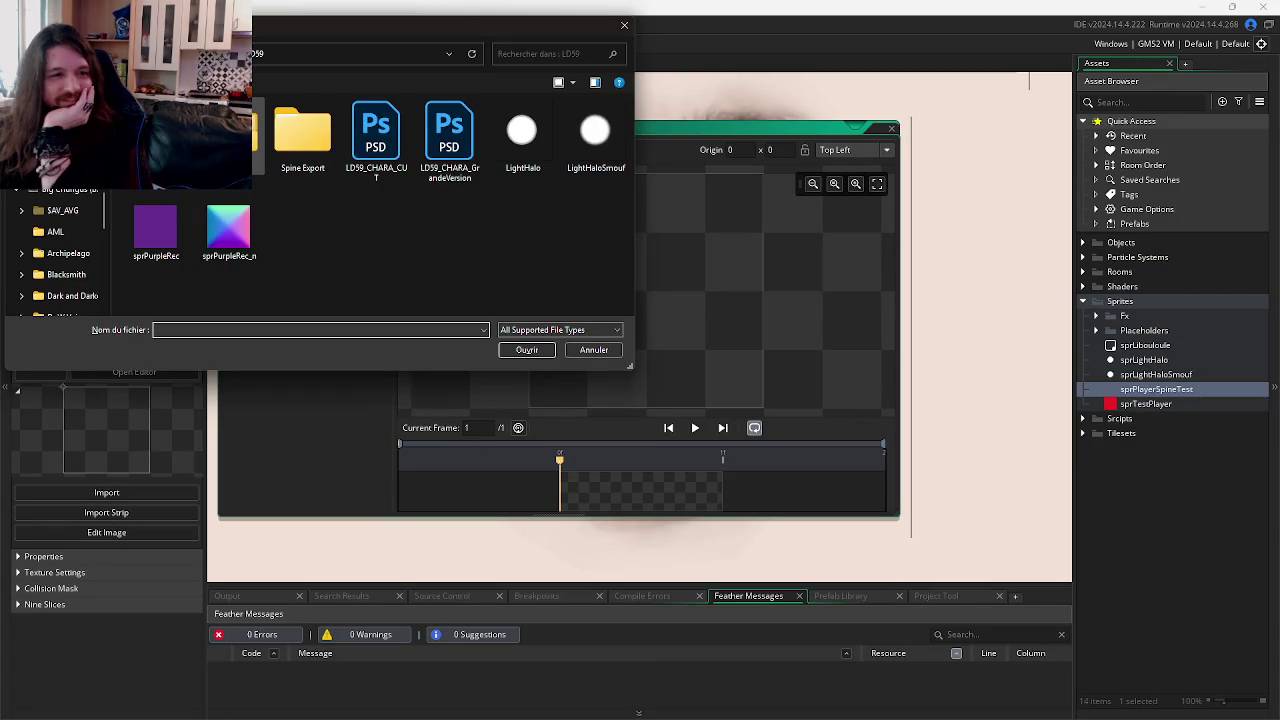
Step: Import LD59_CHARA_GrandeVersion from the LD59 Spine Export > Profil folder
double_click(302, 135)
key("alt+Left")
double_click(302, 135)
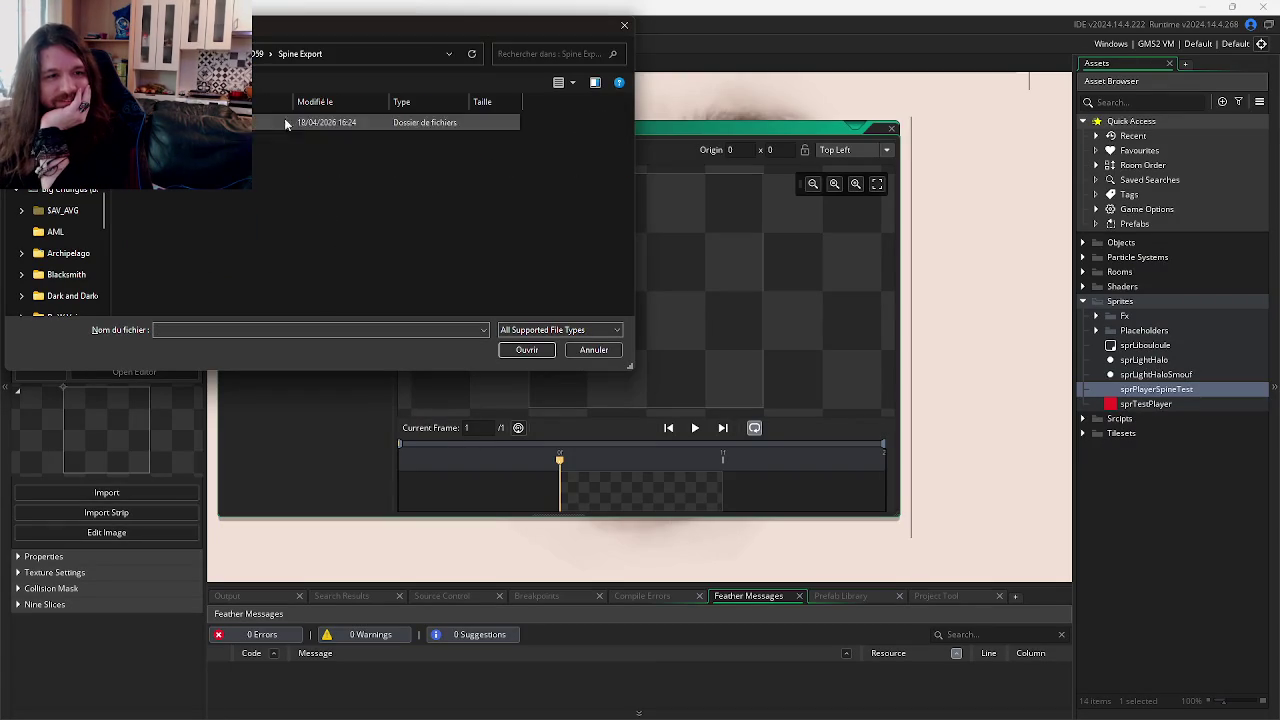
double_click(230, 122)
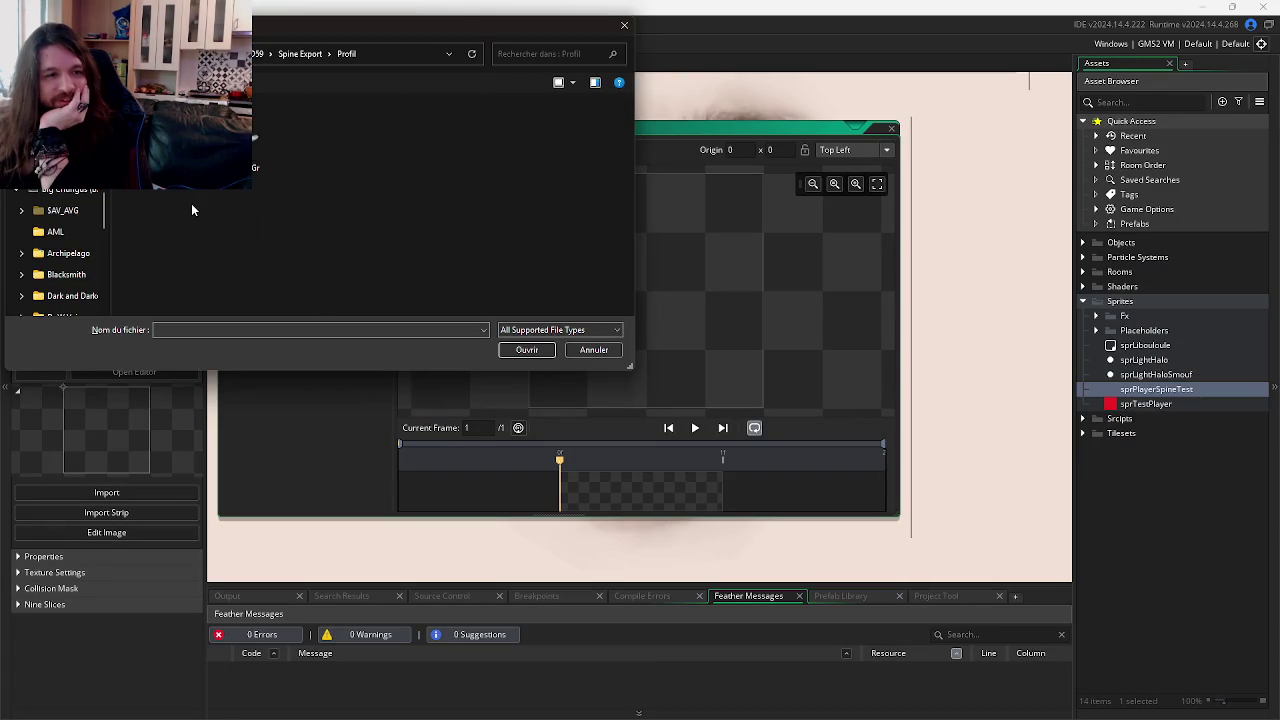
key("alt+Up")
key("alt+Up")
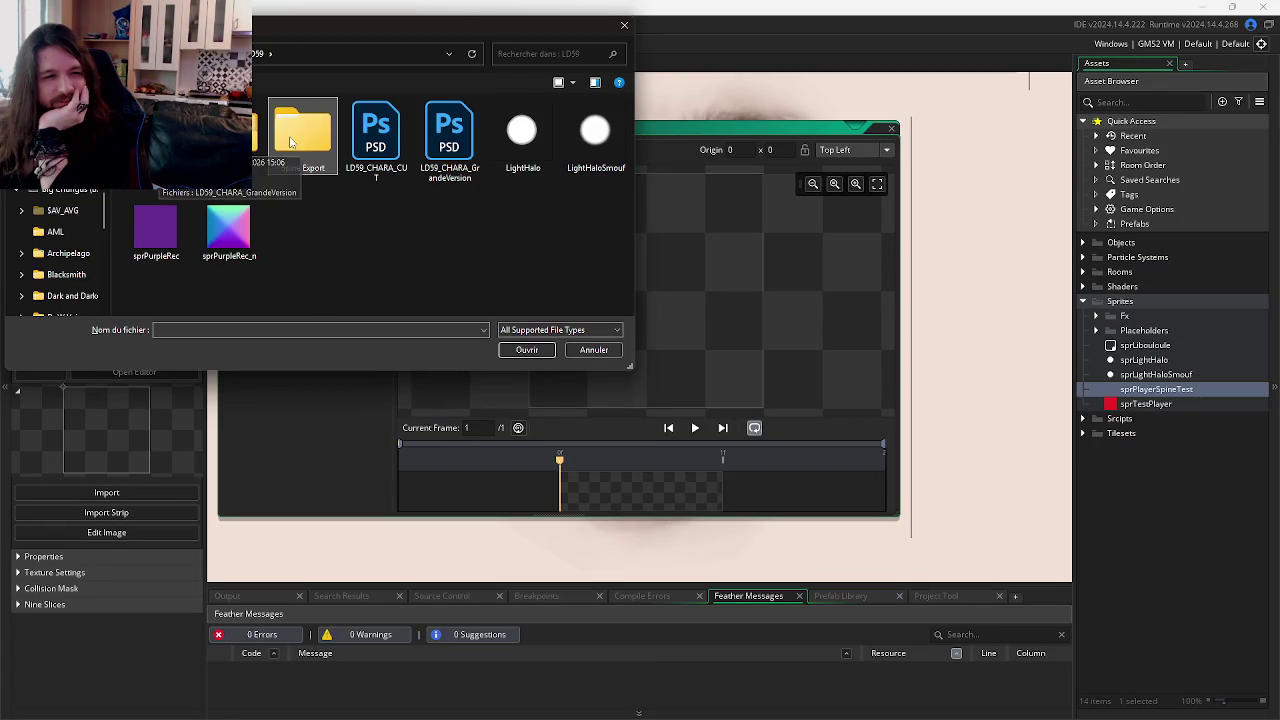
double_click(302, 138)
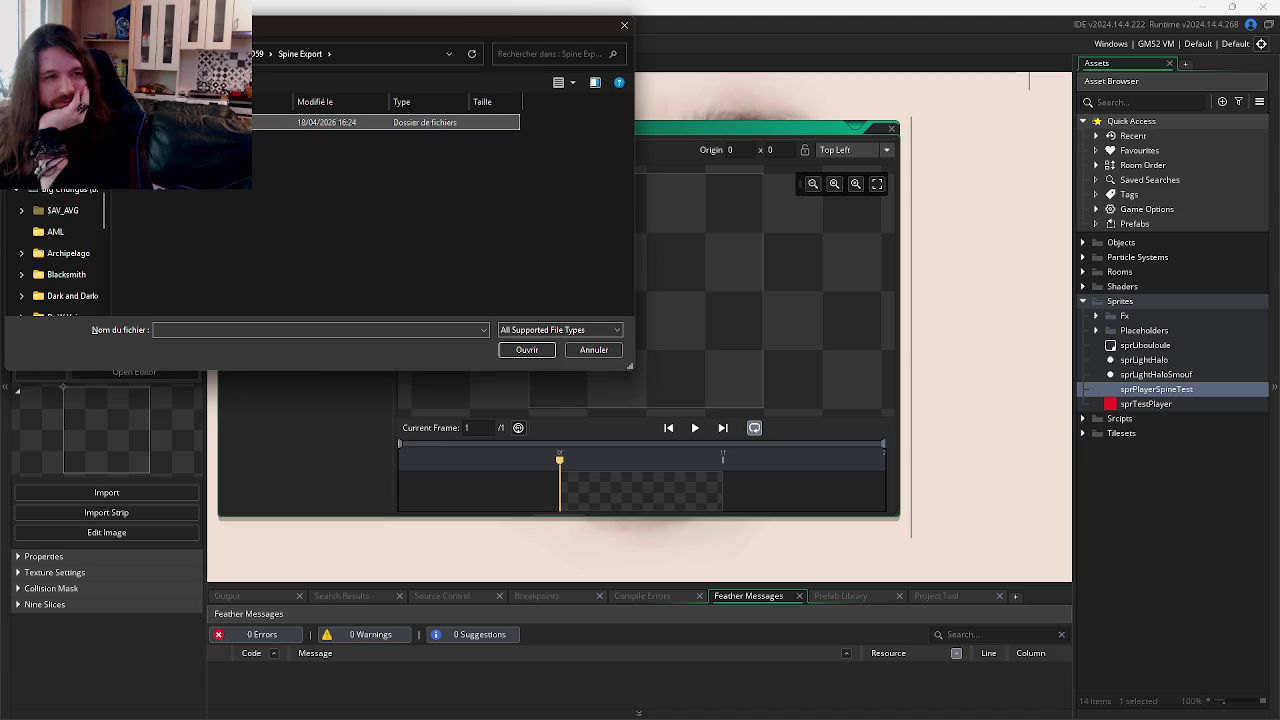
double_click(300, 122)
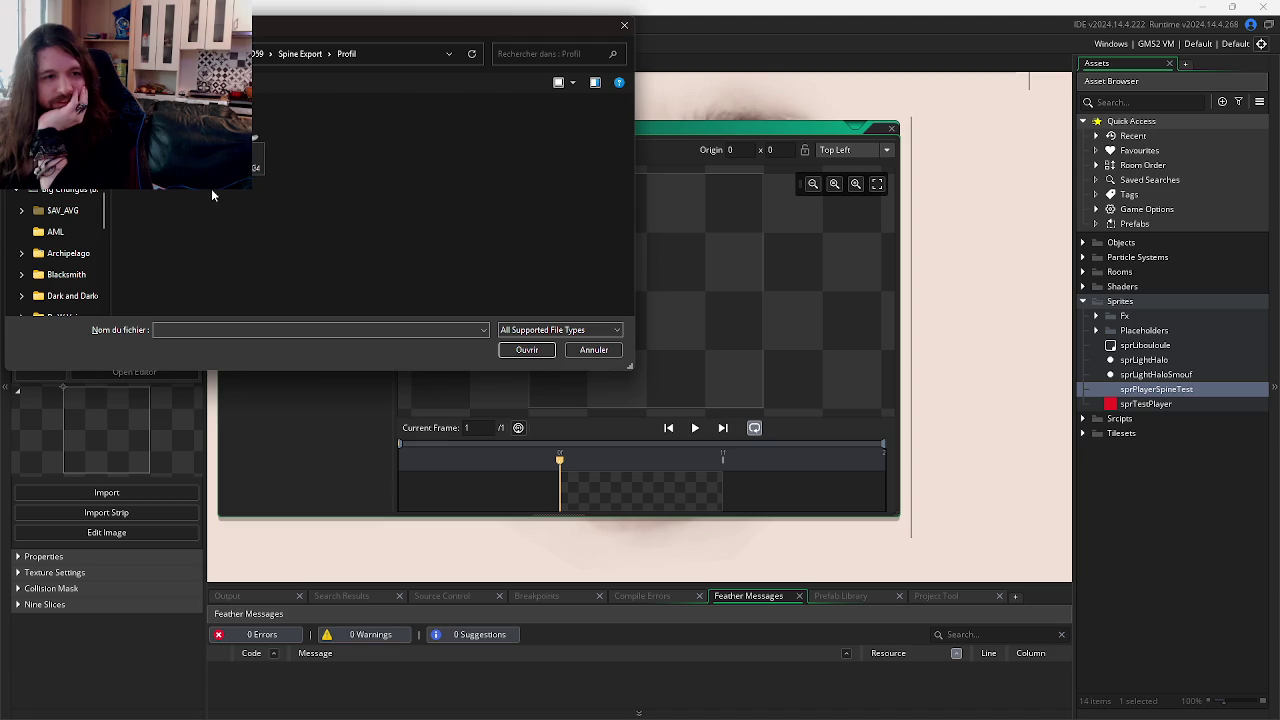
type("LD59_CHARA_GrandeVersion")
key("Return")
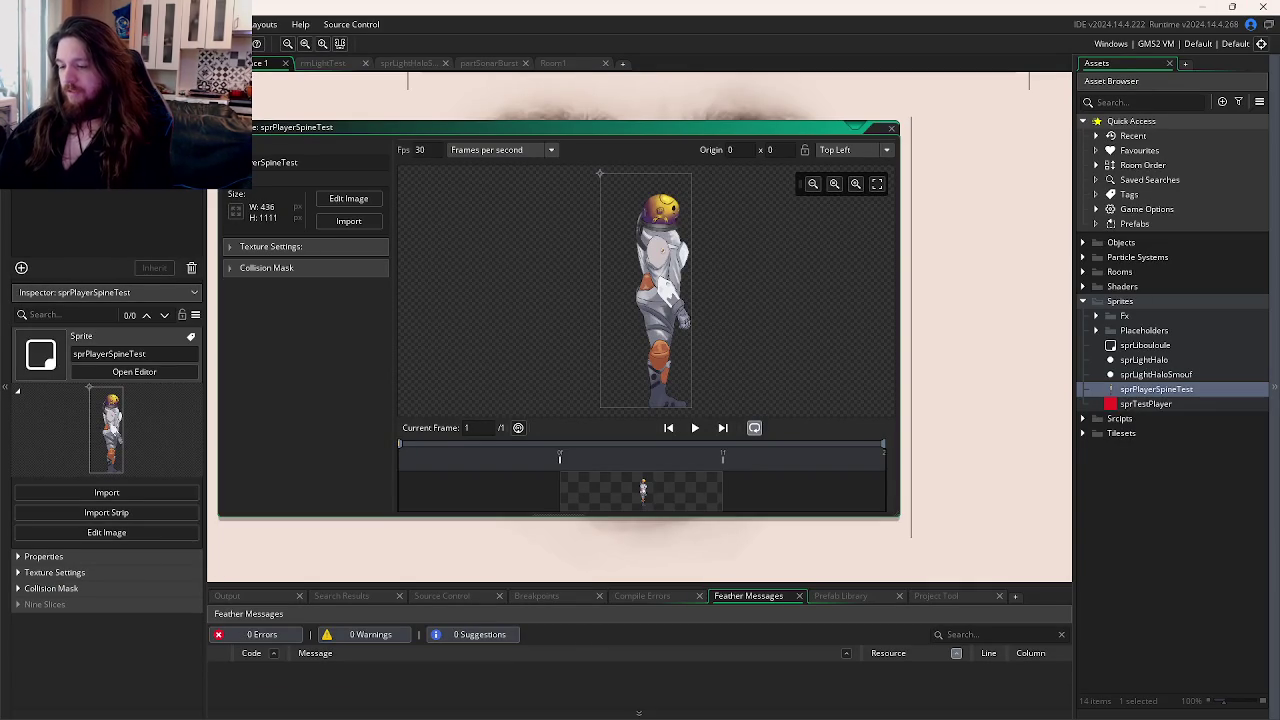
key("alt+Tab")
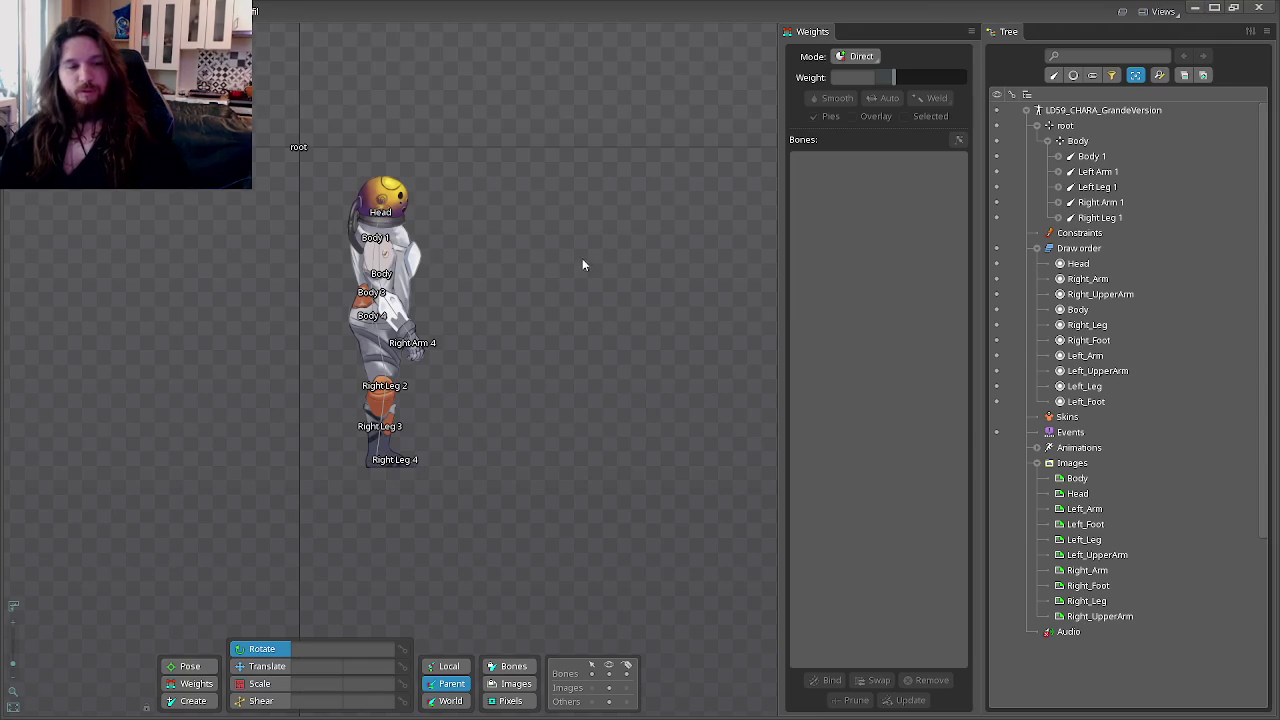
Step: Pan the Spine canvas, switch to Animate mode, and select the Body 1 bone
left_click_drag(585, 272, 654, 280)
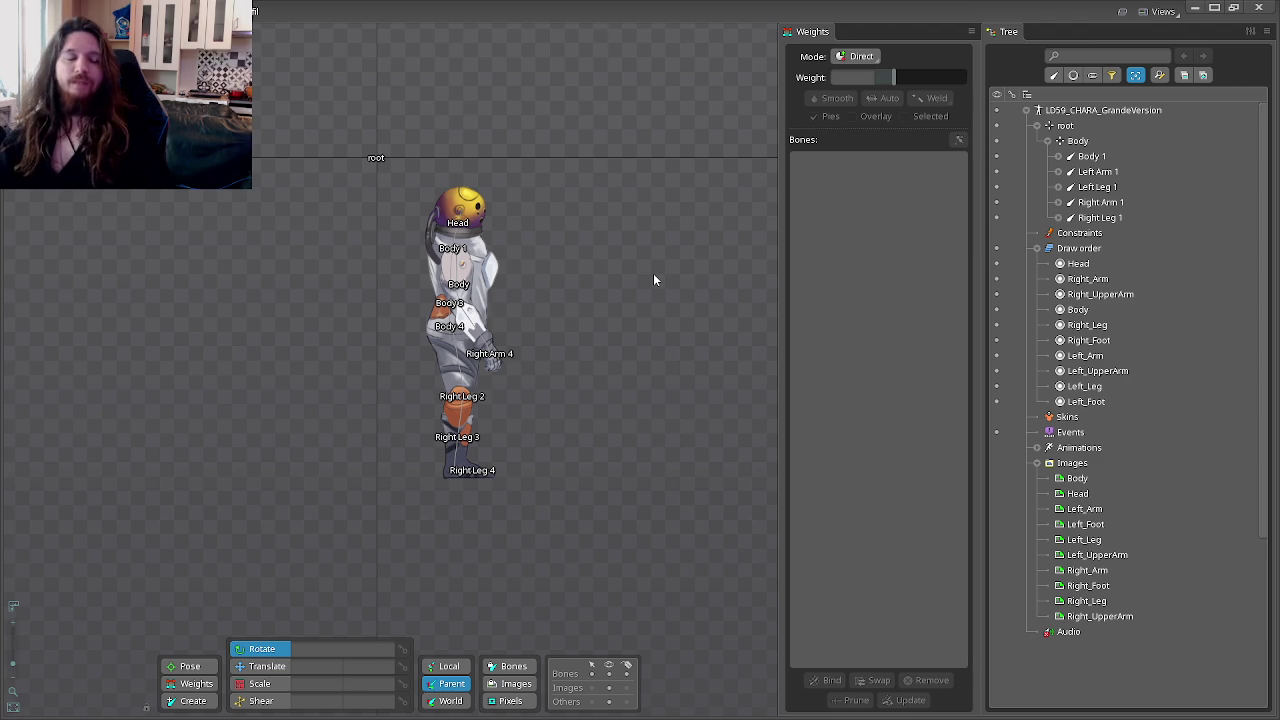
key("alt+Tab")
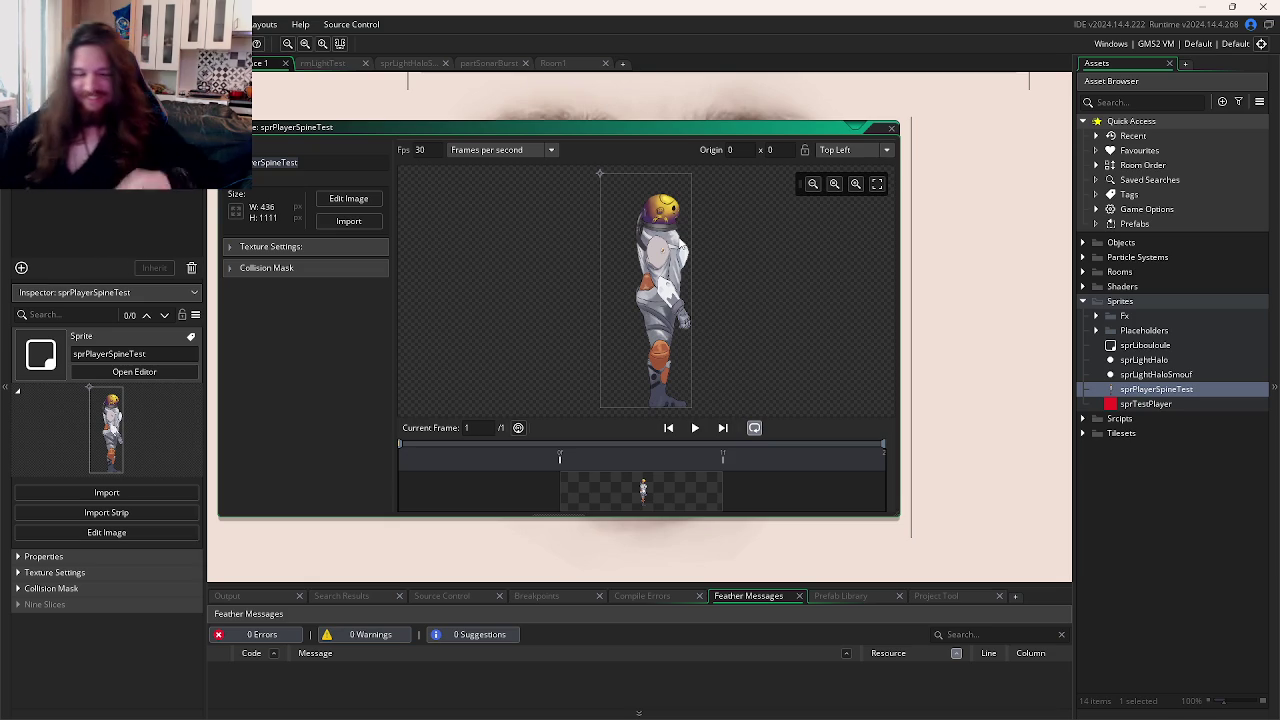
key("alt+Tab")
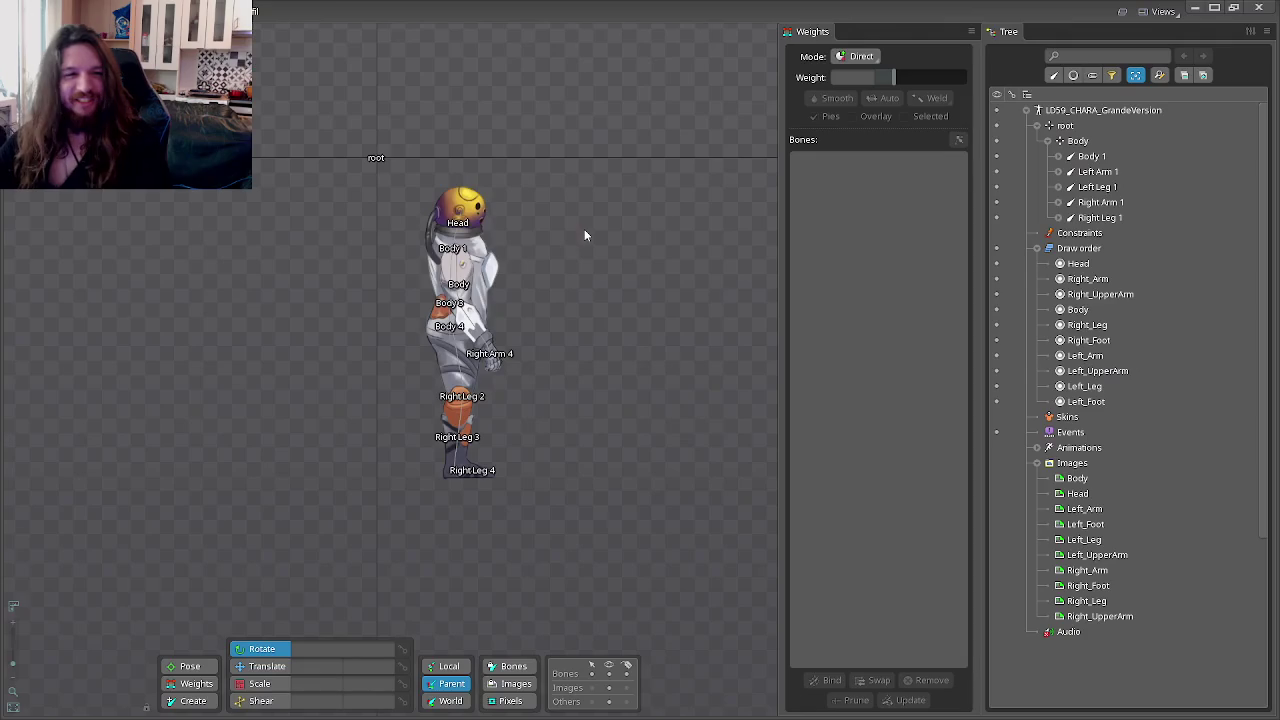
scroll(372, 274, "up", 5)
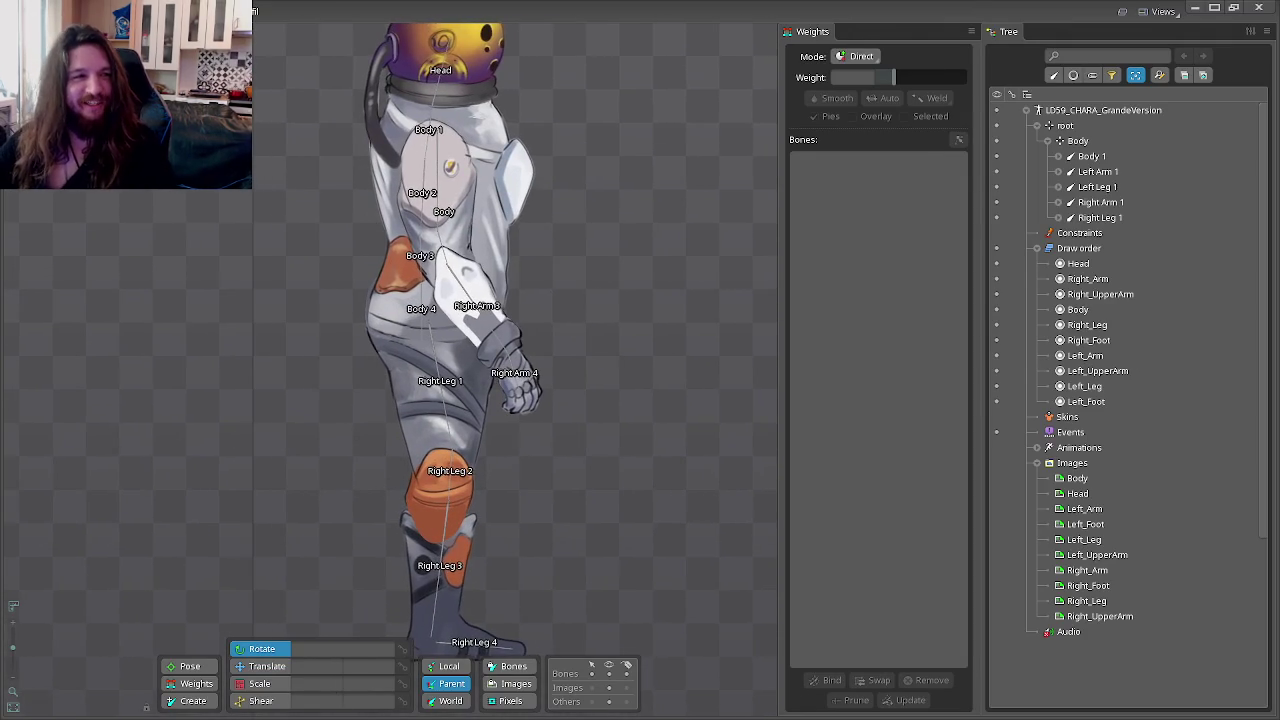
left_click(60, 40)
scroll(197, 258, "down", 2)
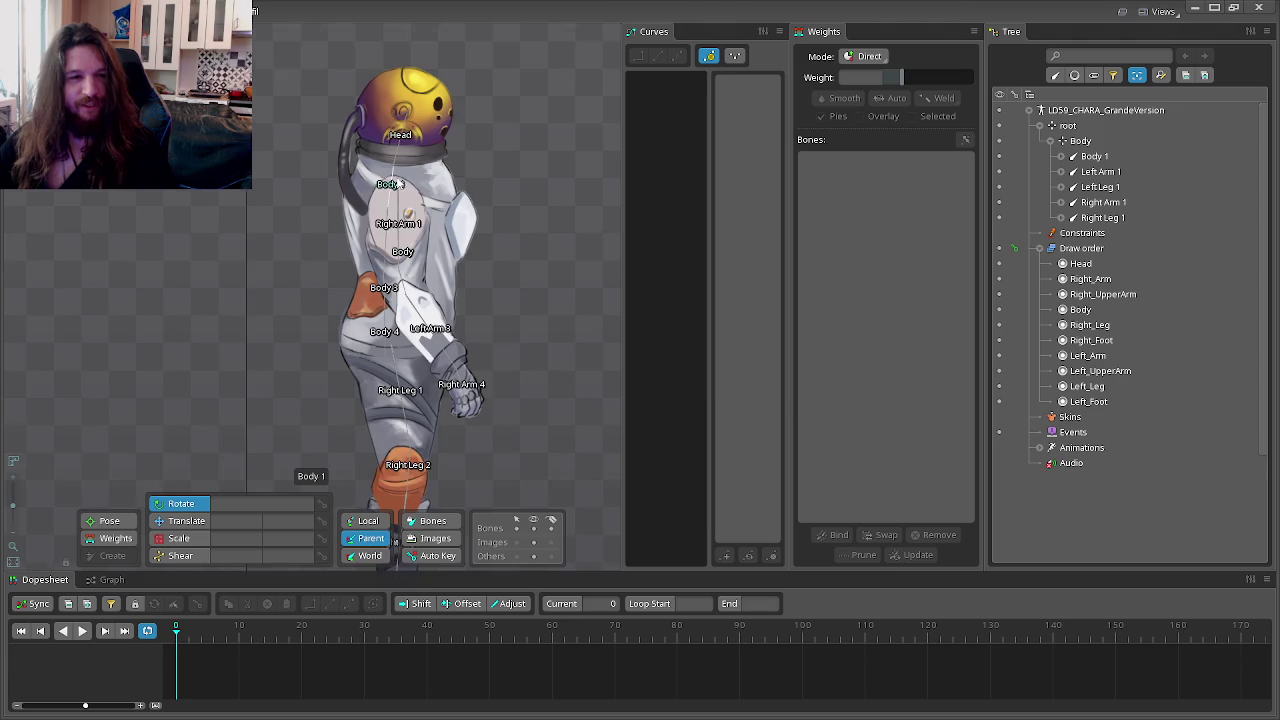
left_click(392, 186)
Step: Bend the torso by rotating bones Body 1 through Body 4
left_click_drag(520, 328, 602, 296)
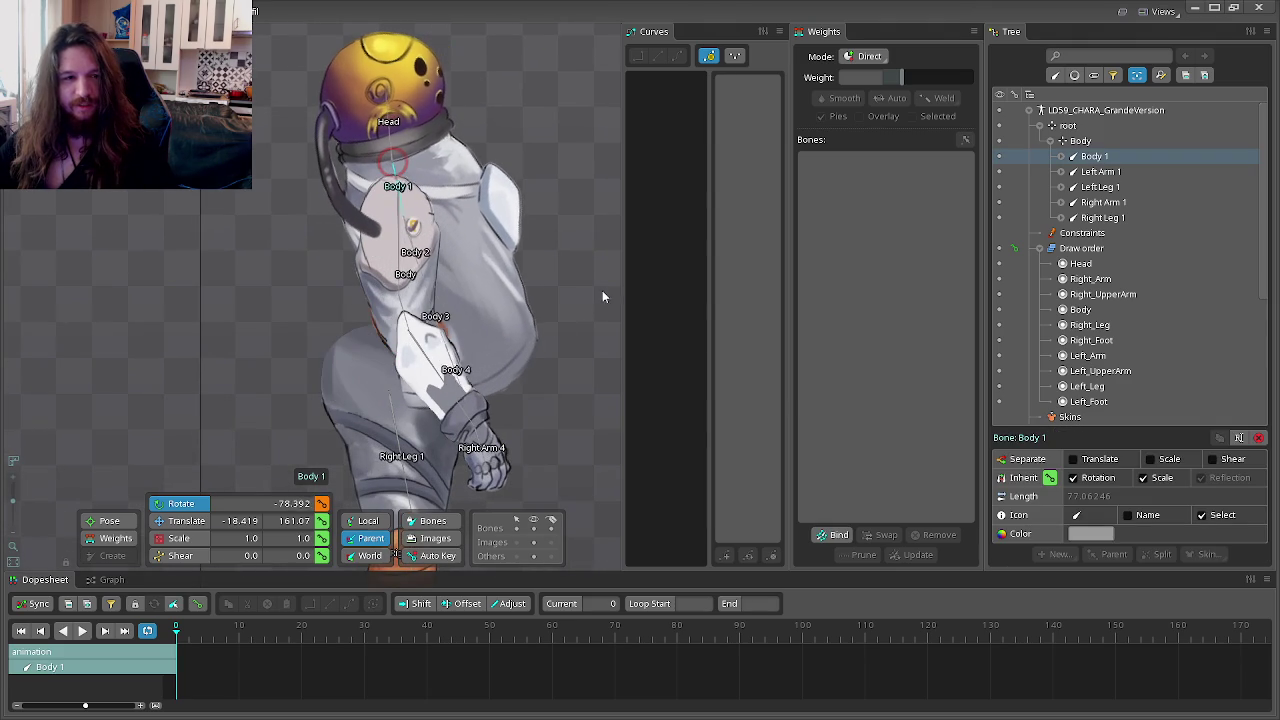
left_click(408, 225)
mouse_move(572, 209)
left_mouse_down()
mouse_move(582, 238)
mouse_move(449, 307)
mouse_move(591, 223)
left_mouse_up()
mouse_move(428, 293)
left_mouse_down()
mouse_move(564, 262)
mouse_move(515, 323)
left_mouse_up()
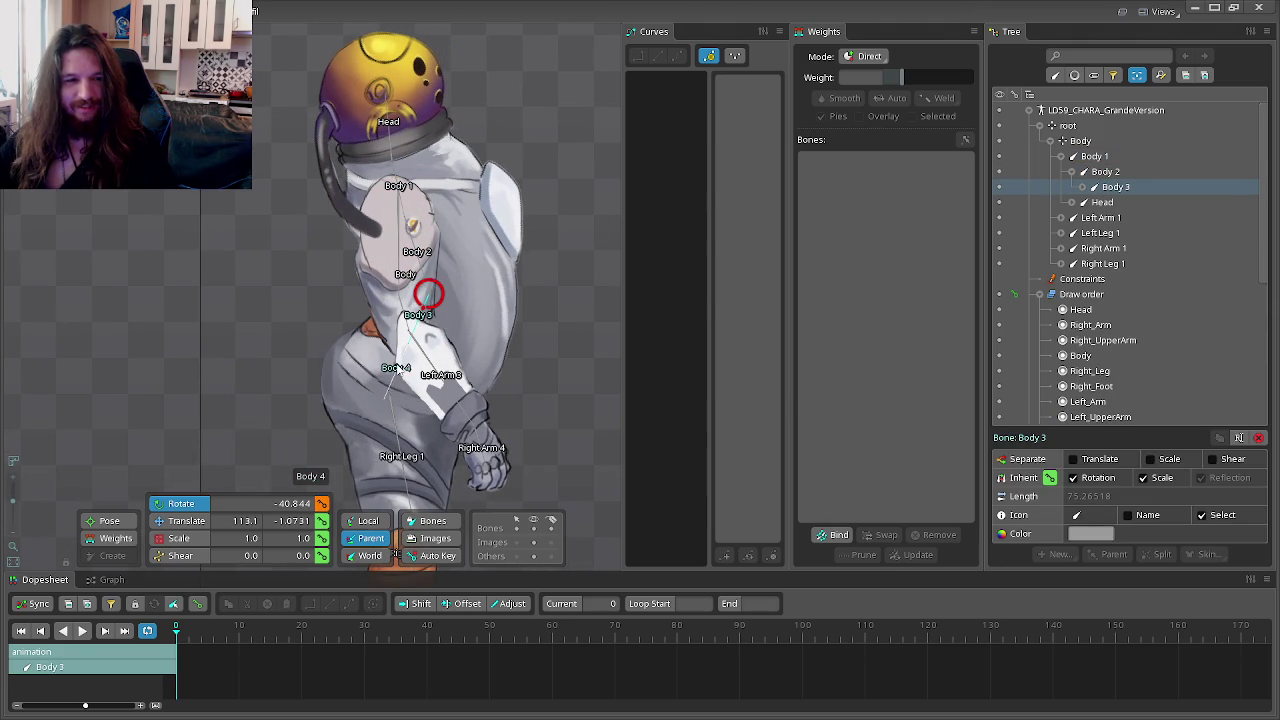
left_click(430, 362)
mouse_move(592, 242)
left_mouse_down()
mouse_move(558, 317)
mouse_move(563, 289)
left_mouse_up()
scroll(509, 277, "down", 2)
scroll(443, 274, "down", 2)
scroll(512, 252, "down", 2)
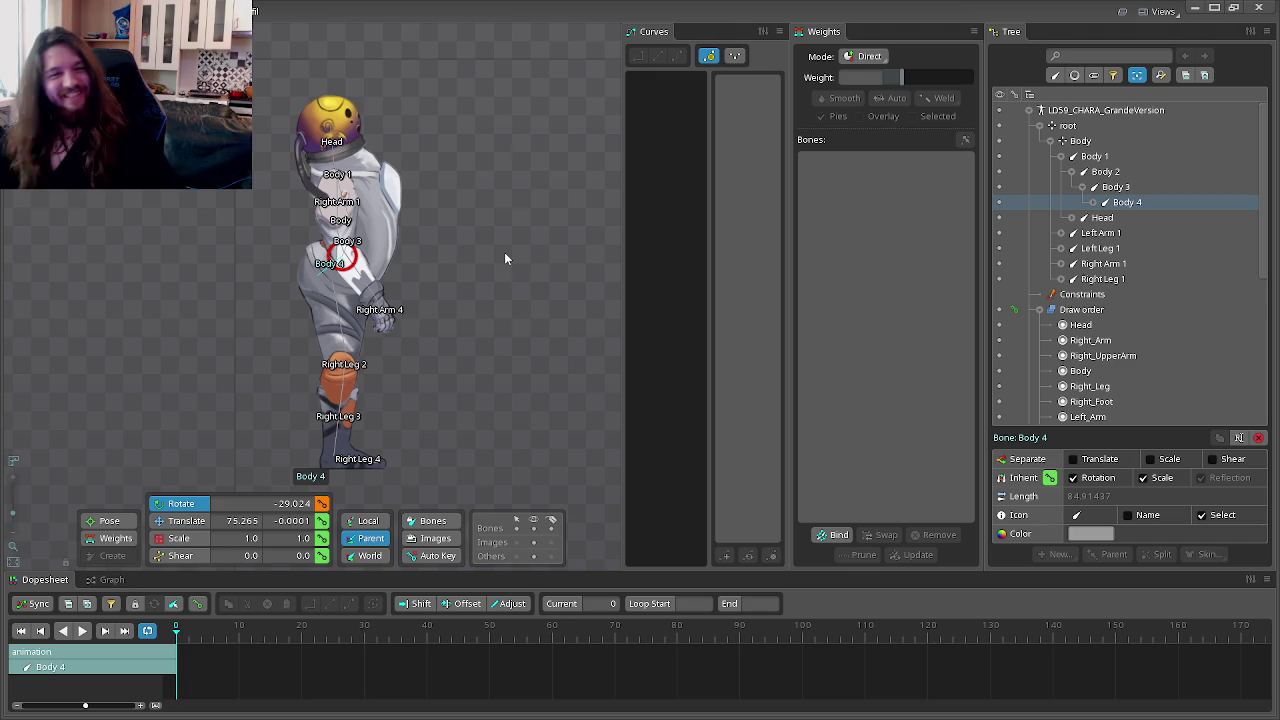
left_click_drag(503, 351, 522, 363)
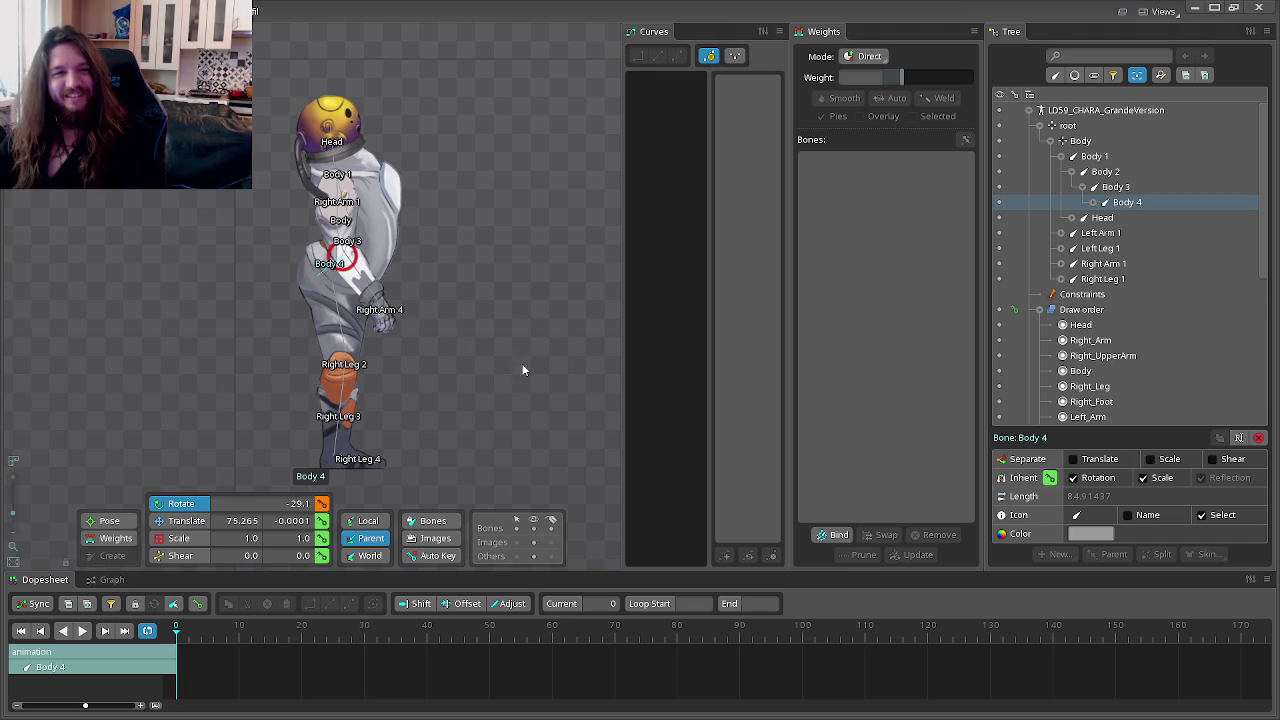
Step: Shift Right Leg 1 left and swing it outward to about -58
scroll(332, 294, "up", 3)
left_click(334, 298)
left_click_drag(332, 294, 592, 368)
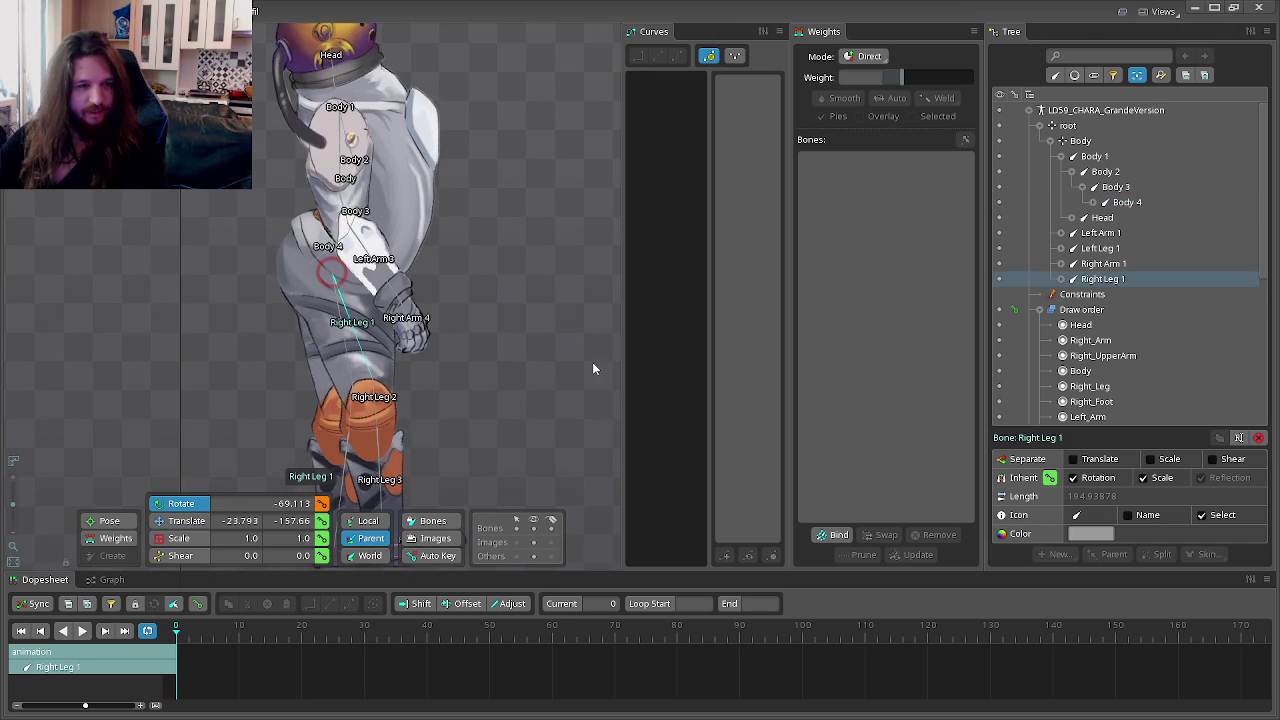
key("ctrl+z")
left_click(186, 521)
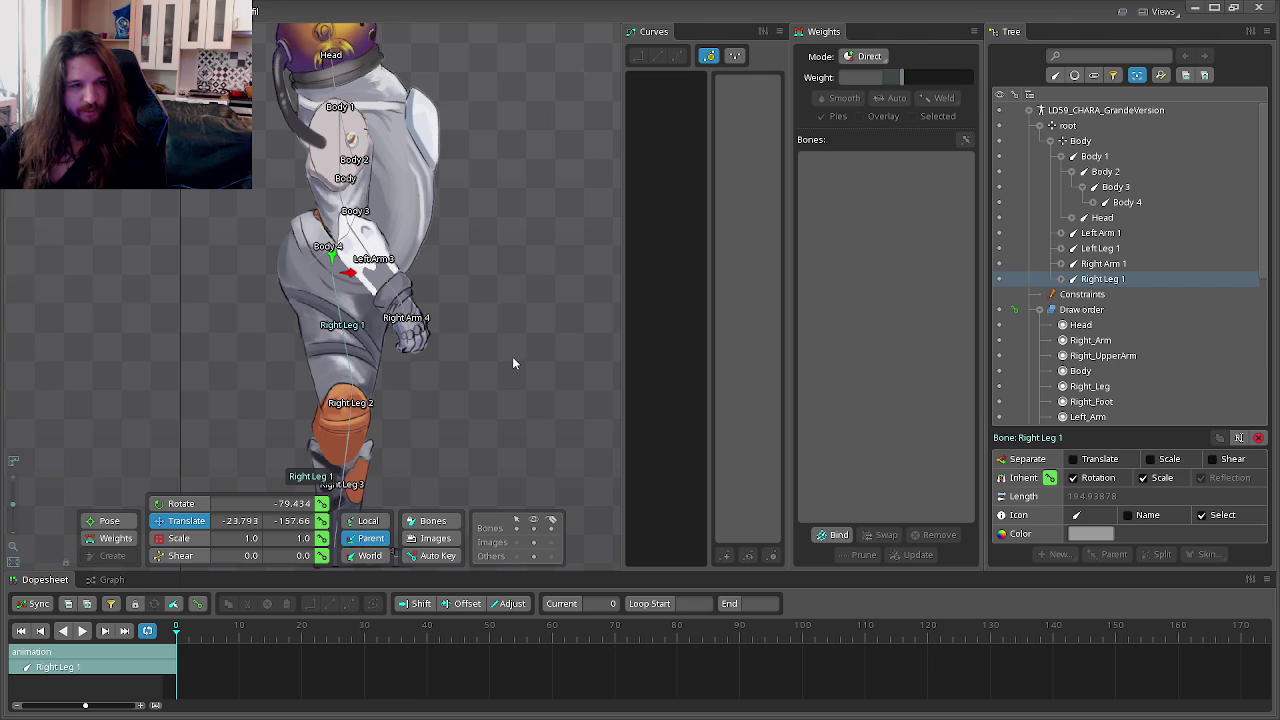
left_click_drag(512, 363, 444, 395)
left_click(185, 504)
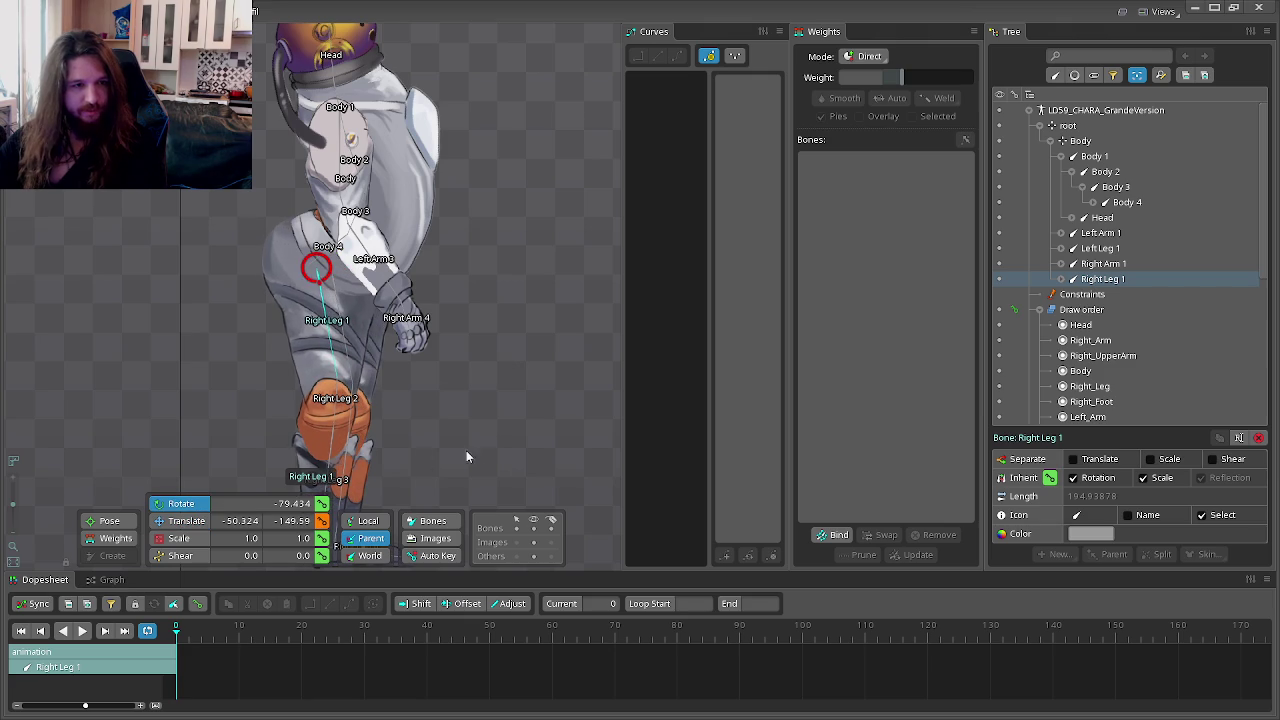
left_click_drag(466, 450, 565, 396)
scroll(540, 402, "down", 3)
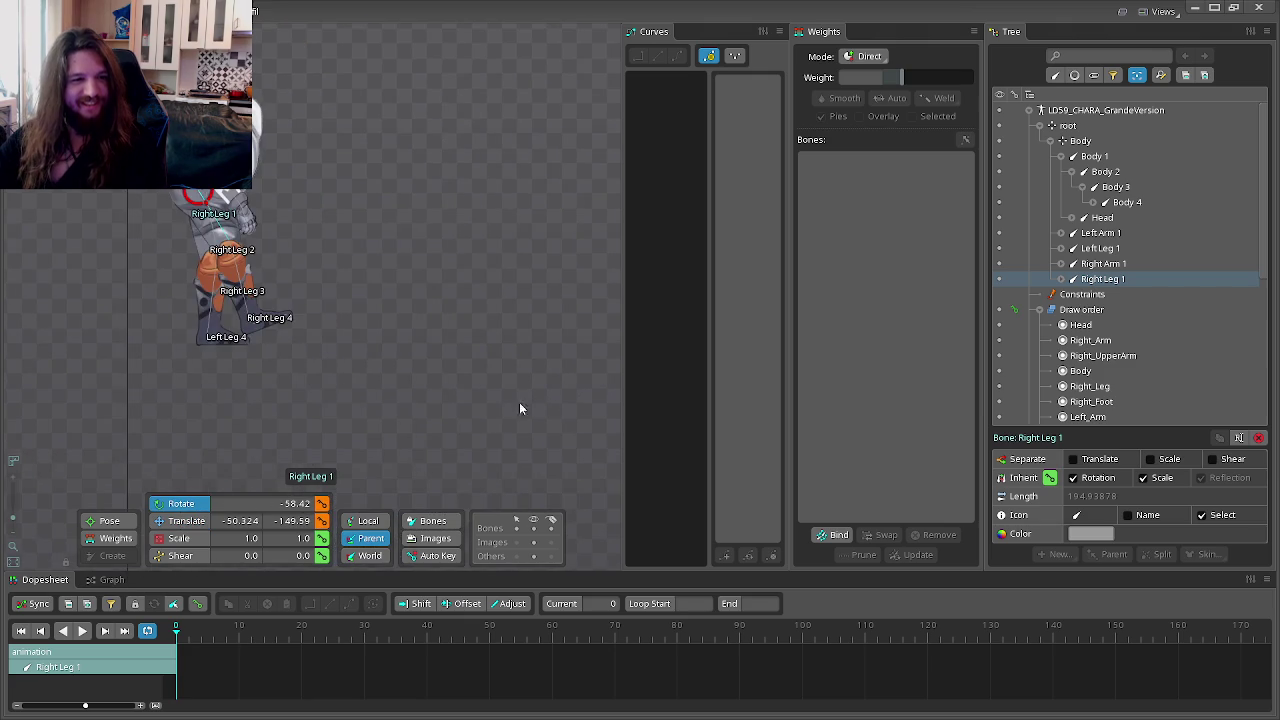
left_click_drag(376, 366, 467, 398)
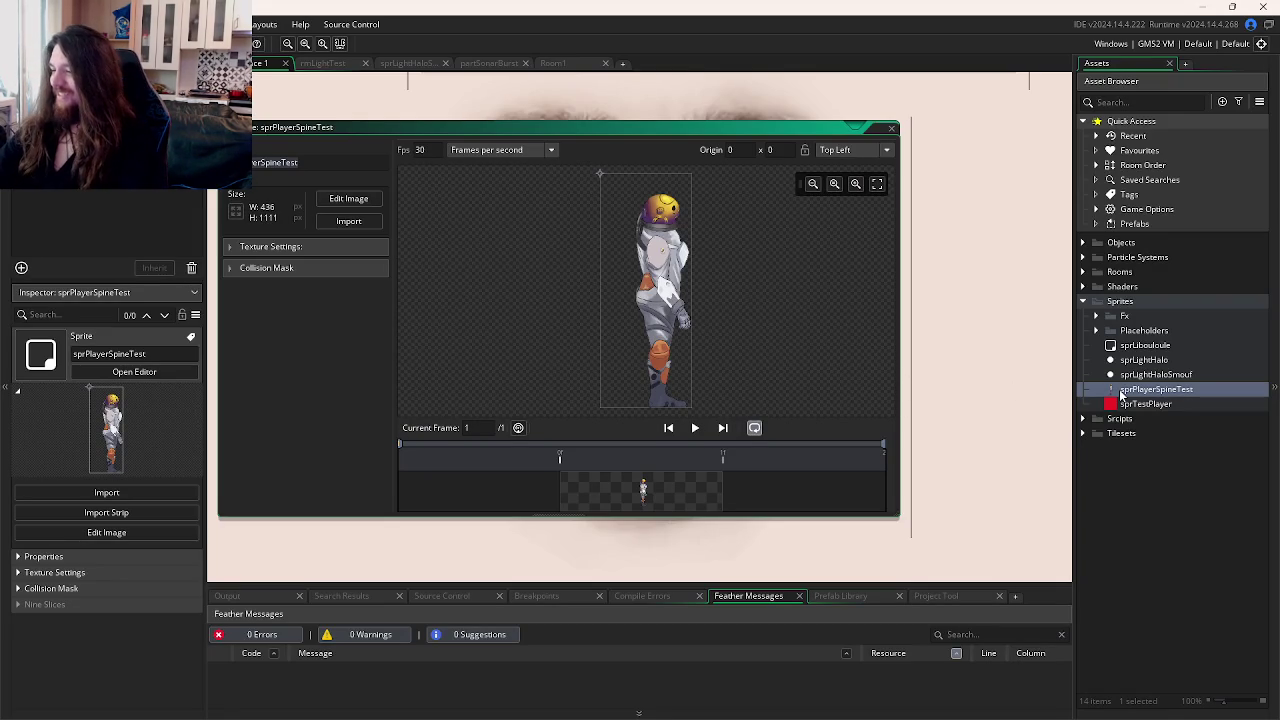
Step: Leave Spine and bring the Watch2Gether video room to the front
key("alt+Tab")
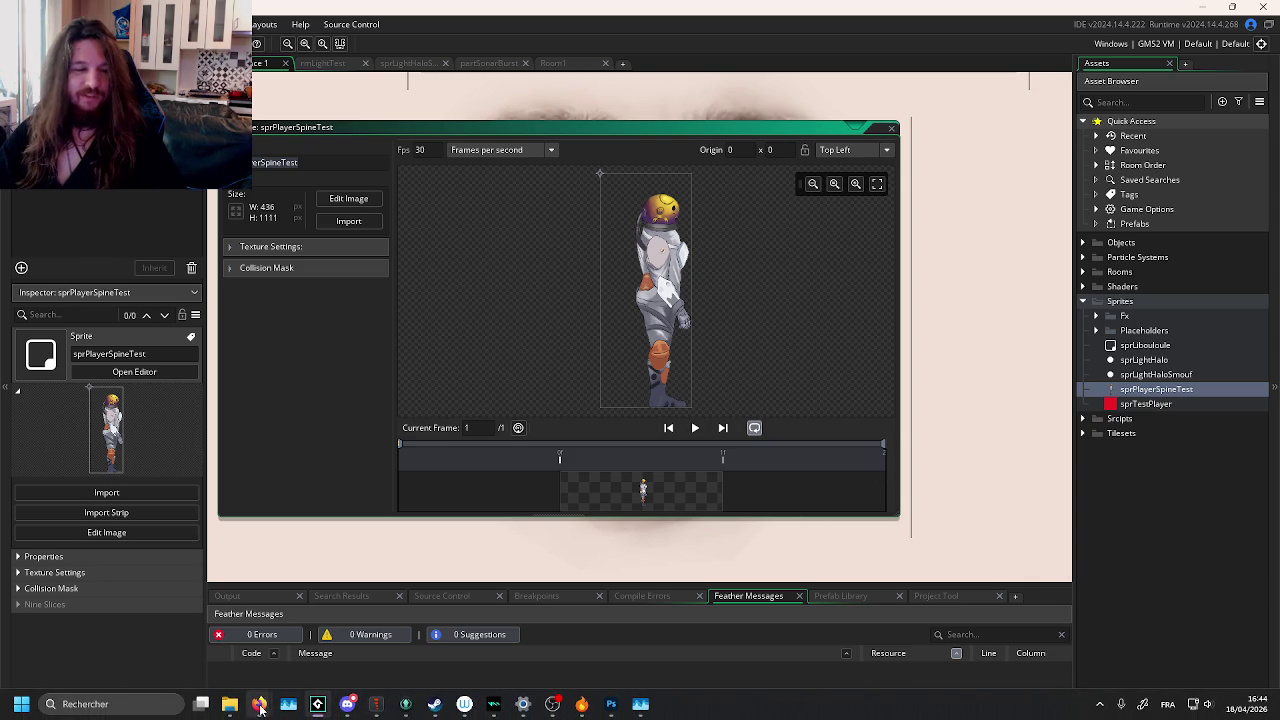
mouse_move(259, 704)
left_click(190, 625)
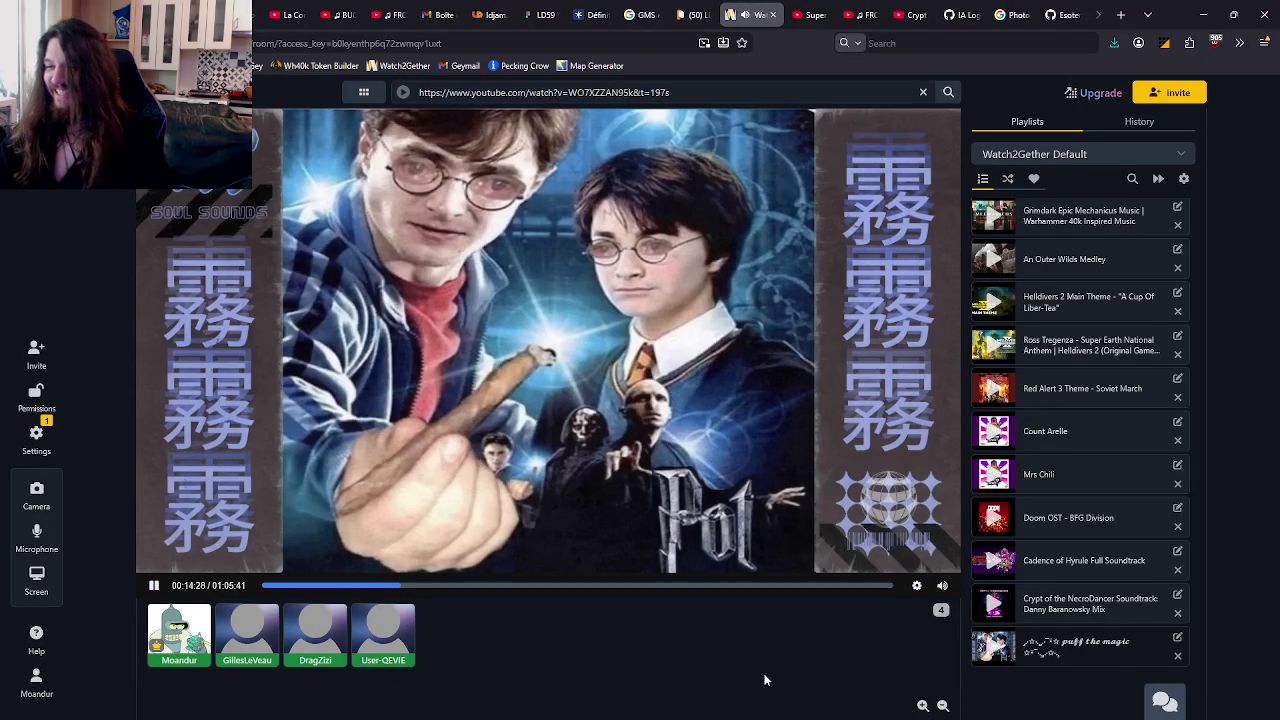
key("alt+Tab")
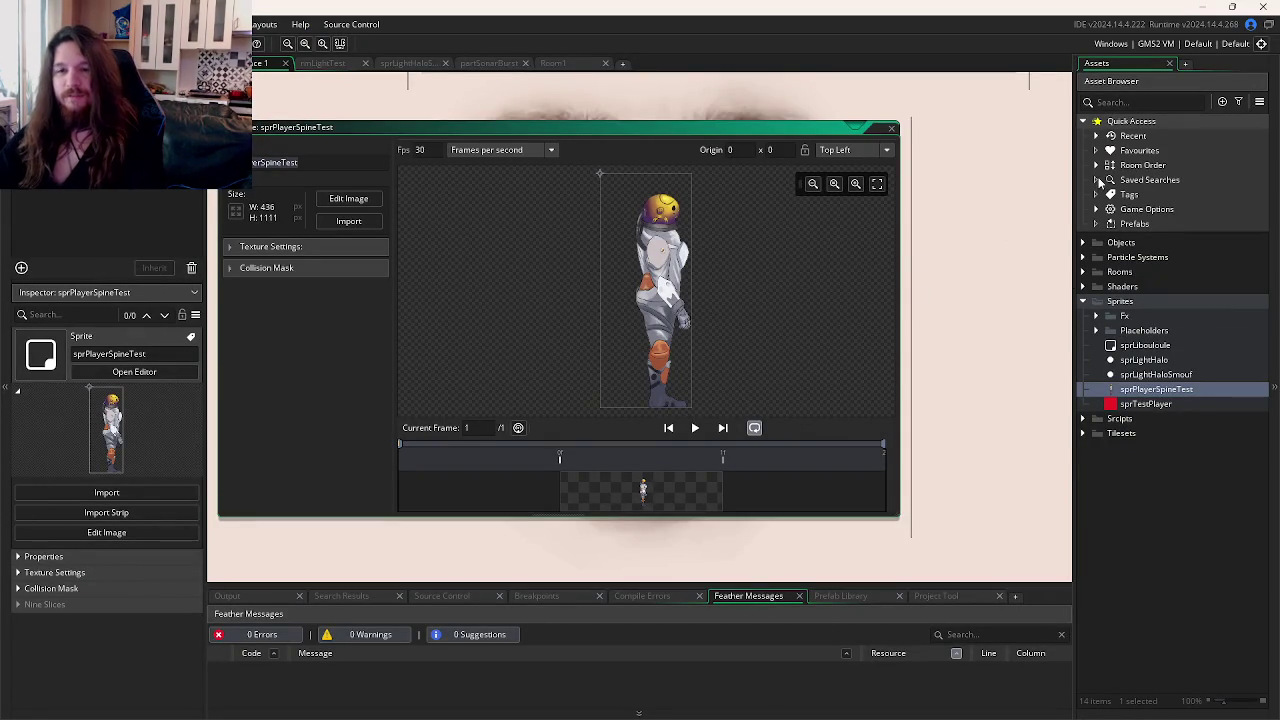
Step: Create object objPute under Objects > Placeholders with sprite sprPlayerSpineTest
left_click(1085, 243)
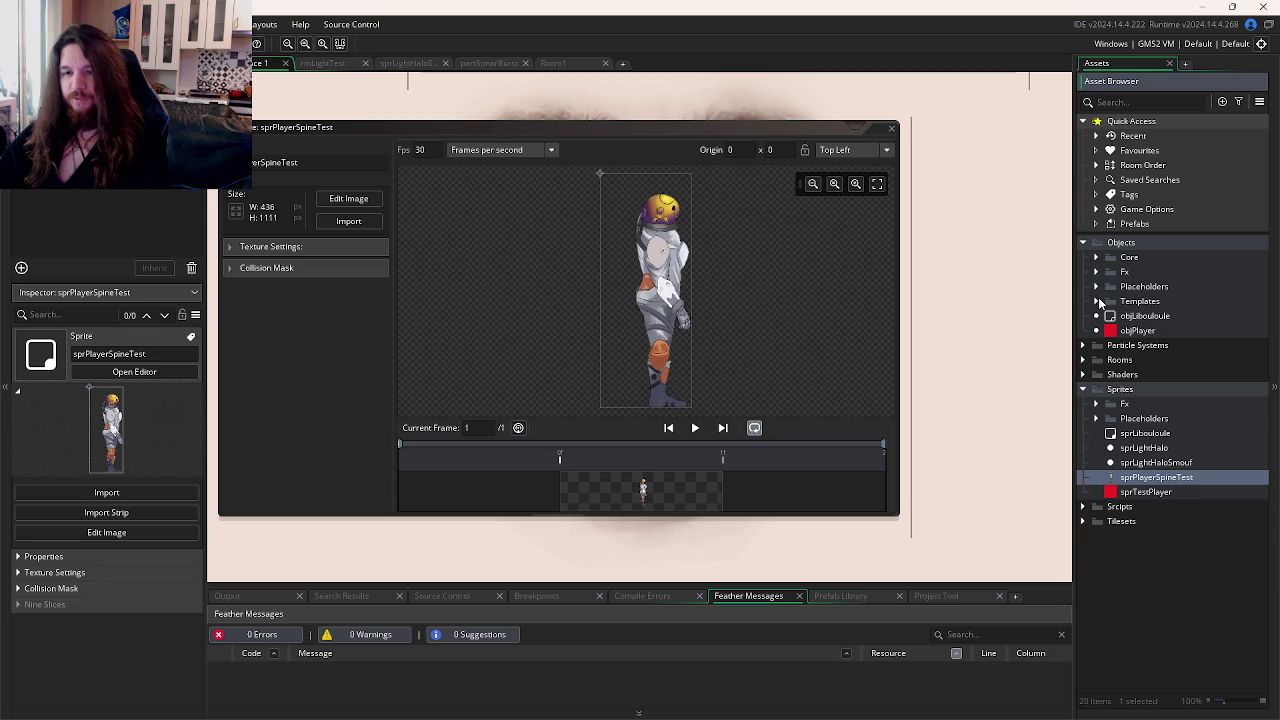
left_click(1097, 287)
right_click(1120, 287)
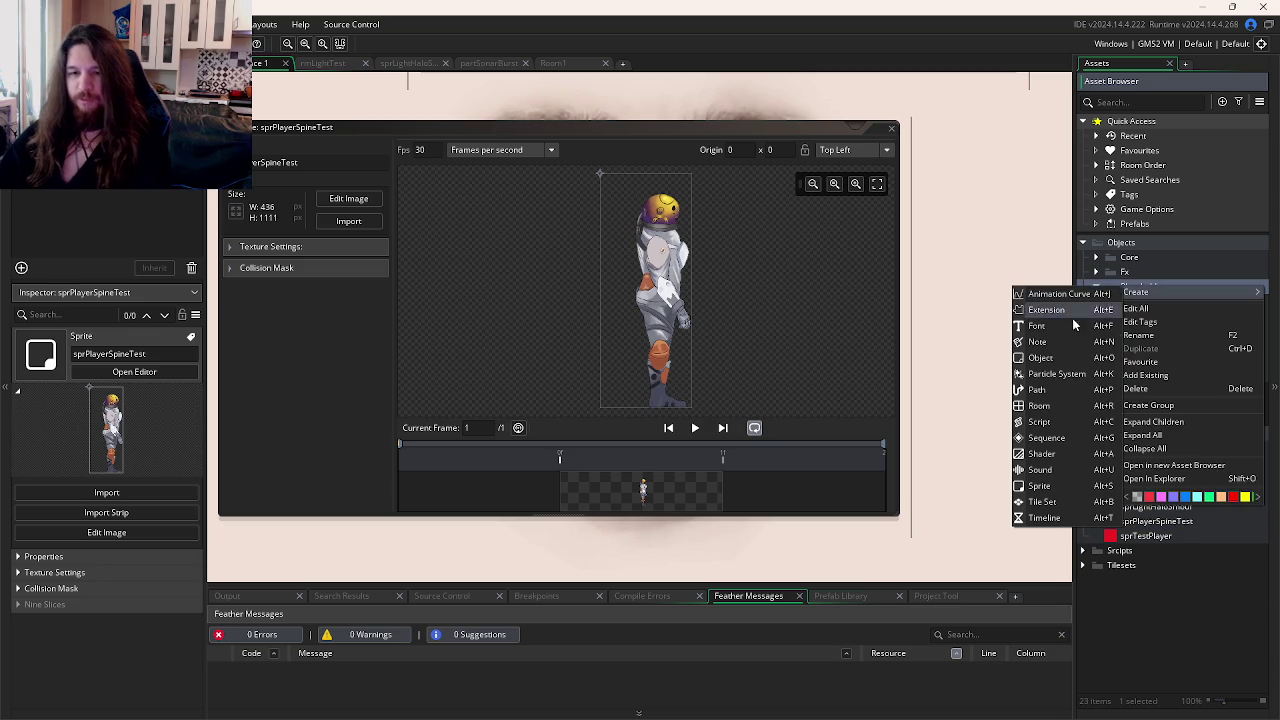
left_click(1045, 358)
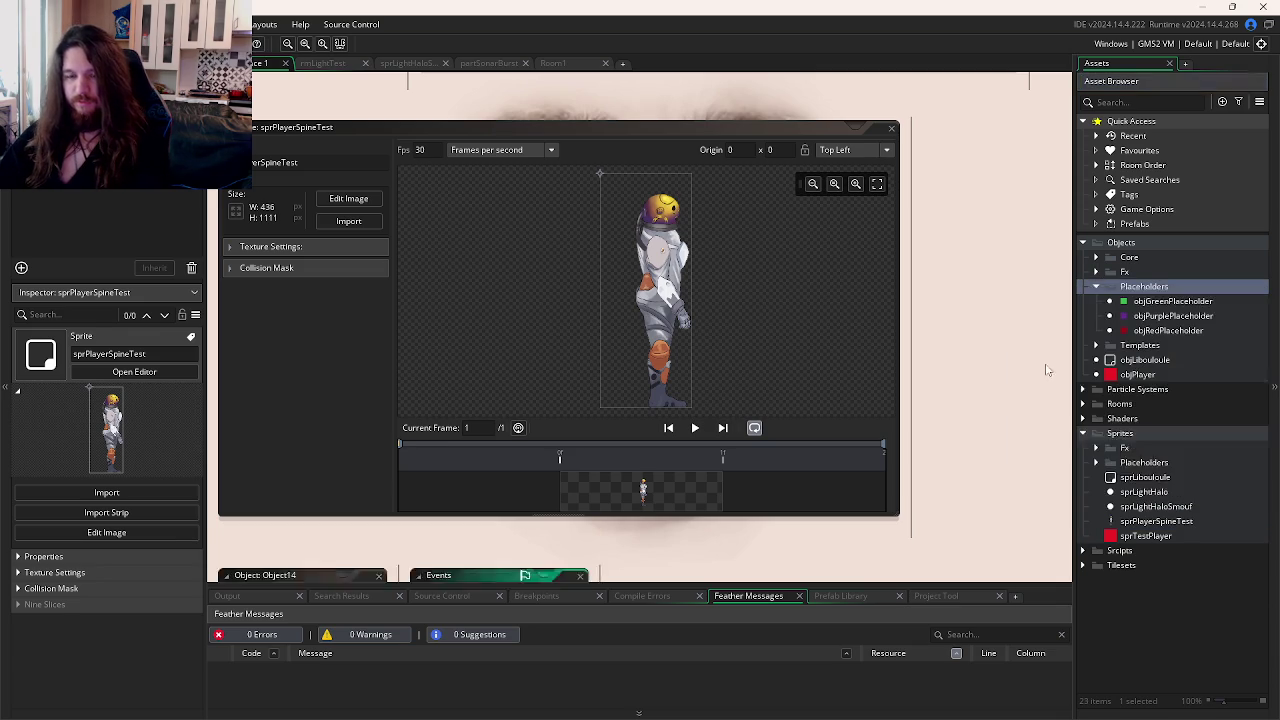
type("objPute")
key("Return")
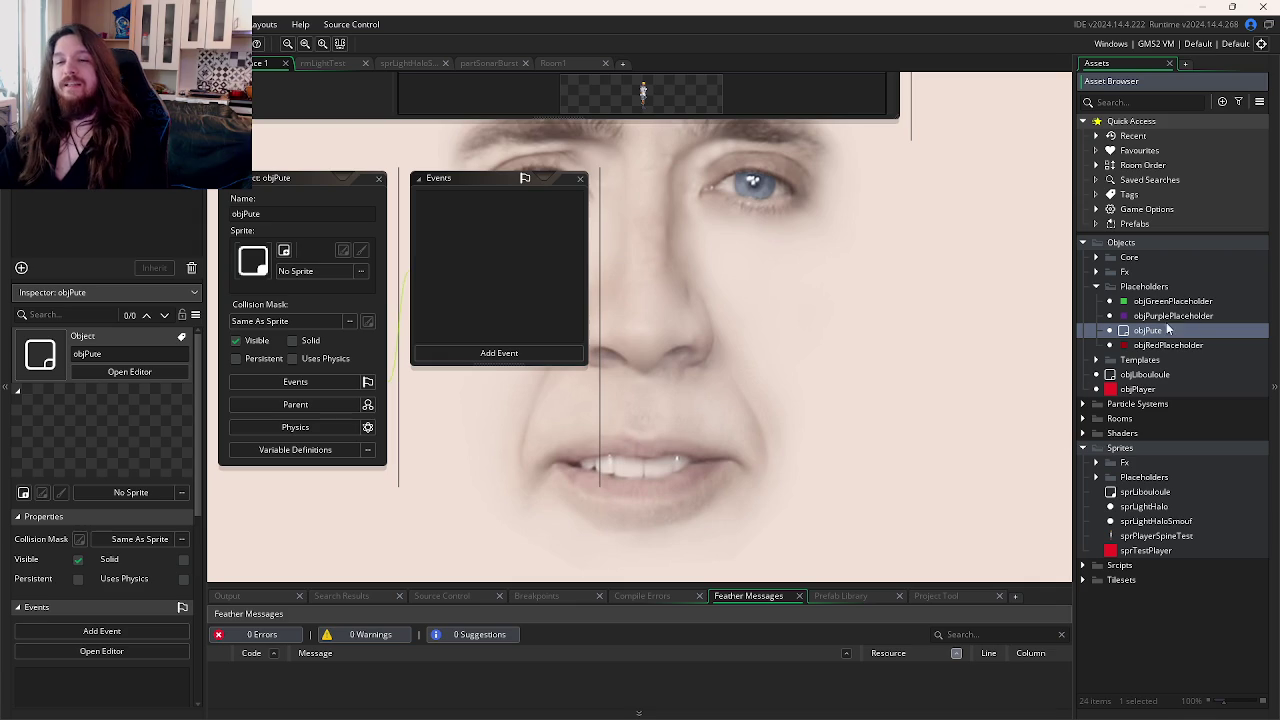
left_click(339, 272)
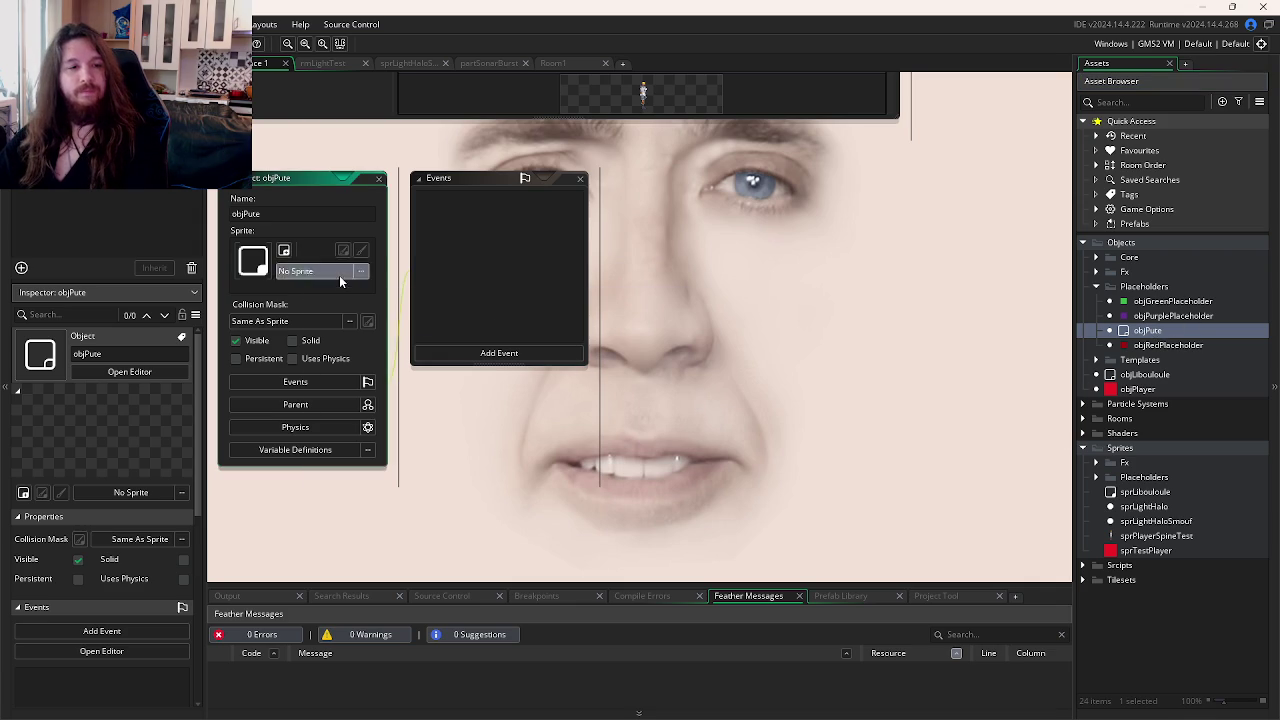
double_click(406, 352)
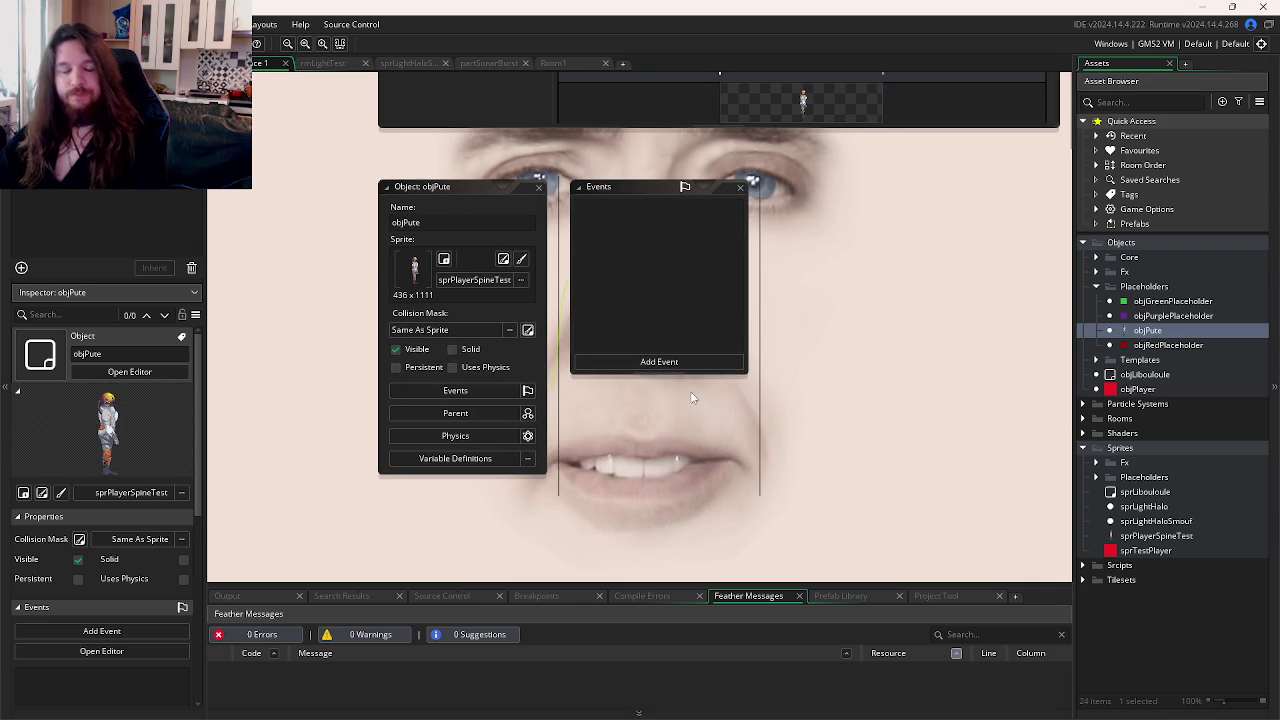
key("alt+Tab")
key("alt+Tab")
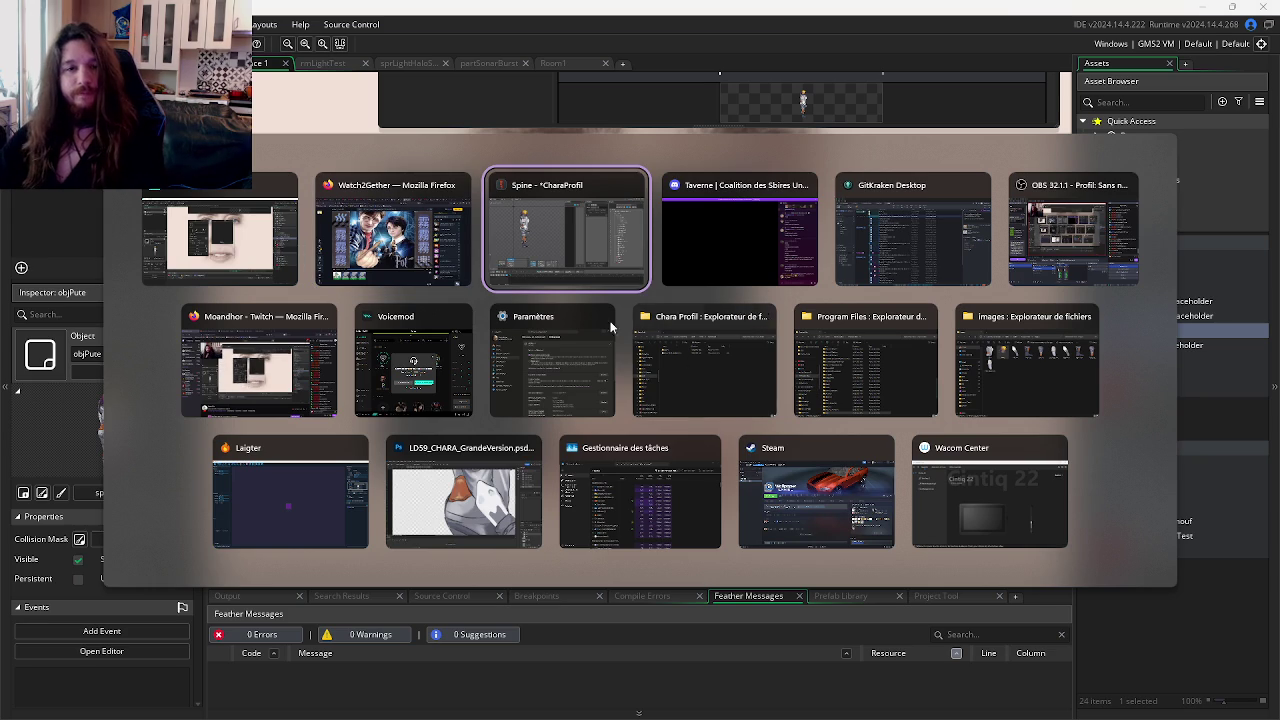
Step: Search 'skeleton animation gms' and open the manual's skeletal Animation functions page
left_click(443, 266)
key("ctrl+t")
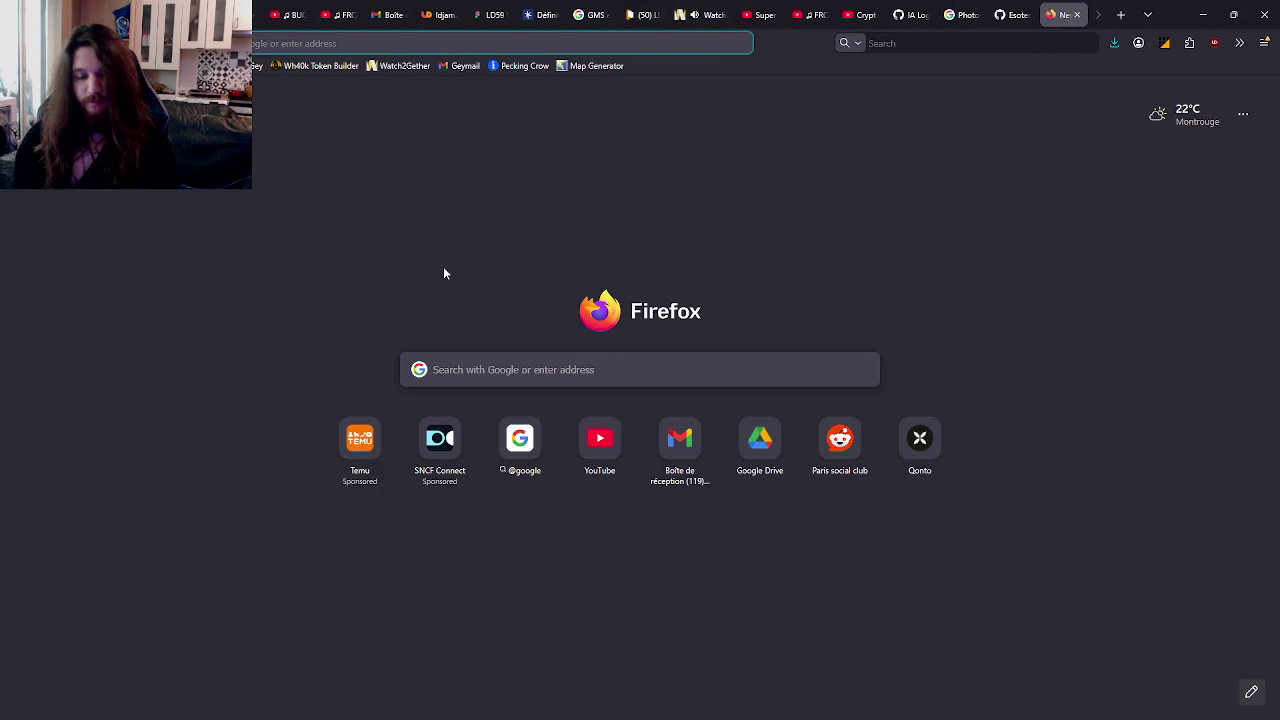
type("skeleton")
type(" animation gms")
key("Return")
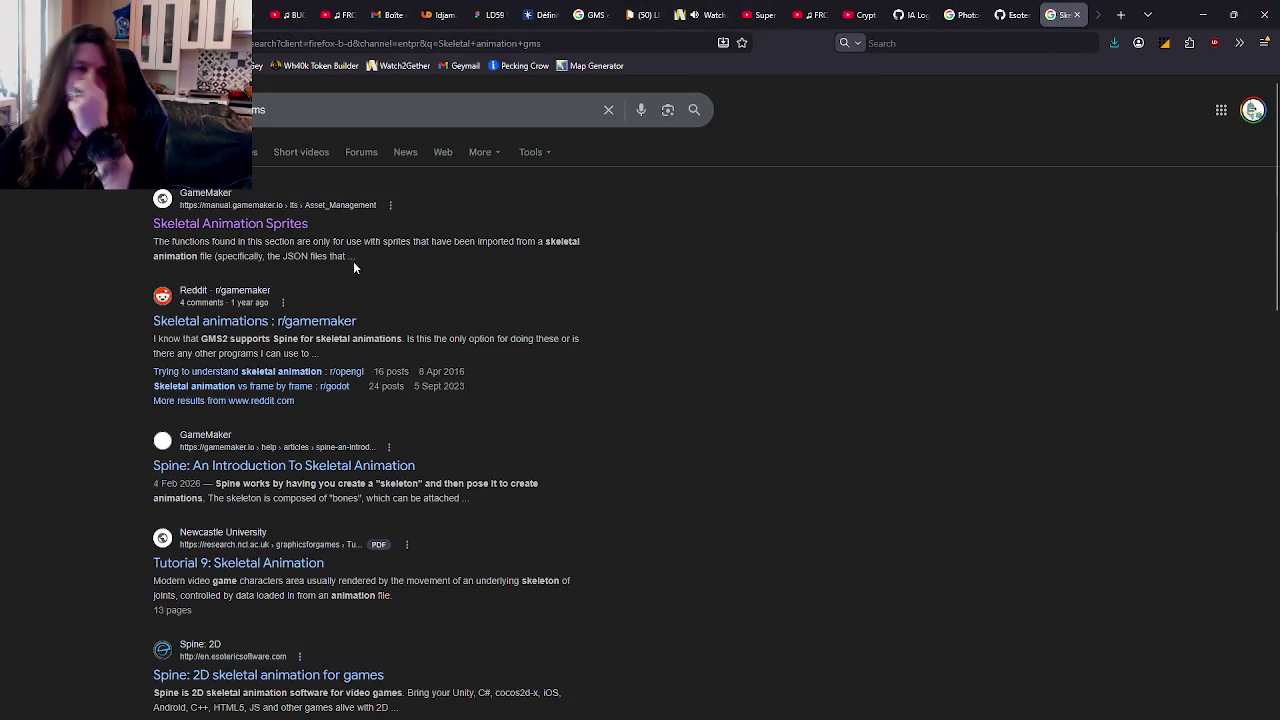
left_click(258, 226)
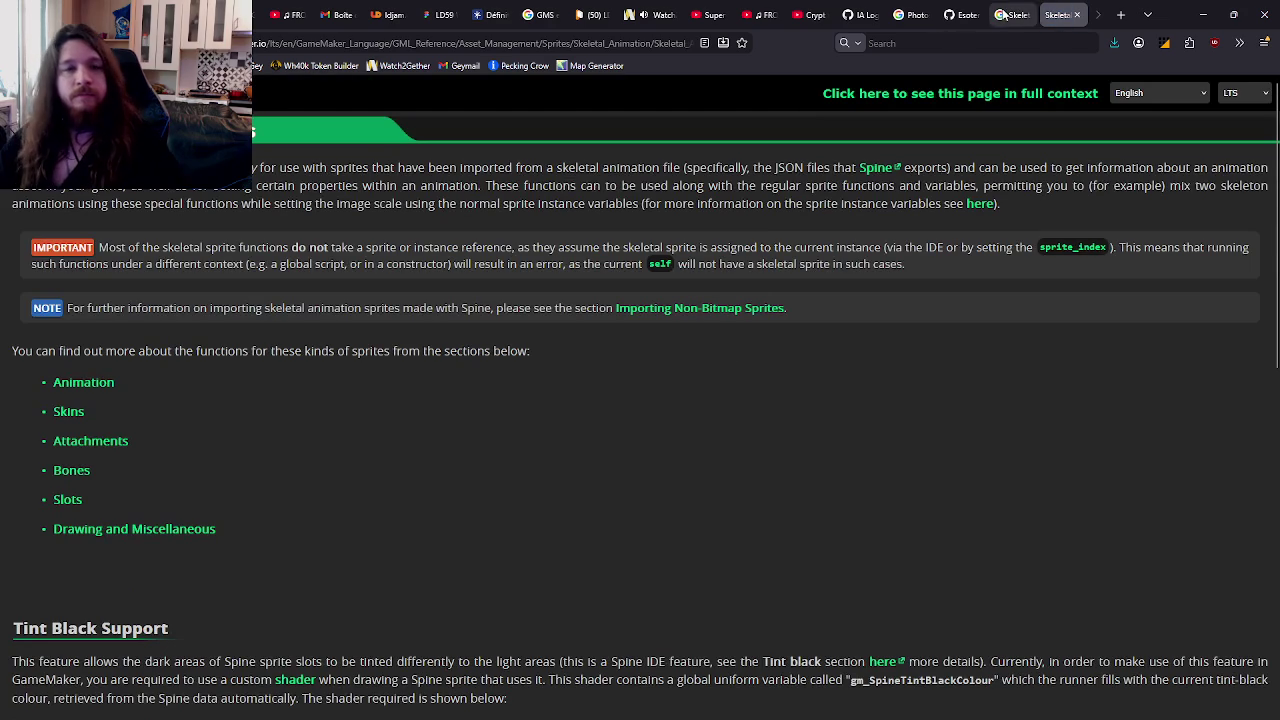
scroll(520, 368, "down", 4)
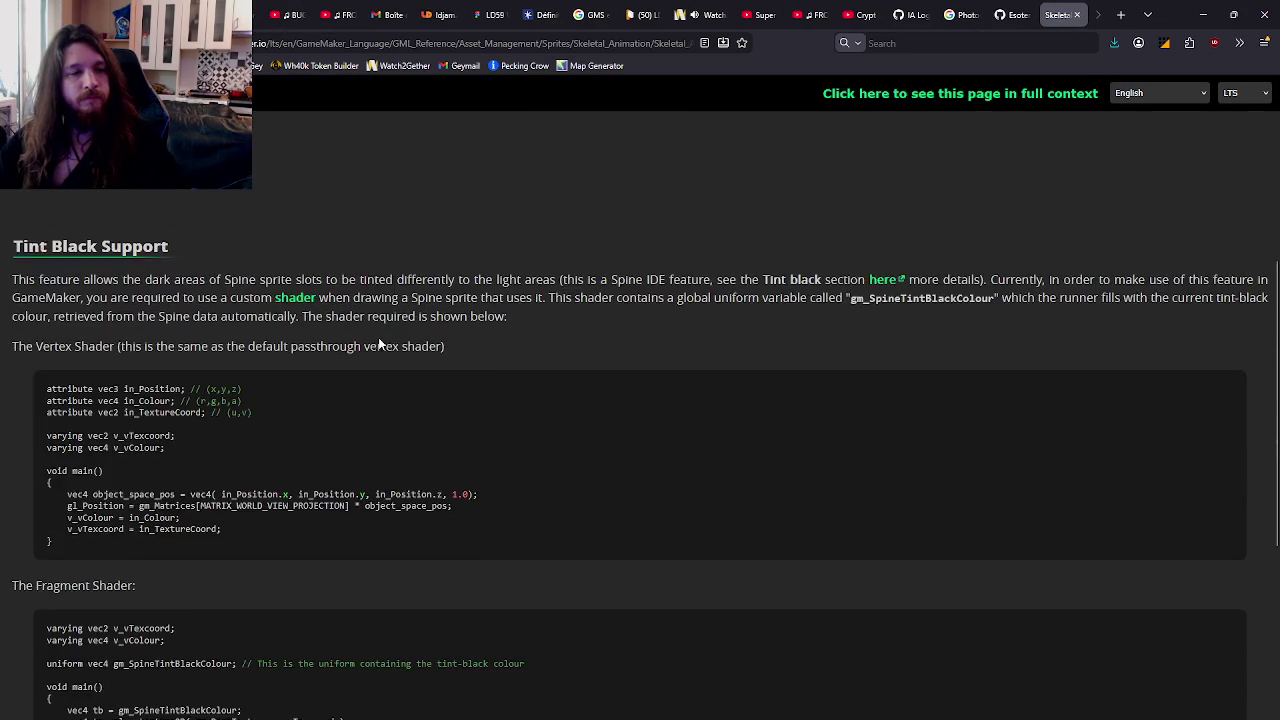
scroll(378, 342, "down", 3)
scroll(378, 340, "up", 2)
scroll(375, 338, "up", 3)
scroll(370, 338, "up", 2)
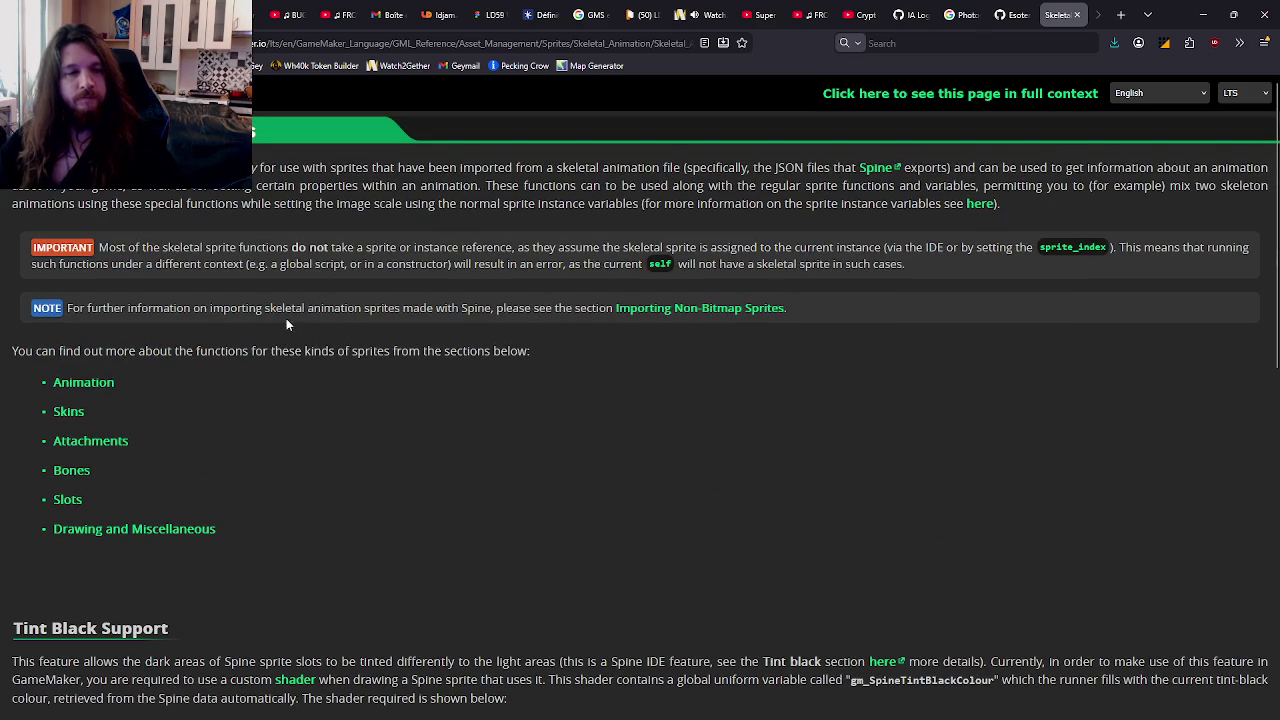
left_click(73, 385)
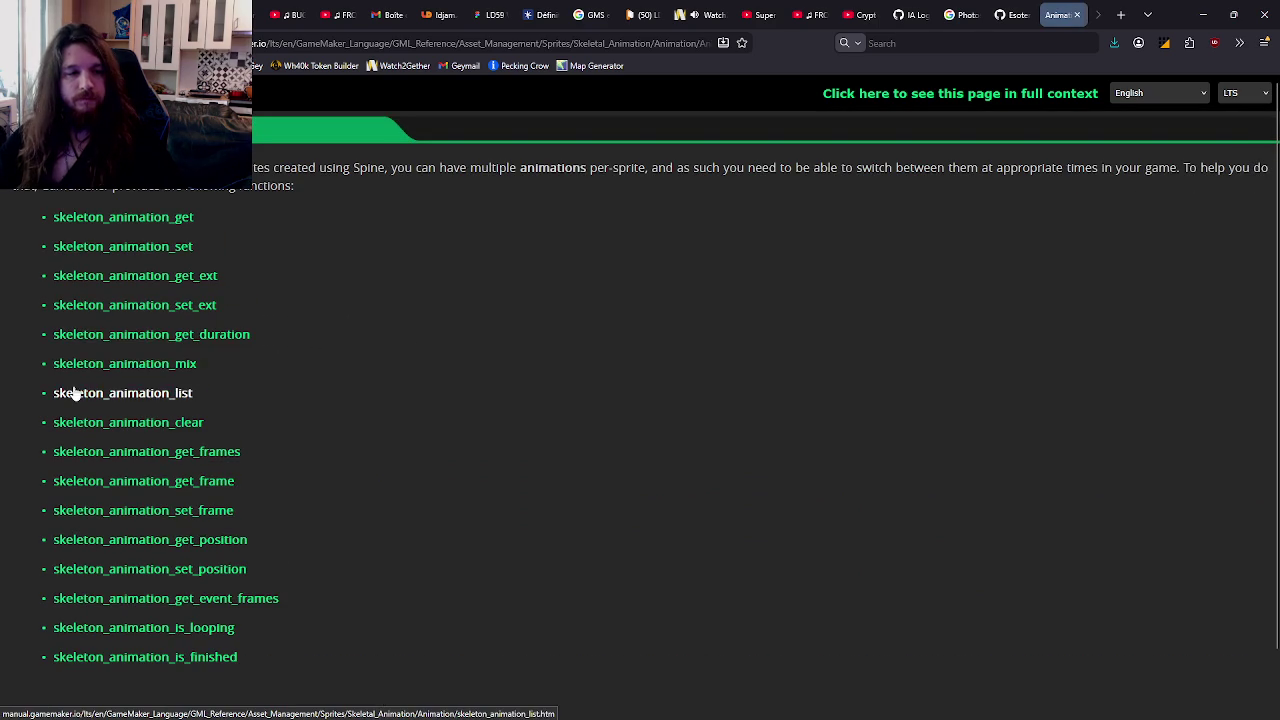
mouse_move(580, 704)
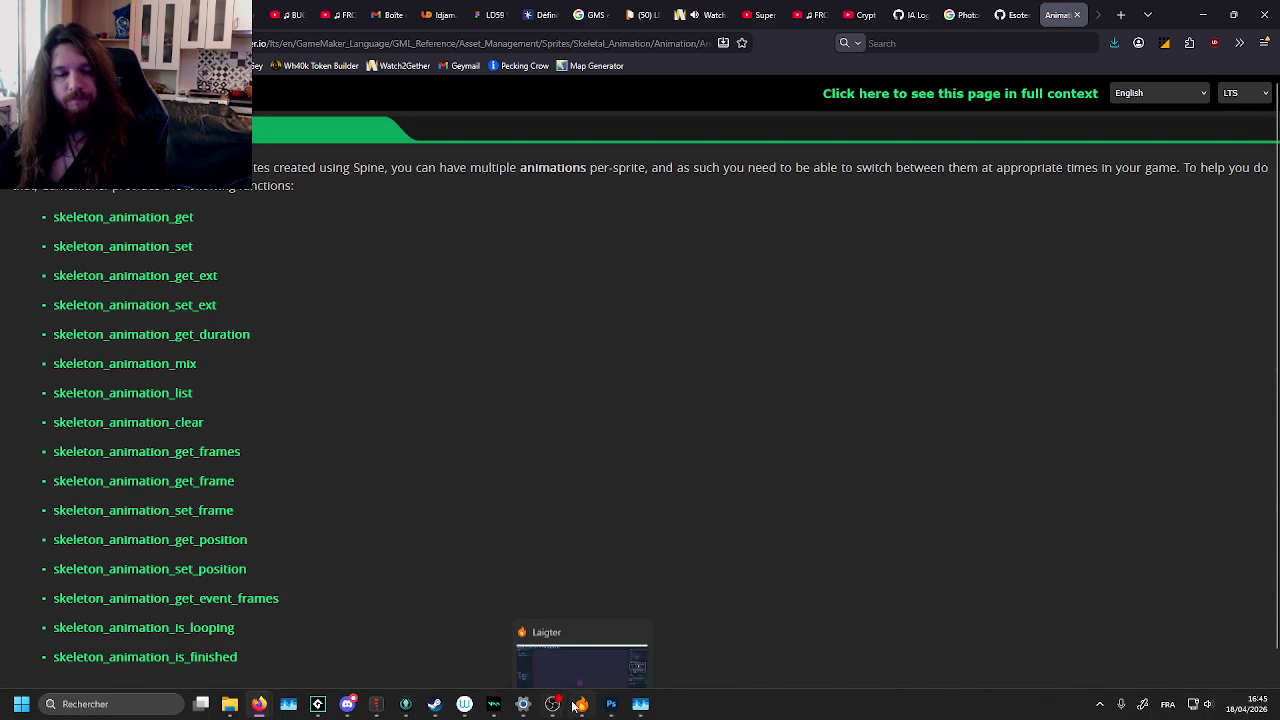
Step: In Spine, expand the skeleton's animations list to check the animation's name
left_click(405, 704)
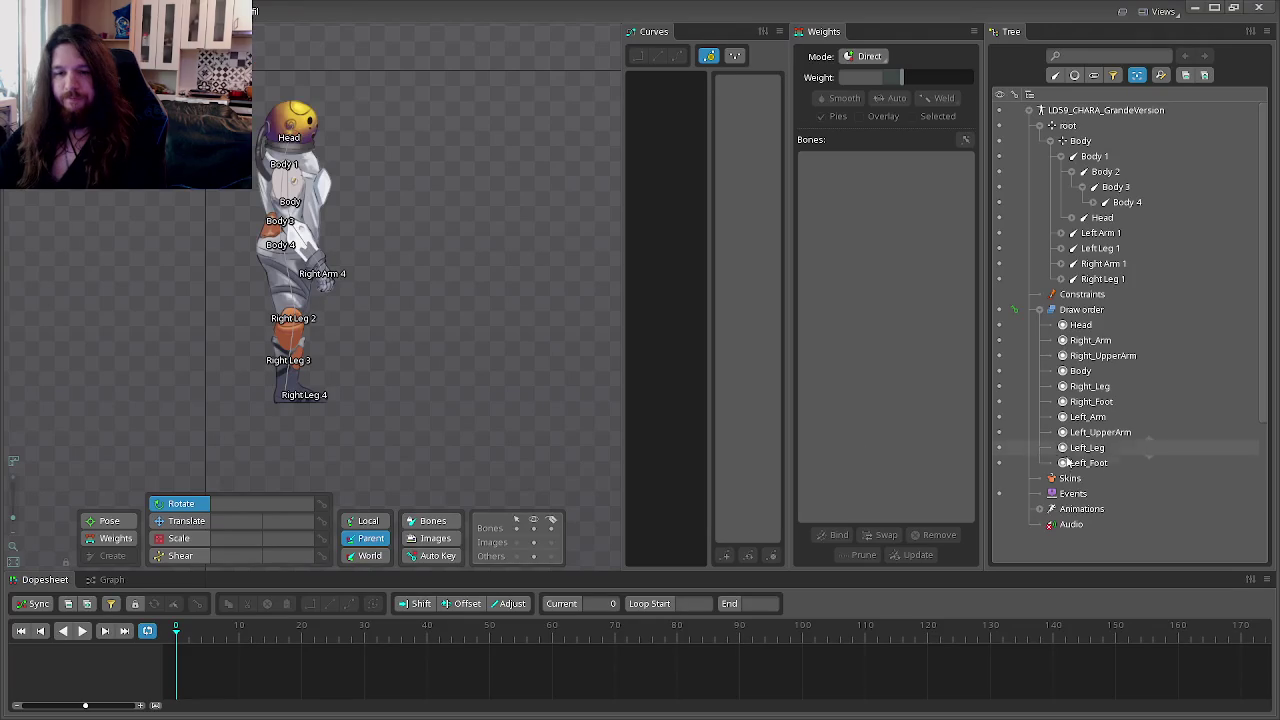
scroll(1061, 384, "down", 5)
left_click(1040, 309)
left_click(1080, 325)
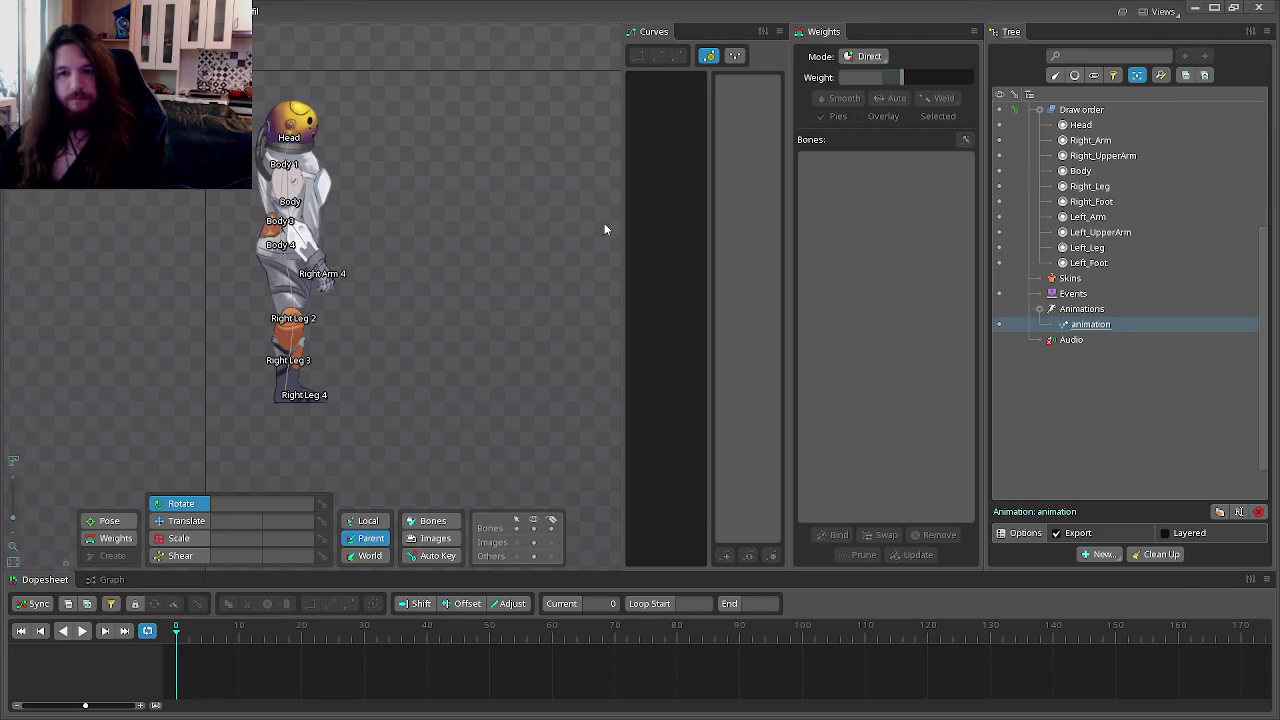
key("alt+Tab")
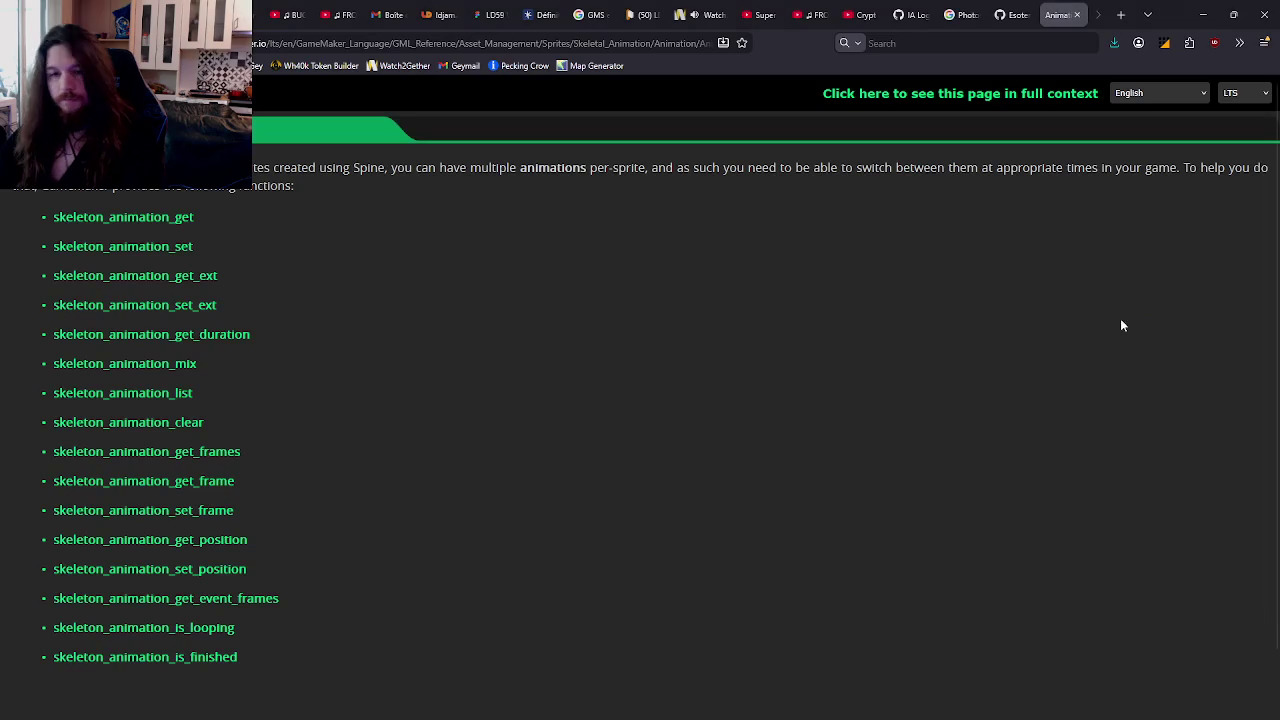
Step: Open the skeleton_animation_set manual page and select its skeleton_animation_set("jump"); example line
left_click(165, 246)
scroll(380, 471, "down", 3)
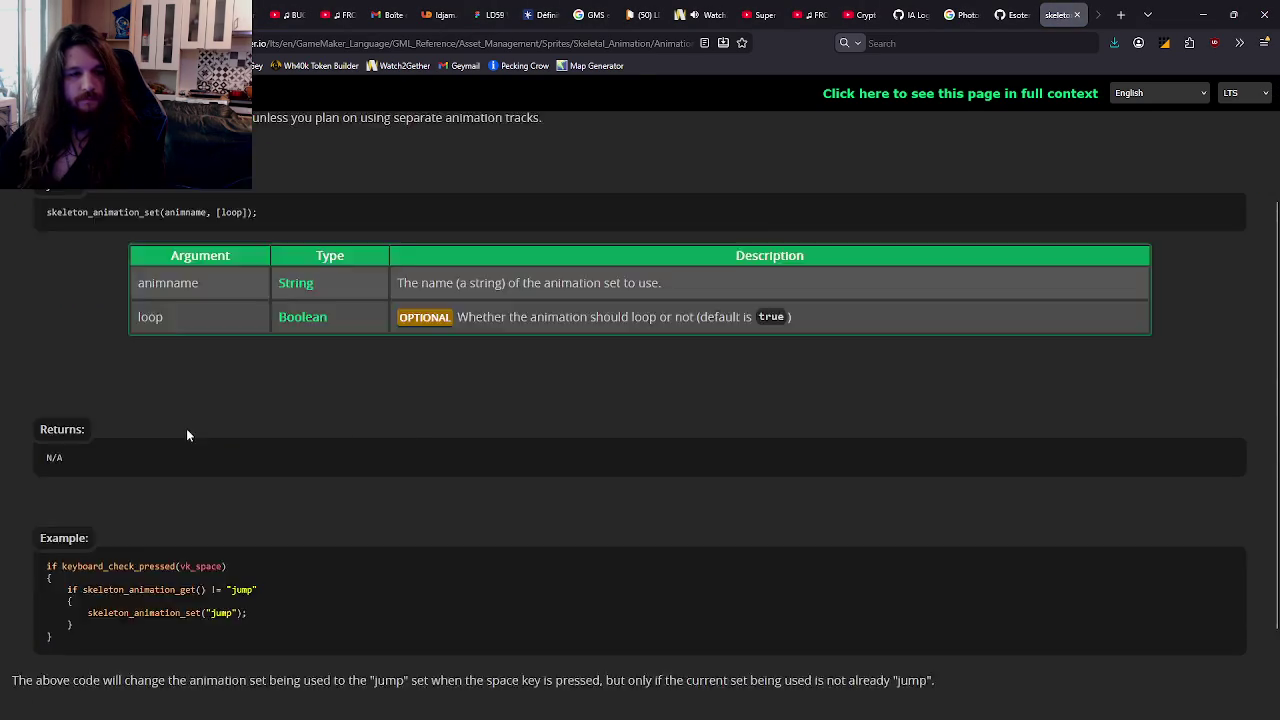
left_click_drag(133, 520, 37, 445)
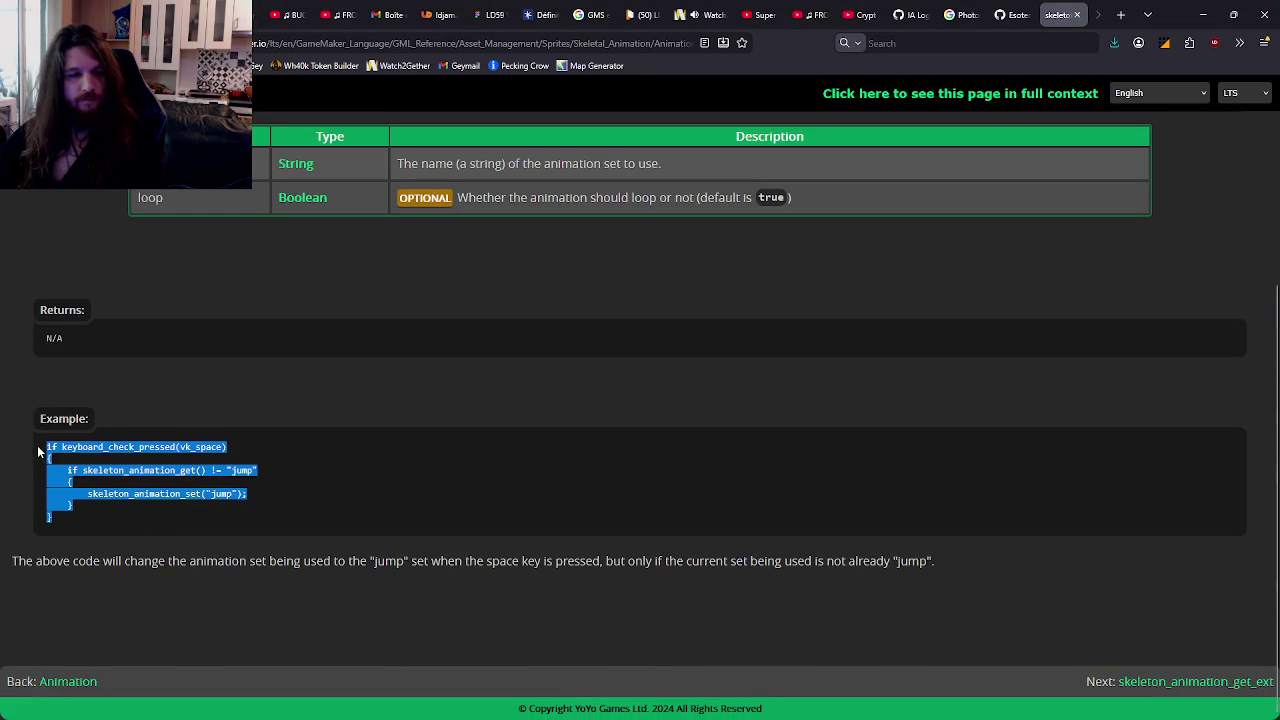
left_click(91, 505)
left_click_drag(91, 510, 68, 470)
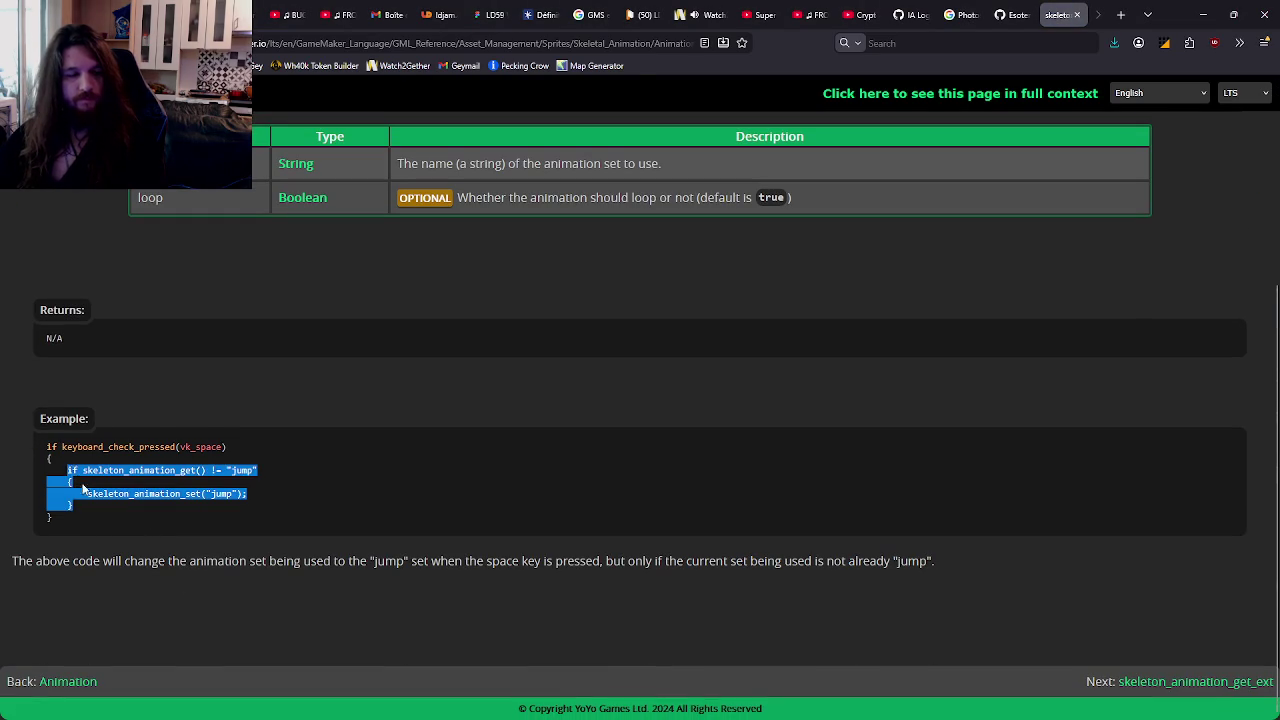
left_click_drag(254, 500, 93, 488)
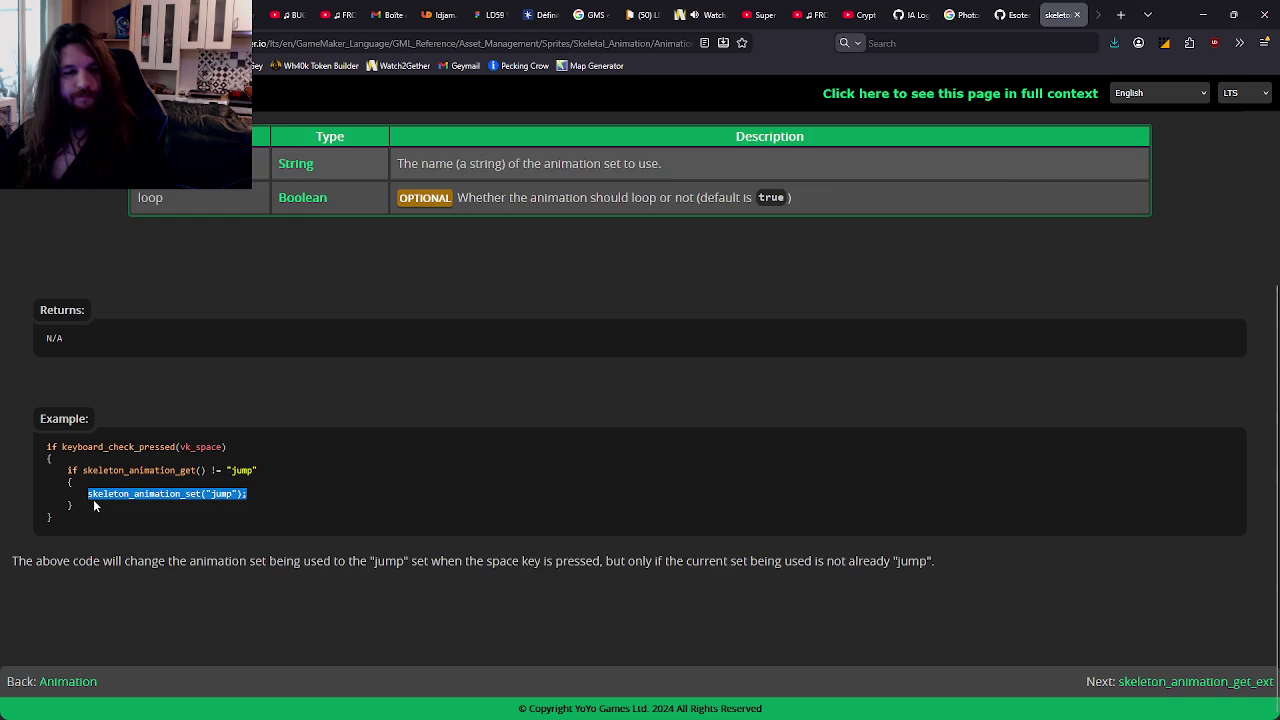
key("alt+Tab")
key("alt+Tab")
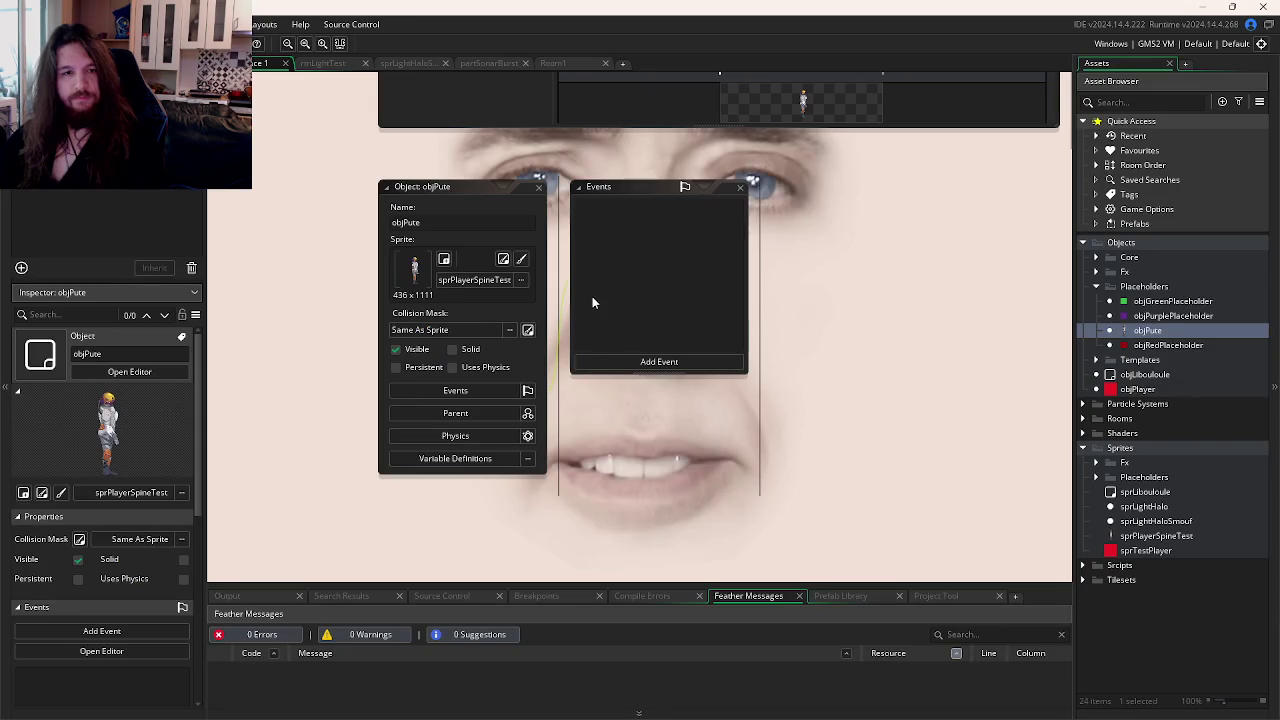
Step: Add a Create event to objPute containing the pasted skeleton_animation_set("jump"); line
left_click(624, 358)
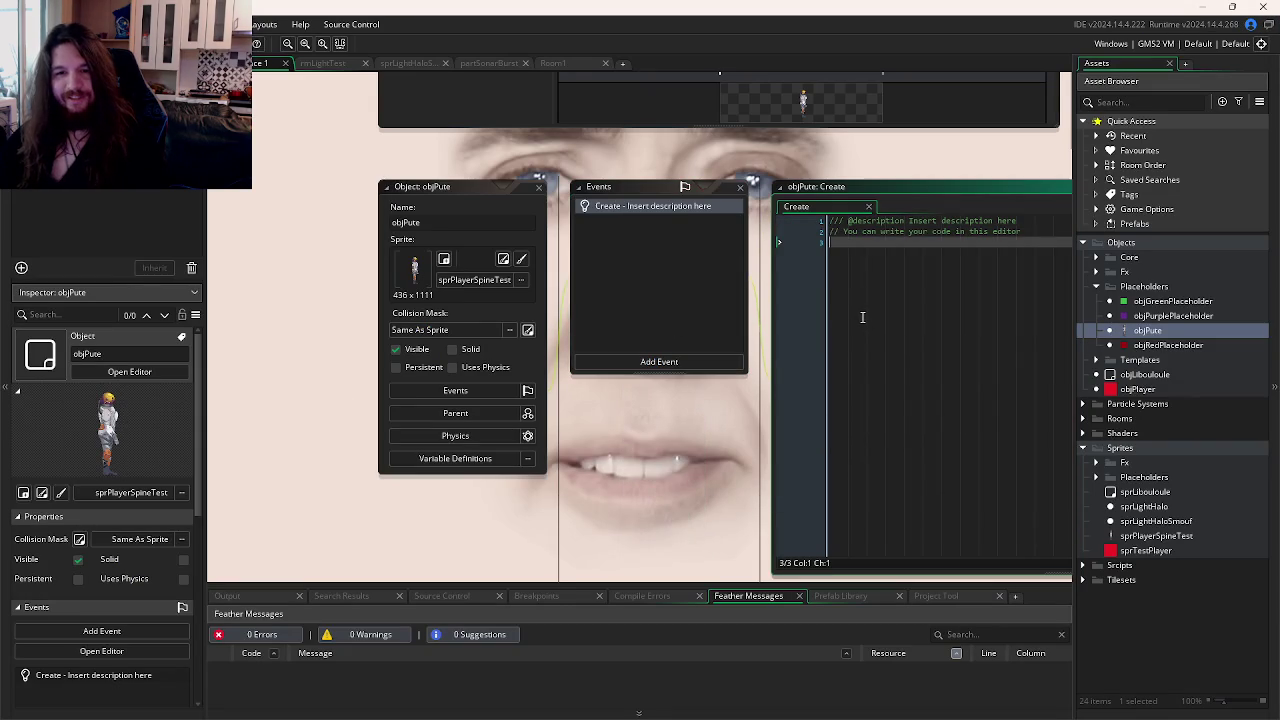
key("ctrl+v")
double_click(950, 253)
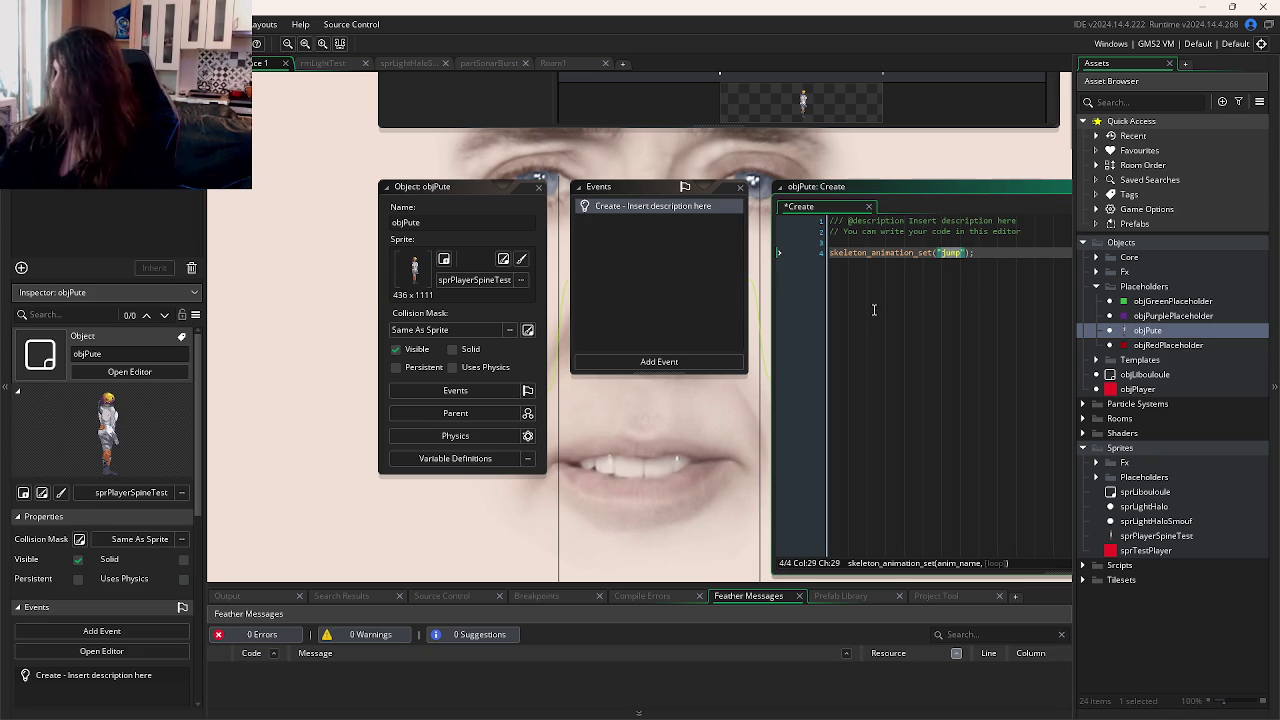
left_click(951, 252)
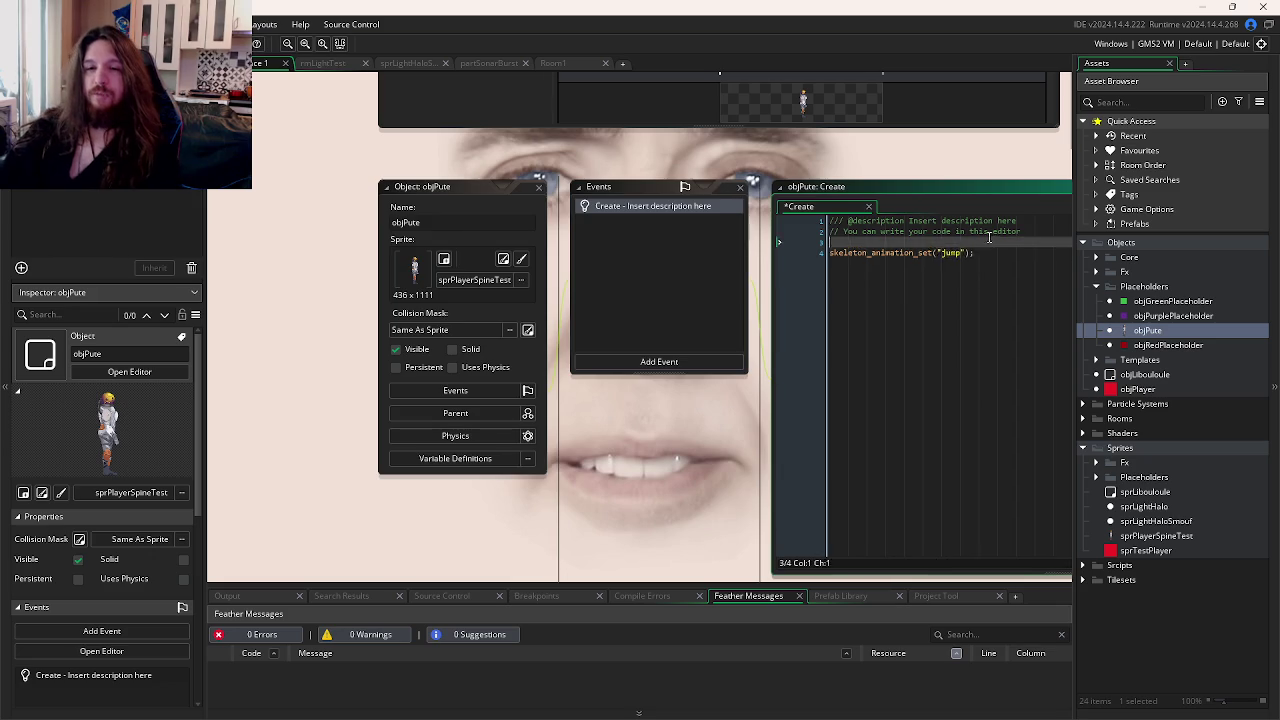
Step: Replace "jump" with "animation" in the Create event call and save it
left_click(884, 258)
double_click(884, 258)
type("anima")
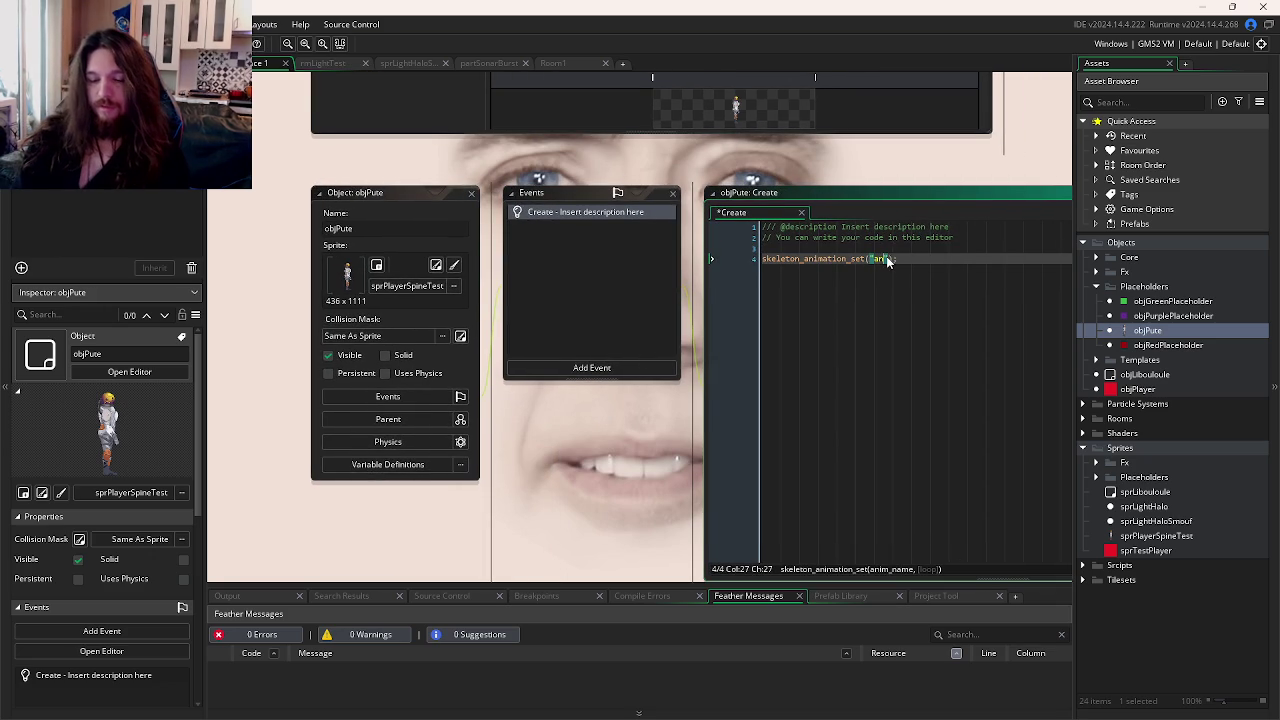
type("tion")
key("ctrl+s")
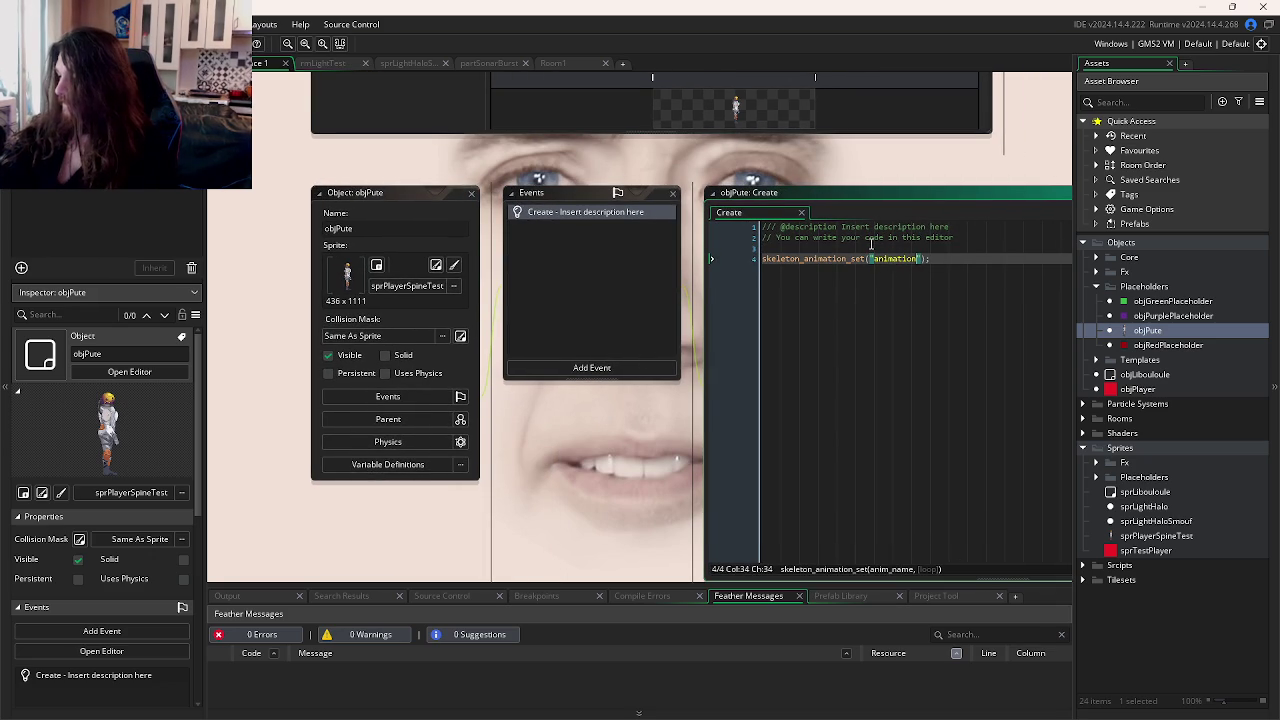
key("End")
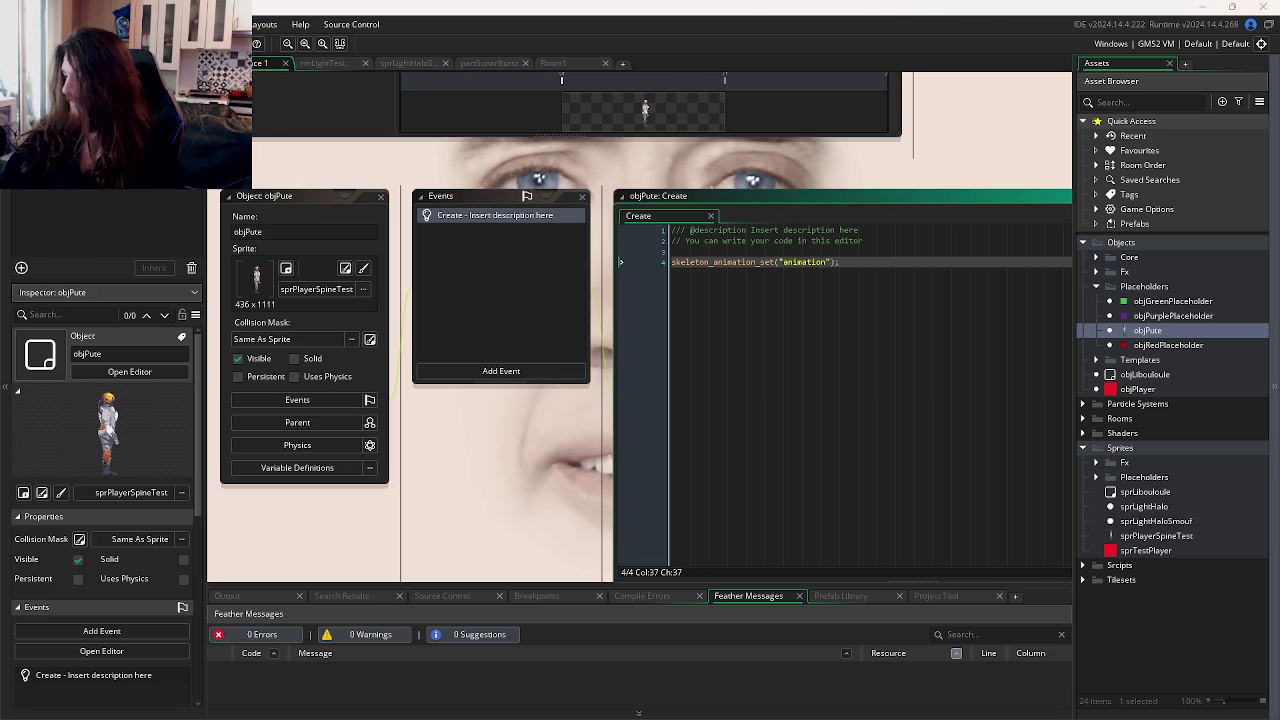
key("alt+Tab")
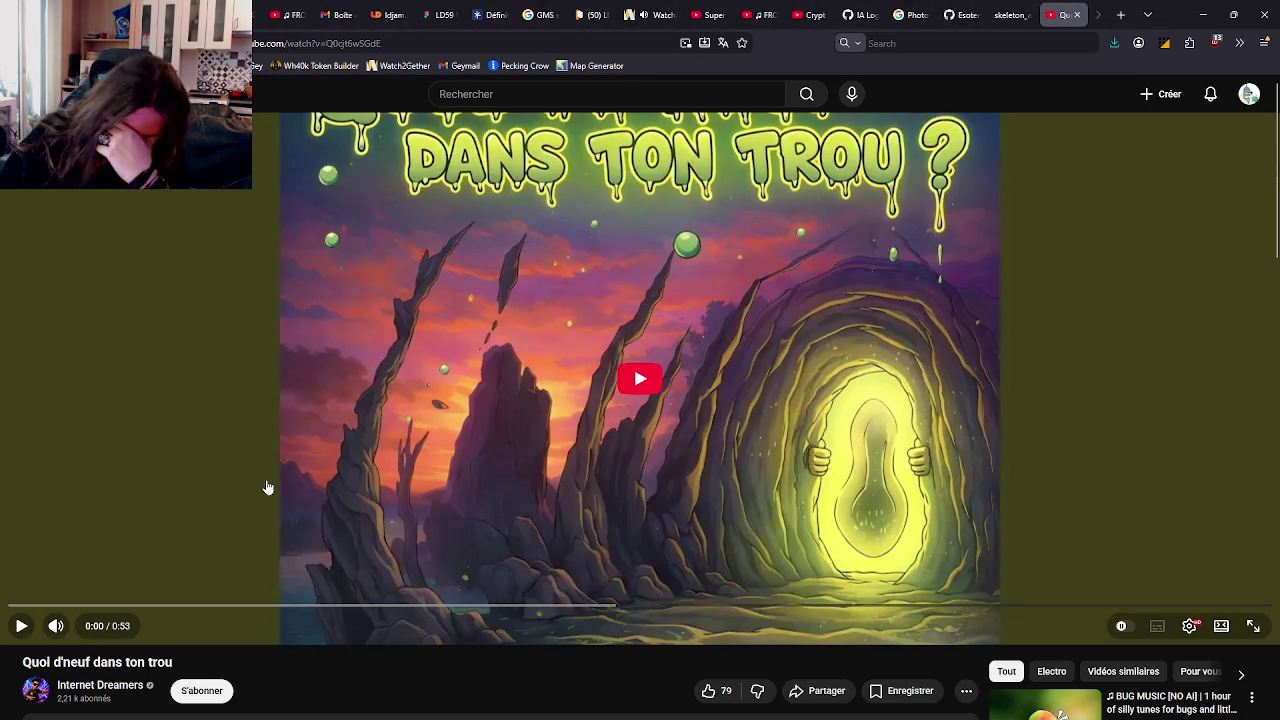
Step: Paste the YouTube link into Watch2Gether and play 'Quoi de neuf dans ton trou'
left_click(456, 43)
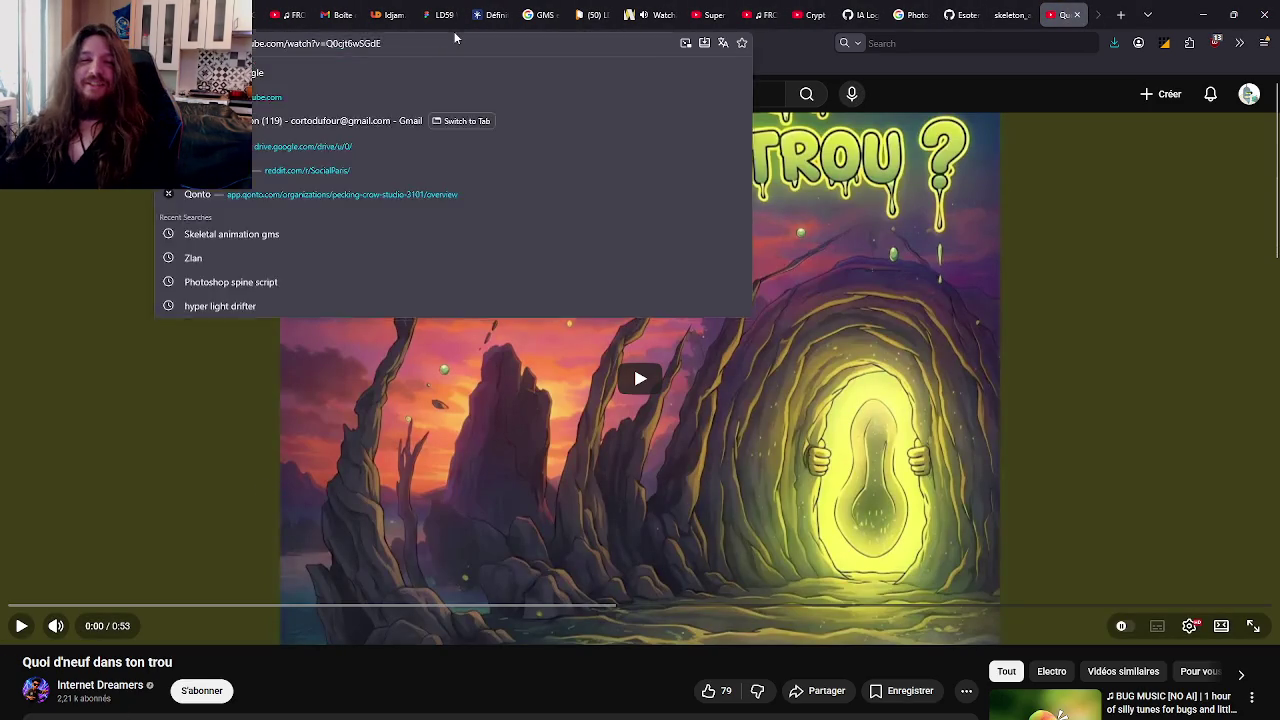
left_click(658, 14)
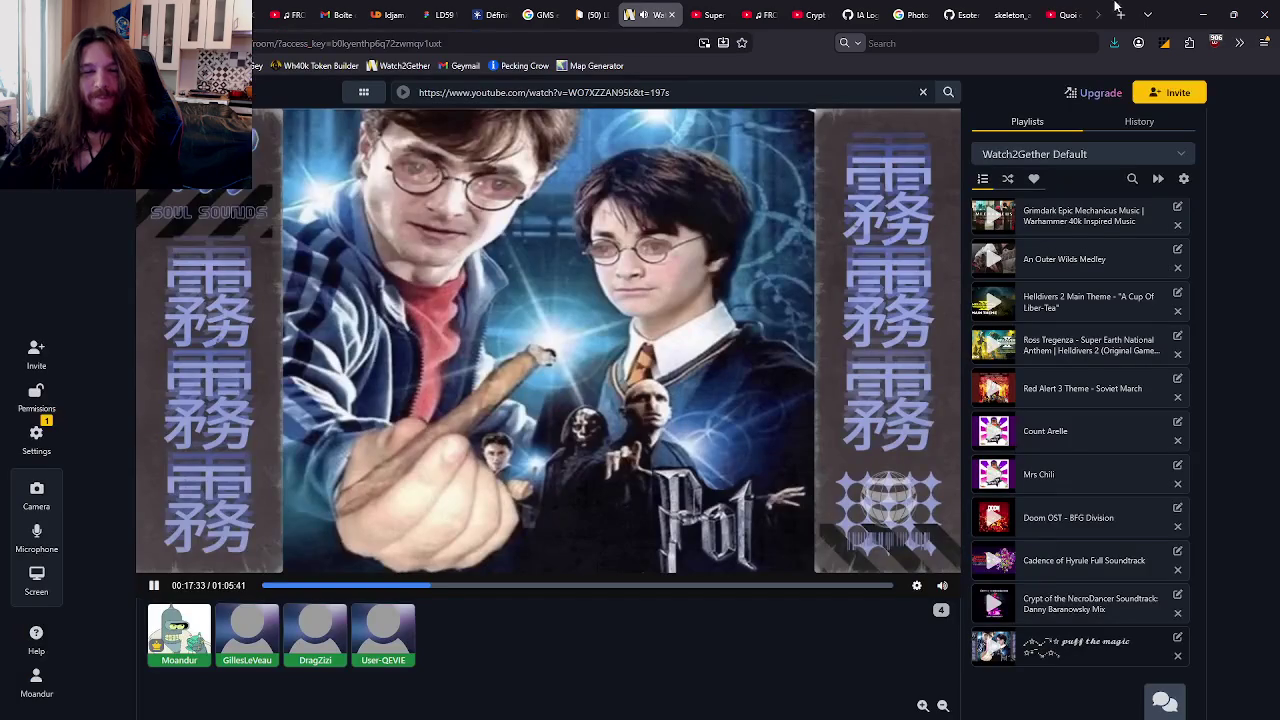
key("ctrl+v")
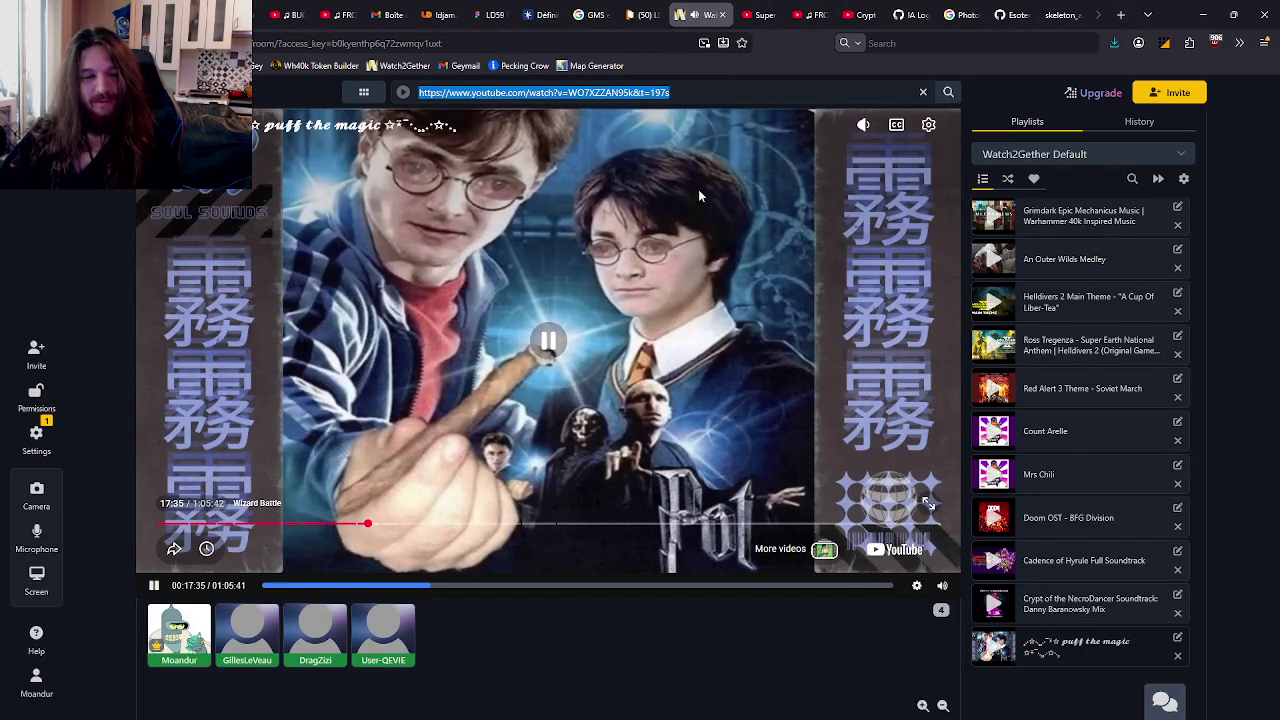
key("Return")
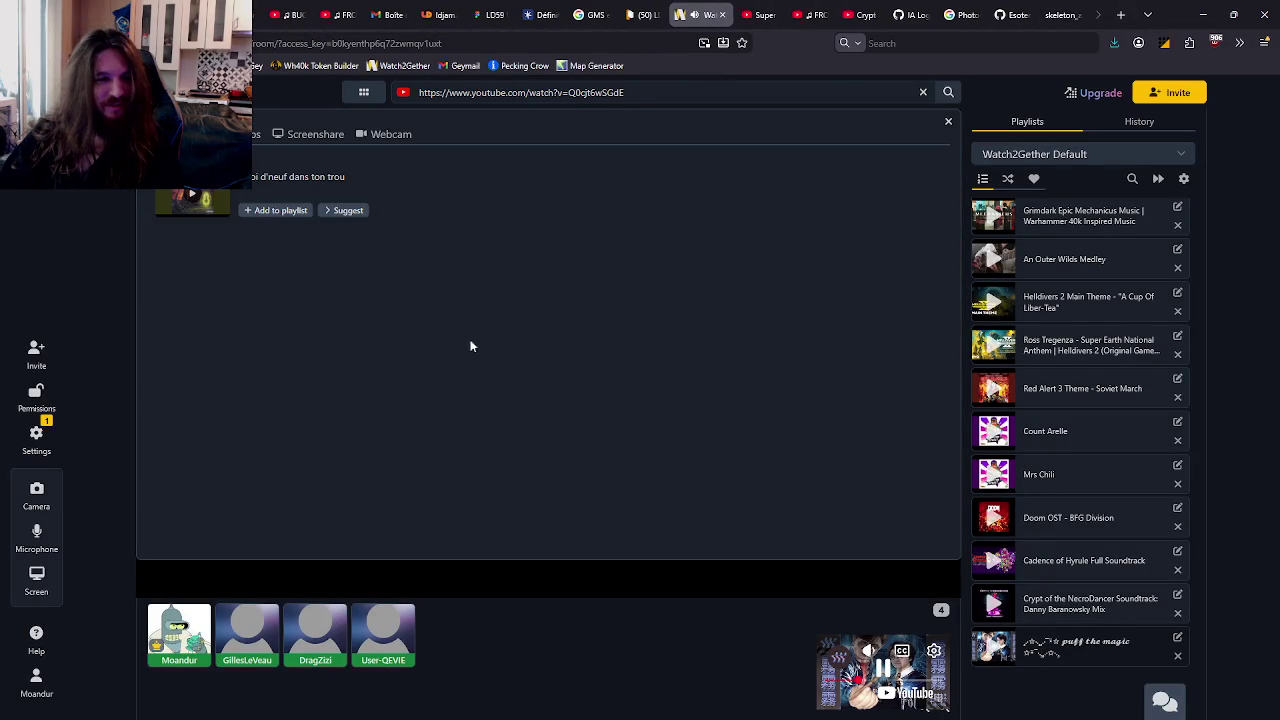
left_click(210, 200)
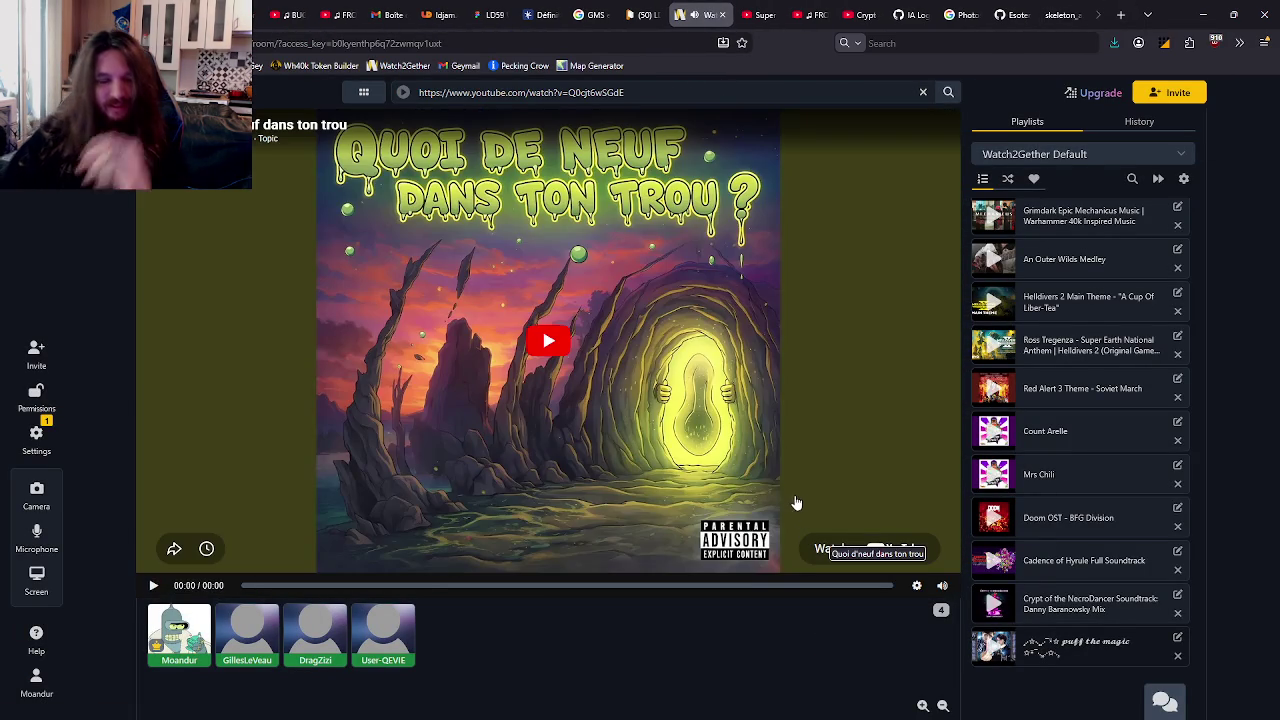
left_click(789, 466)
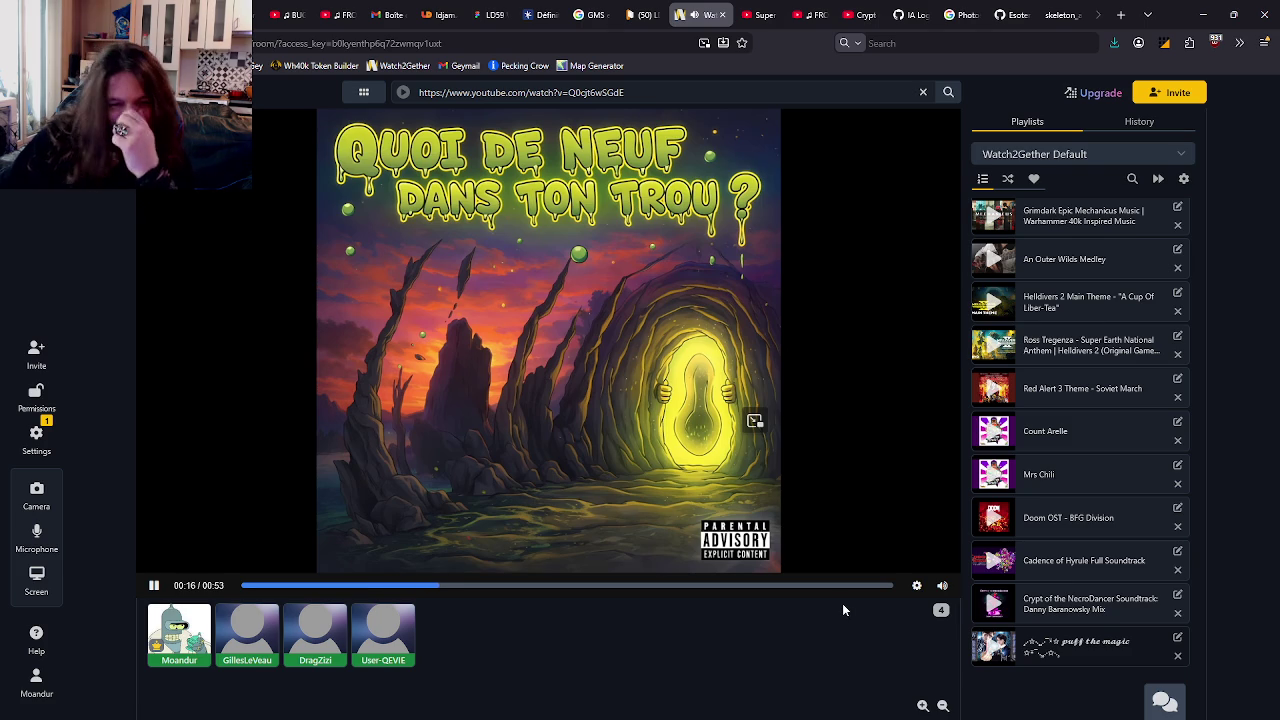
mouse_move(926, 502)
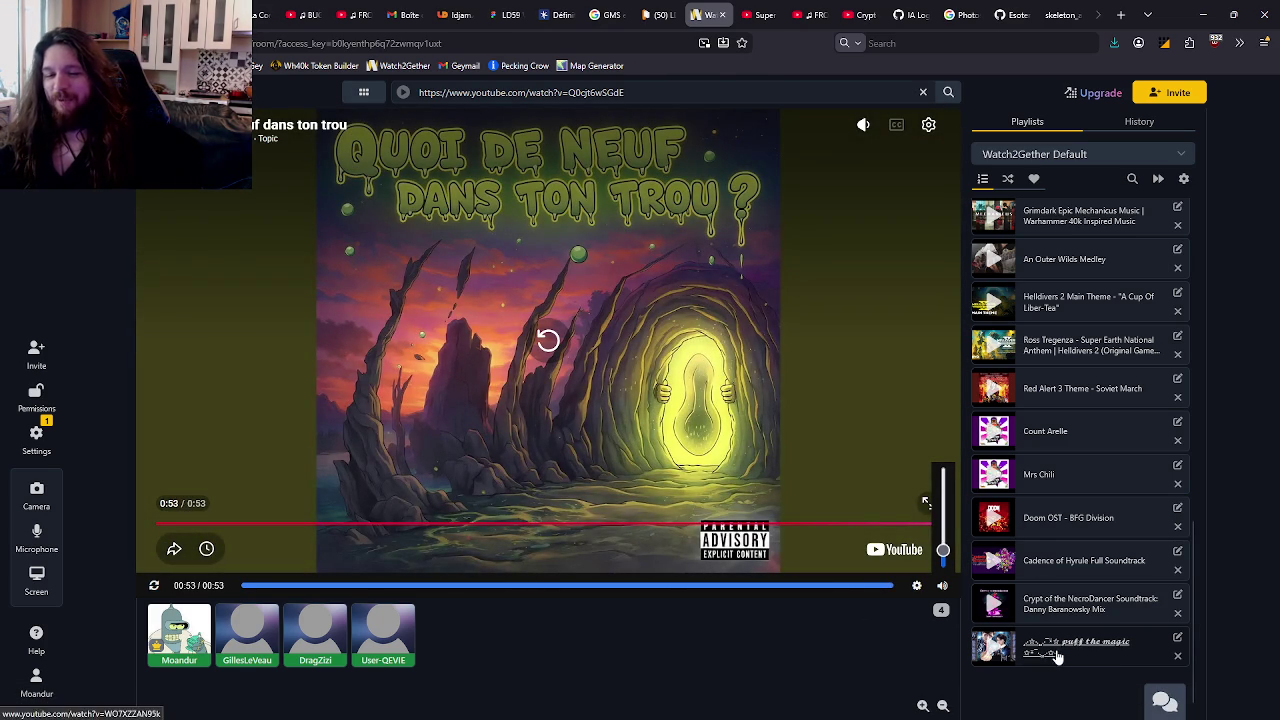
Step: Switch back to the puff the magic mix and skip it ahead to around 17:43
left_click(994, 646)
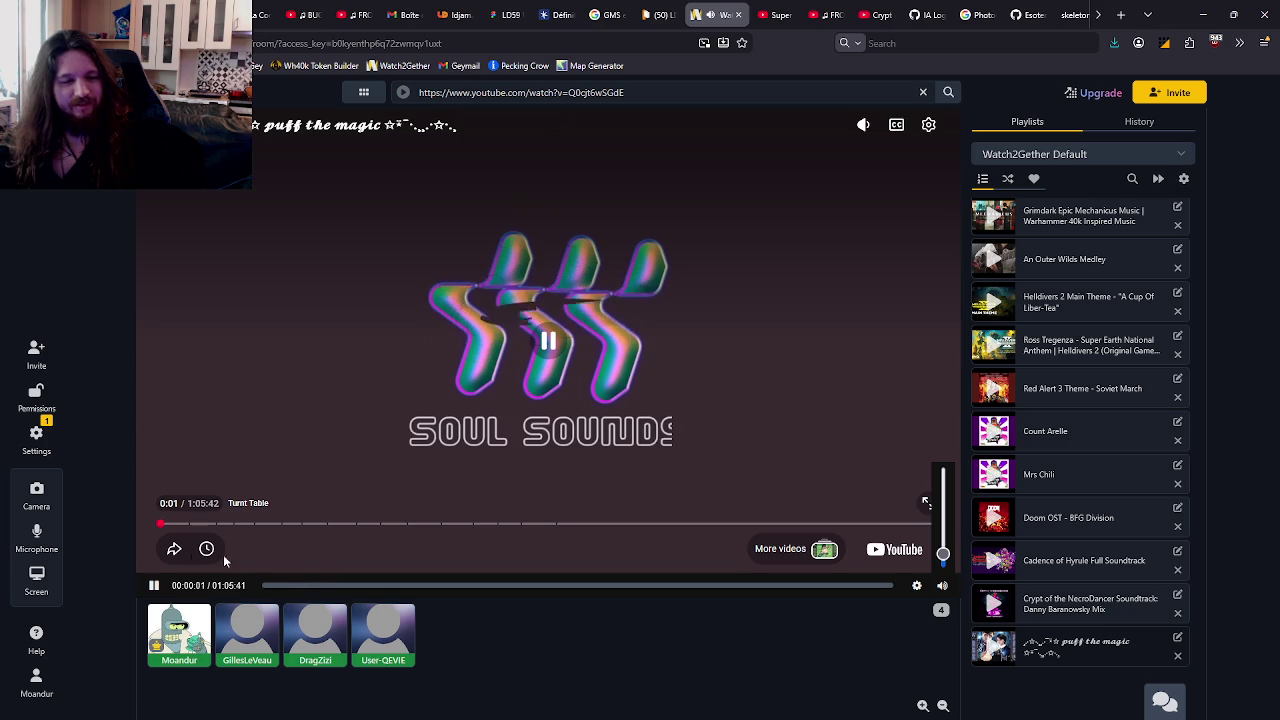
left_click_drag(308, 590, 420, 604)
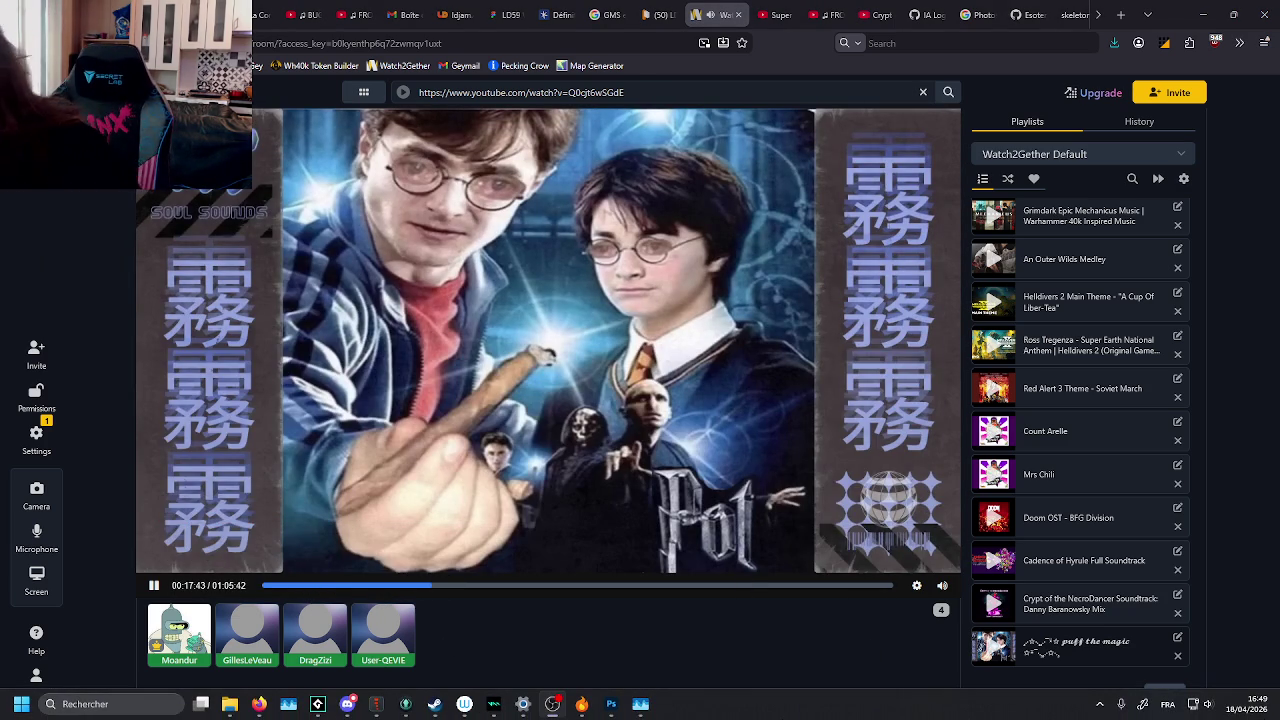
key("alt+Tab")
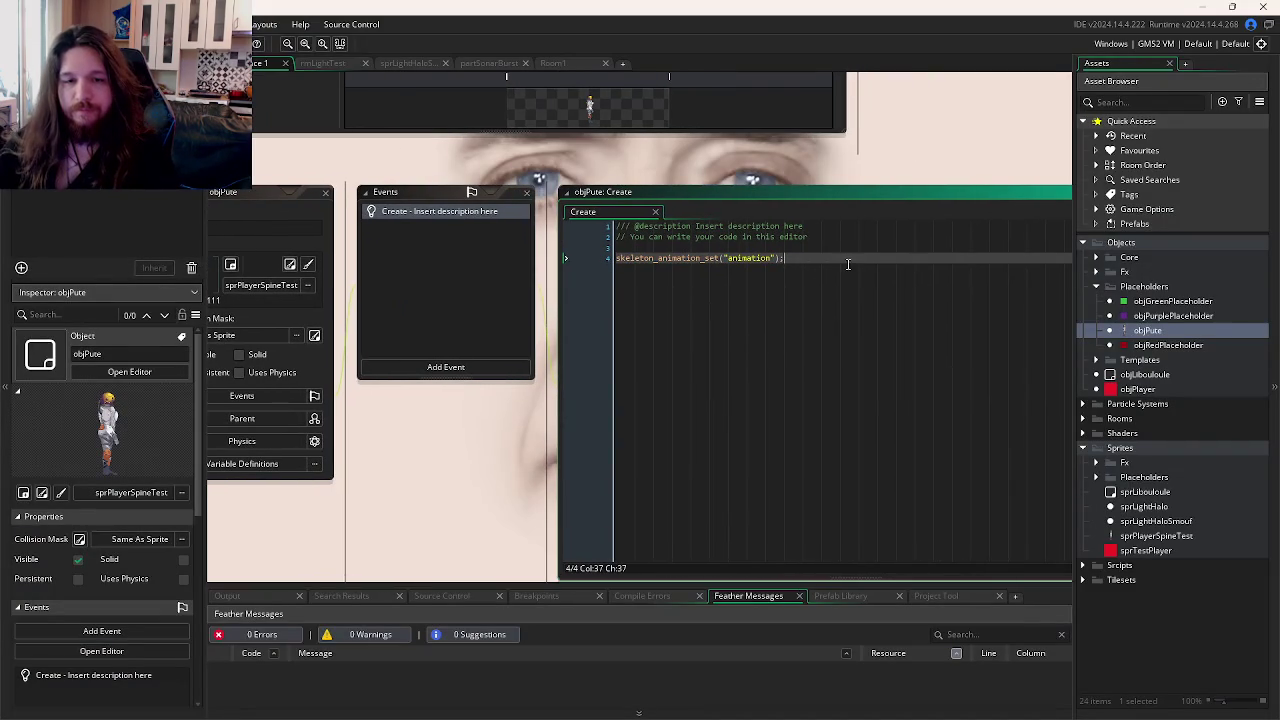
Step: Make rmLightTest the first room in the room order and open it for editing
left_click(773, 286)
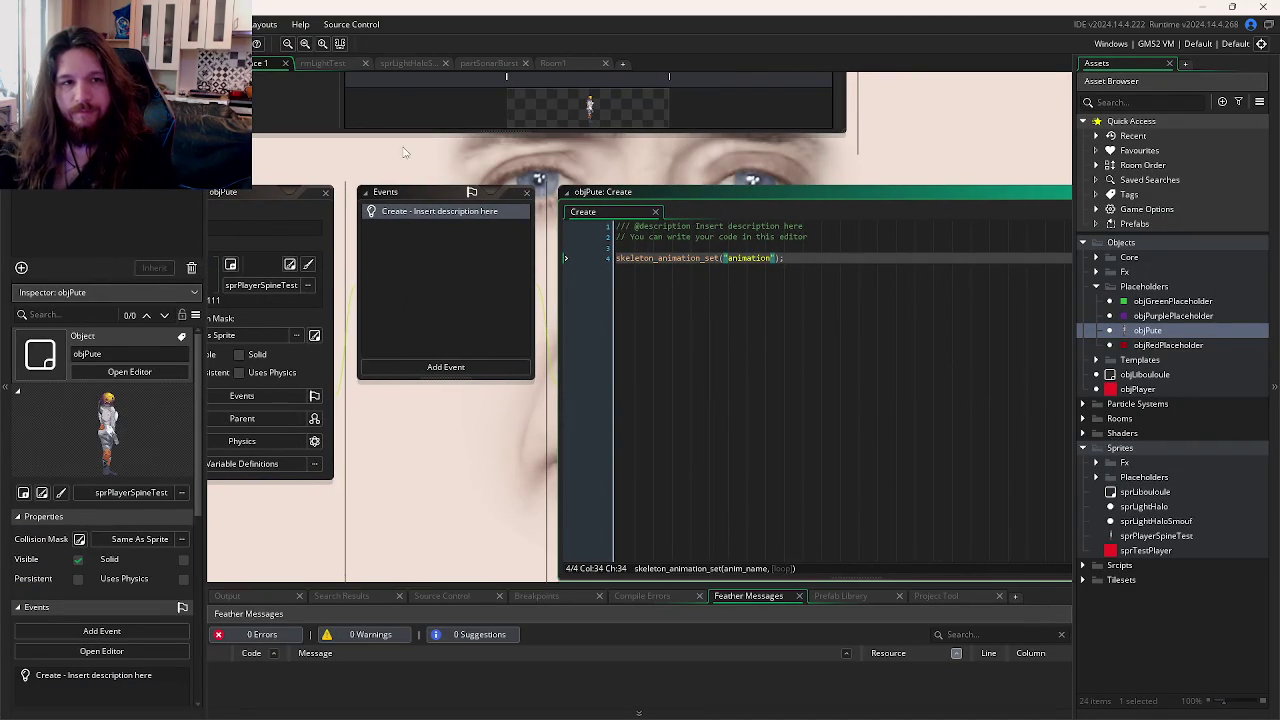
left_click(1097, 166)
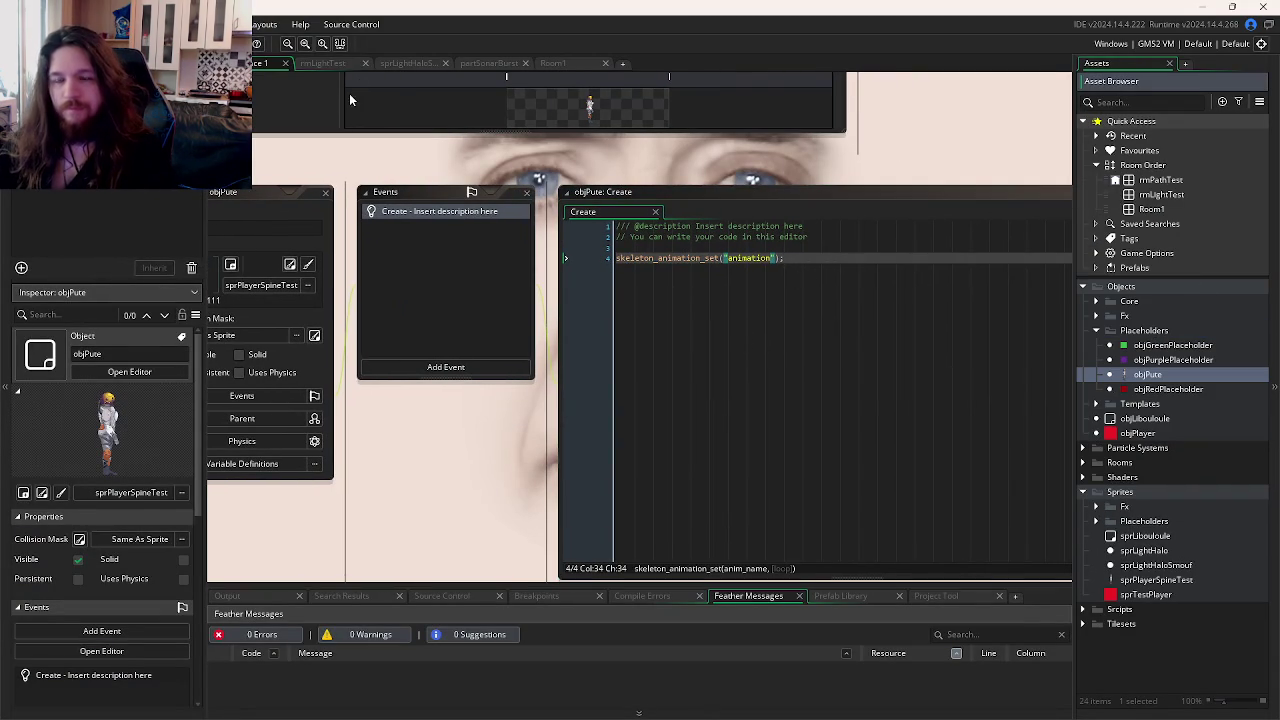
left_click_drag(1160, 194, 1160, 177)
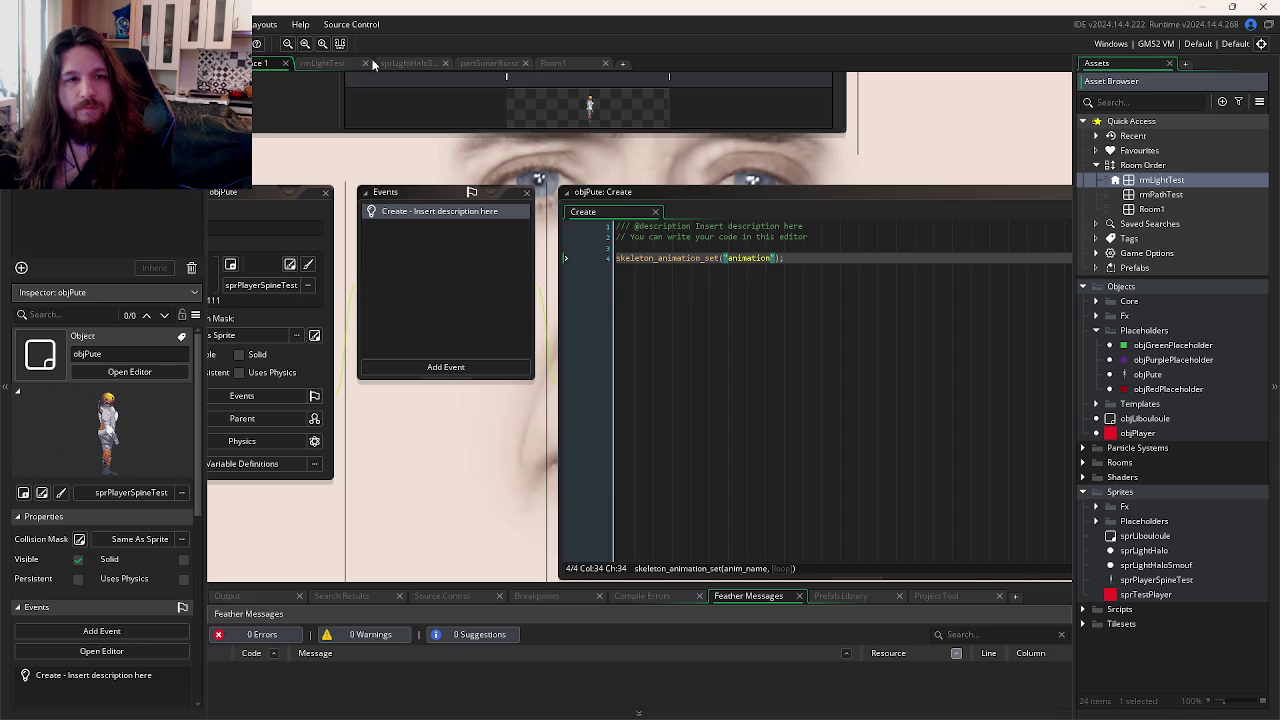
left_click(324, 63)
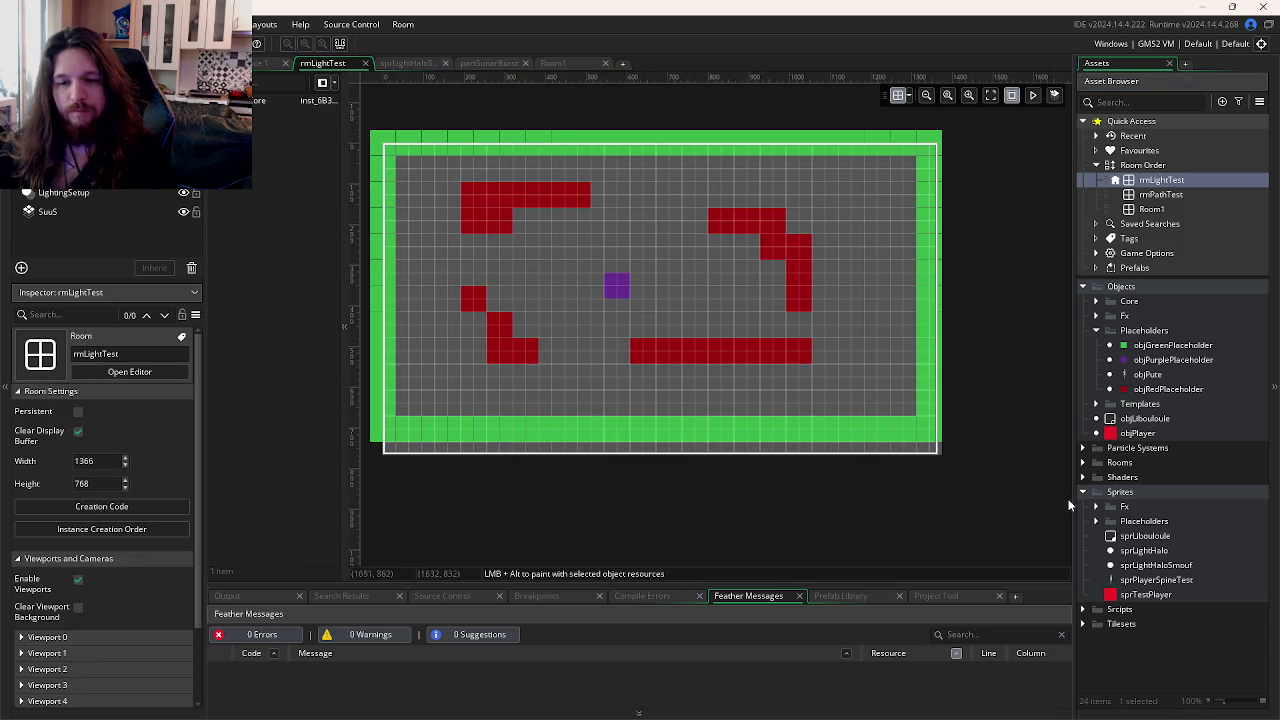
left_click_drag(1147, 374, 670, 260)
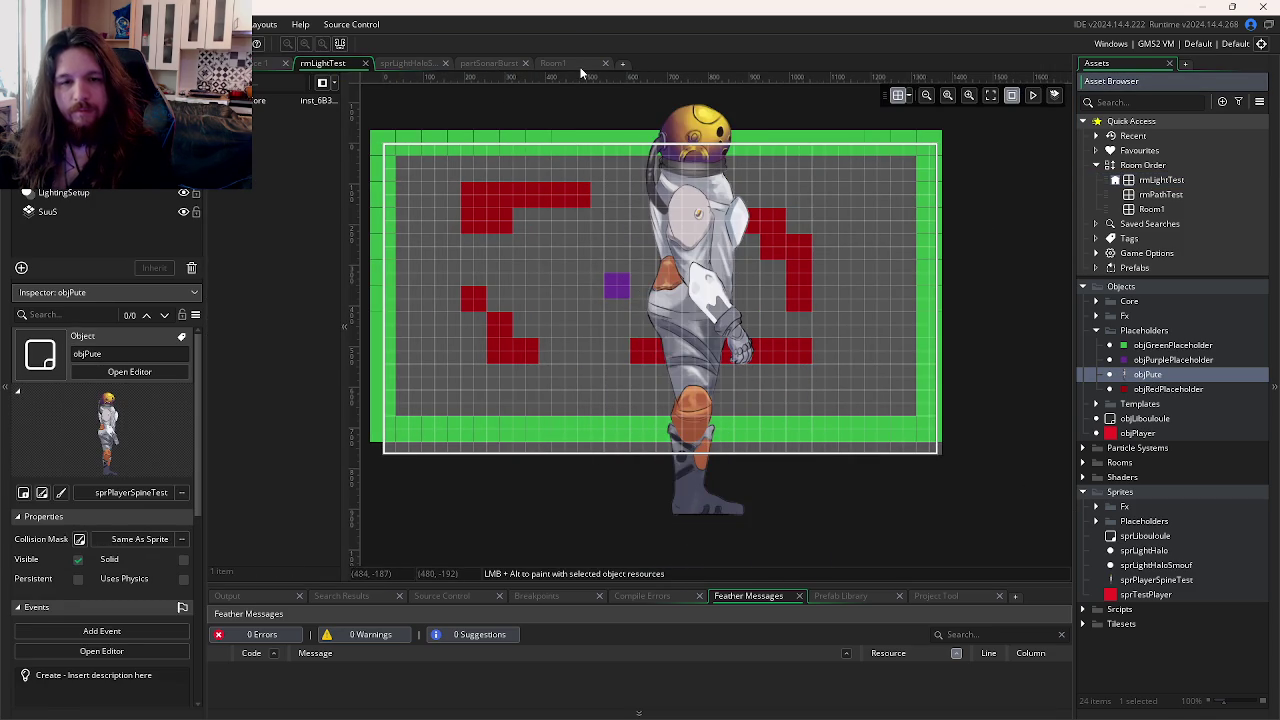
Step: Set the sprPlayerSpineTest sprite origin to Middle Centre
left_click(555, 63)
left_click(405, 63)
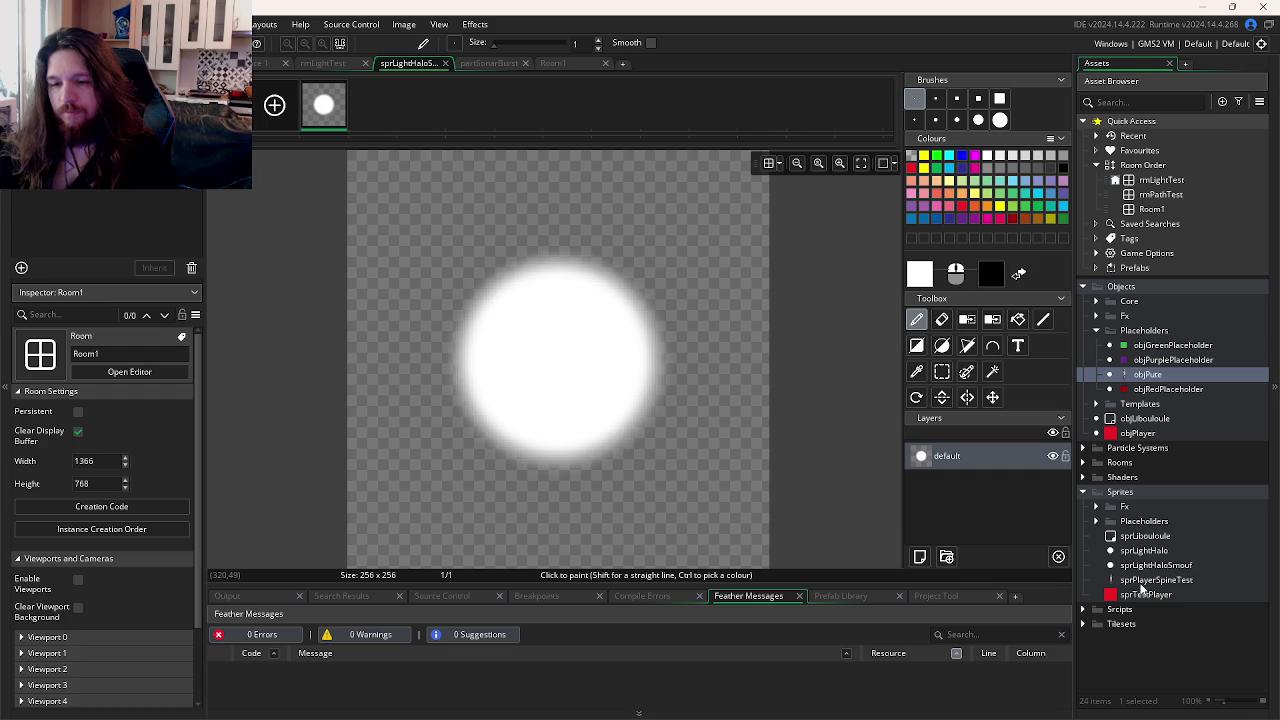
double_click(1150, 581)
left_click(851, 152)
left_click(848, 216)
Step: Return to rmLightTest and place an objPute instance at 672, 416
left_click(570, 64)
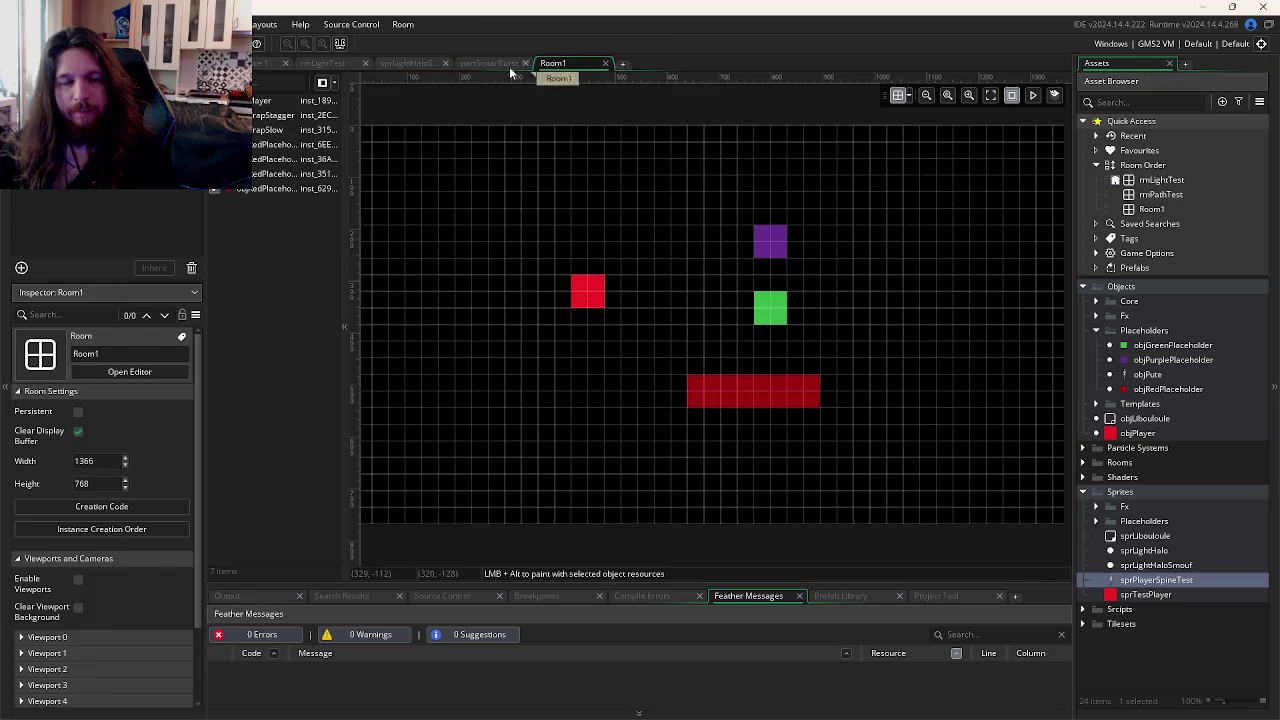
left_click(500, 64)
left_click(420, 64)
left_click(330, 63)
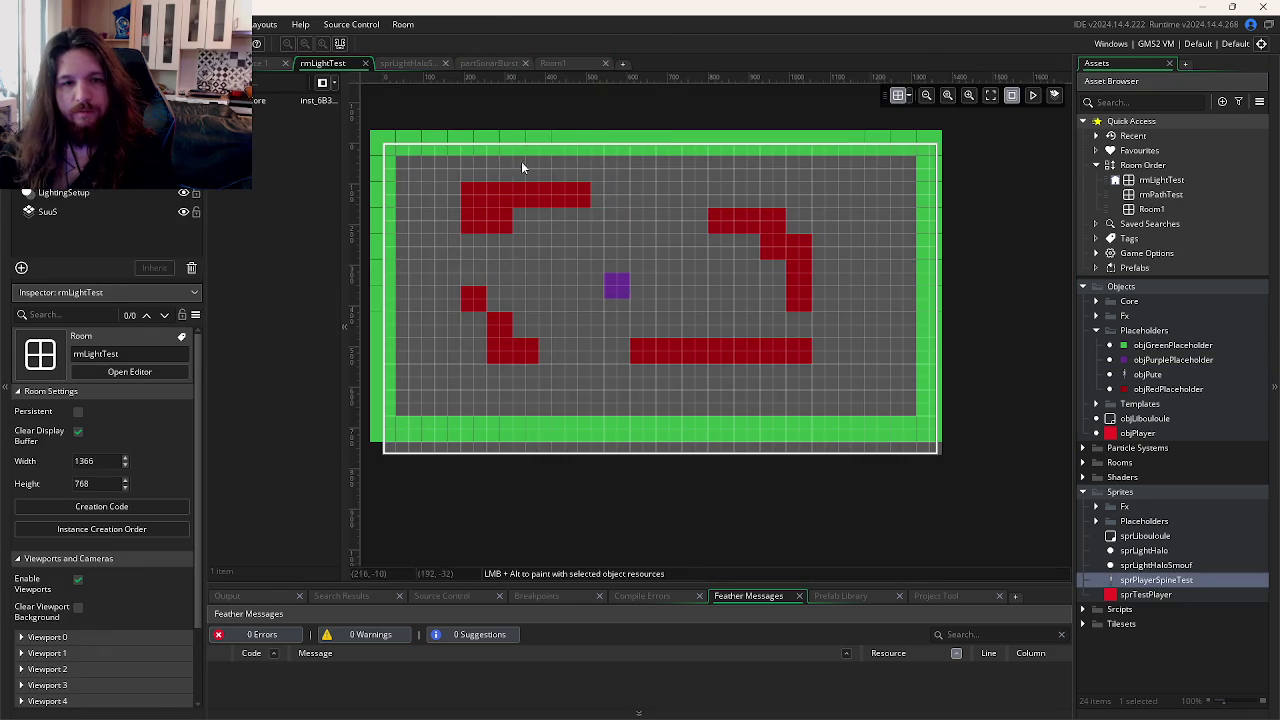
left_click_drag(1147, 374, 656, 312)
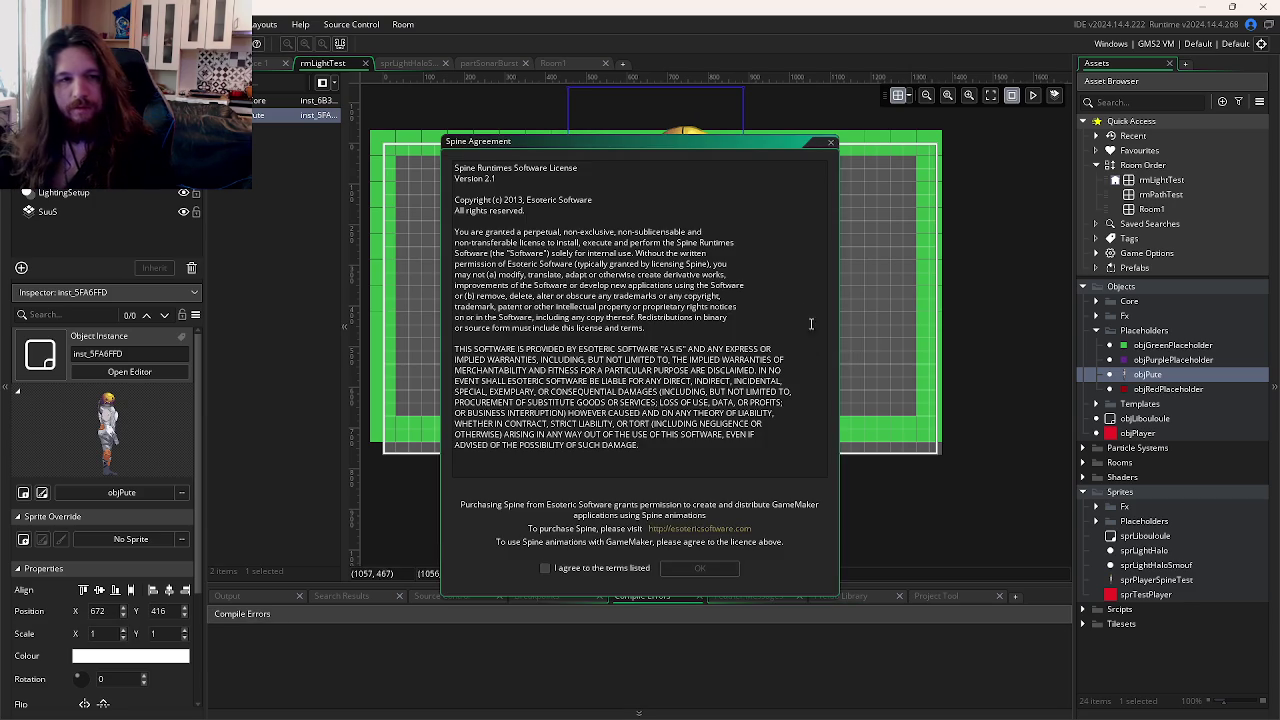
Step: Accept the Spine licence, test-run, move objPute to 512, 352, and run again
left_click(590, 568)
left_click(698, 568)
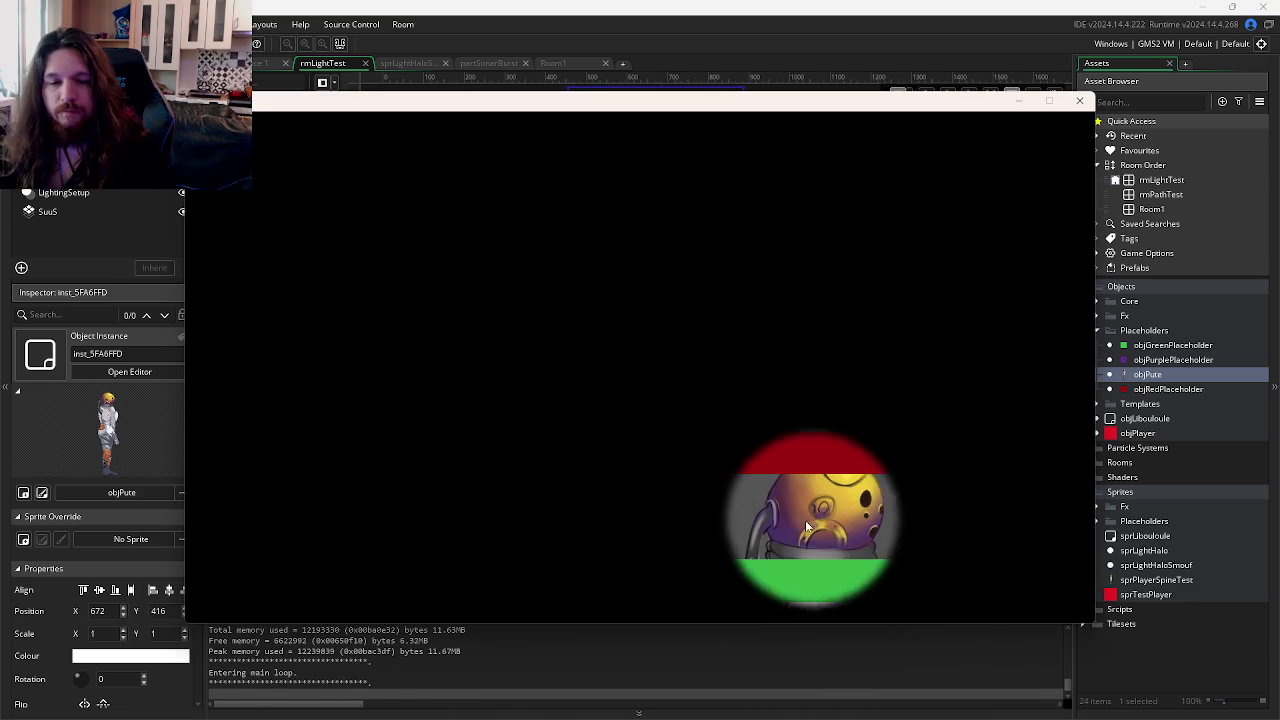
left_click(1079, 100)
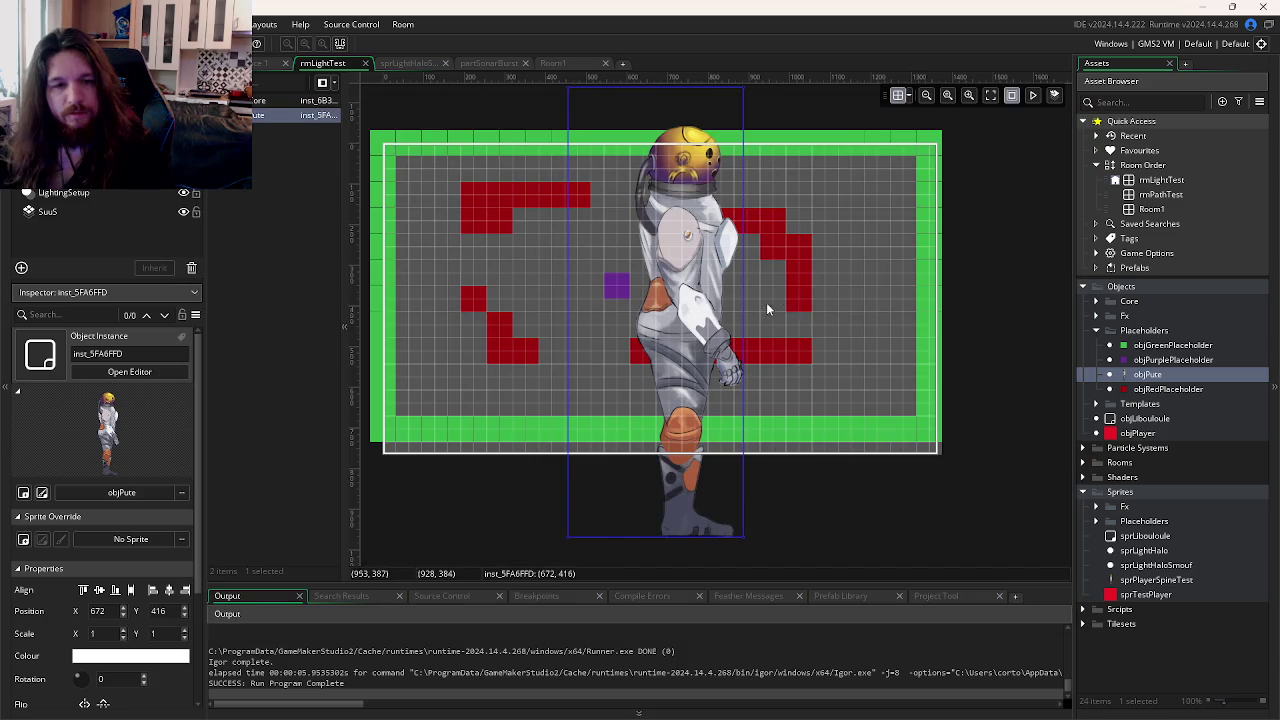
left_click_drag(713, 298, 650, 270)
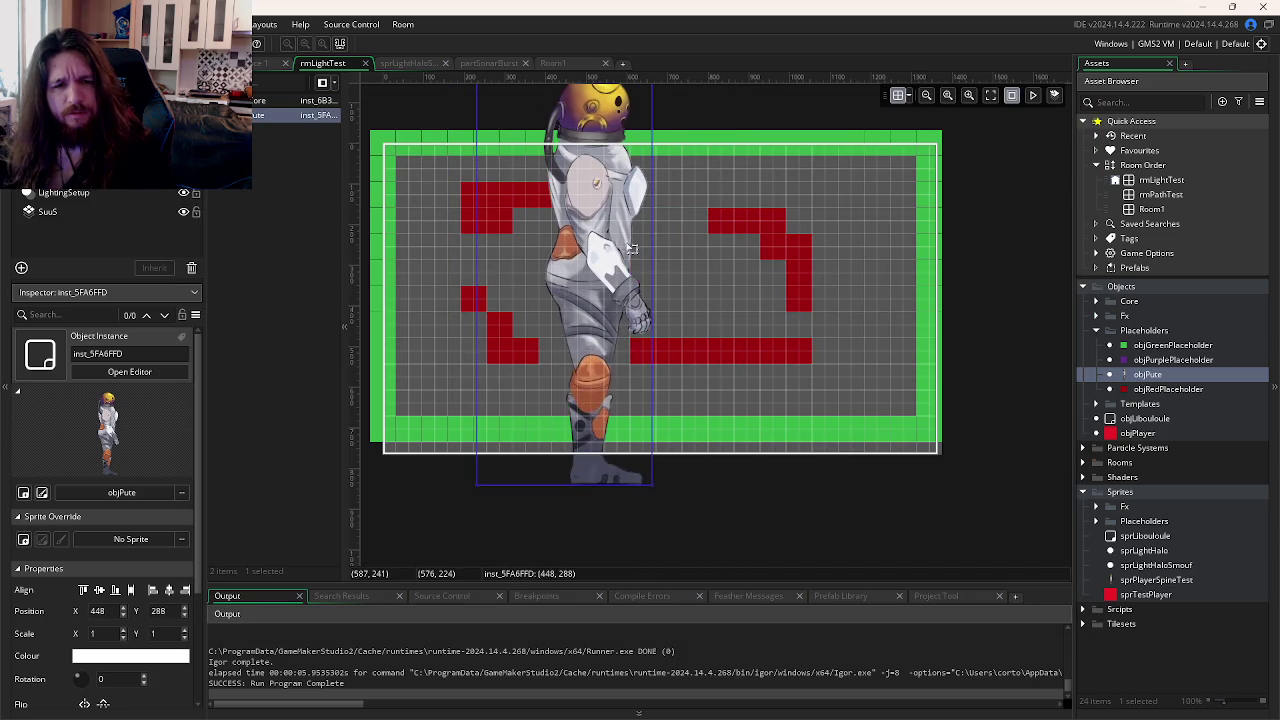
key("F5")
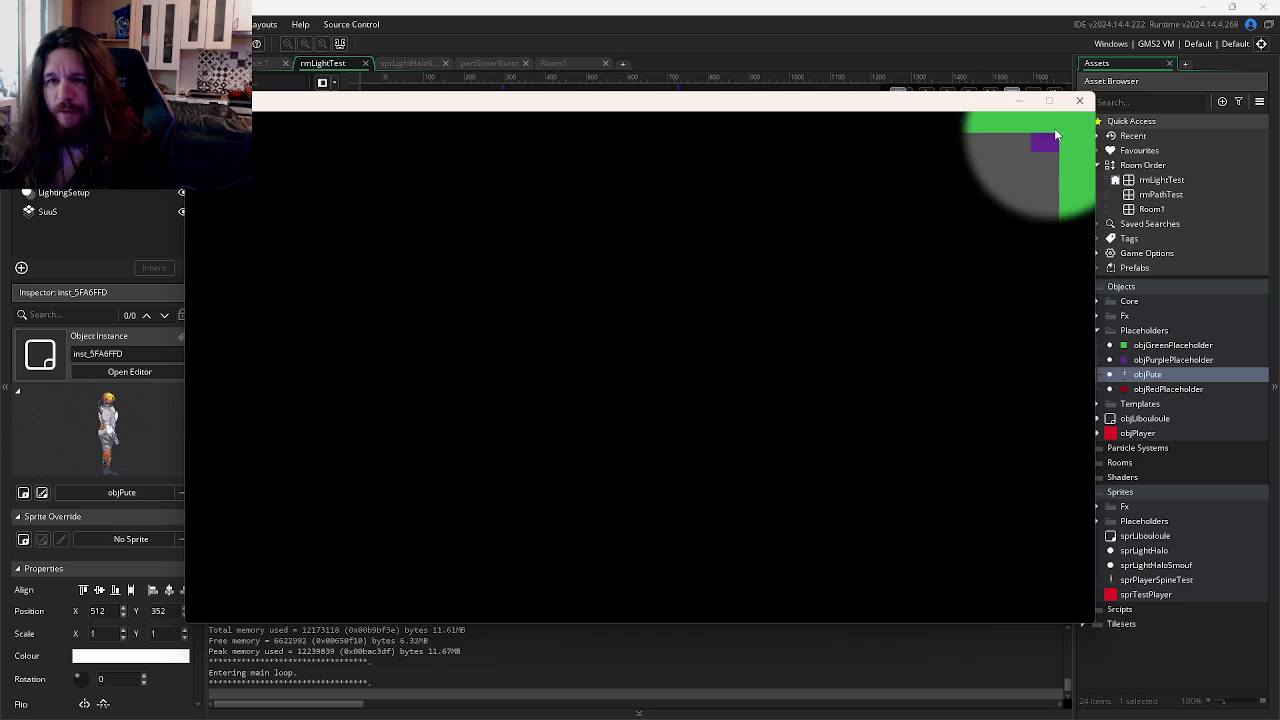
left_click(1077, 106)
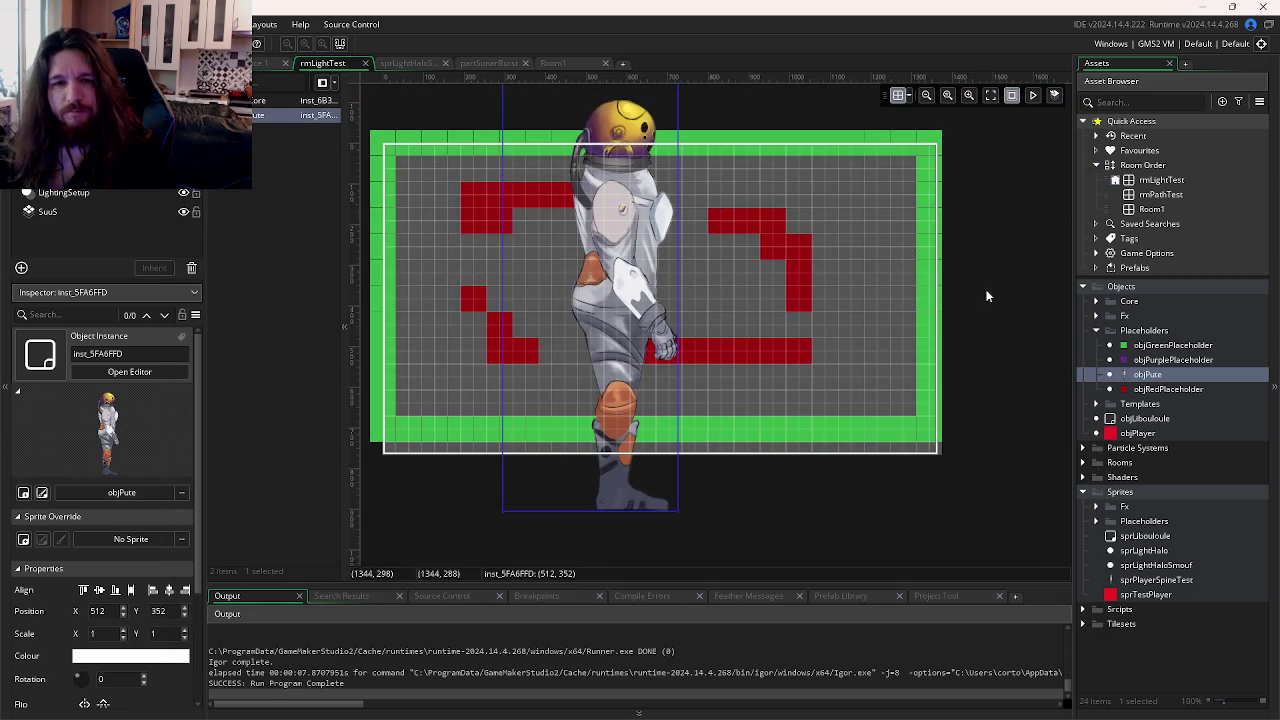
Step: Set the sprPlayerSpineTest origin to Top Left and test-run the game
left_click(262, 63)
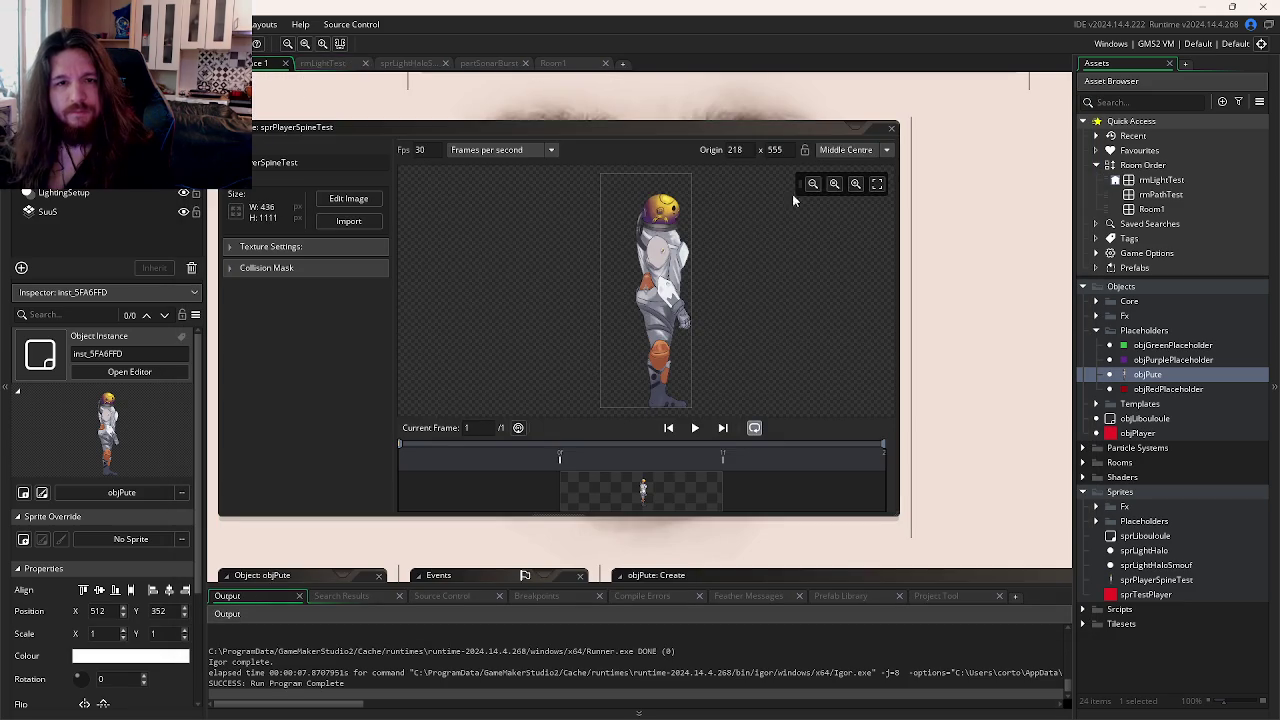
left_click(833, 149)
left_click(856, 175)
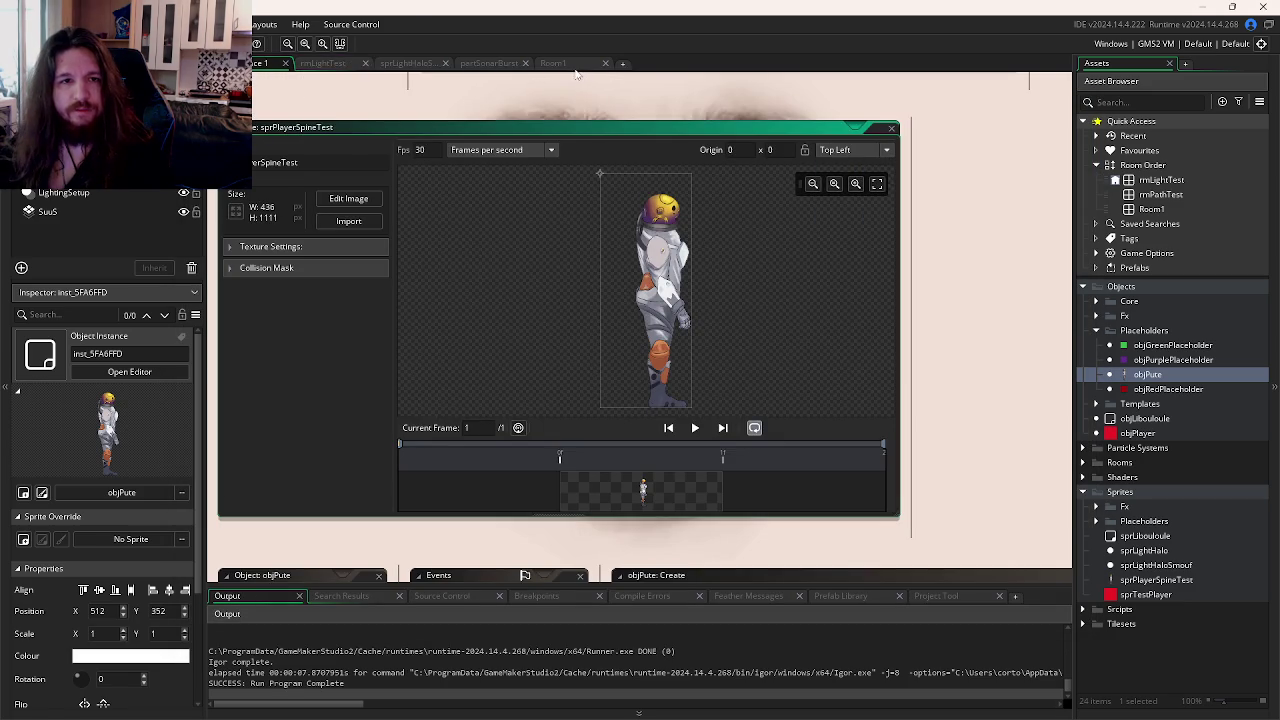
left_click(555, 63)
key("F5")
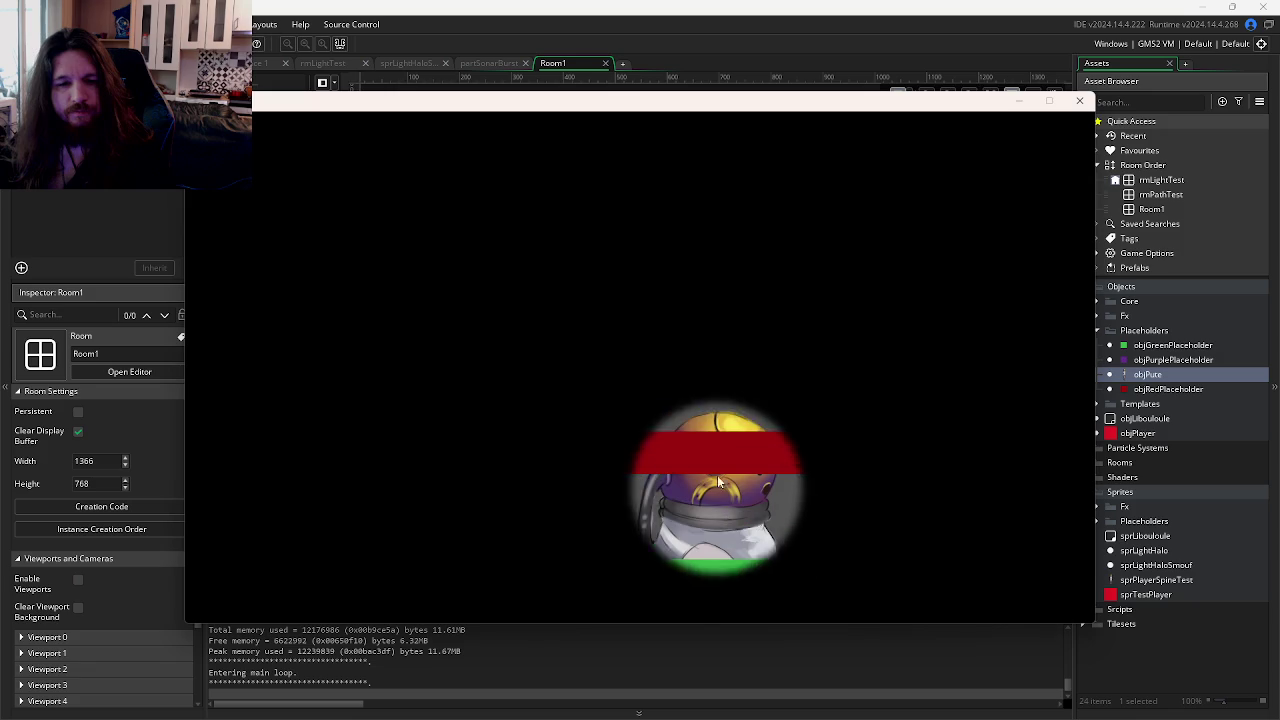
left_click(308, 45)
Step: Move the objPute instance in rmLightTest up to 320, -224 and rerun the game
left_click(643, 341)
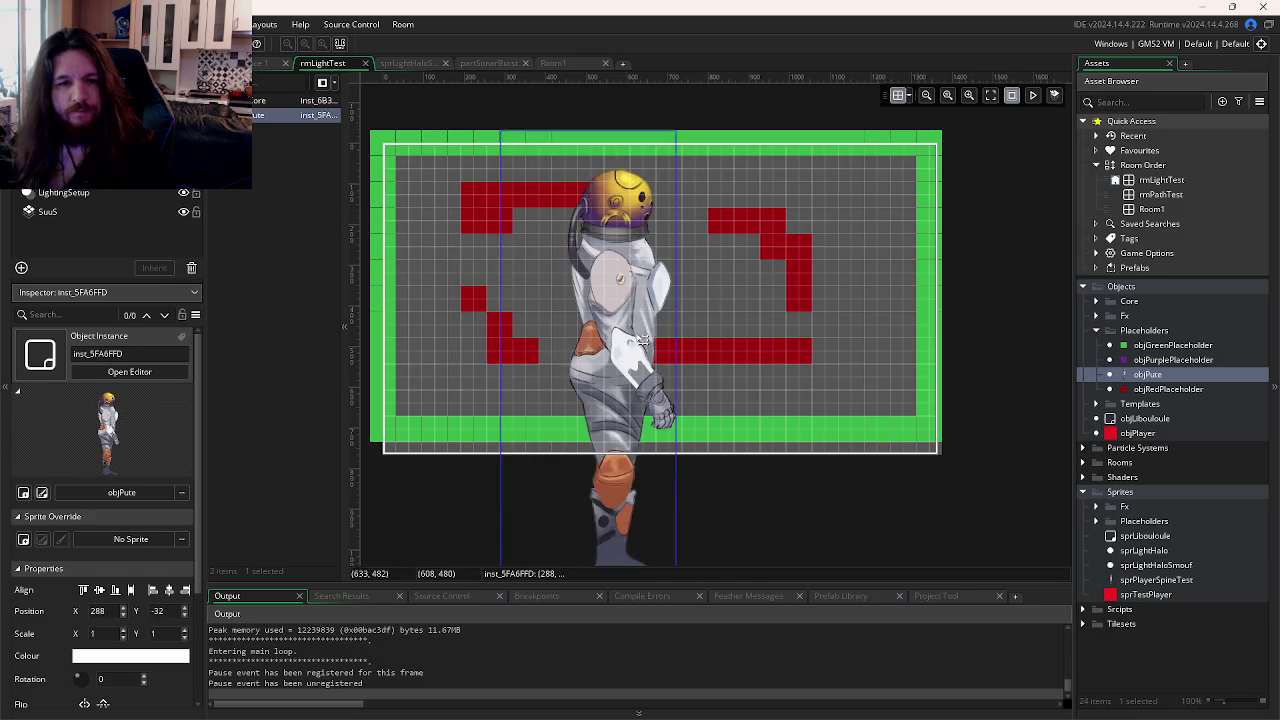
left_click_drag(643, 341, 656, 263)
key("F5")
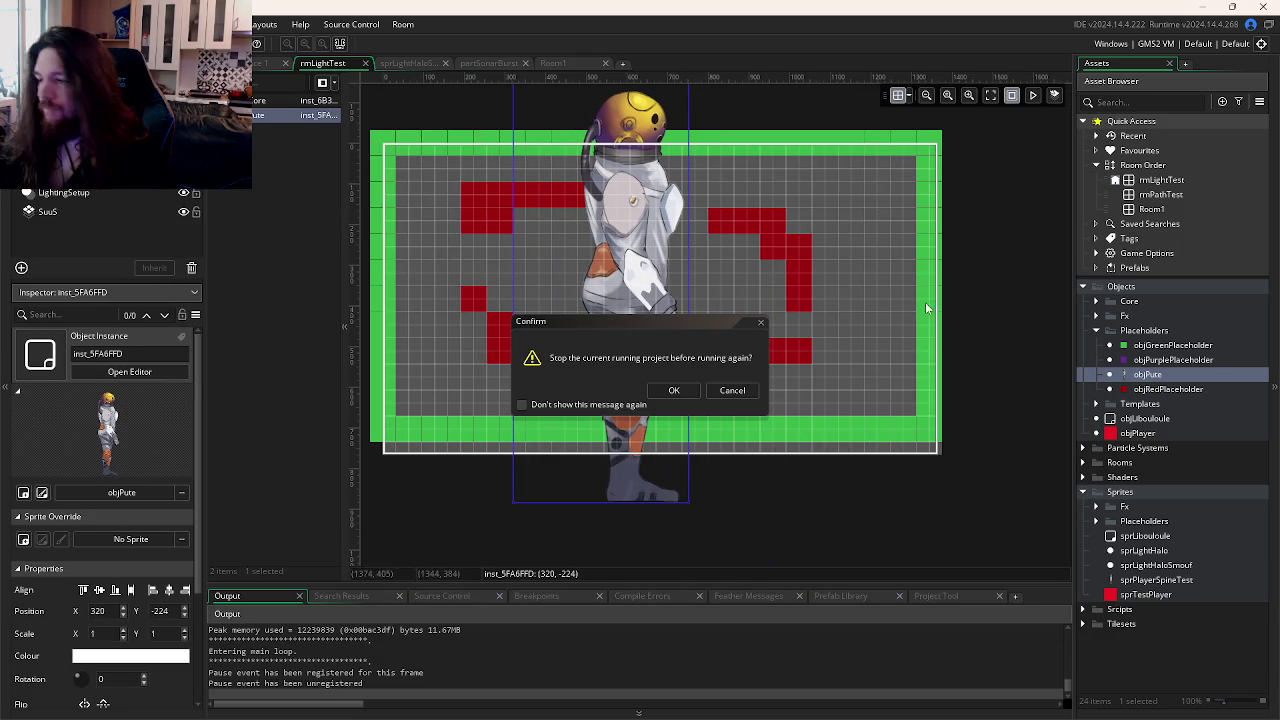
left_click(676, 390)
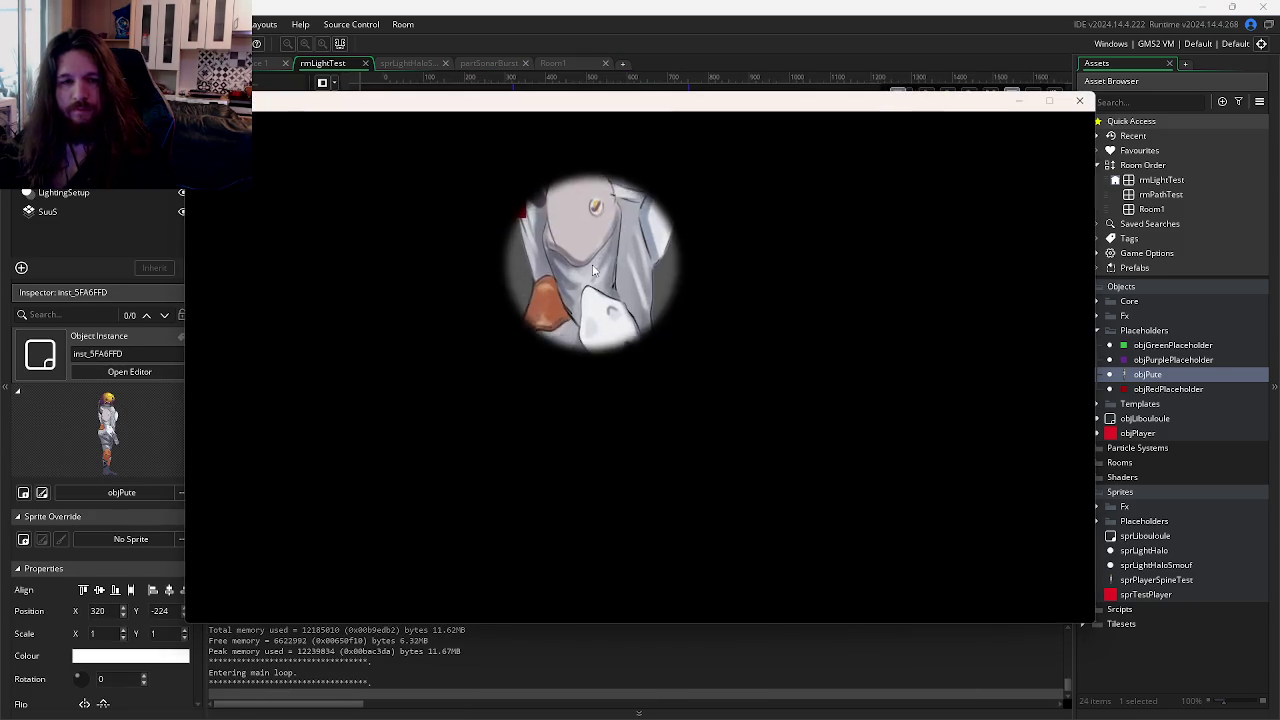
left_click(1083, 101)
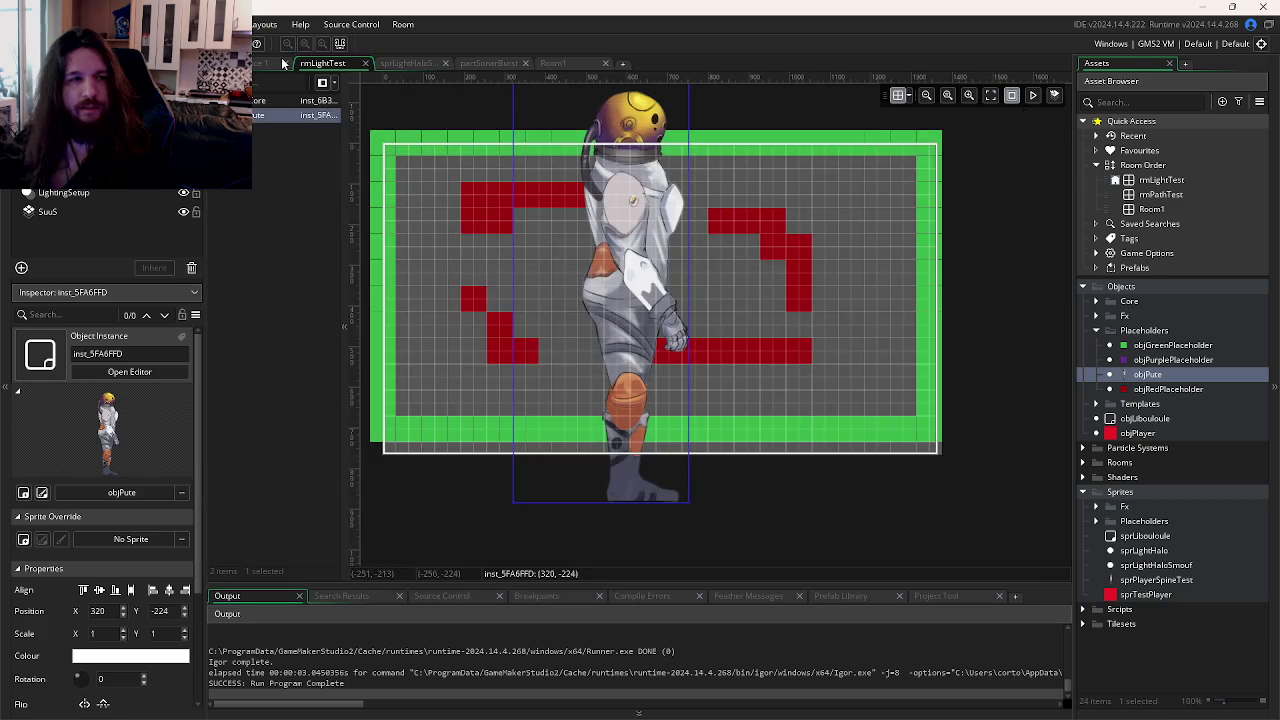
Step: Bring the Watch2Gether shared video room in Firefox back to the front
left_click(264, 64)
scroll(948, 372, "down", 5)
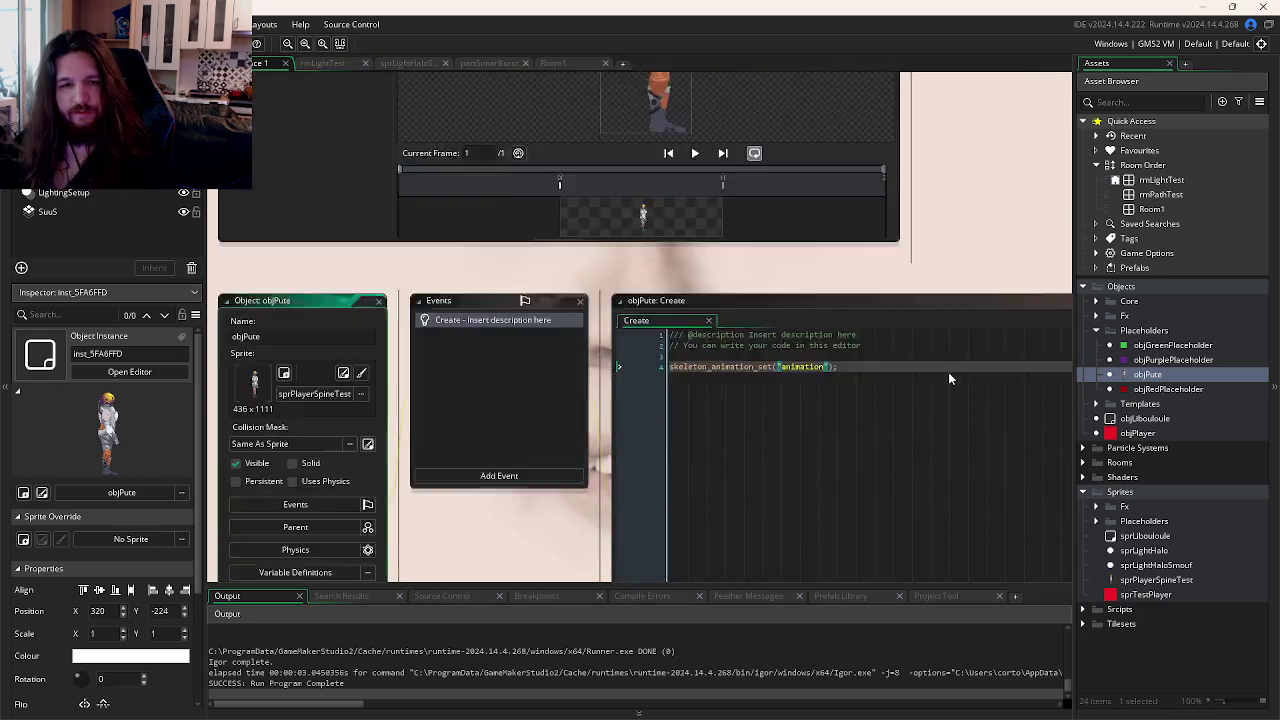
scroll(948, 372, "down", 3)
key("alt+Tab")
left_click(477, 216)
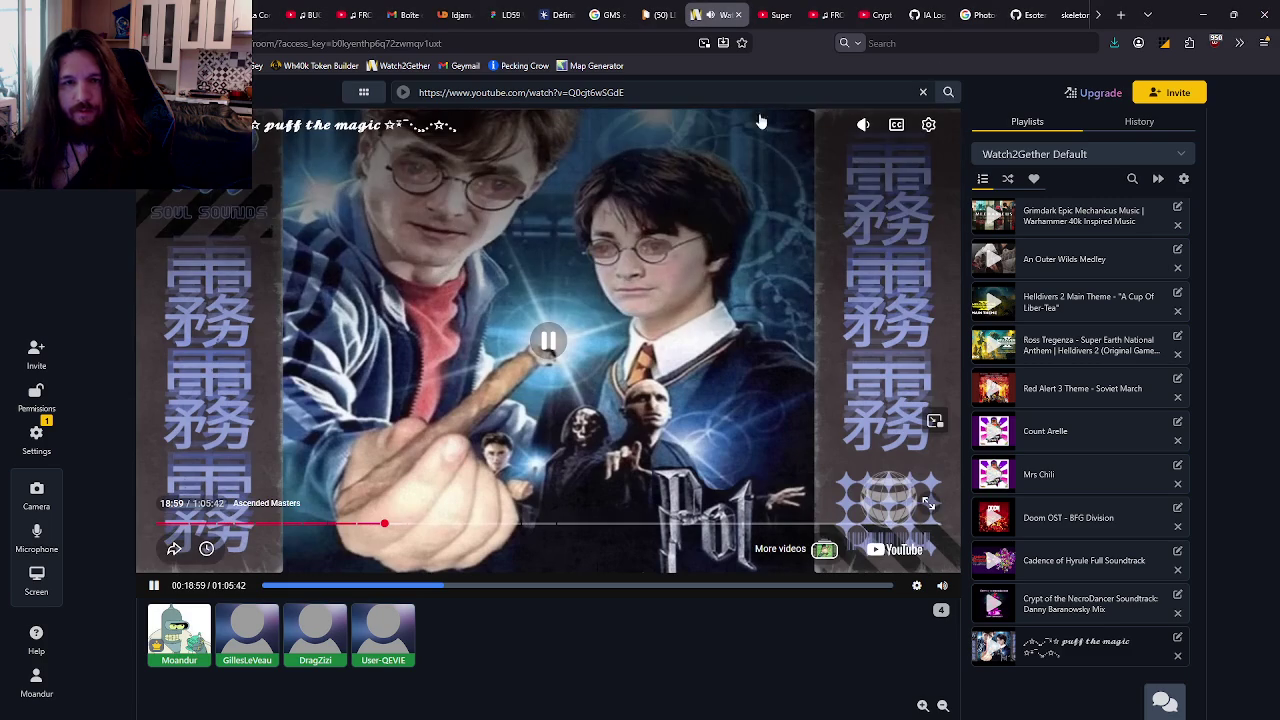
Step: Close the skeleton_animation_set manual page and reopen the Skeletal Animation functions list from history
left_click(1072, 12)
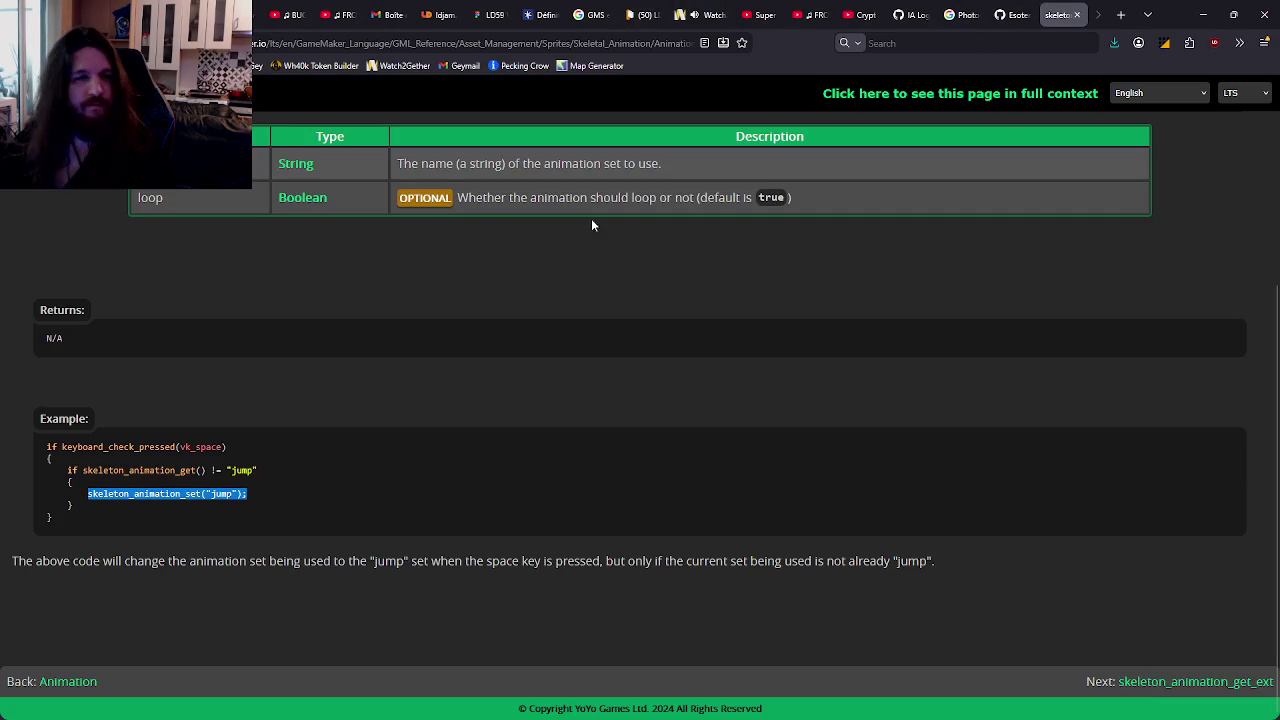
left_click(1076, 14)
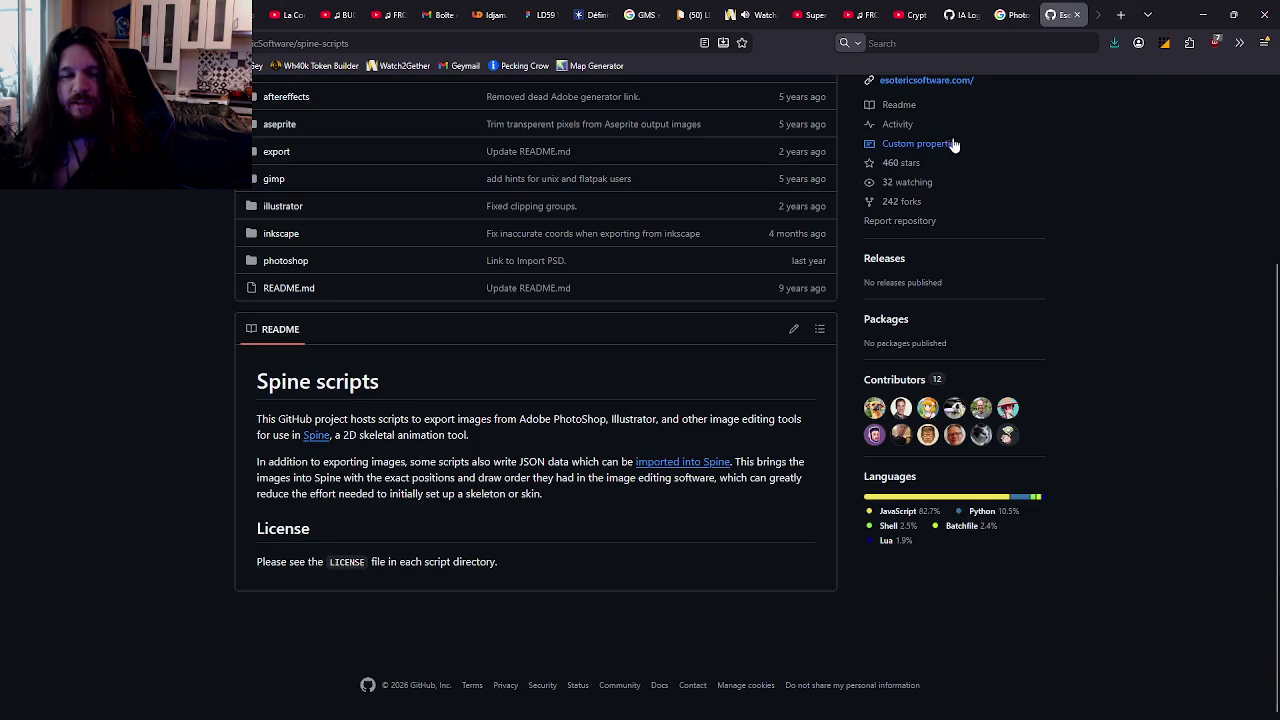
key("ctrl+h")
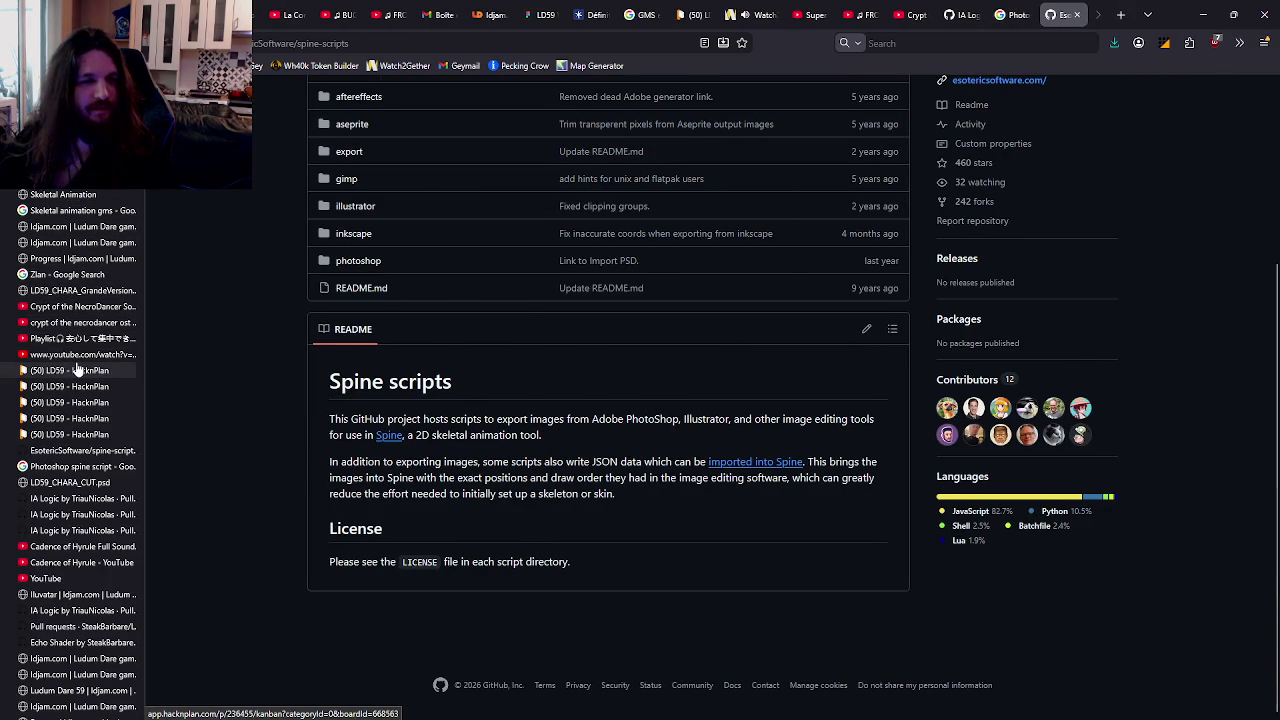
left_click(92, 193)
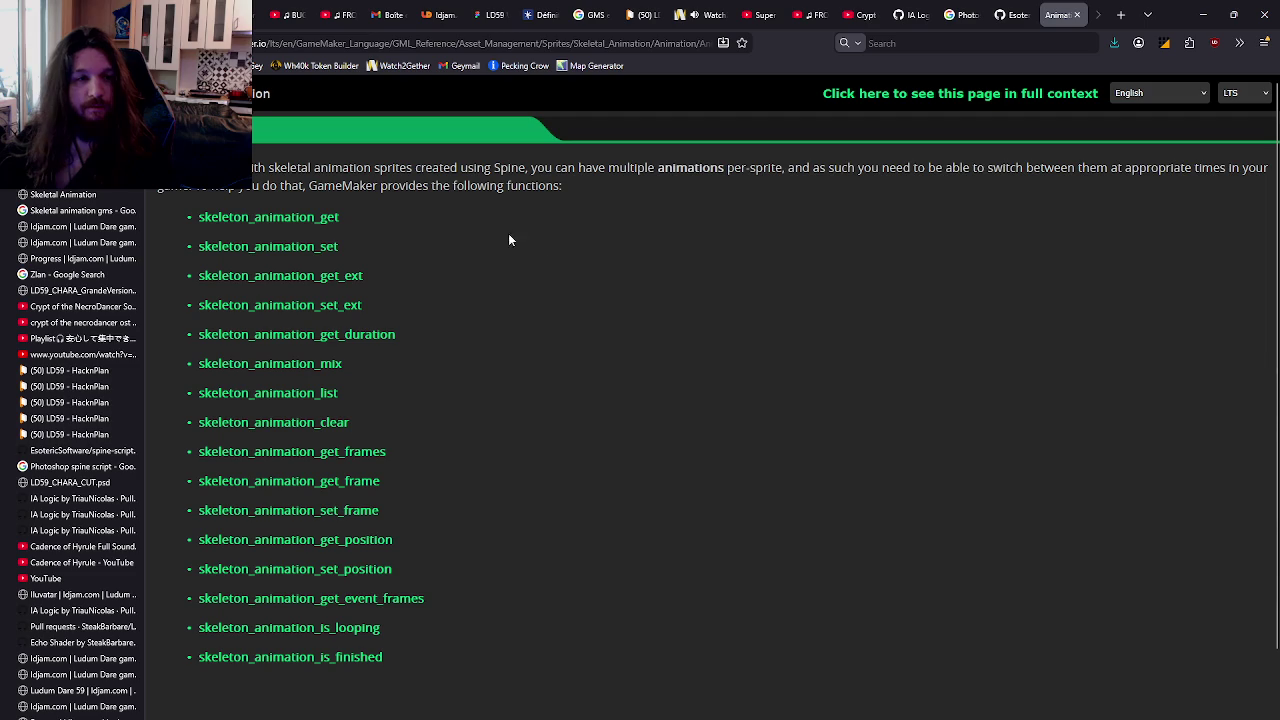
key("ctrl+h")
scroll(558, 305, "down", 2)
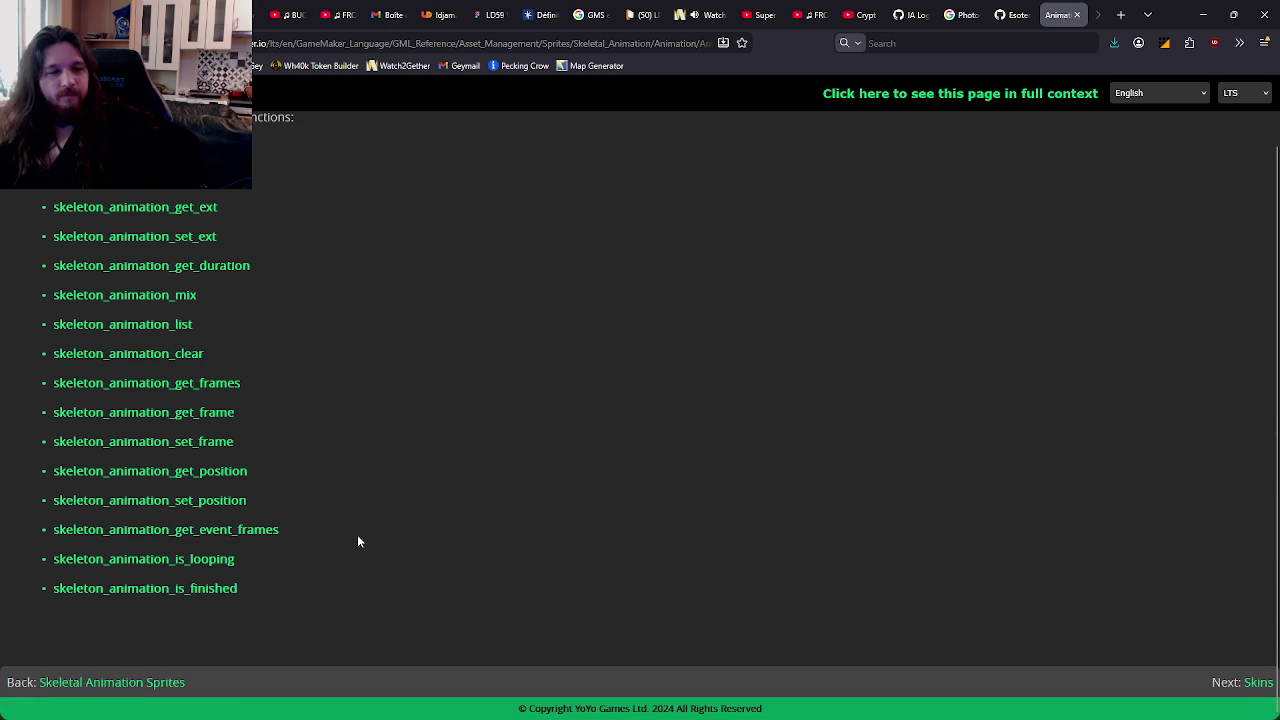
scroll(270, 372, "up", 1)
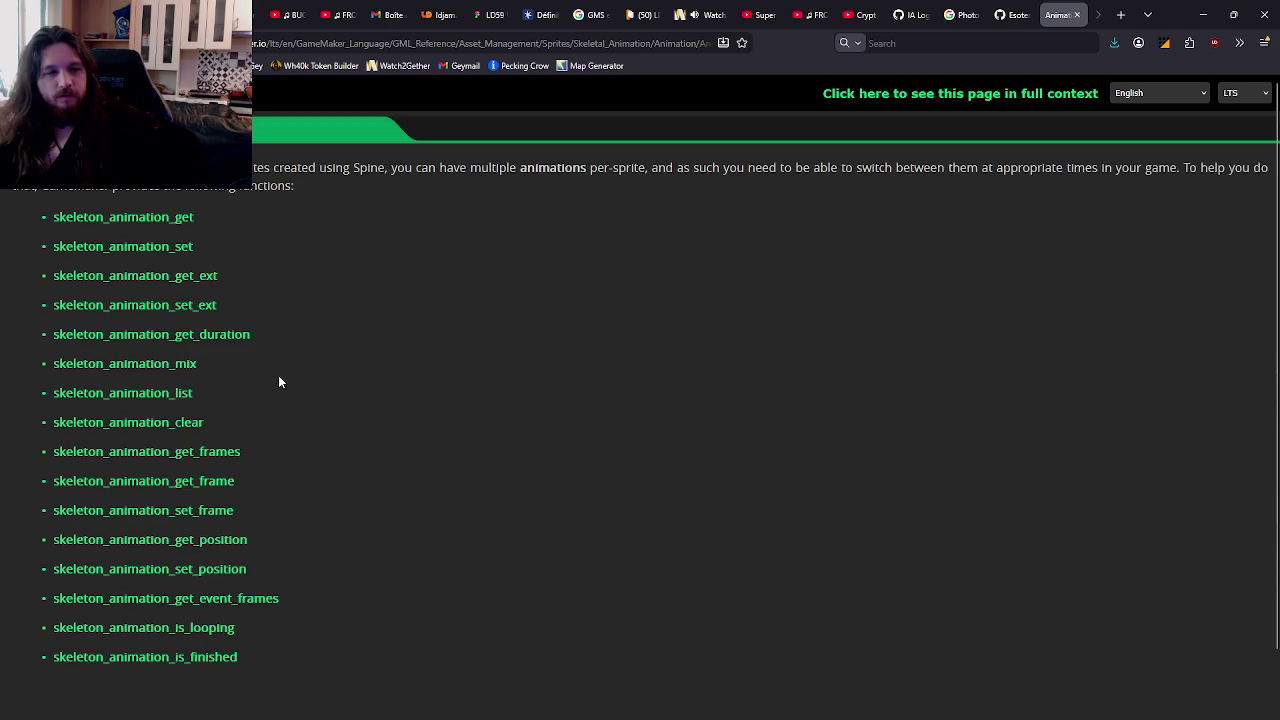